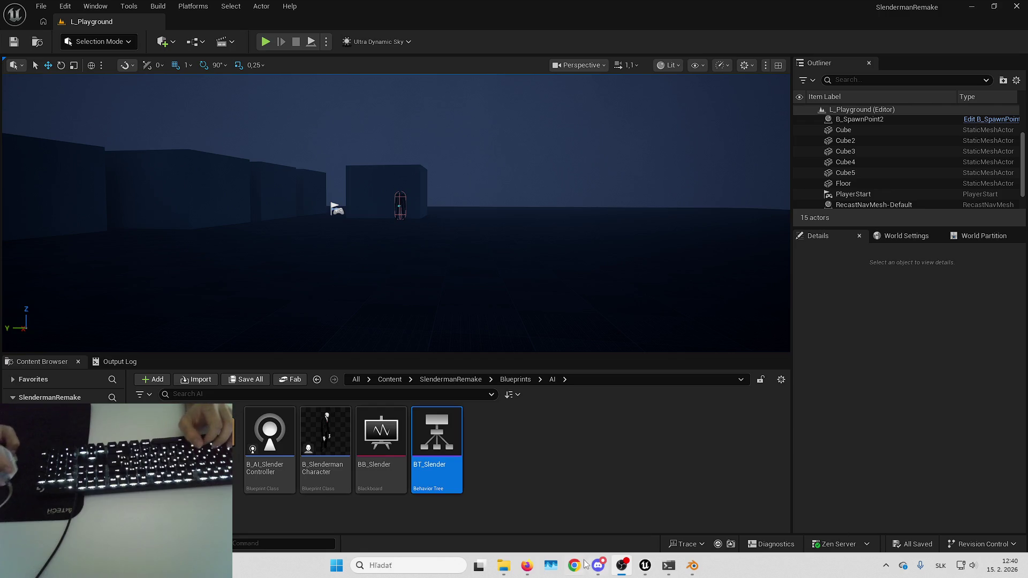
# - Open the BT_Slender behavior tree, then start a Play-in-Editor session of L_Playground
pyautogui.moveTo(526, 565)
pyautogui.click(604, 503)
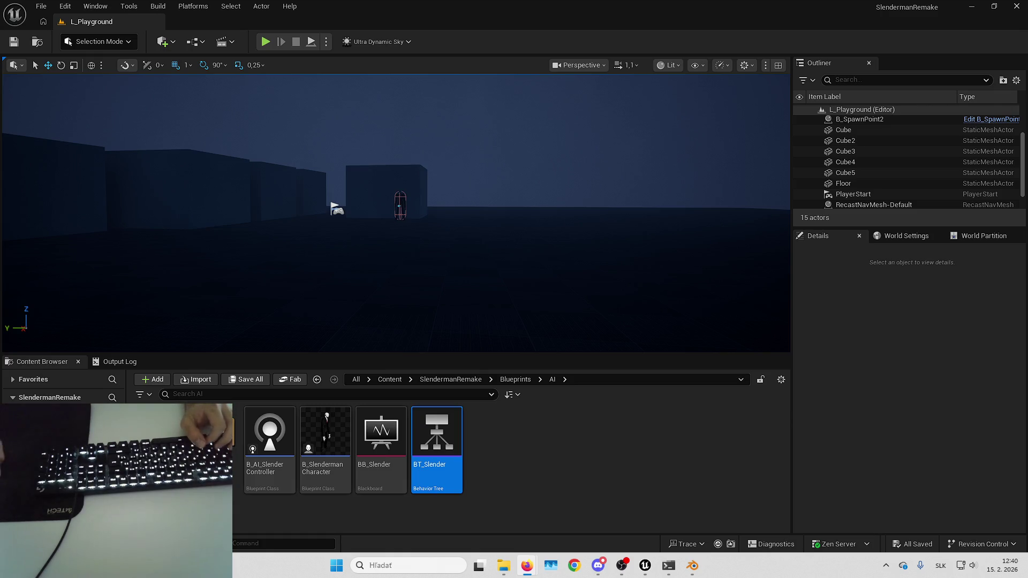
pyautogui.click(700, 454)
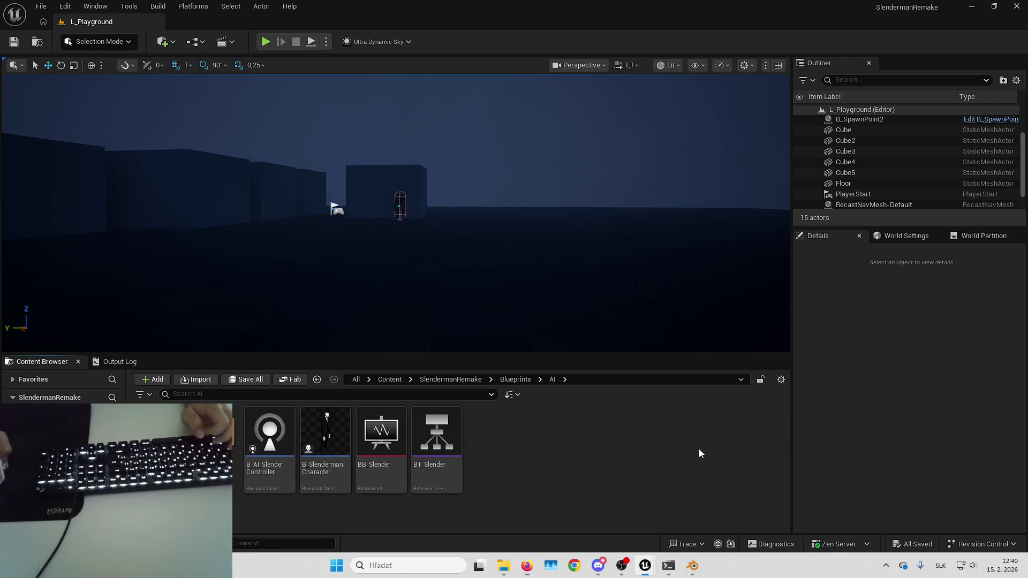
pyautogui.doubleClick(437, 436)
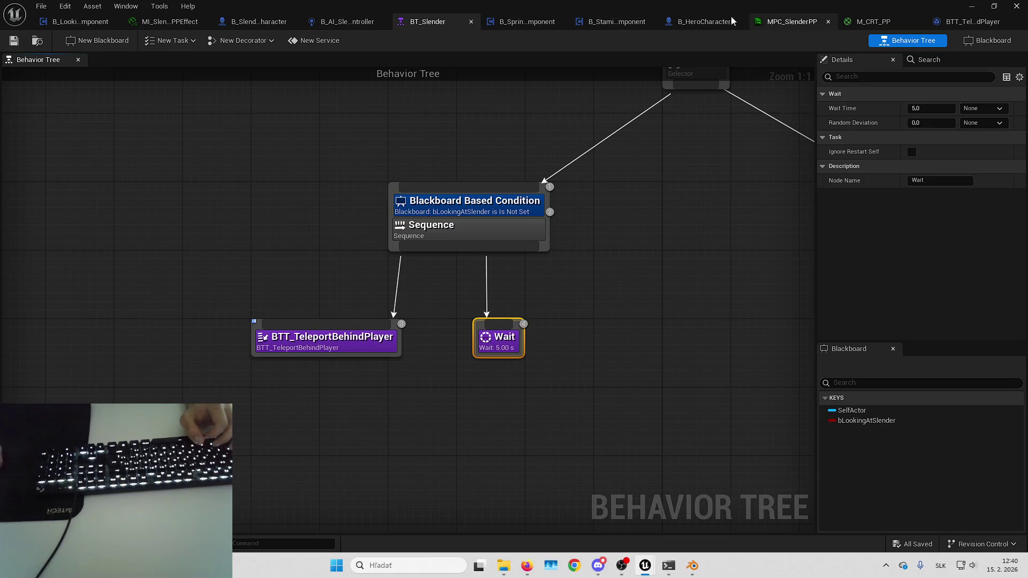
pyautogui.click(969, 5)
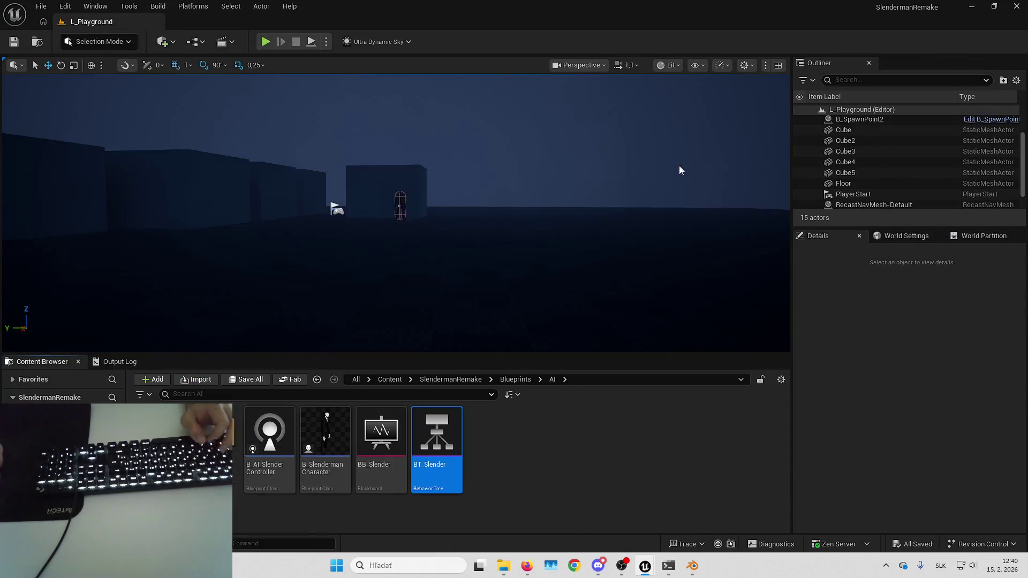
pyautogui.click(593, 191)
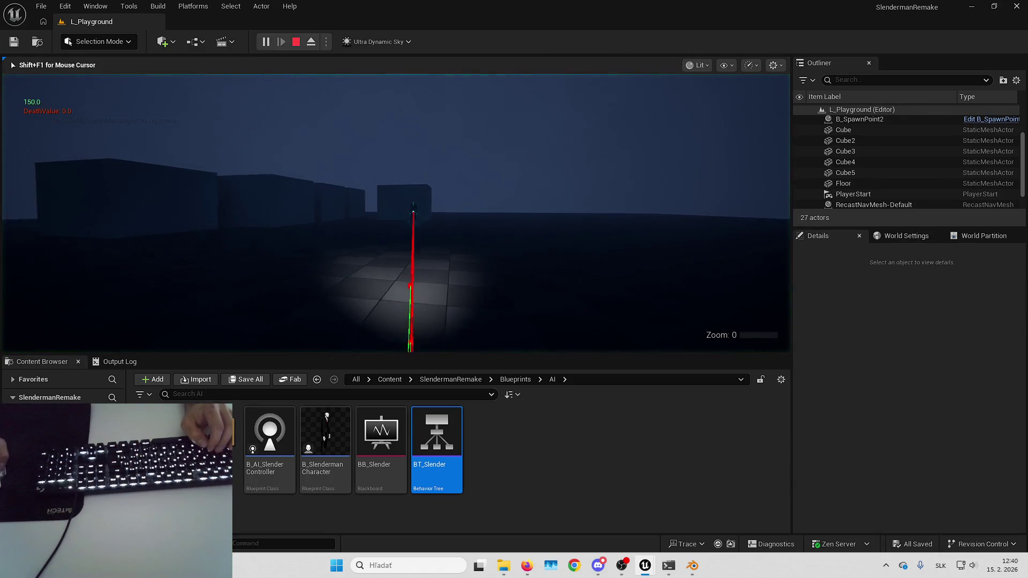
# - Play fullscreen until Slenderman appears, then stop the session to review the Blackboard errors
pyautogui.press('F11')
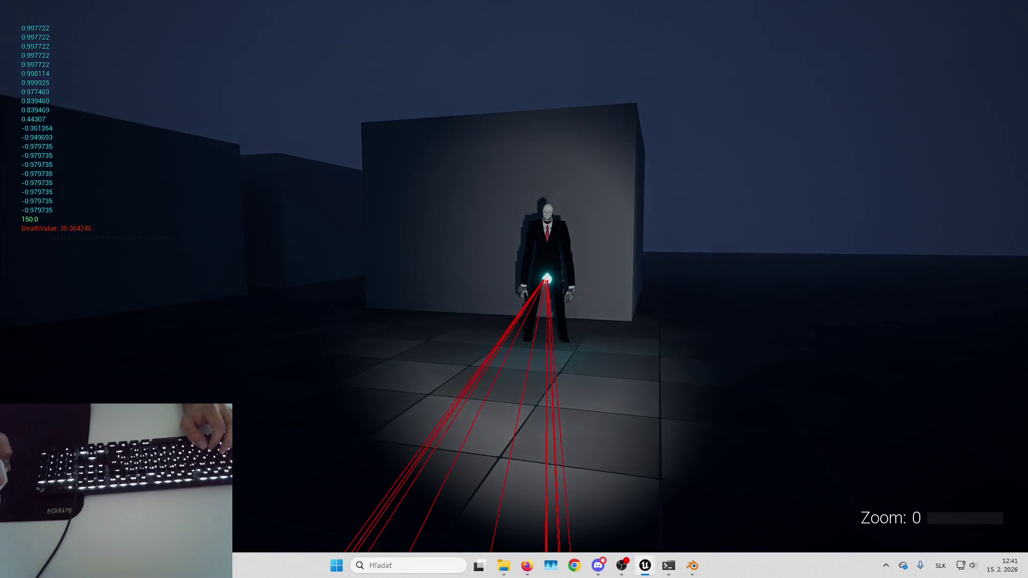
pyautogui.press('Escape')
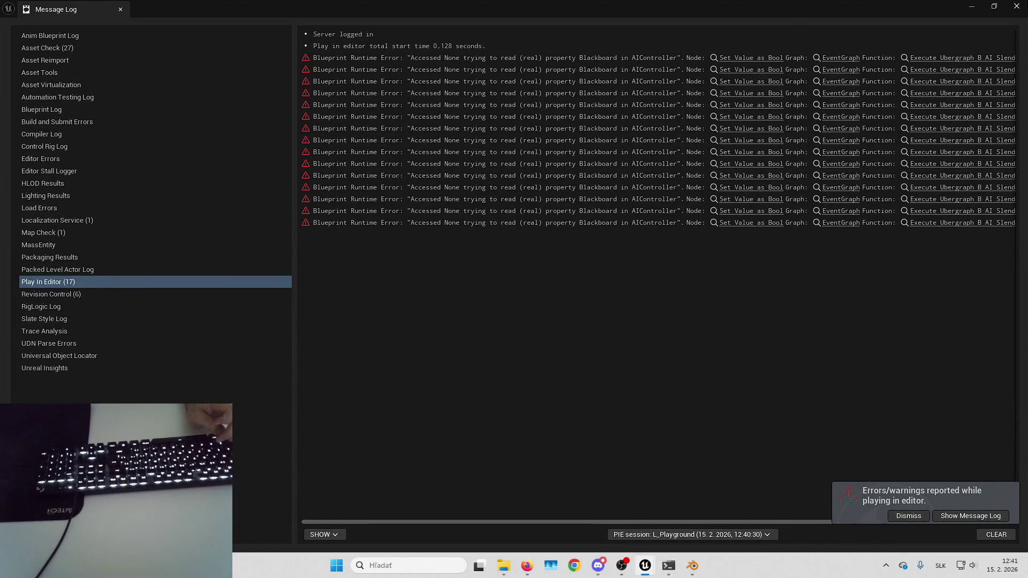
# - Run a brief playtest and stop it, then close the error log and dismiss the errors notification
pyautogui.click(1016, 6)
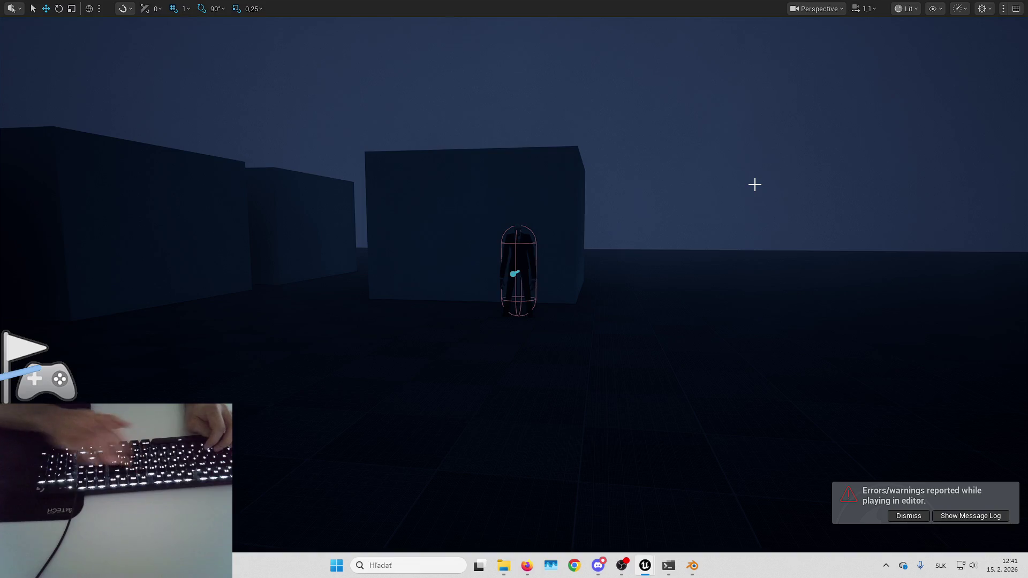
pyautogui.hotkey('alt', 'p')
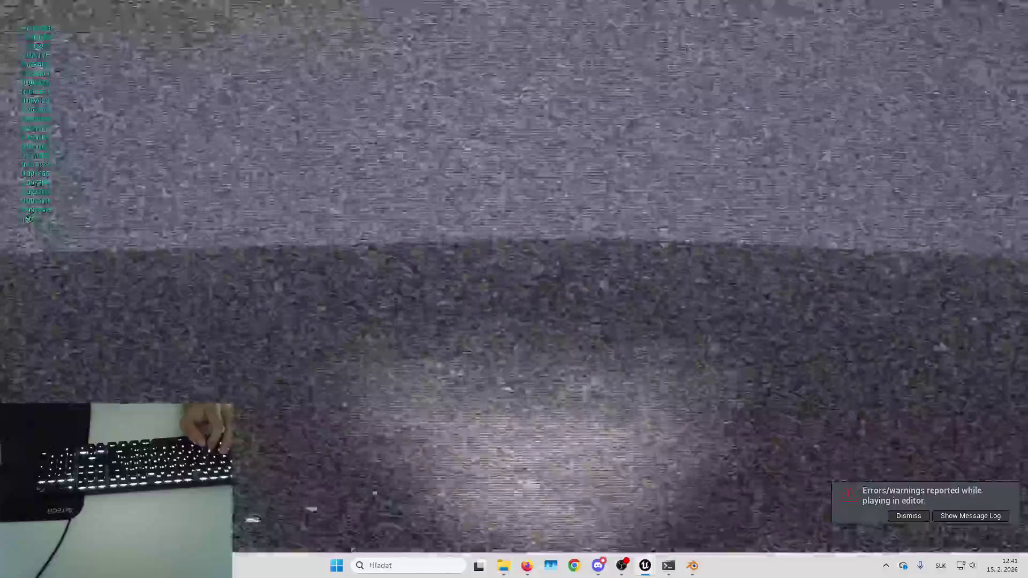
pyautogui.scroll(-1, 514, 289)
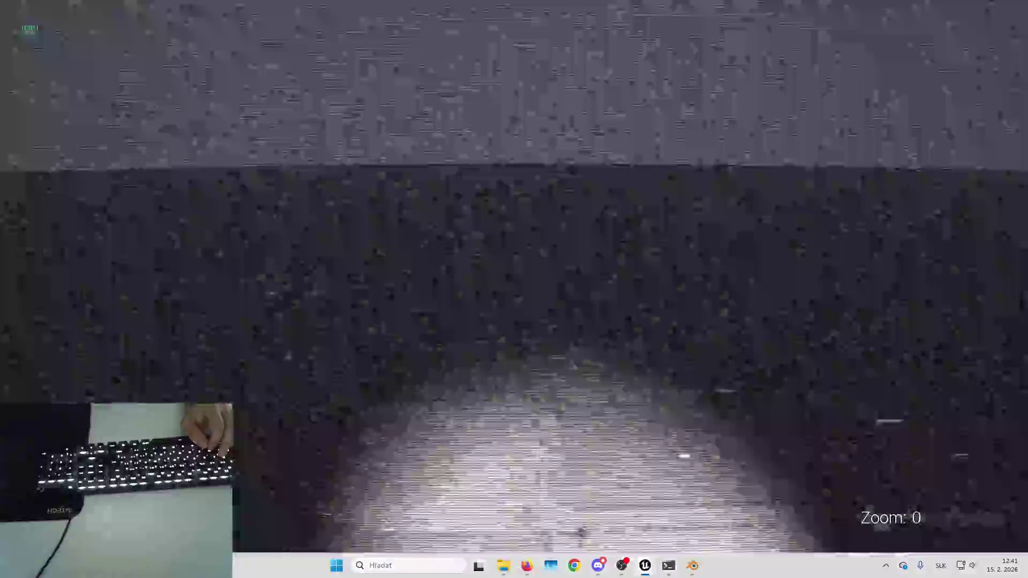
pyautogui.press('Escape')
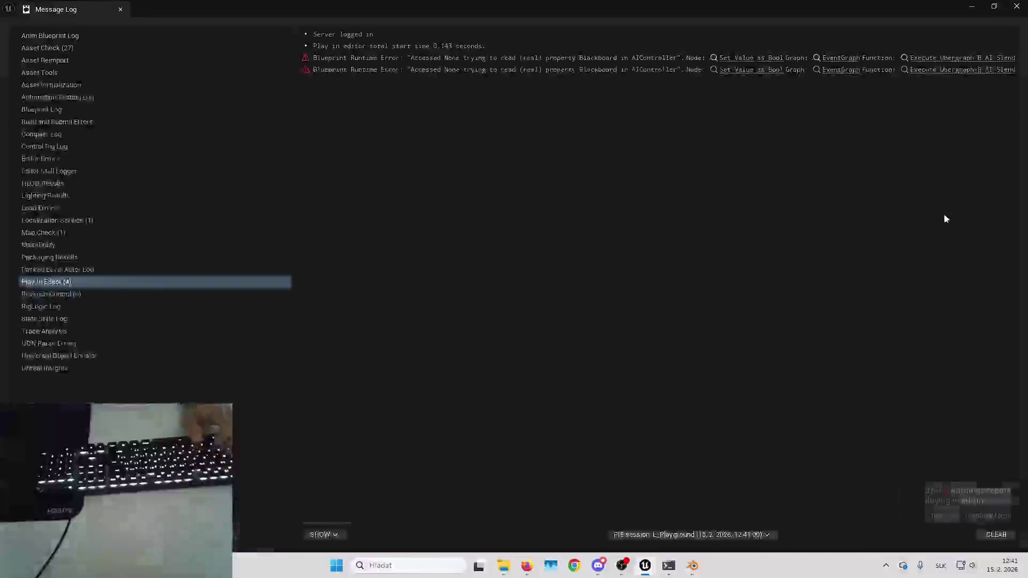
pyautogui.click(971, 6)
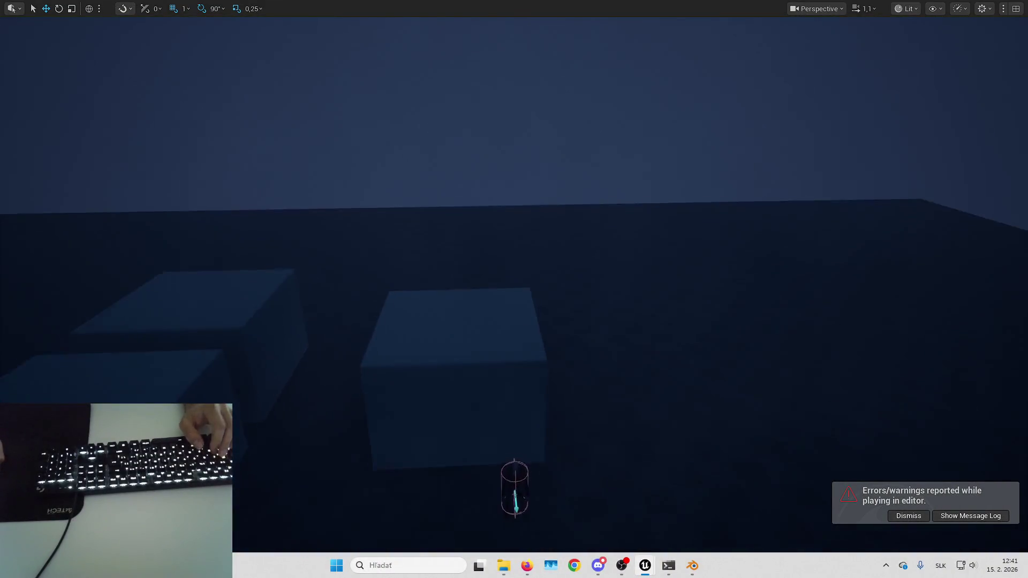
pyautogui.press('w')
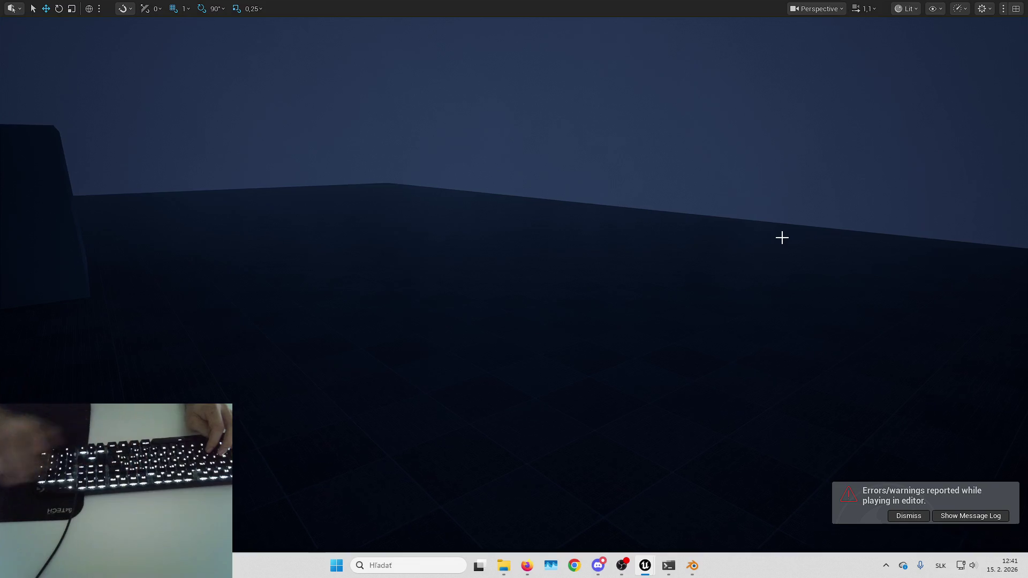
pyautogui.press('s')
pyautogui.click(902, 517)
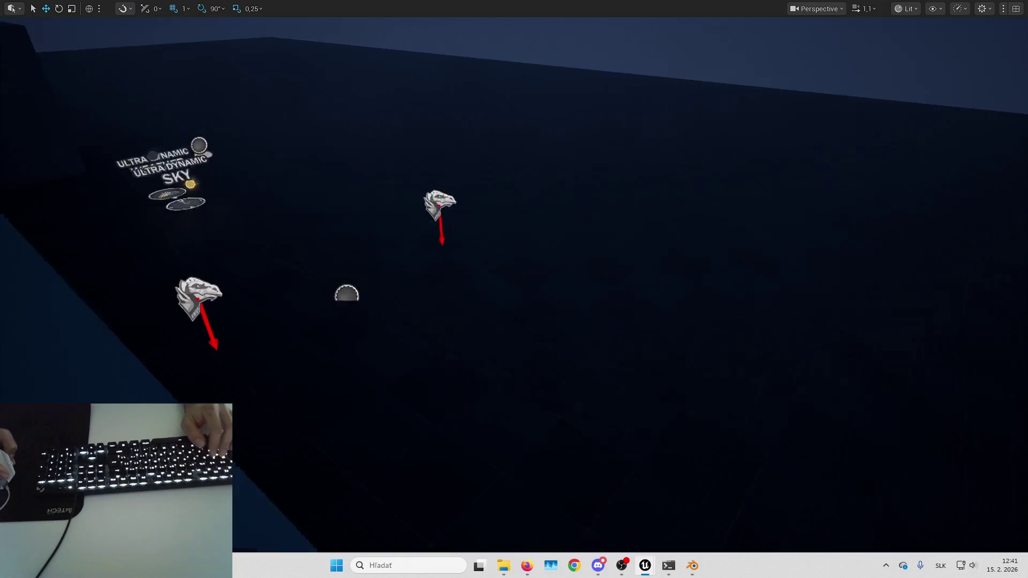
# - Playtest again and pick up a page, then return to the BT_Slender behavior tree
pyautogui.hotkey('alt', 'p')
pyautogui.click(445, 245)
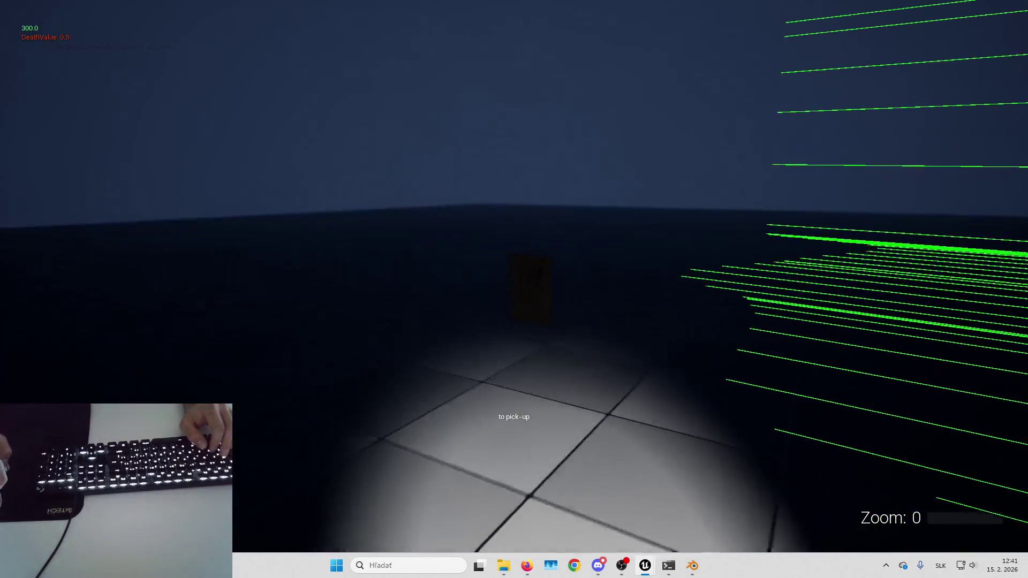
pyautogui.press('e')
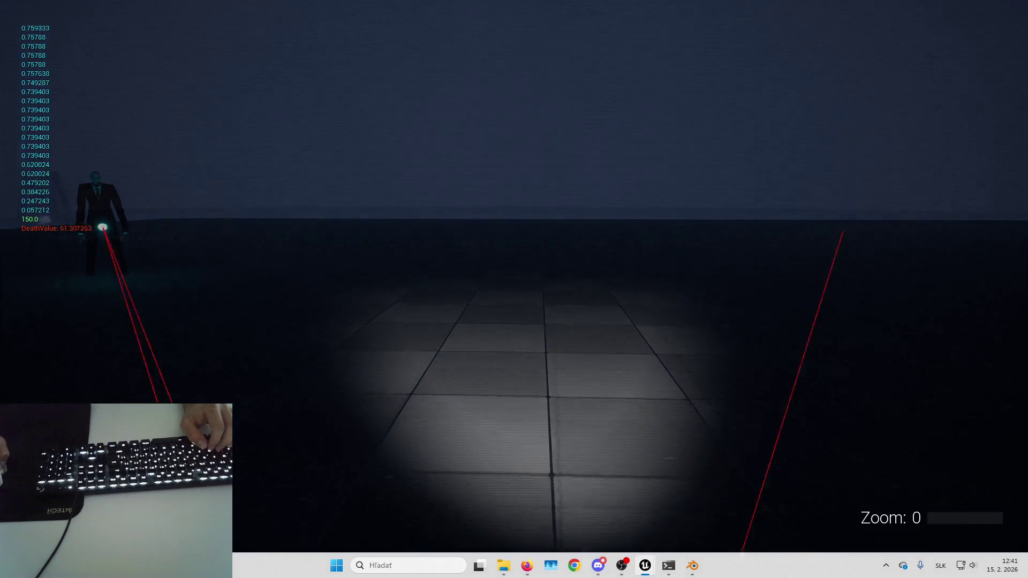
pyautogui.press('Escape')
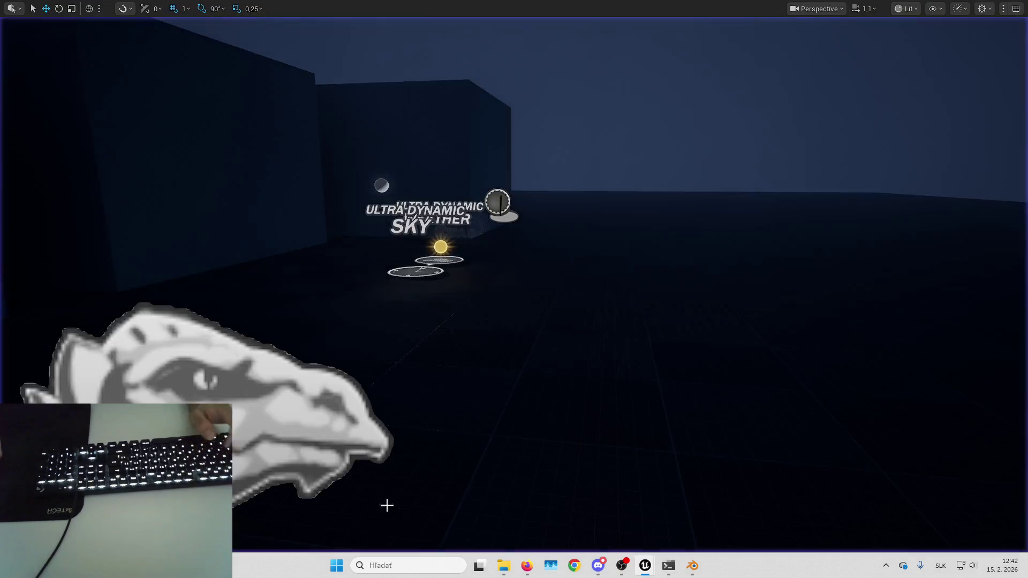
pyautogui.moveTo(645, 565)
pyautogui.click(738, 497)
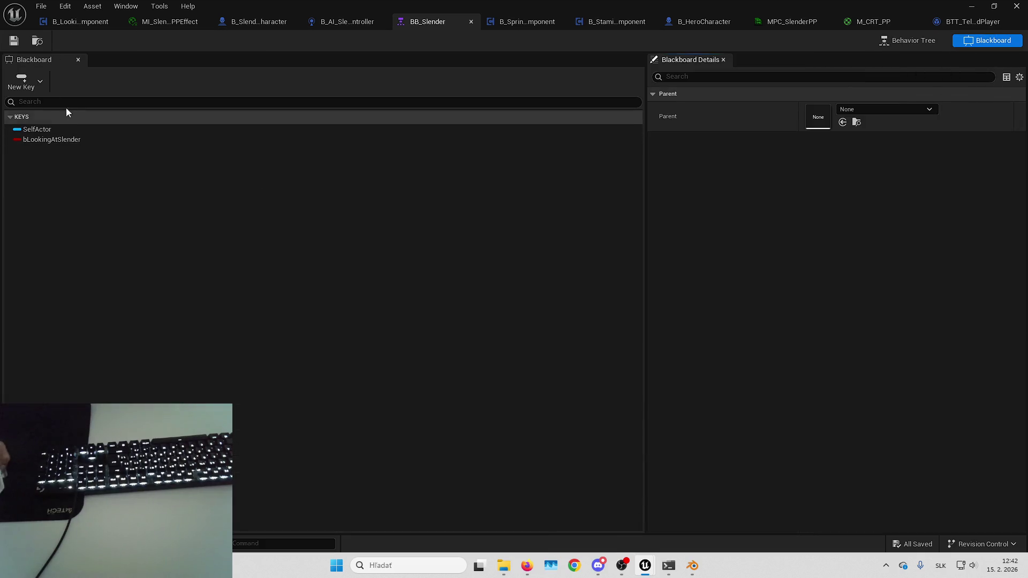
pyautogui.click(28, 85)
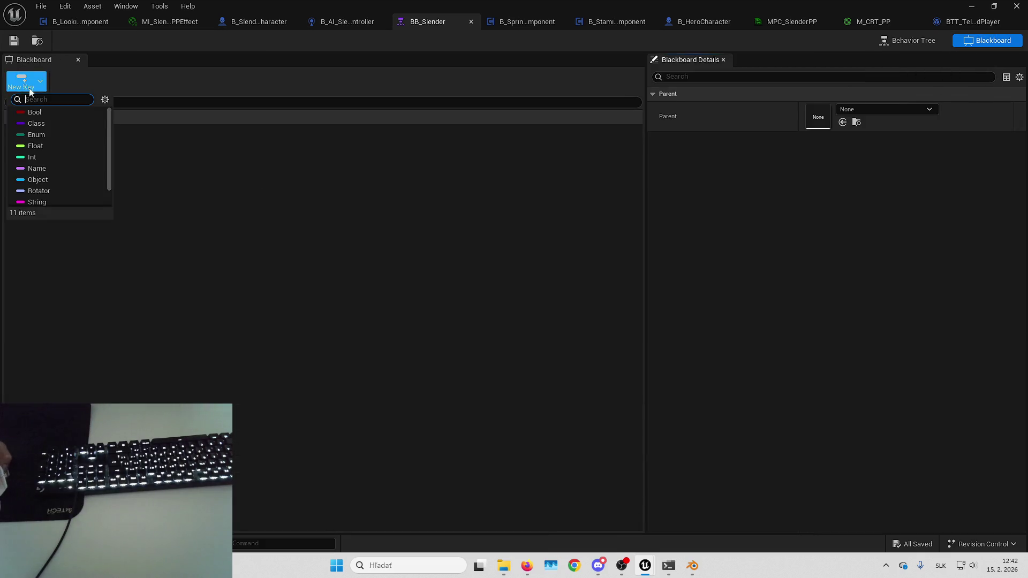
# - Create a new Float blackboard key named TeleportationCooldown
pyautogui.click(62, 145)
pyautogui.write('TimeBetweenTelepor')
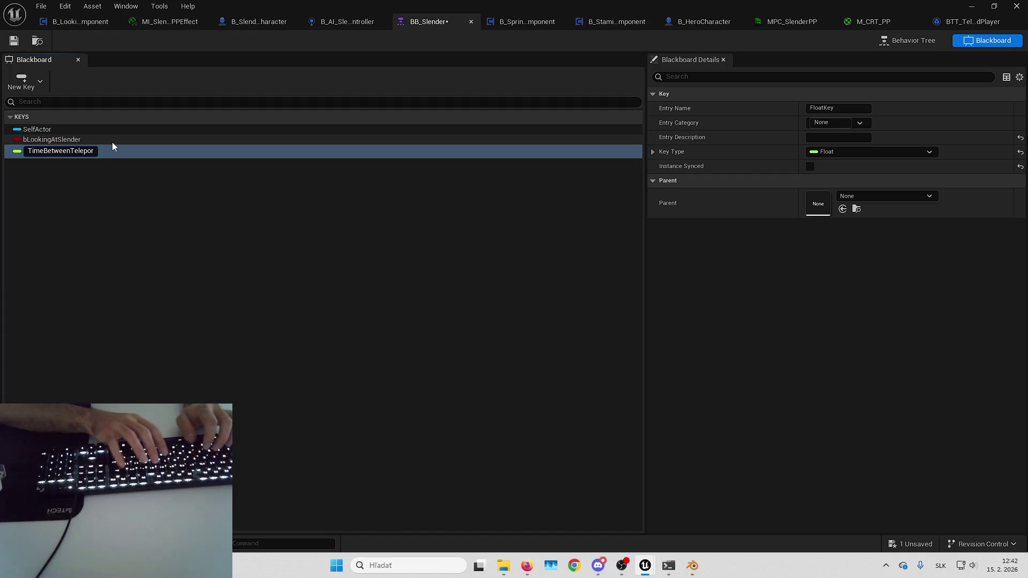
pyautogui.press('BackSpace')
pyautogui.press('BackSpace')
pyautogui.press('BackSpace')
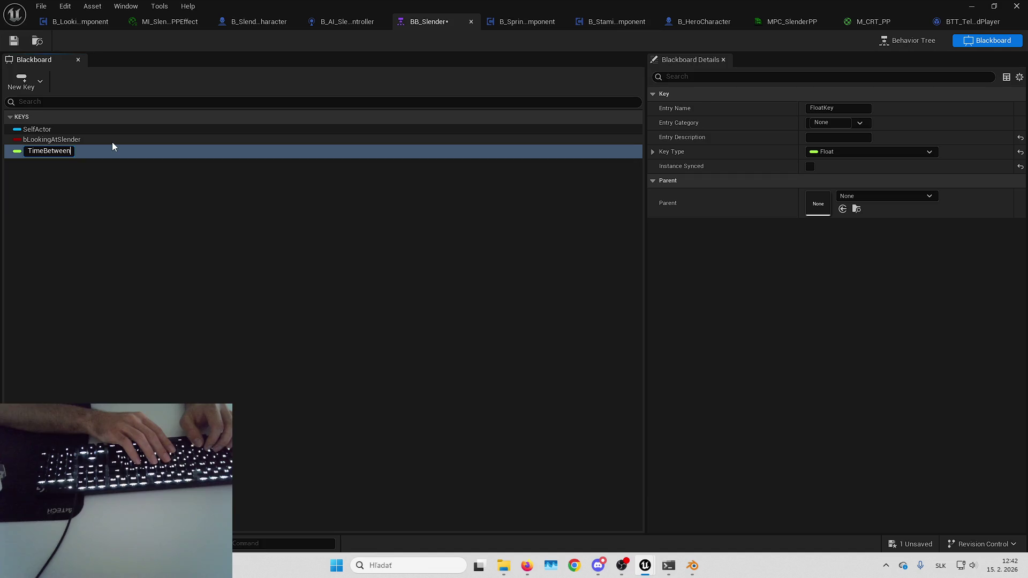
pyautogui.press('BackSpace')
pyautogui.press('BackSpace')
pyautogui.press('BackSpace')
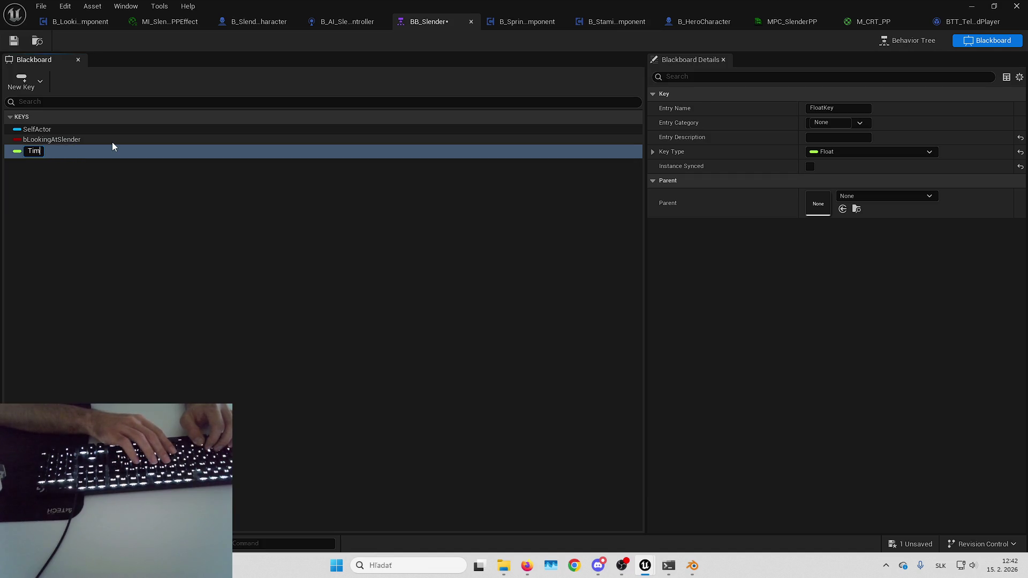
pyautogui.press('BackSpace')
pyautogui.press('BackSpace')
pyautogui.write('eleportatio')
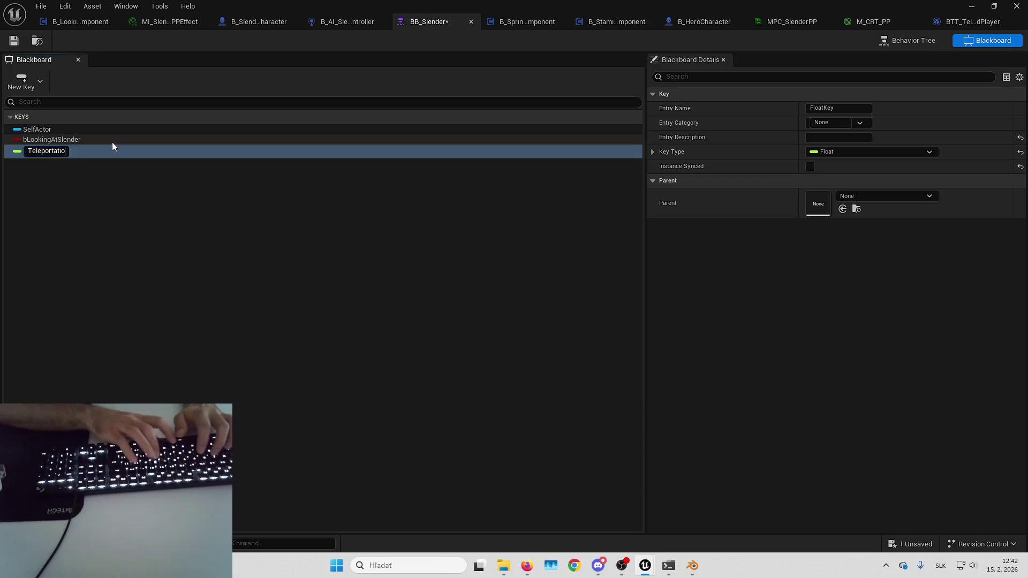
pyautogui.write('nCooldown')
pyautogui.press('Return')
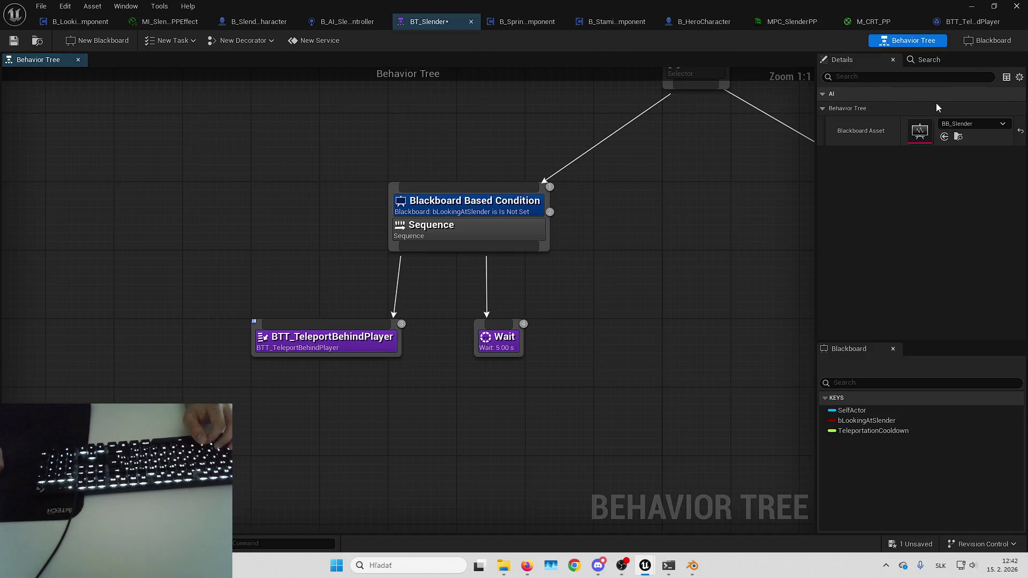
# - Drive the Wait node's Wait Time from TeleportationCooldown, with a 0.5 random deviation
pyautogui.click(984, 108)
pyautogui.click(986, 136)
pyautogui.write('5')
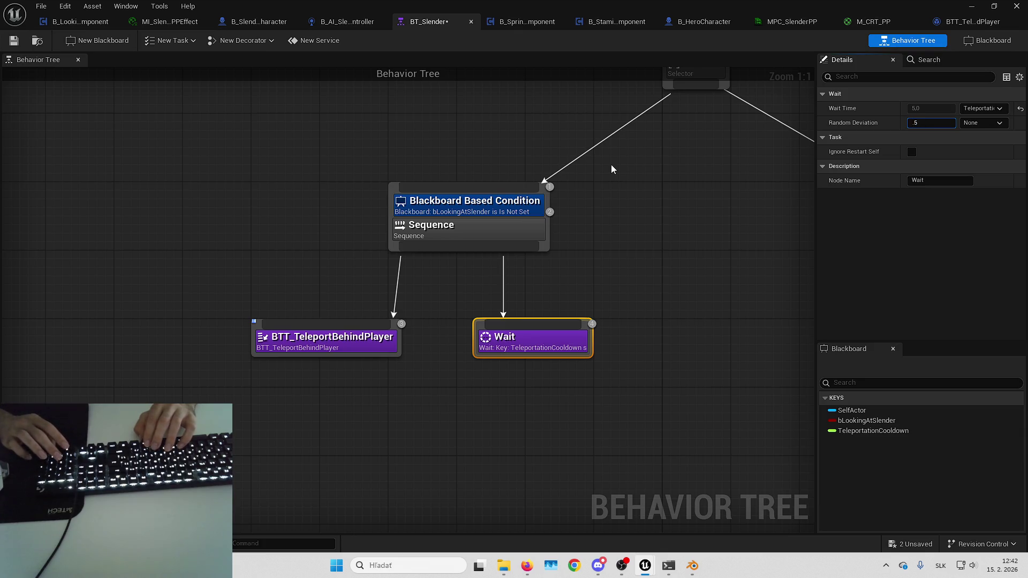
pyautogui.press('Return')
pyautogui.moveTo(674, 220); pyautogui.dragTo(689, 193)
pyautogui.click(300, 255)
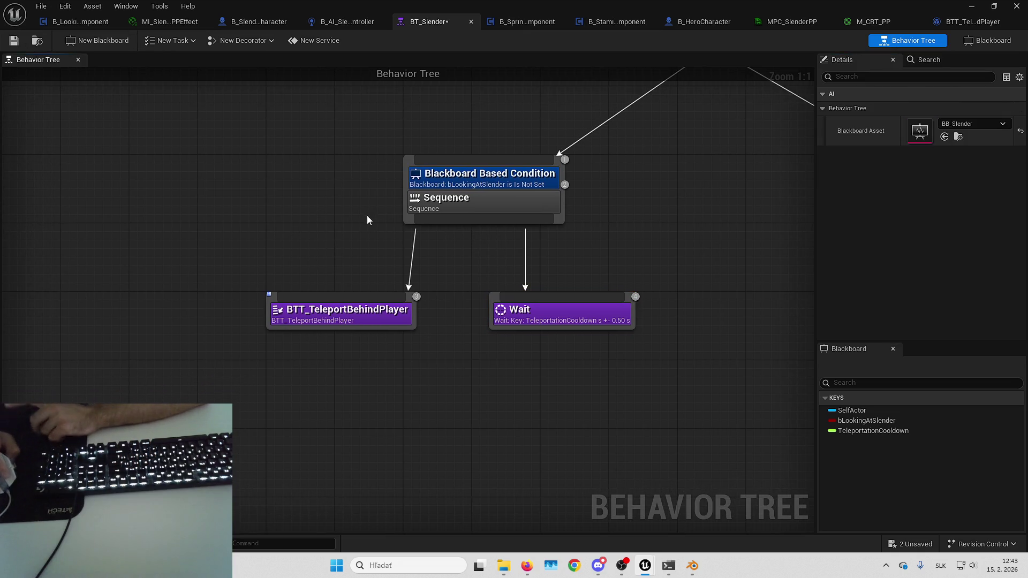
# - Open BTT_TeleportBehindPlayer and rearrange the AI MoveTo, reachable-point, Teleport and rotation nodes
pyautogui.doubleClick(370, 315)
pyautogui.scroll(-1, 396, 175)
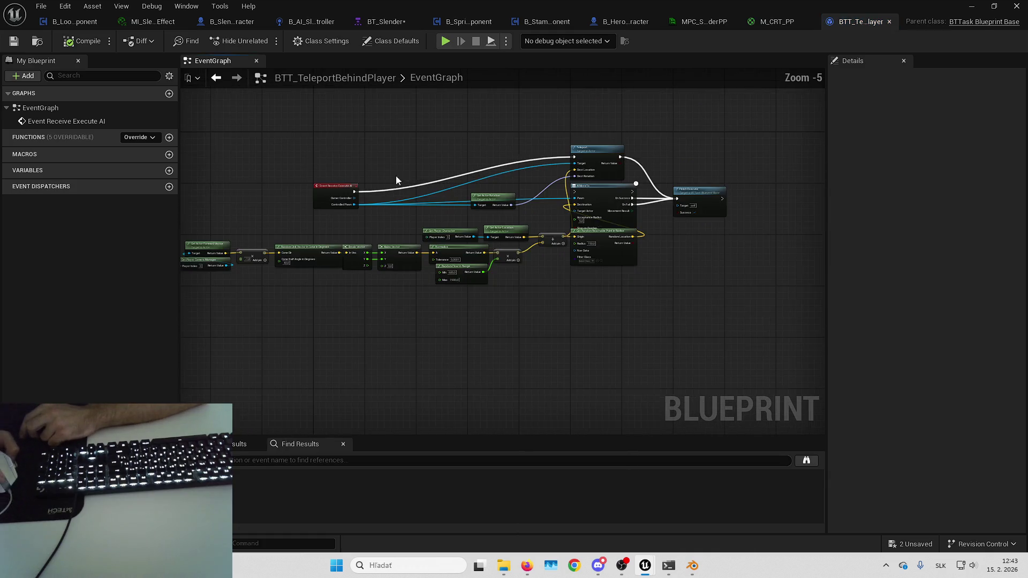
pyautogui.scroll(1, 525, 147)
pyautogui.moveTo(591, 212); pyautogui.dragTo(646, 225)
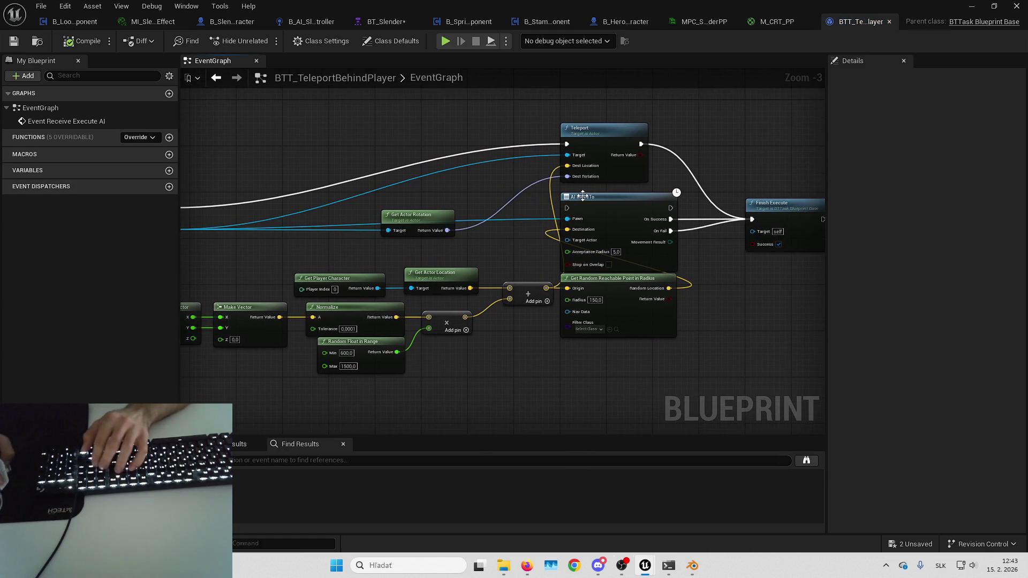
pyautogui.moveTo(690, 349); pyautogui.dragTo(562, 193)
pyautogui.moveTo(640, 203)
pyautogui.mouseDown()
pyautogui.moveTo(640, 350)
pyautogui.moveTo(626, 402)
pyautogui.mouseUp()
pyautogui.moveTo(570, 126)
pyautogui.mouseDown()
pyautogui.moveTo(575, 195)
pyautogui.moveTo(567, 188)
pyautogui.moveTo(665, 165)
pyautogui.mouseUp()
pyautogui.moveTo(605, 187); pyautogui.dragTo(610, 210)
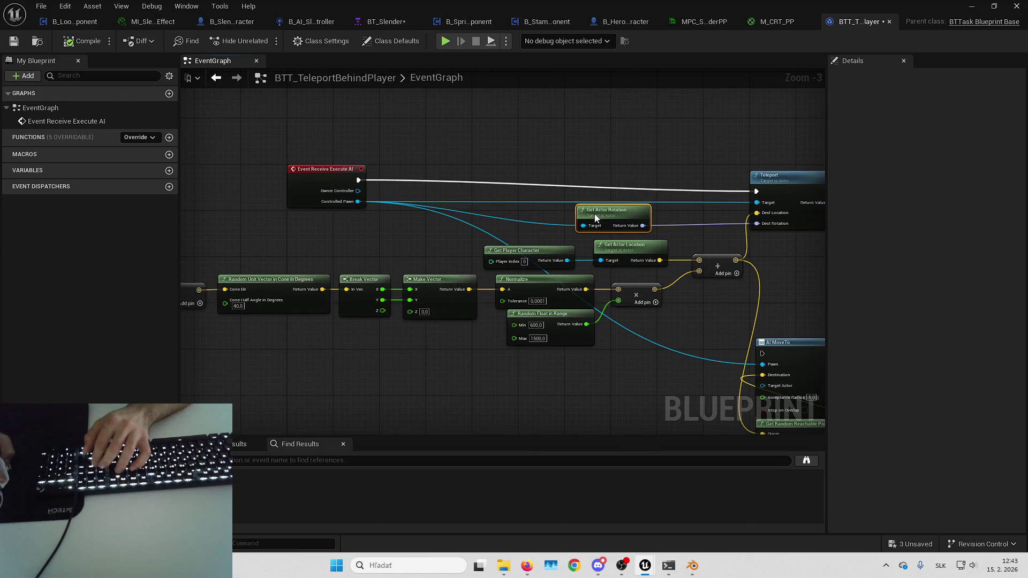
pyautogui.moveTo(776, 181)
pyautogui.mouseDown()
pyautogui.moveTo(776, 170)
pyautogui.moveTo(763, 180)
pyautogui.mouseUp()
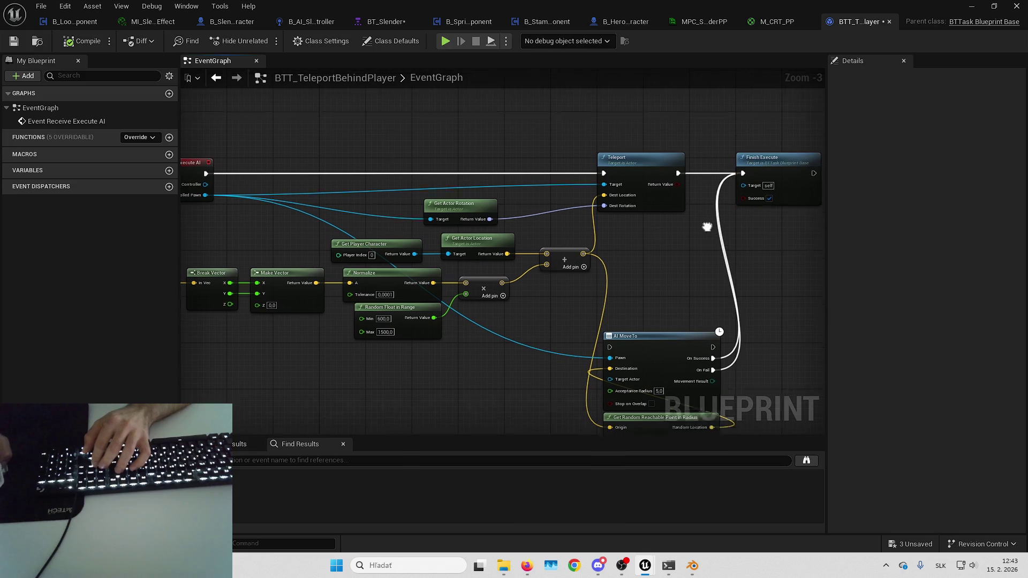
pyautogui.moveTo(706, 223)
pyautogui.mouseDown()
pyautogui.moveTo(692, 256)
pyautogui.moveTo(705, 329)
pyautogui.mouseUp()
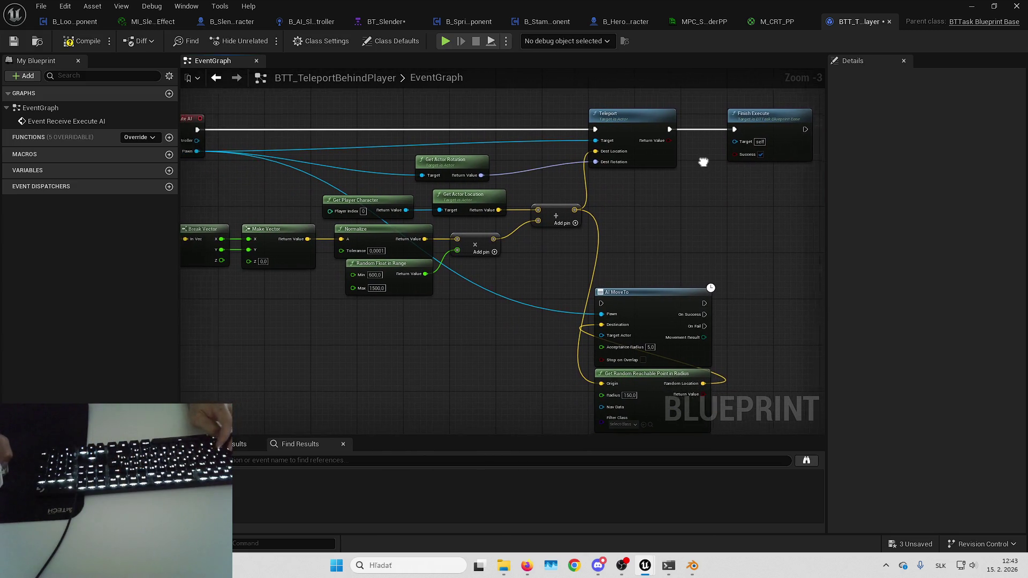
pyautogui.moveTo(704, 160)
pyautogui.mouseDown()
pyautogui.moveTo(669, 207)
pyautogui.moveTo(665, 183)
pyautogui.moveTo(691, 355)
pyautogui.mouseUp()
pyautogui.moveTo(685, 257); pyautogui.dragTo(679, 269)
pyautogui.click(662, 218)
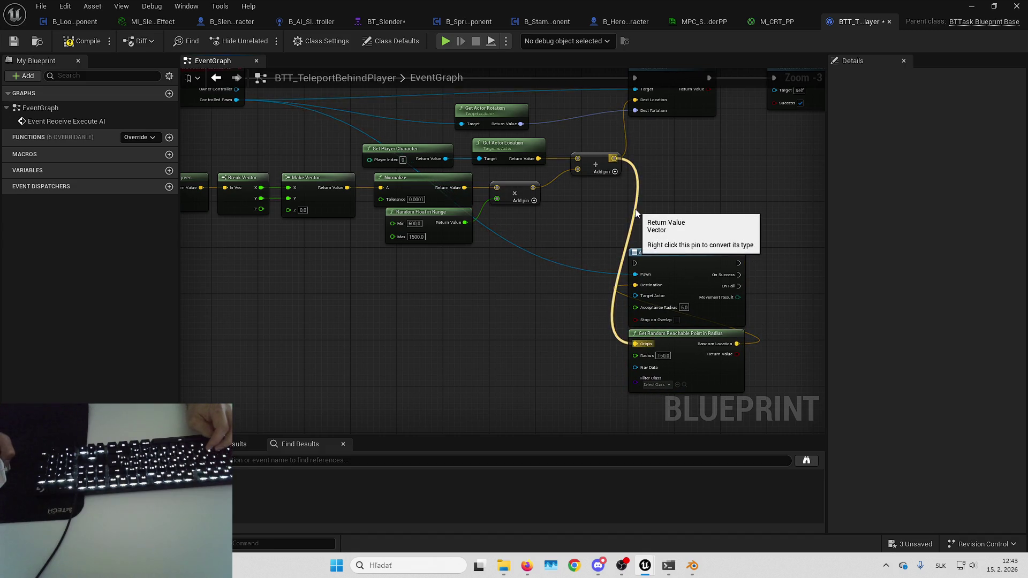
# - Locate Random Unit Vector in Cone in Degrees and pull a wire from its cone half angle input
pyautogui.moveTo(635, 208); pyautogui.dragTo(691, 244)
pyautogui.moveTo(431, 200)
pyautogui.mouseDown()
pyautogui.moveTo(522, 209)
pyautogui.moveTo(426, 183)
pyautogui.mouseUp()
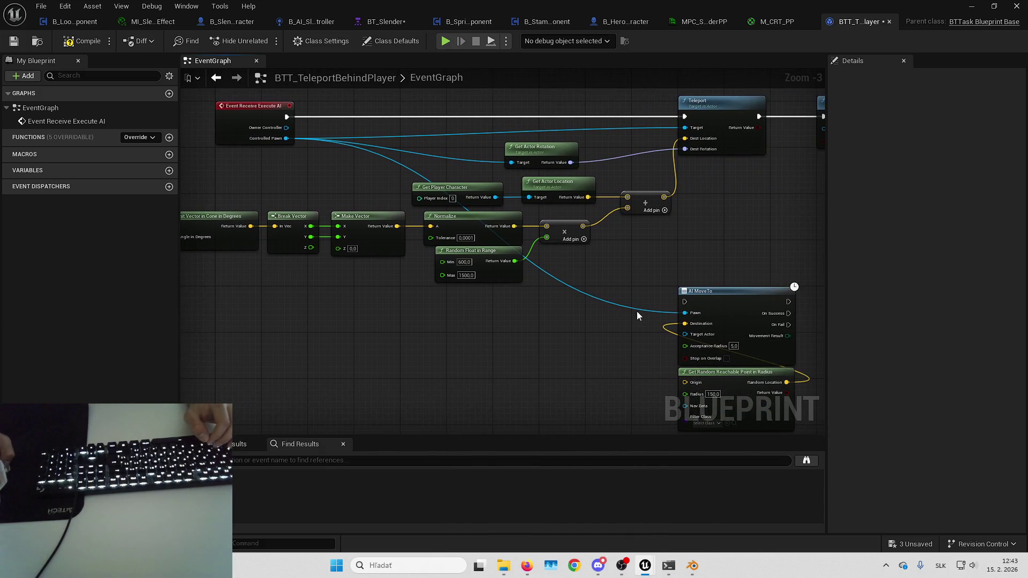
pyautogui.moveTo(690, 319)
pyautogui.mouseDown()
pyautogui.moveTo(718, 291)
pyautogui.moveTo(611, 310)
pyautogui.moveTo(715, 263)
pyautogui.mouseUp()
pyautogui.scroll(2, 619, 217)
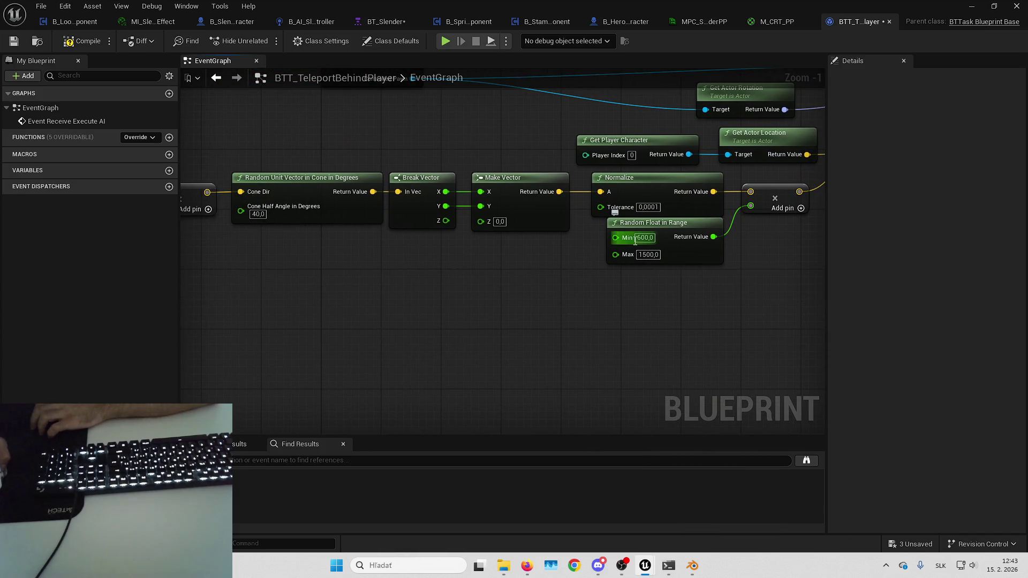
pyautogui.moveTo(612, 247); pyautogui.dragTo(641, 239)
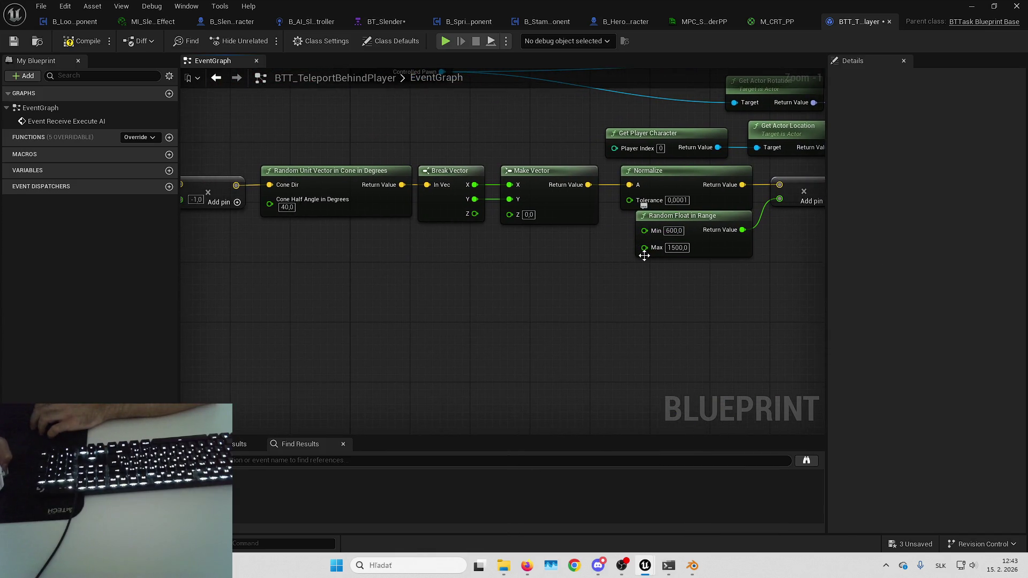
pyautogui.moveTo(619, 273)
pyautogui.mouseDown()
pyautogui.moveTo(672, 289)
pyautogui.moveTo(479, 282)
pyautogui.mouseUp()
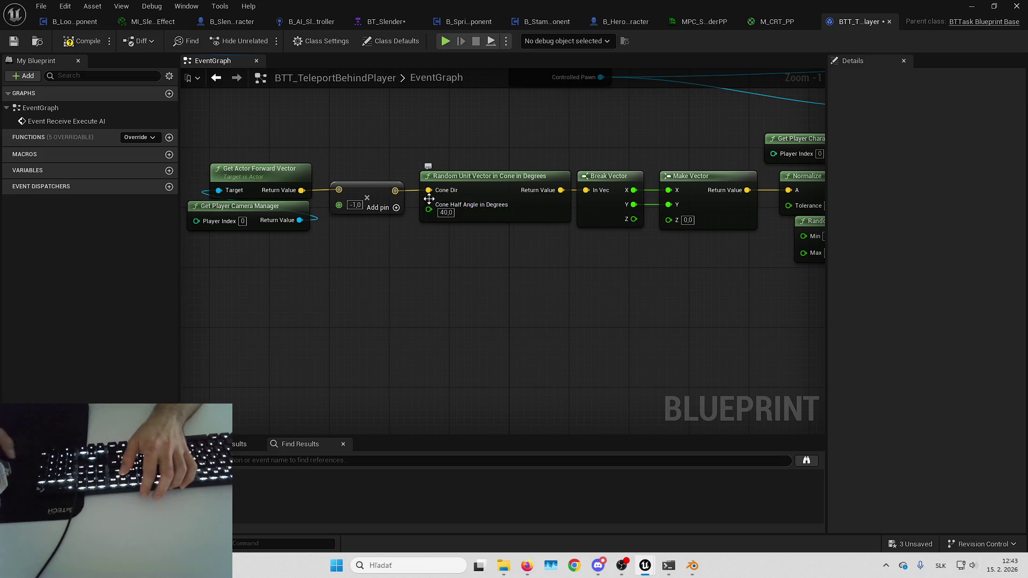
pyautogui.moveTo(422, 337); pyautogui.dragTo(522, 363)
pyautogui.moveTo(532, 277); pyautogui.dragTo(545, 255)
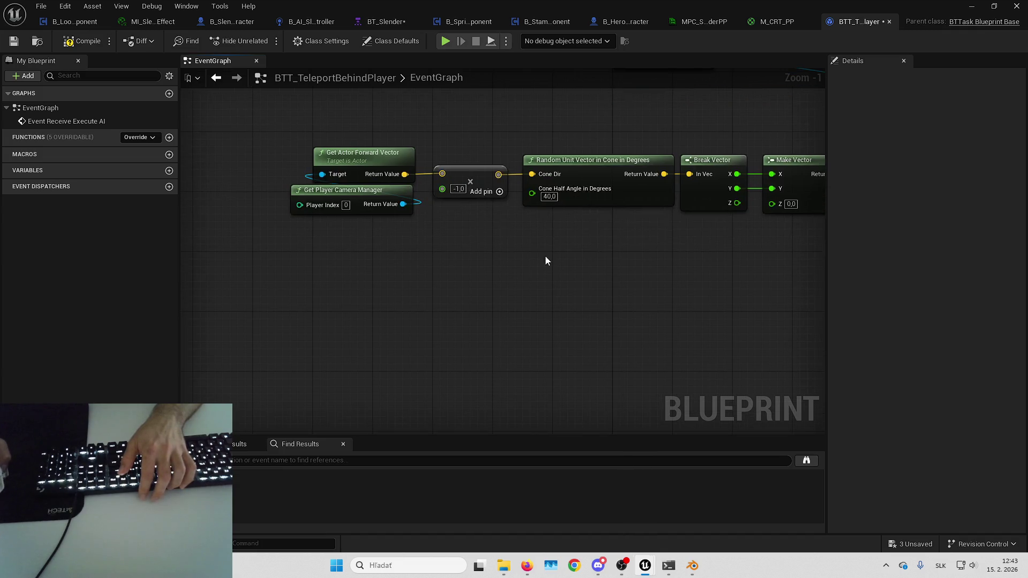
pyautogui.moveTo(532, 194); pyautogui.dragTo(515, 228)
# - Undo the promote-to-variable and add a new variable named BB_ConeHalfAngle instead
pyautogui.click(562, 278)
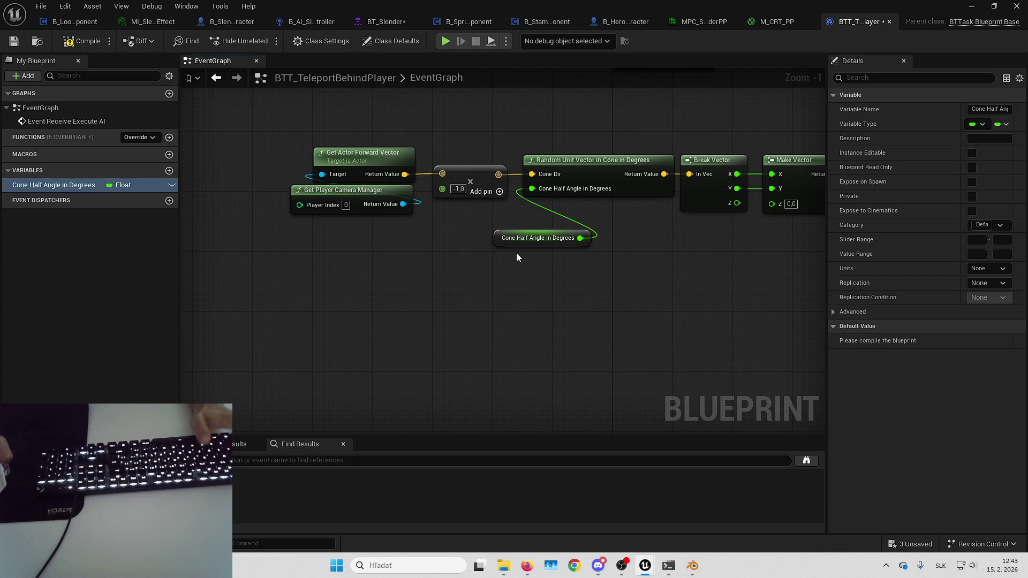
pyautogui.hotkey('ctrl', 'z')
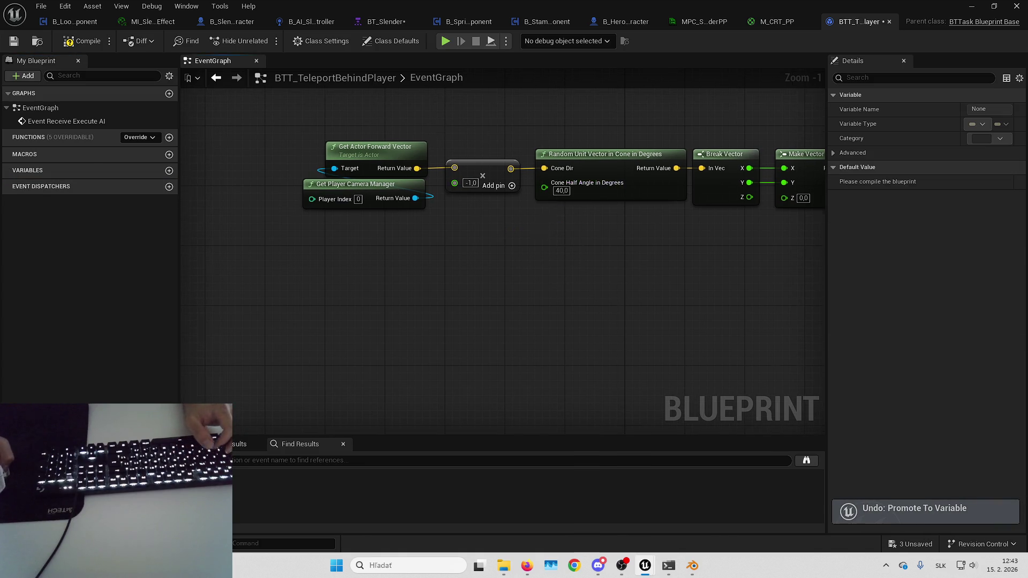
pyautogui.click(169, 170)
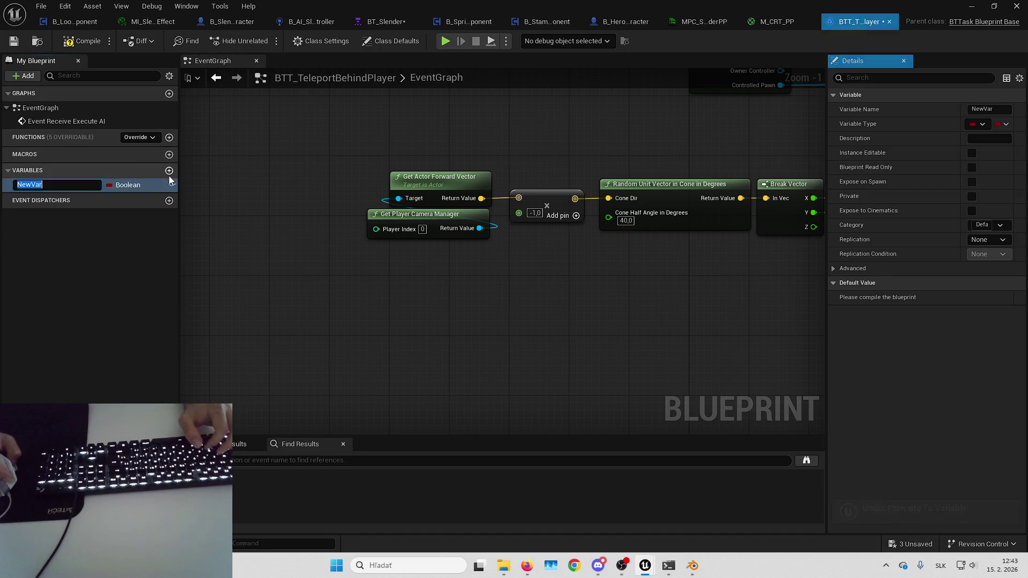
pyautogui.write('BB_ConeHalf')
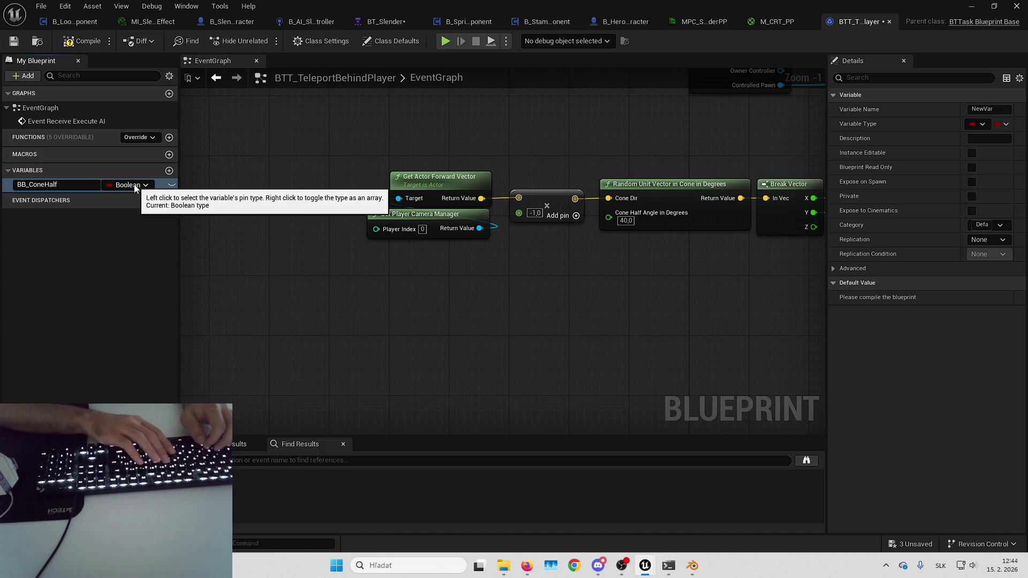
pyautogui.write('Angle')
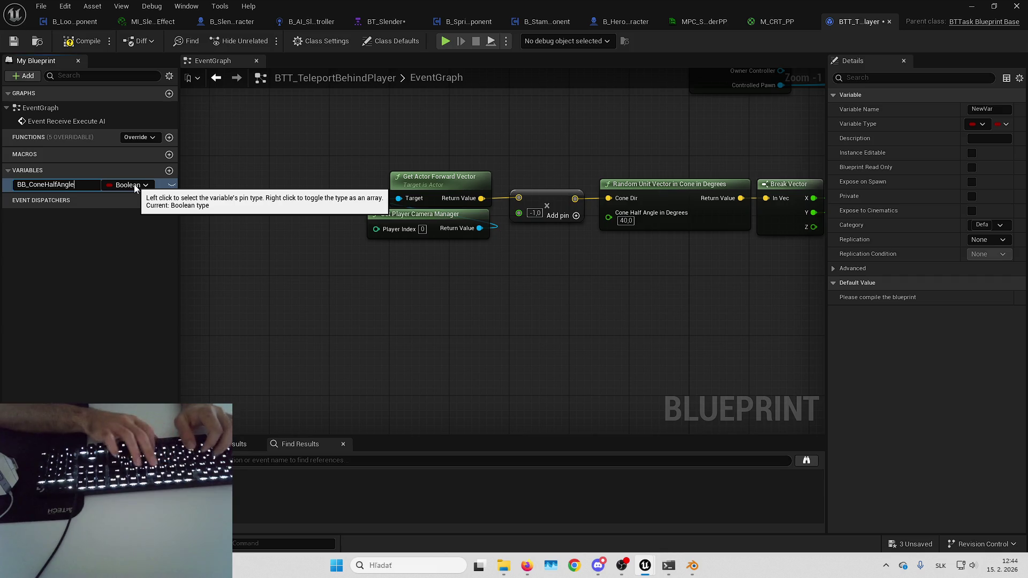
pyautogui.press('Return')
# - Change BB_ConeHalfAngle's type to Blackboard Key Selector
pyautogui.click(133, 187)
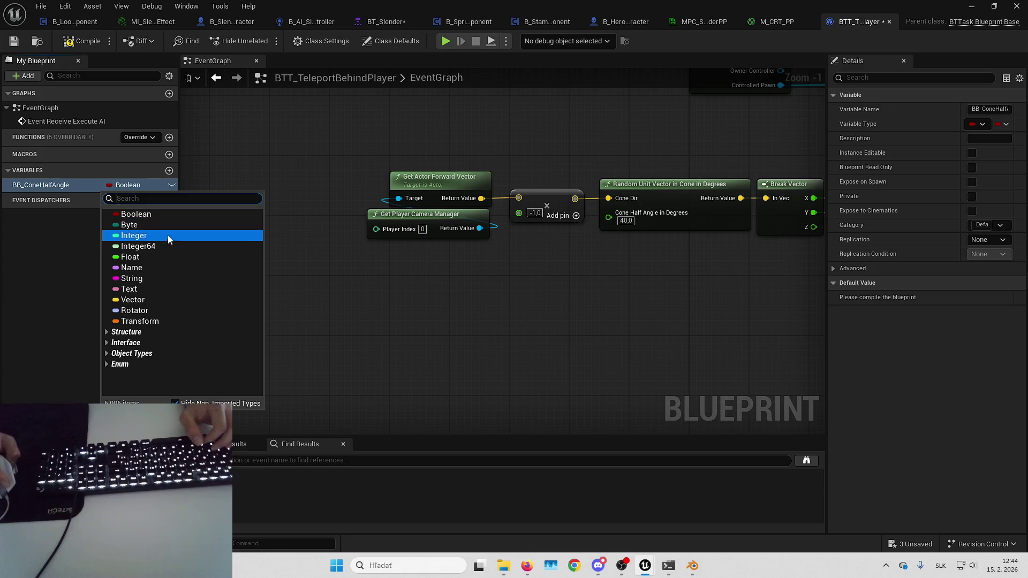
pyautogui.click(129, 260)
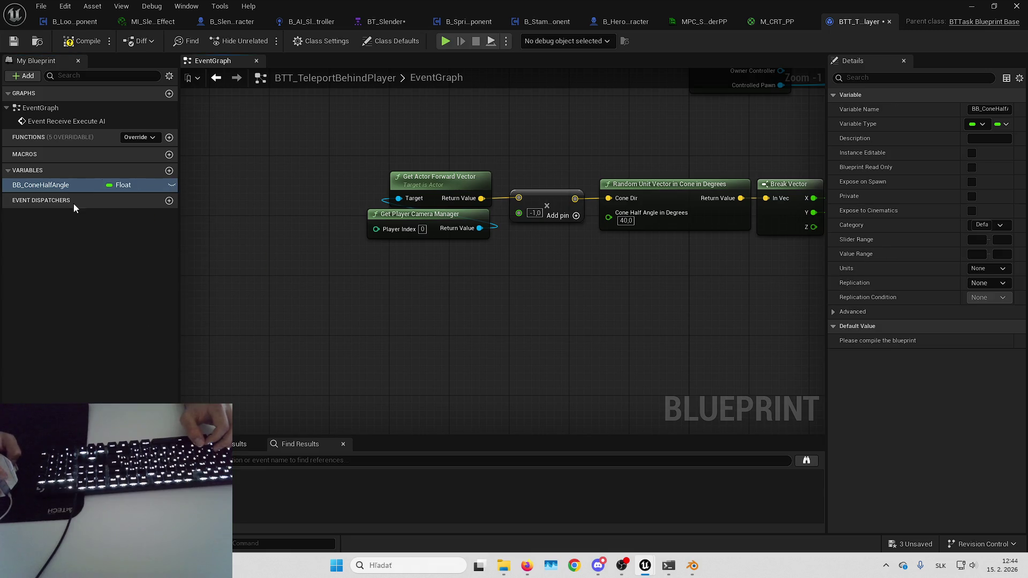
pyautogui.click(122, 186)
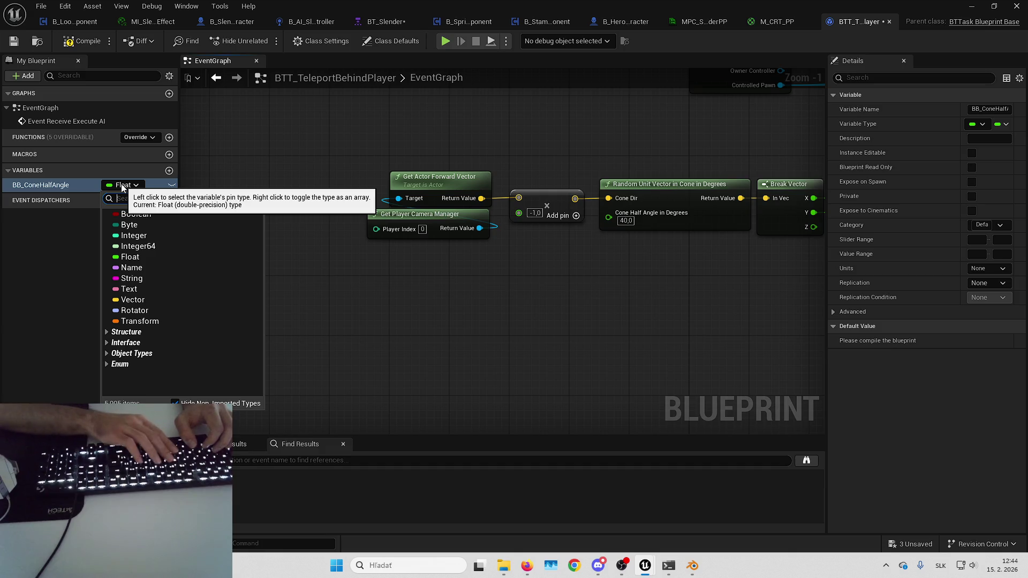
pyautogui.write('blackboa')
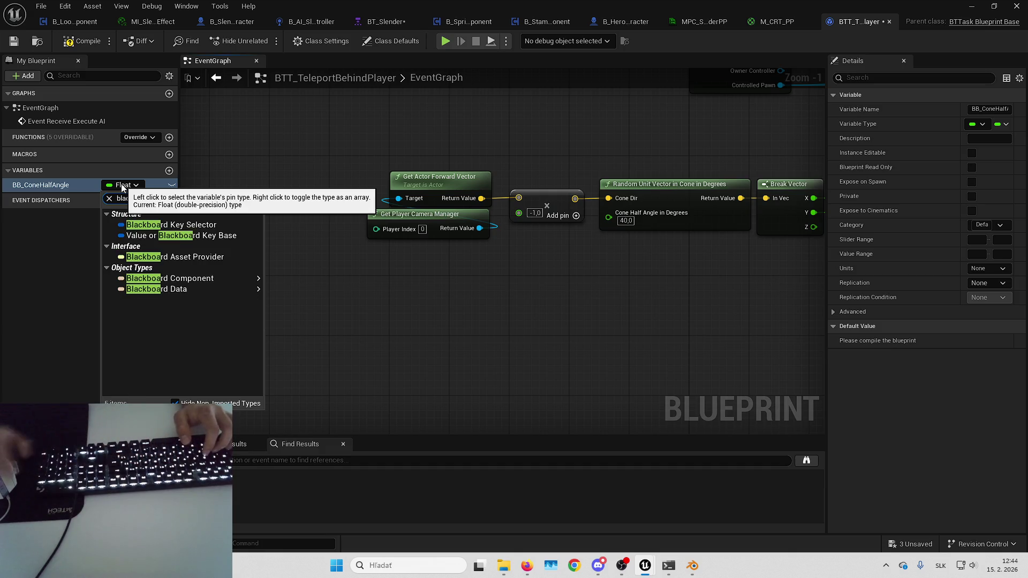
pyautogui.click(206, 240)
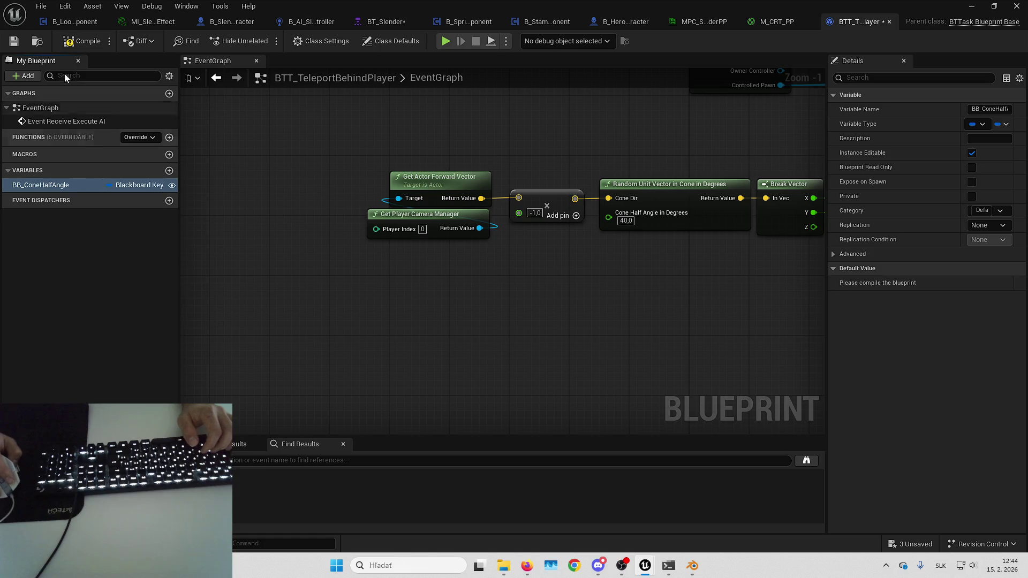
# - Place a BB_ConeHalfAngle getter with Get Blackboard Value as Float, wired into Cone Half Angle in Degrees
pyautogui.click(83, 42)
pyautogui.moveTo(454, 210)
pyautogui.mouseDown()
pyautogui.moveTo(493, 245)
pyautogui.moveTo(432, 249)
pyautogui.moveTo(461, 237)
pyautogui.mouseUp()
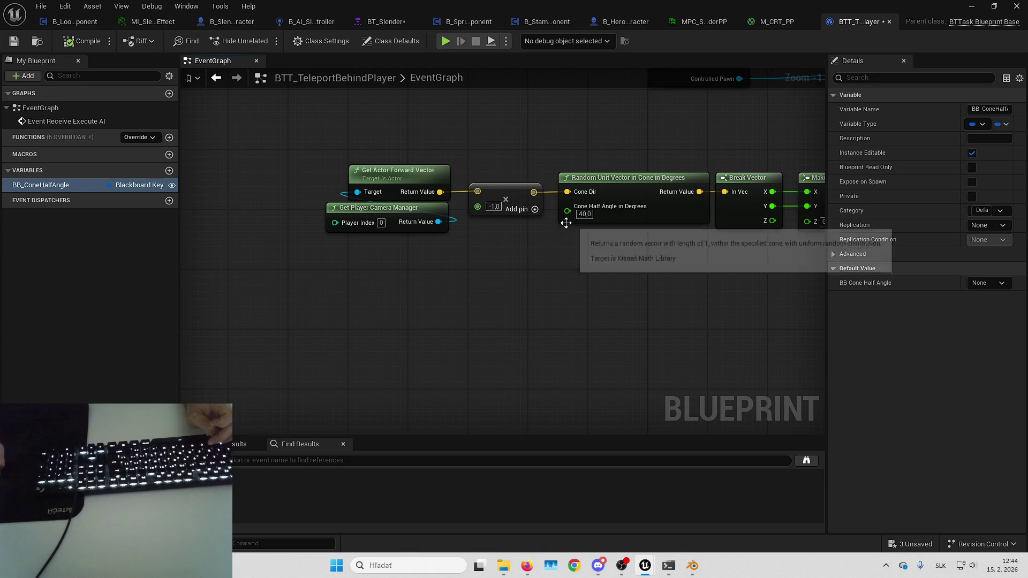
pyautogui.moveTo(450, 296)
pyautogui.mouseDown()
pyautogui.moveTo(393, 292)
pyautogui.moveTo(506, 262)
pyautogui.mouseUp()
pyautogui.moveTo(40, 184)
pyautogui.mouseDown()
pyautogui.moveTo(333, 281)
pyautogui.moveTo(410, 320)
pyautogui.moveTo(467, 309)
pyautogui.mouseUp()
pyautogui.write('get val')
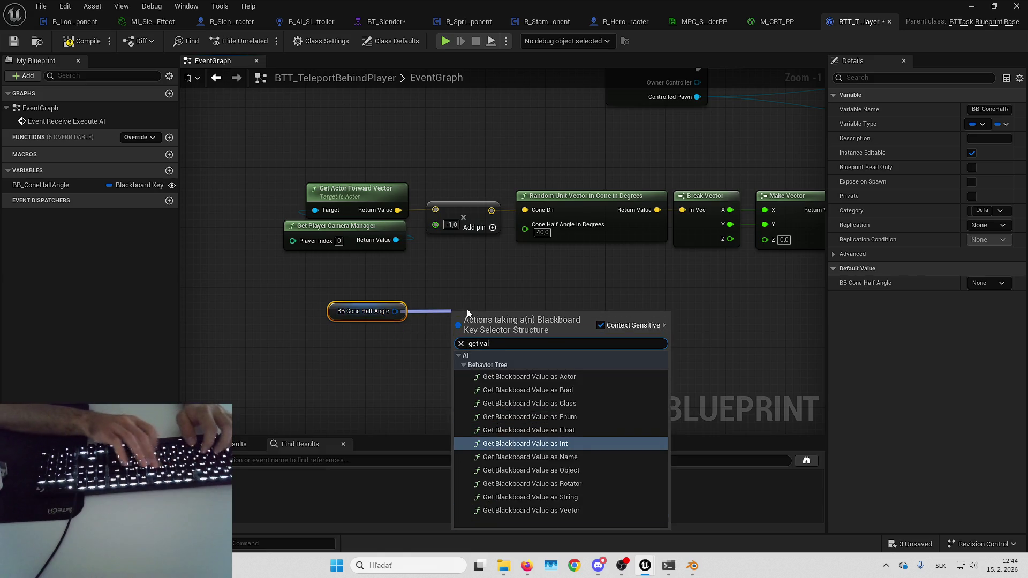
pyautogui.write('ue ')
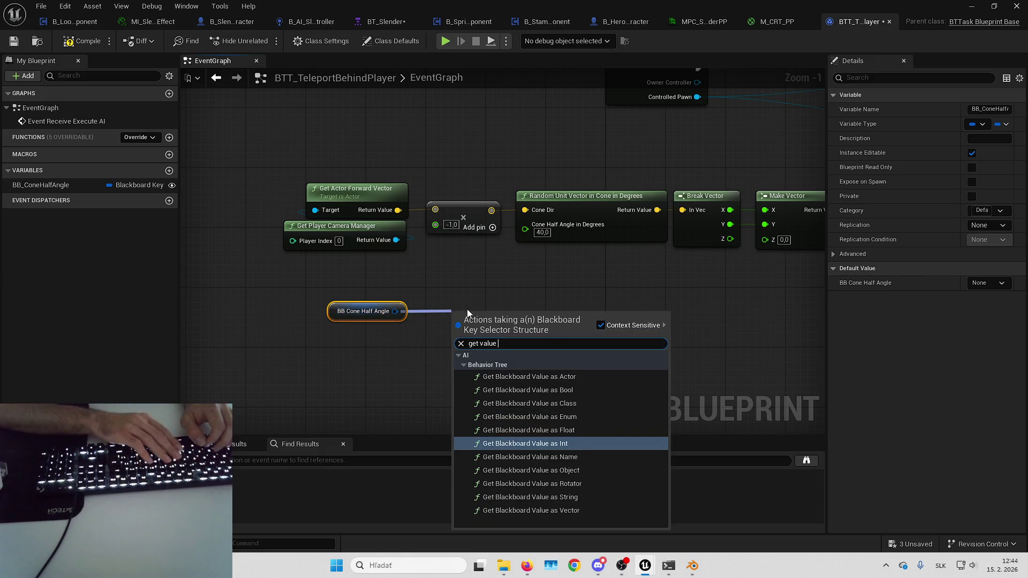
pyautogui.write('as')
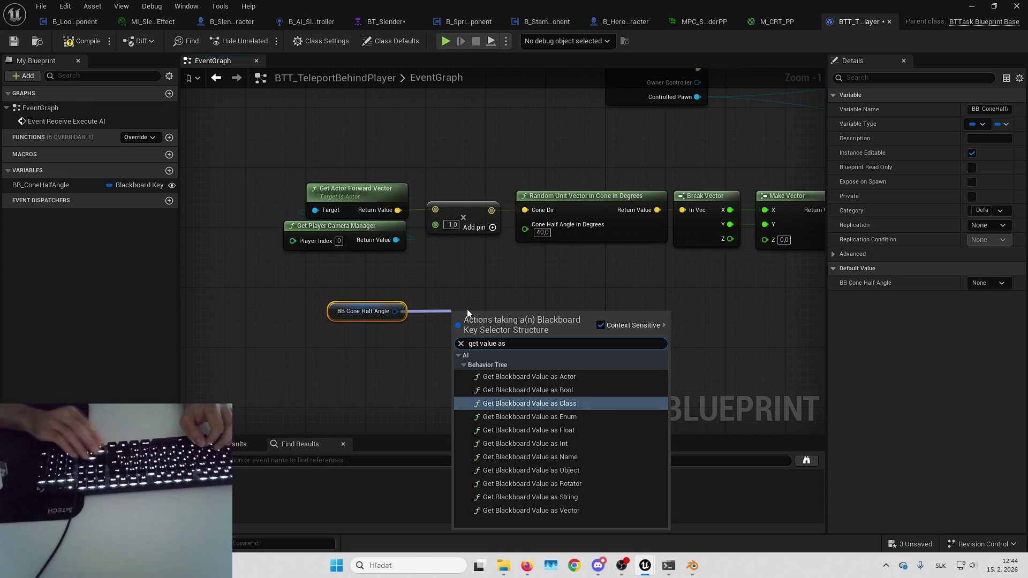
pyautogui.press('Down')
pyautogui.press('Down')
pyautogui.press('Return')
pyautogui.moveTo(495, 315)
pyautogui.mouseDown()
pyautogui.moveTo(377, 278)
pyautogui.moveTo(525, 225)
pyautogui.mouseUp()
# - Tidy the new getter nodes, compile, and open BT_Slender's blackboard
pyautogui.moveTo(300, 274); pyautogui.dragTo(412, 322)
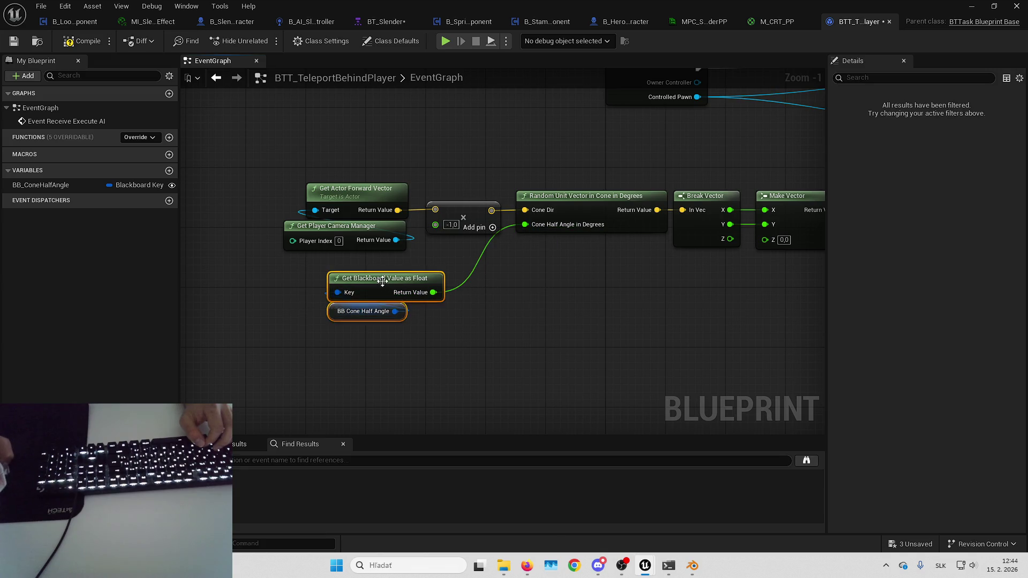
pyautogui.moveTo(383, 277); pyautogui.dragTo(437, 263)
pyautogui.click(573, 305)
pyautogui.click(65, 40)
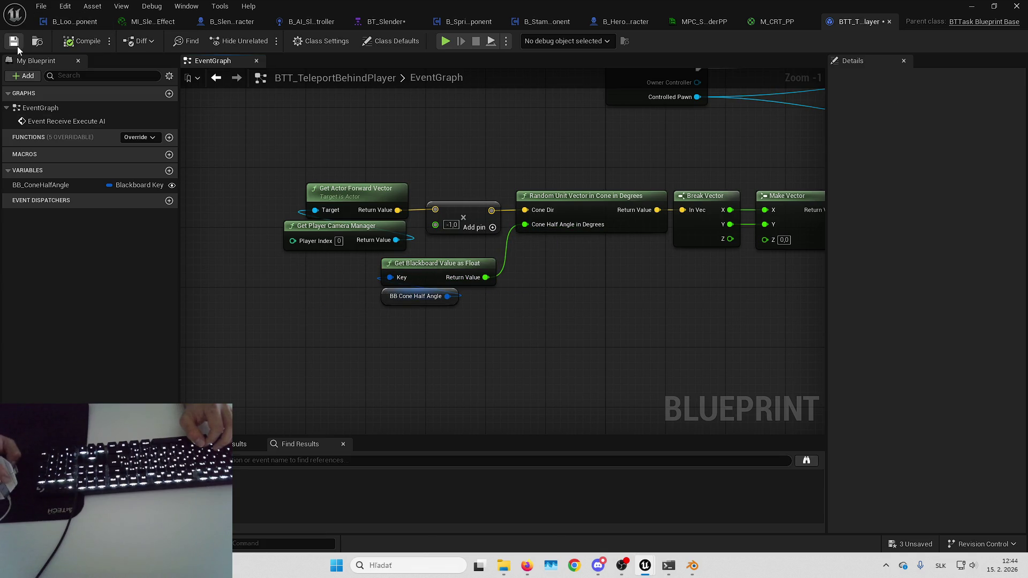
pyautogui.click(377, 22)
pyautogui.click(979, 42)
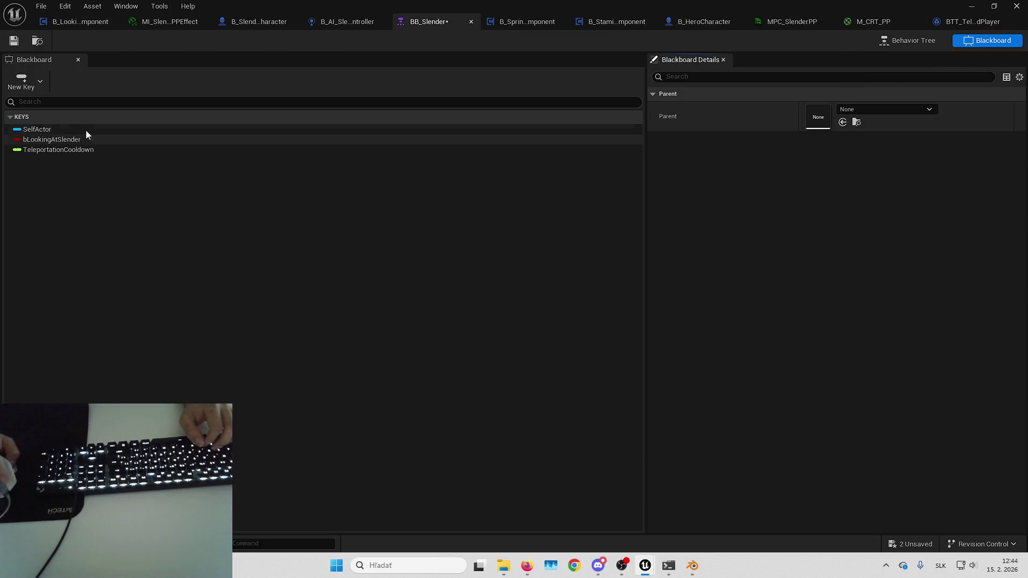
# - Add a new Float key to BB_Slender, briefly checking the other open editors
pyautogui.click(22, 81)
pyautogui.click(50, 145)
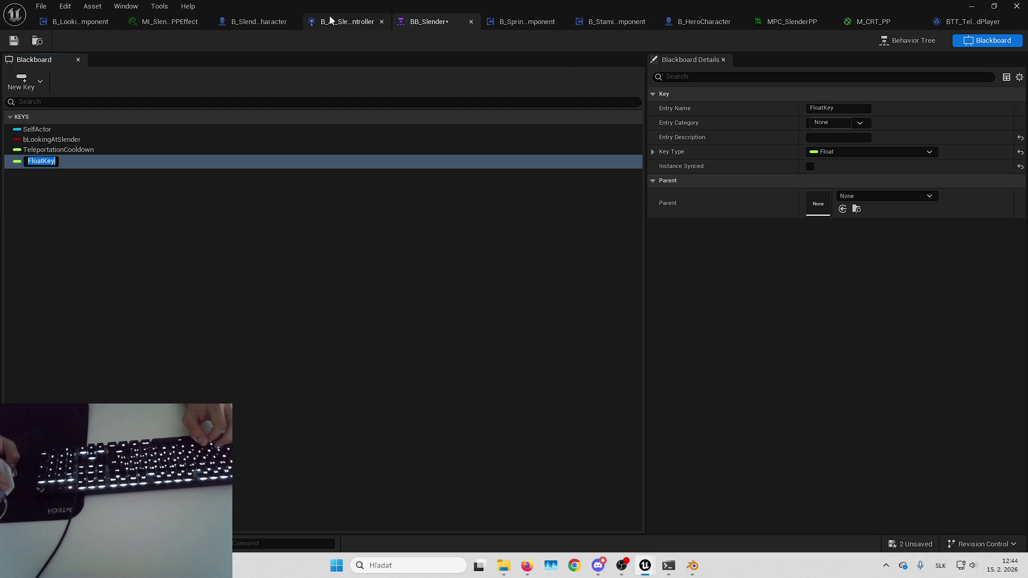
pyautogui.click(608, 23)
pyautogui.click(407, 22)
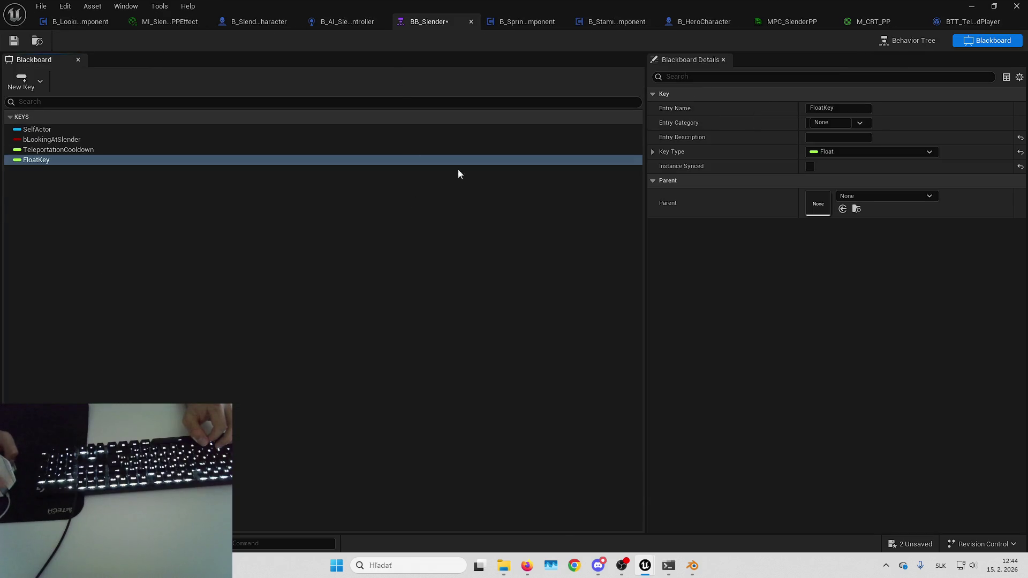
pyautogui.click(882, 42)
pyautogui.click(953, 23)
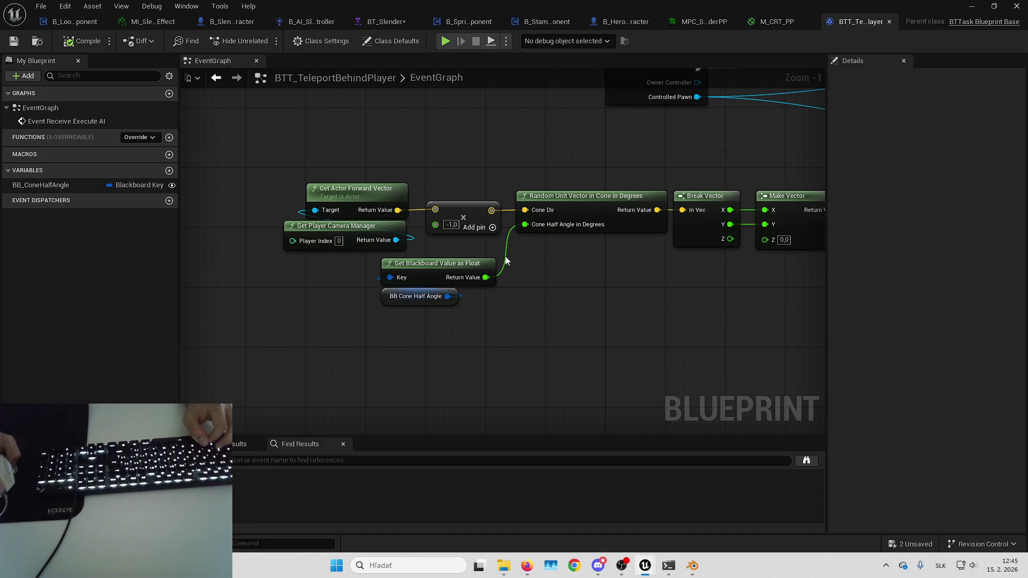
pyautogui.click(384, 21)
pyautogui.click(988, 40)
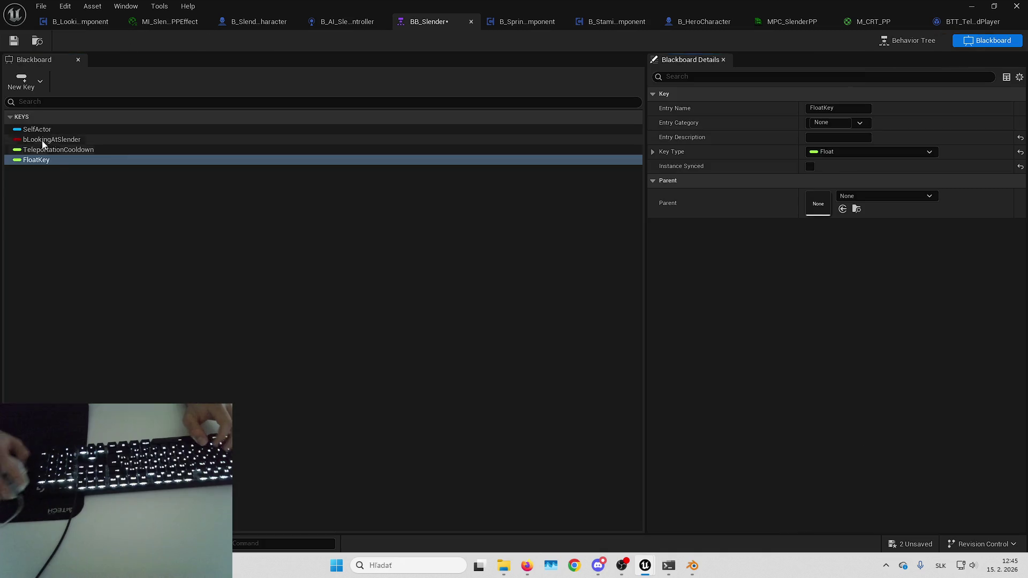
# - Rename the new FloatKey to ConeHalfAngle and return to the behavior tree
pyautogui.doubleClick(75, 161)
pyautogui.write('ConeHal')
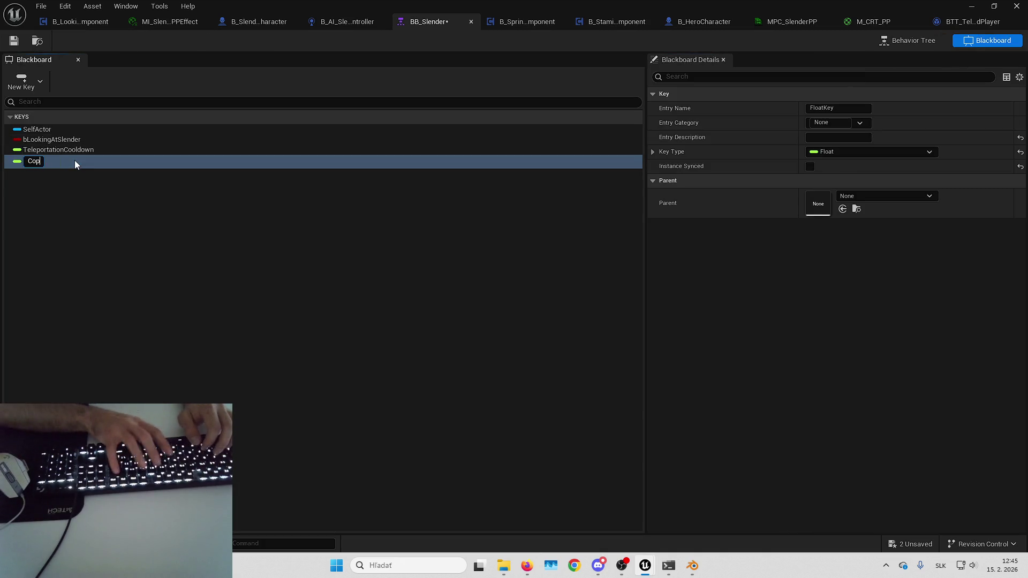
pyautogui.write('fAngle')
pyautogui.press('Return')
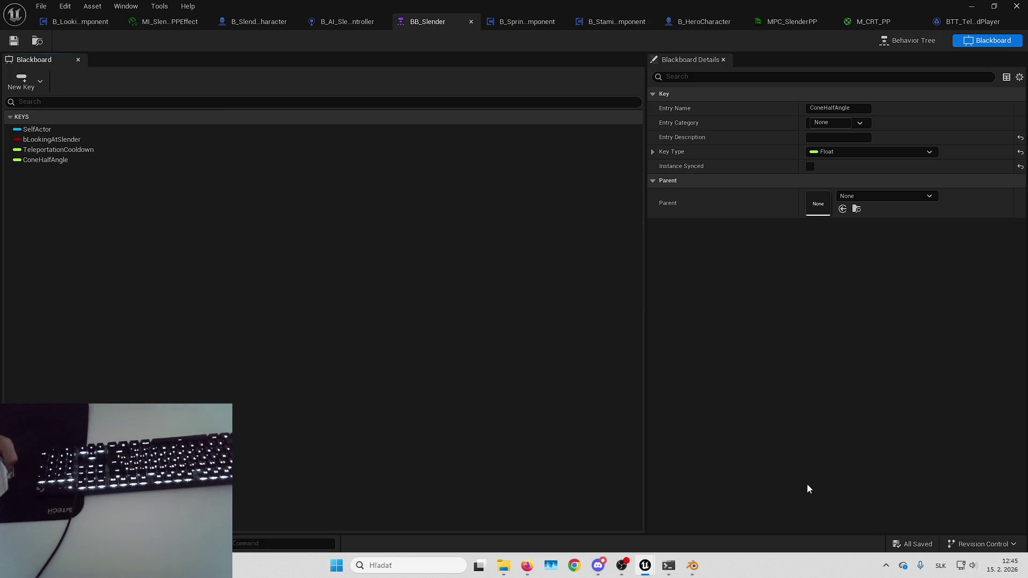
pyautogui.click(918, 45)
# - Set the teleport task's BB Cone Half Angle key to ConeHalfAngle and save BT_Slender
pyautogui.click(375, 330)
pyautogui.click(962, 109)
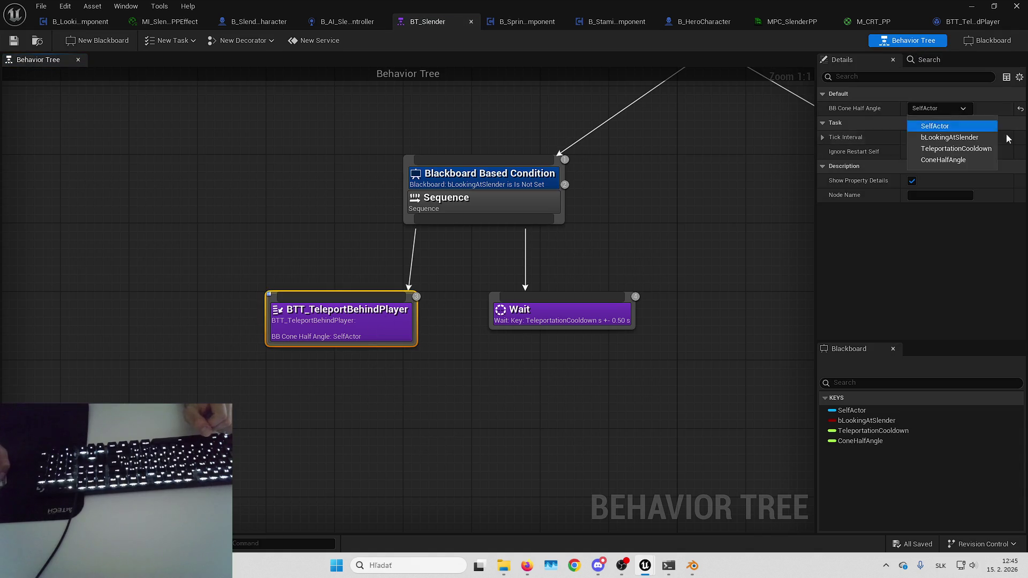
pyautogui.click(949, 160)
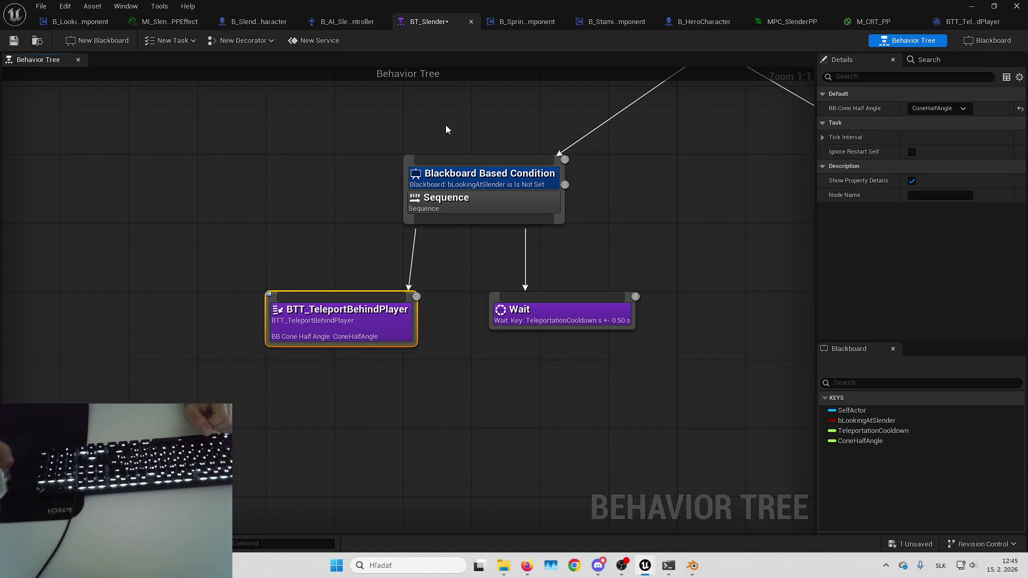
pyautogui.click(14, 43)
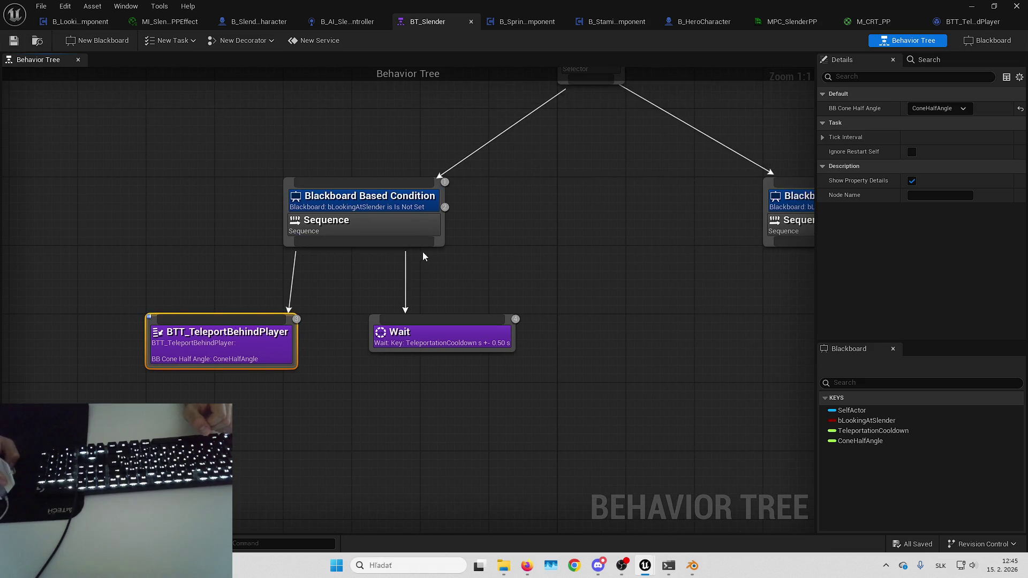
# - Set the left Blackboard Based Condition decorator's Observer aborts to Self
pyautogui.moveTo(543, 229); pyautogui.dragTo(422, 251)
pyautogui.click(409, 195)
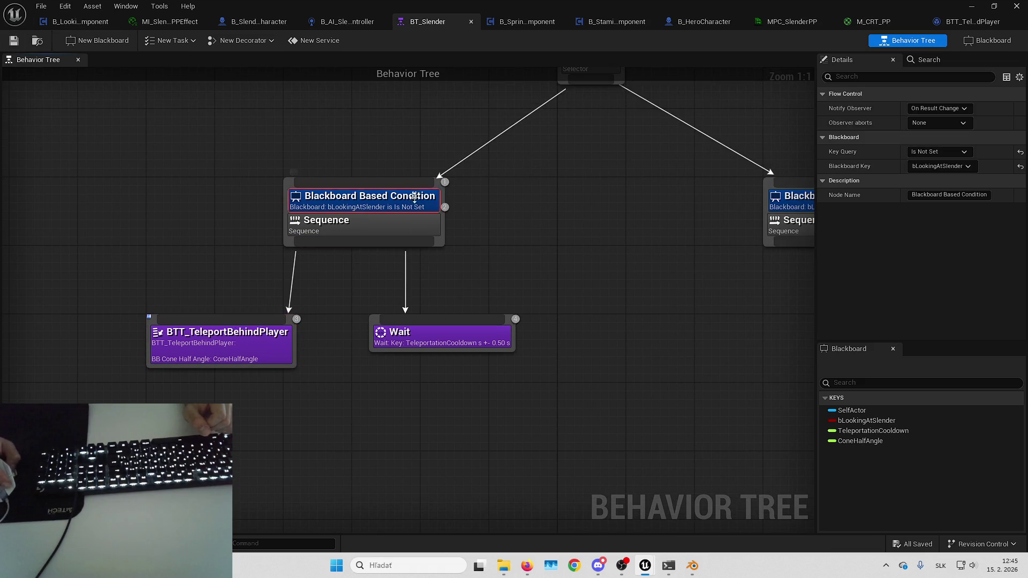
pyautogui.click(937, 124)
pyautogui.click(940, 152)
# - Set the right Blackboard Based Condition decorator's Observer aborts to Self
pyautogui.moveTo(350, 113); pyautogui.dragTo(344, 145)
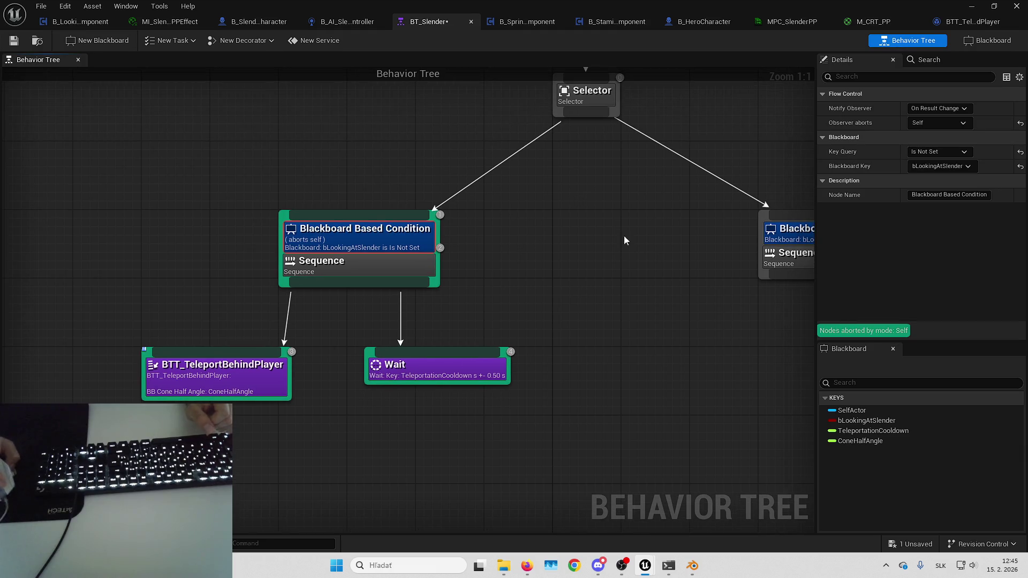
pyautogui.moveTo(624, 240); pyautogui.dragTo(450, 240)
pyautogui.click(668, 226)
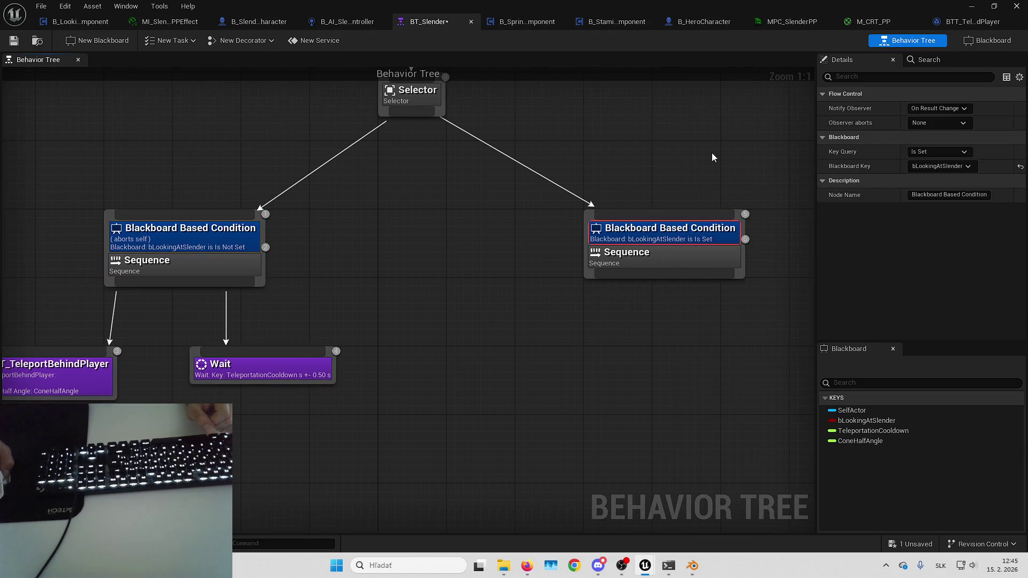
pyautogui.click(946, 122)
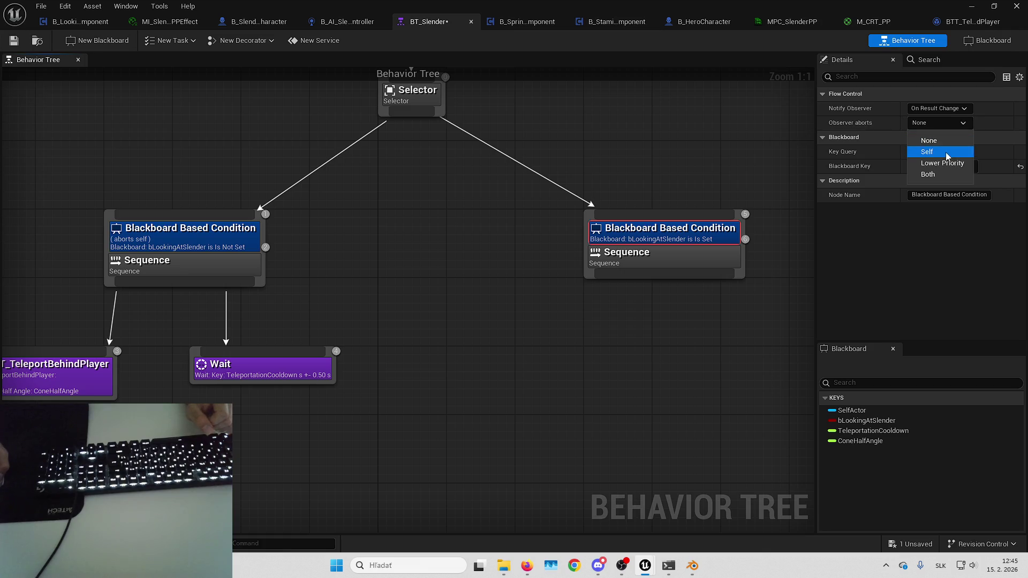
pyautogui.click(946, 152)
pyautogui.click(943, 126)
pyautogui.click(942, 172)
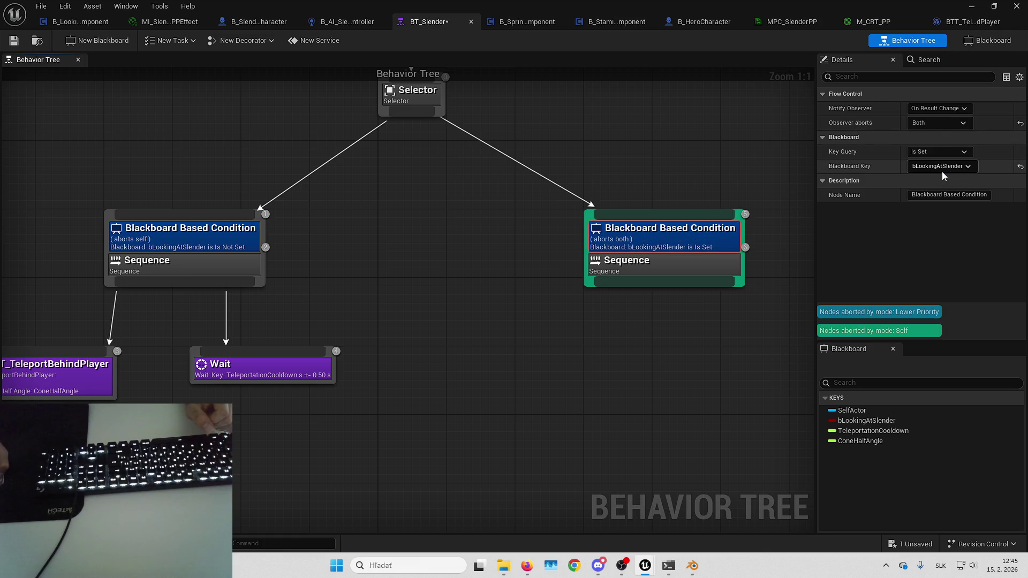
pyautogui.click(936, 124)
pyautogui.click(939, 149)
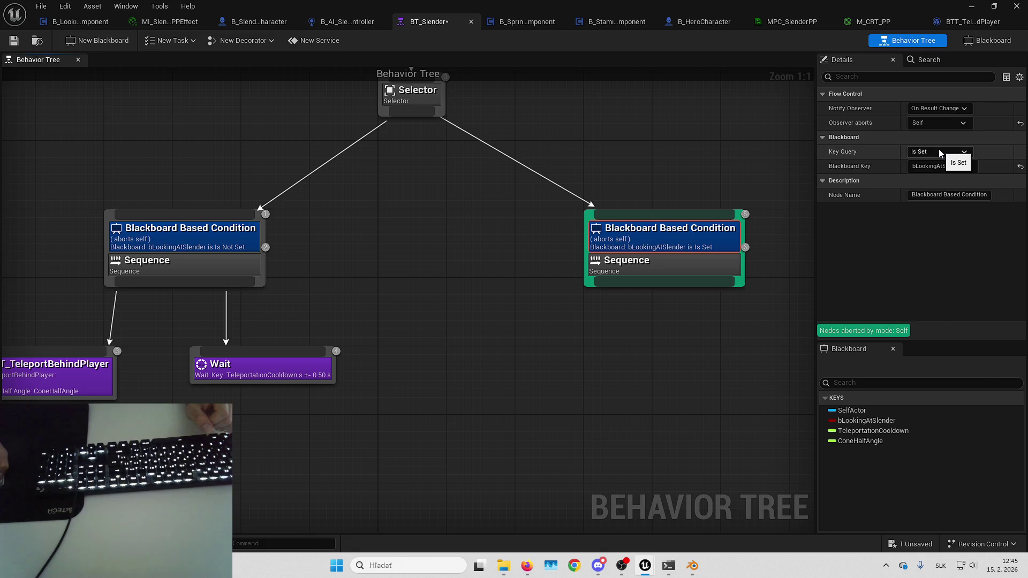
pyautogui.click(535, 139)
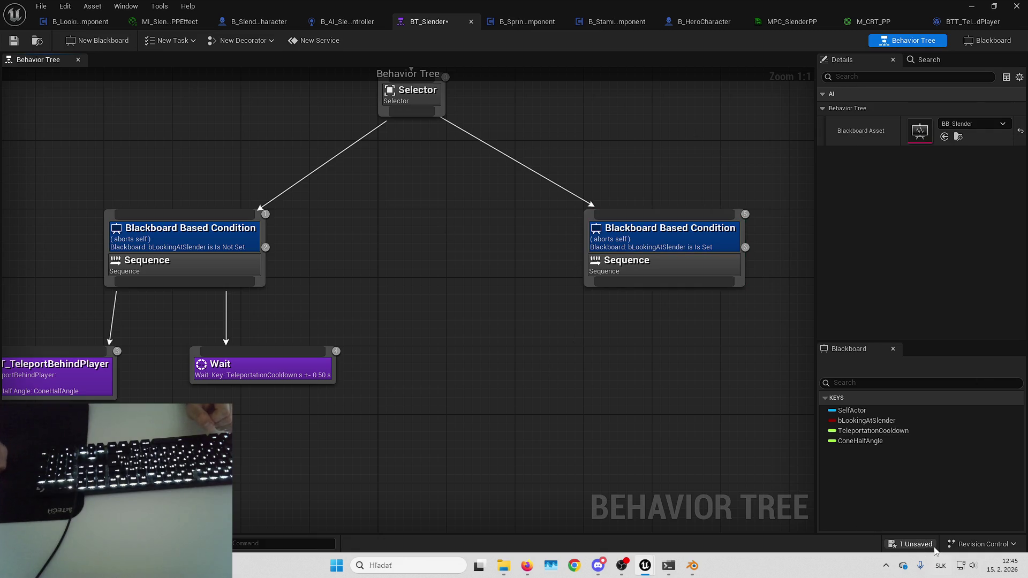
# - Bring up the unsaved-assets save prompt, then dismiss it
pyautogui.click(913, 544)
pyautogui.press('Escape')
pyautogui.moveTo(652, 283)
pyautogui.mouseDown()
pyautogui.moveTo(654, 340)
pyautogui.moveTo(590, 323)
pyautogui.mouseUp()
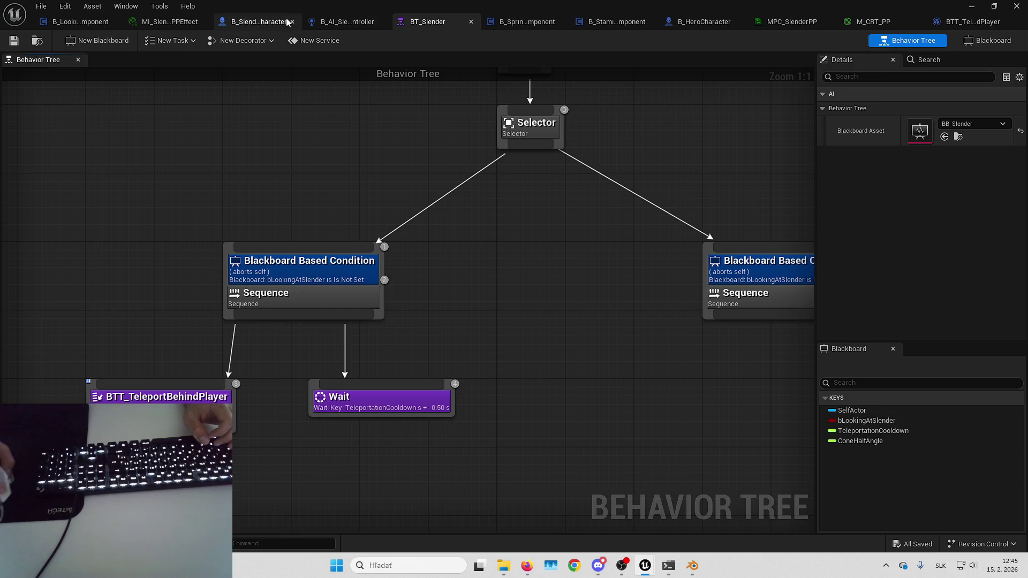
# - In BTT_TeleportBehindPlayer, duplicate BB_ConeHalfAngle into a new variable named BB_MinDistanceFromPlayer
pyautogui.click(958, 21)
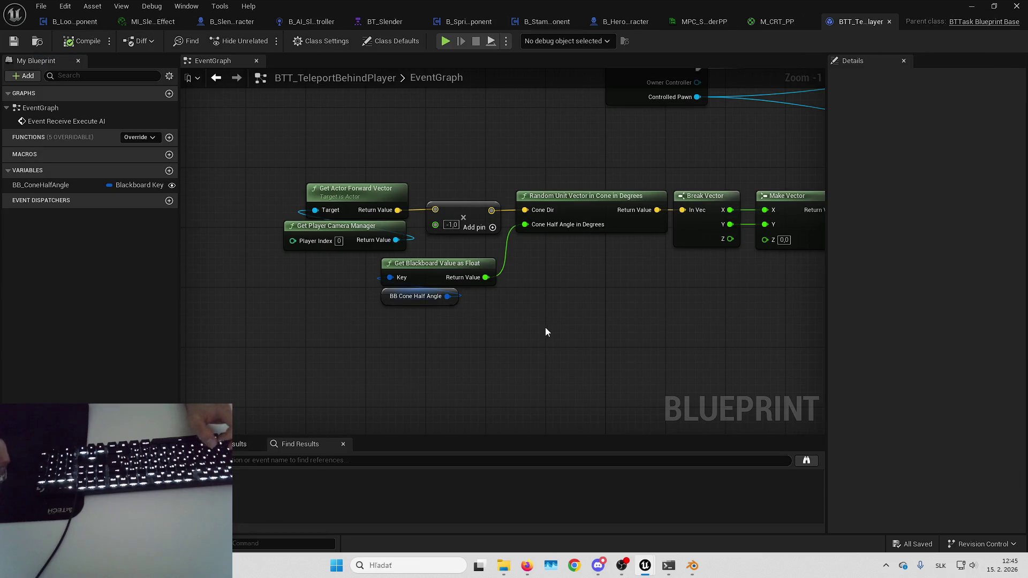
pyautogui.moveTo(573, 319)
pyautogui.mouseDown()
pyautogui.moveTo(395, 305)
pyautogui.moveTo(415, 292)
pyautogui.mouseUp()
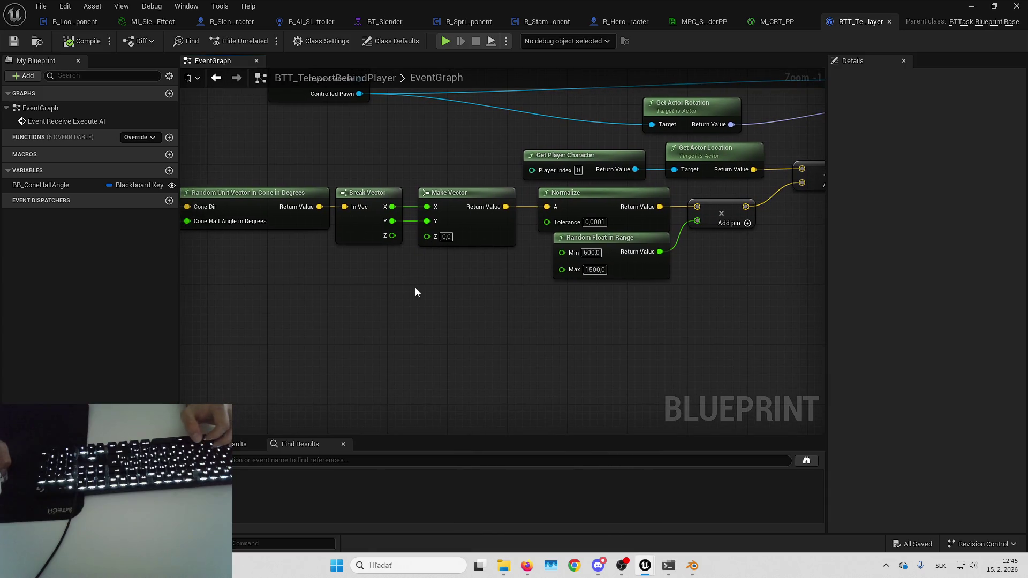
pyautogui.moveTo(531, 276); pyautogui.dragTo(497, 284)
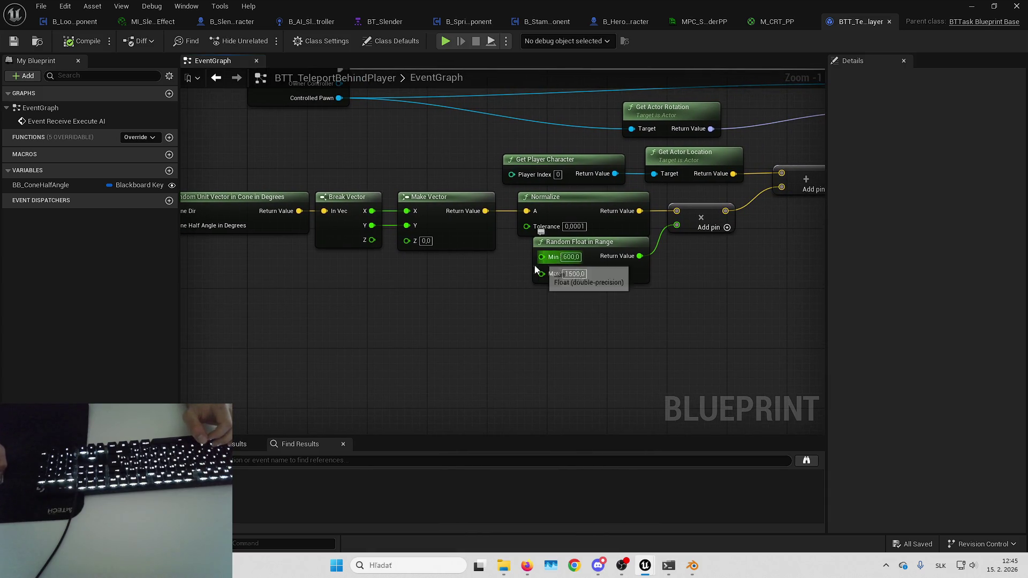
pyautogui.moveTo(364, 270); pyautogui.dragTo(429, 242)
pyautogui.click(58, 184)
pyautogui.hotkey('ctrl', 'd')
pyautogui.write('BB')
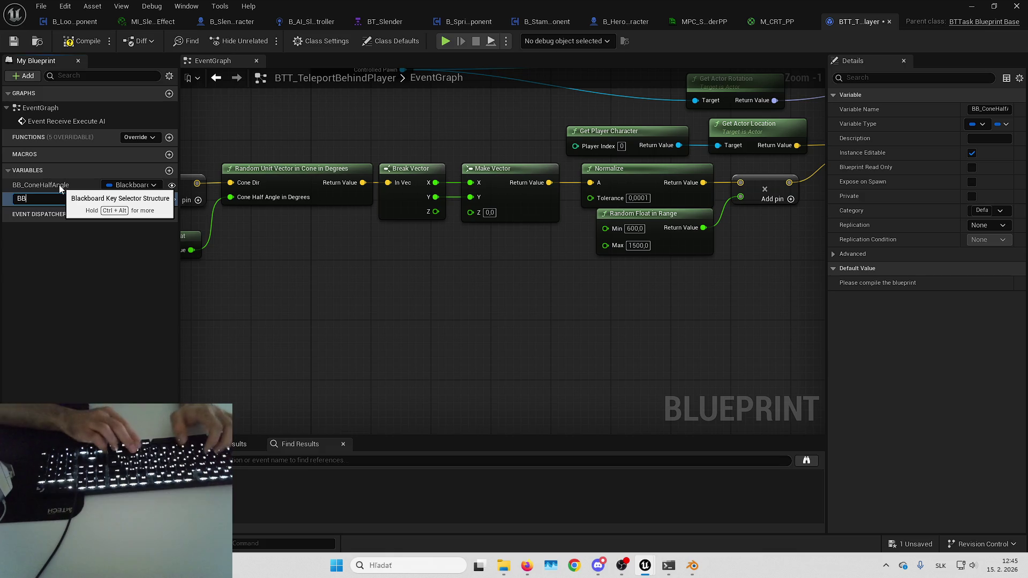
pyautogui.write('_Min')
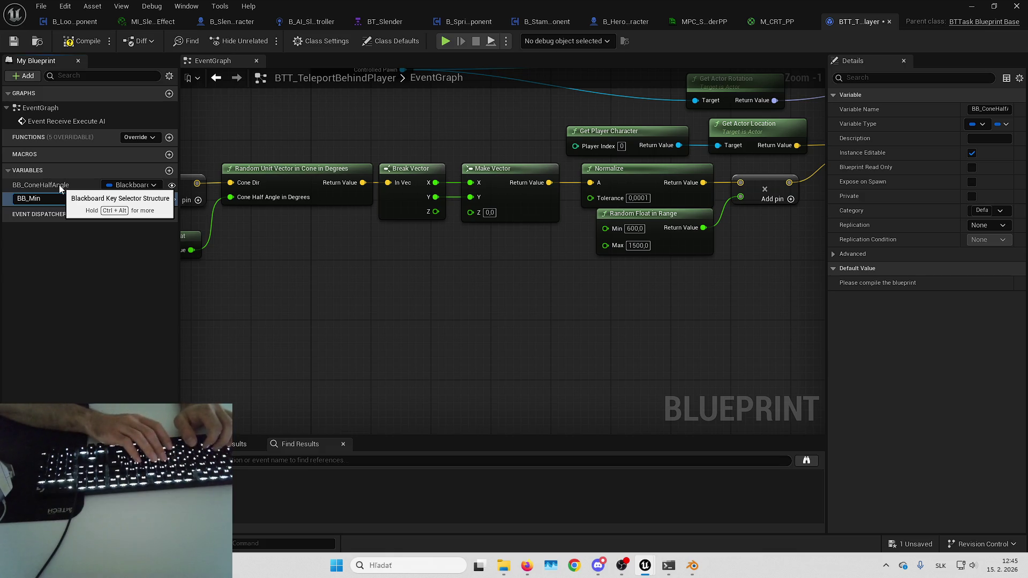
pyautogui.write('DistanceFromPlayer')
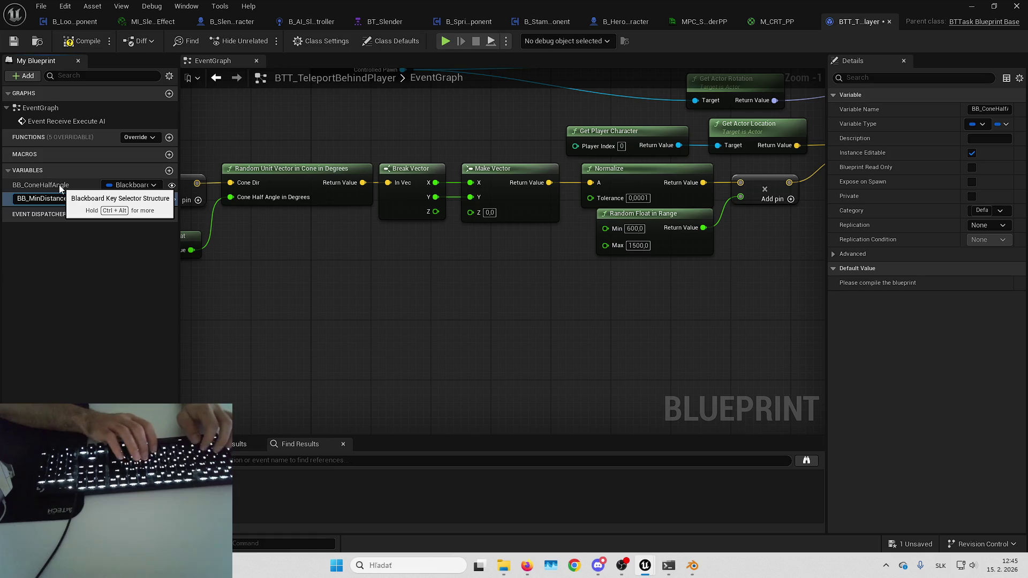
pyautogui.press('Return')
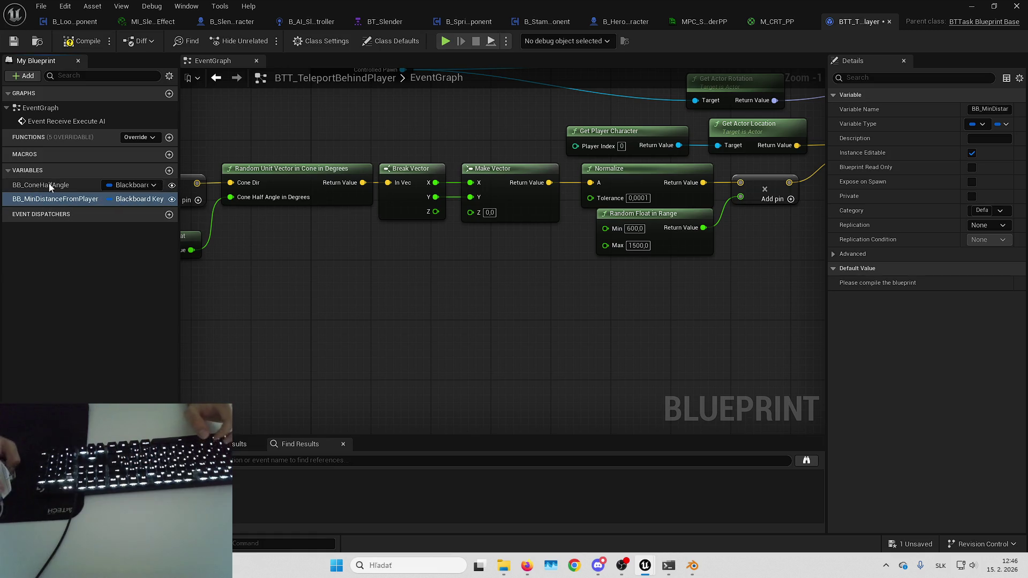
# - Duplicate it again and rename the copy BB_MaxDistanceFromPlayer
pyautogui.hotkey('ctrl', 'd')
pyautogui.press('Home')
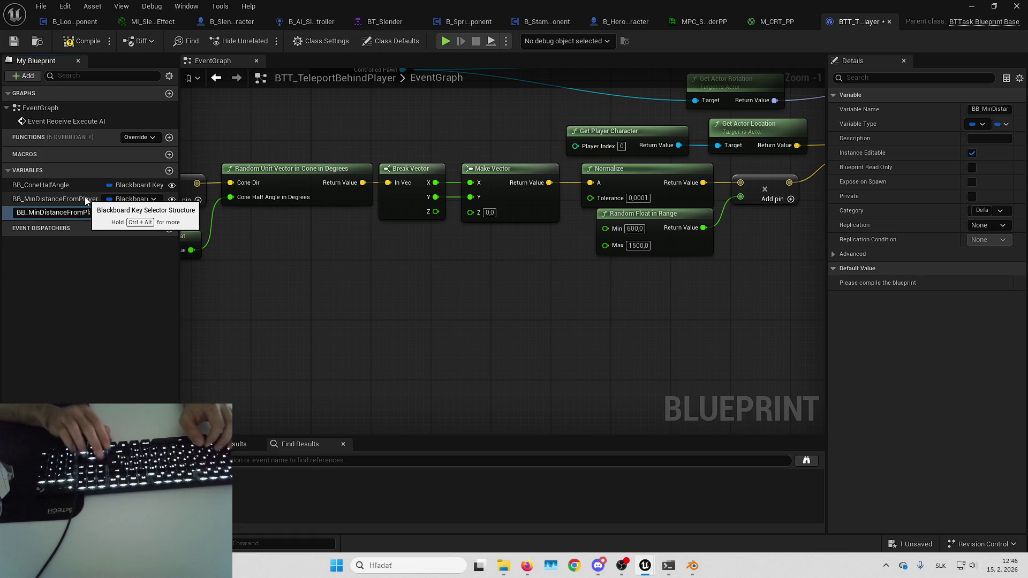
pyautogui.press('Delete')
pyautogui.press('Delete')
pyautogui.press('Delete')
pyautogui.write('Max')
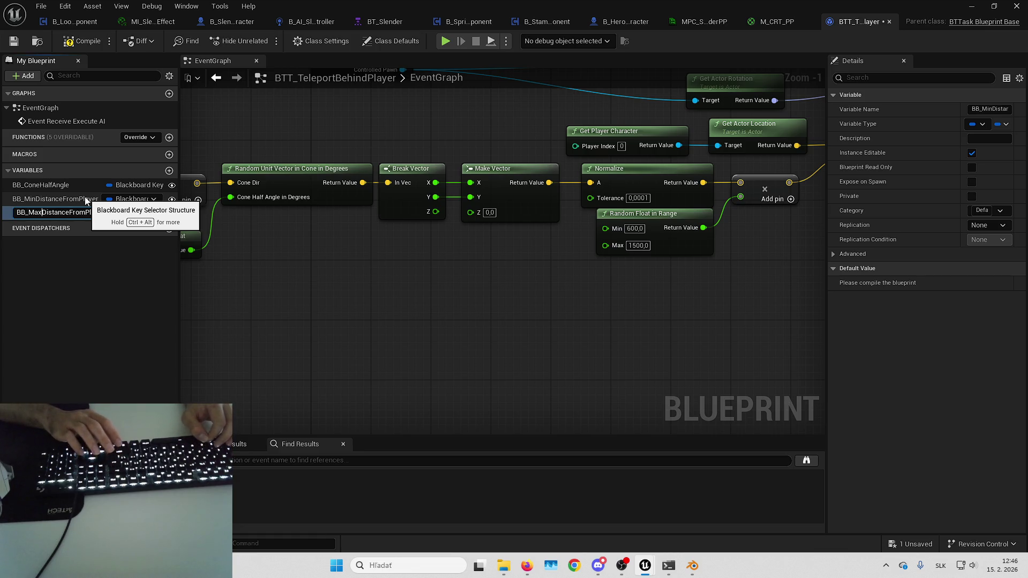
pyautogui.press('Return')
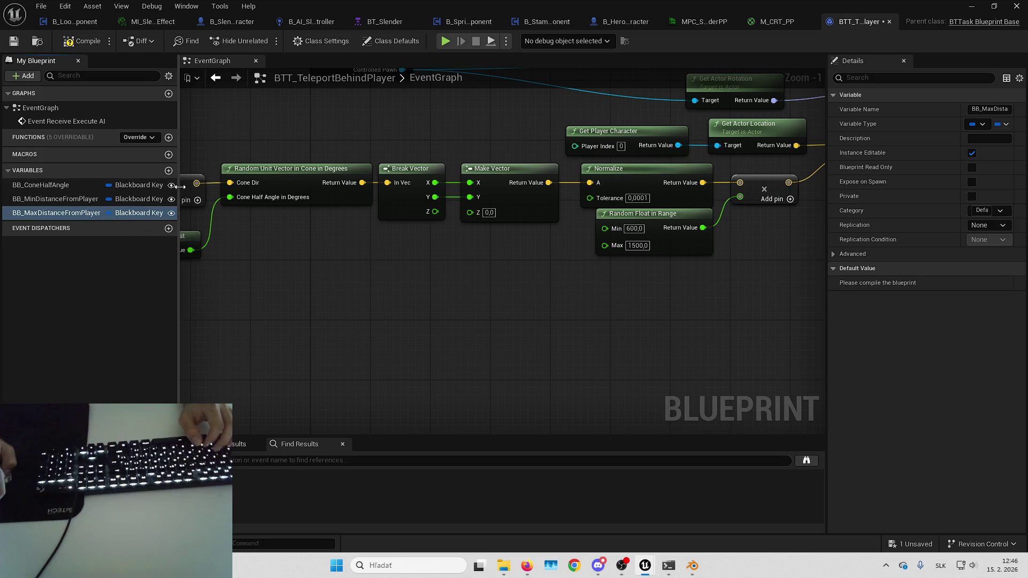
# - Place getters for BB_MinDistanceFromPlayer and BB_MaxDistanceFromPlayer in the EventGraph
pyautogui.moveTo(179, 184); pyautogui.dragTo(189, 185)
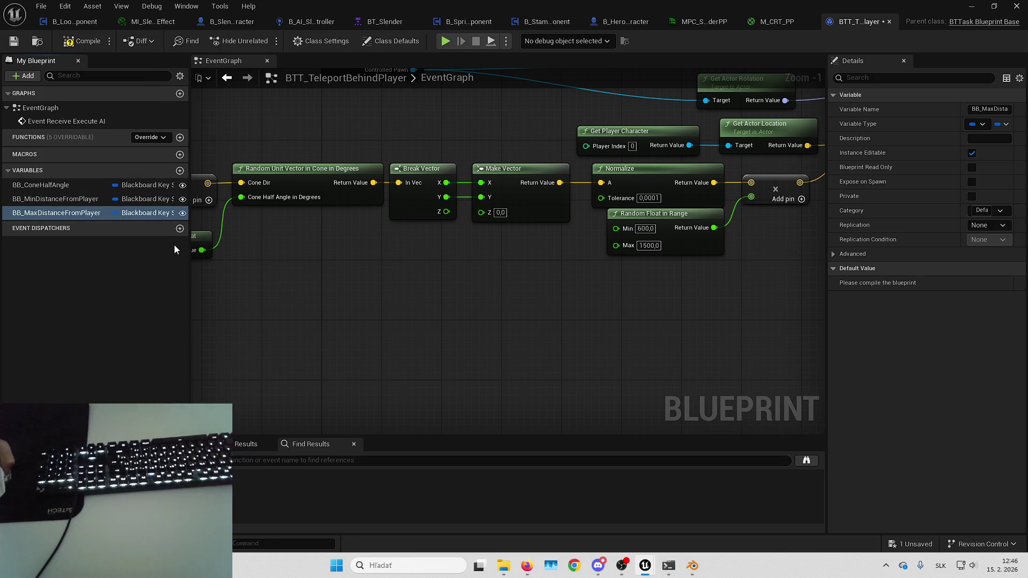
pyautogui.moveTo(62, 199); pyautogui.dragTo(377, 284)
pyautogui.moveTo(94, 214); pyautogui.dragTo(401, 339)
pyautogui.moveTo(466, 291); pyautogui.dragTo(490, 275)
pyautogui.write('get')
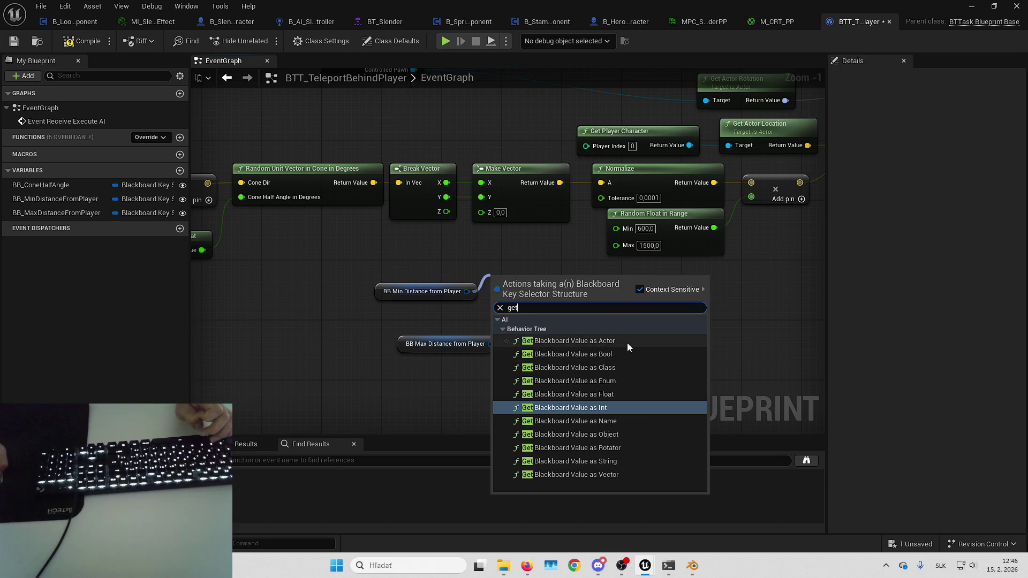
# - Add a Get Blackboard Value as Float for the min distance key, feeding Random Float in Range's Min
pyautogui.click(611, 394)
pyautogui.moveTo(591, 296); pyautogui.dragTo(617, 228)
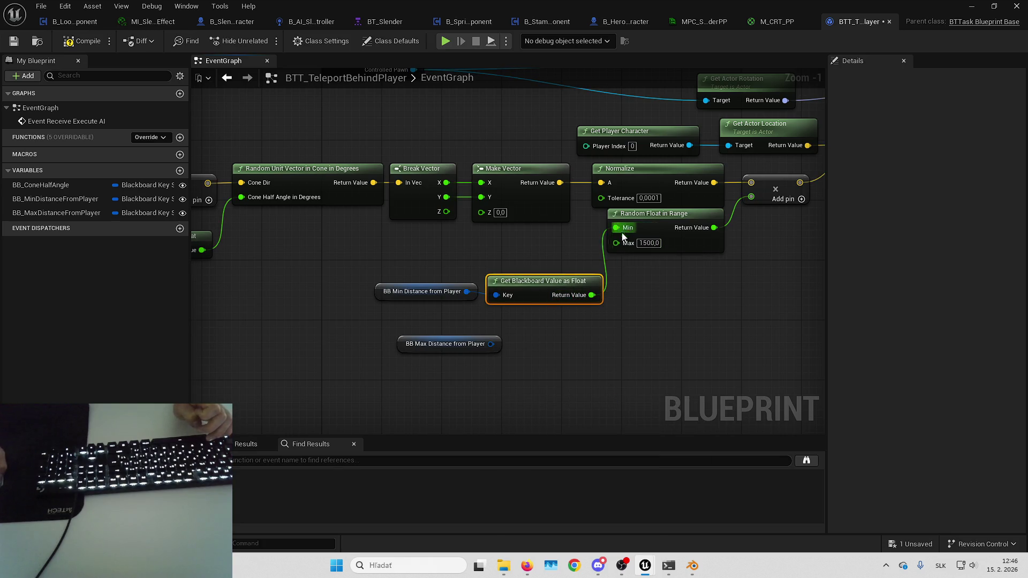
pyautogui.moveTo(546, 280)
pyautogui.mouseDown()
pyautogui.moveTo(439, 247)
pyautogui.moveTo(433, 257)
pyautogui.mouseUp()
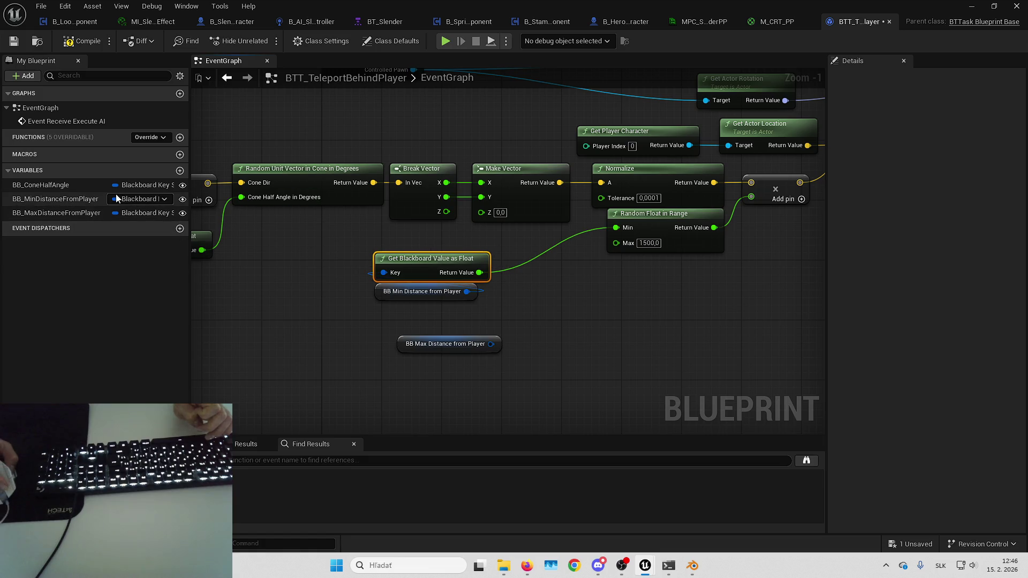
pyautogui.moveTo(326, 245); pyautogui.dragTo(471, 300)
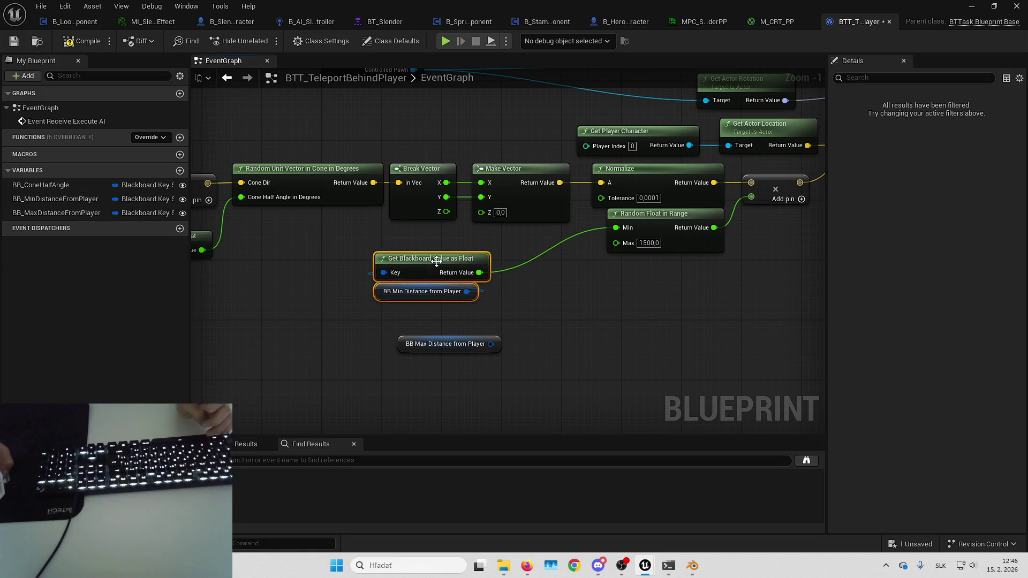
pyautogui.moveTo(440, 261); pyautogui.dragTo(522, 241)
pyautogui.click(544, 304)
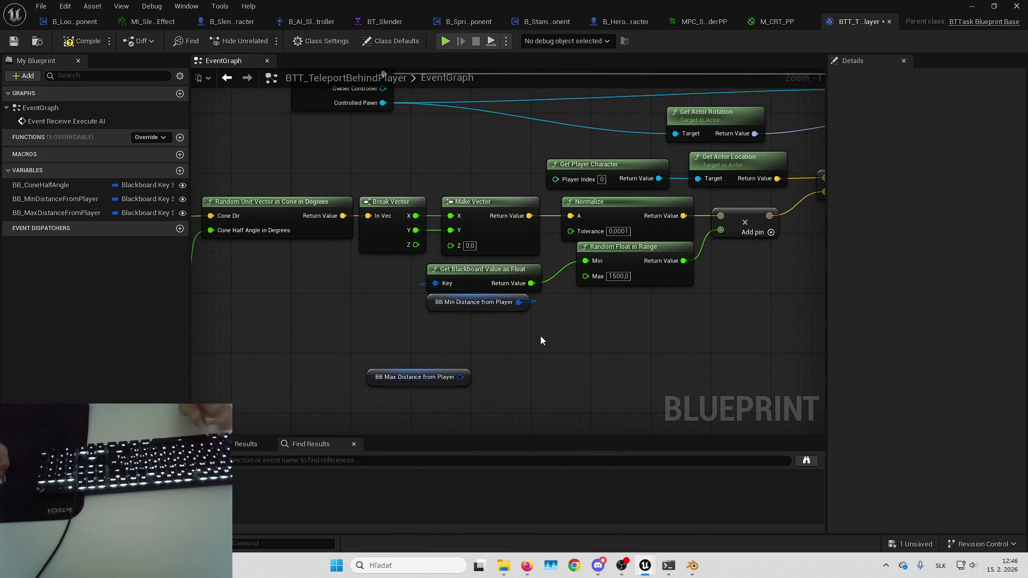
# - Copy that node, feed it from the max distance getter, and wire it into the Max input
pyautogui.hotkey('ctrl', 'c')
pyautogui.hotkey('ctrl', 'v')
pyautogui.moveTo(555, 343); pyautogui.dragTo(585, 275)
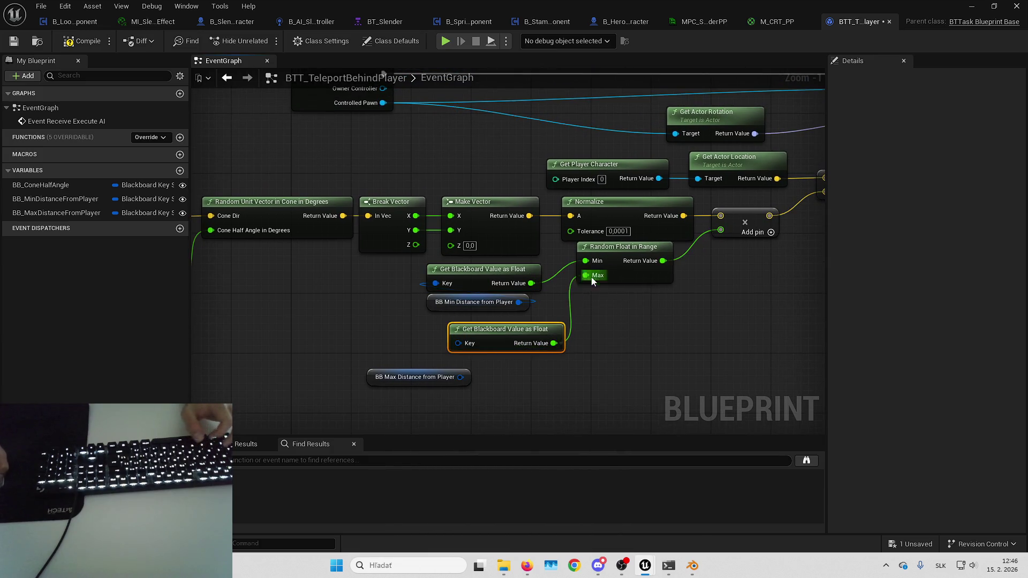
pyautogui.moveTo(461, 344)
pyautogui.mouseDown()
pyautogui.moveTo(446, 328)
pyautogui.moveTo(462, 390)
pyautogui.moveTo(418, 367)
pyautogui.moveTo(466, 353)
pyautogui.mouseUp()
pyautogui.keyDown('ctrl'); pyautogui.click(524, 321); pyautogui.keyUp('ctrl')
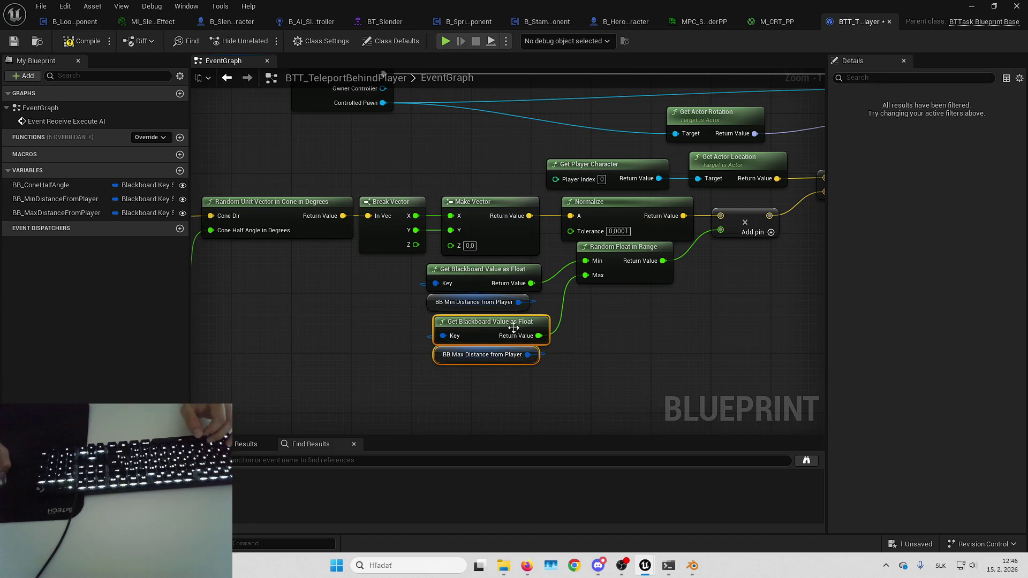
pyautogui.moveTo(524, 322); pyautogui.dragTo(516, 319)
pyautogui.moveTo(730, 321)
pyautogui.mouseDown()
pyautogui.moveTo(751, 345)
pyautogui.moveTo(653, 361)
pyautogui.mouseUp()
pyautogui.moveTo(562, 315); pyautogui.dragTo(582, 335)
pyautogui.click(713, 355)
# - Compile the teleport task, then start renaming BB_MinDistanceFromPlayer to reuse its name
pyautogui.moveTo(713, 356)
pyautogui.mouseDown()
pyautogui.moveTo(459, 268)
pyautogui.moveTo(433, 234)
pyautogui.moveTo(730, 293)
pyautogui.mouseUp()
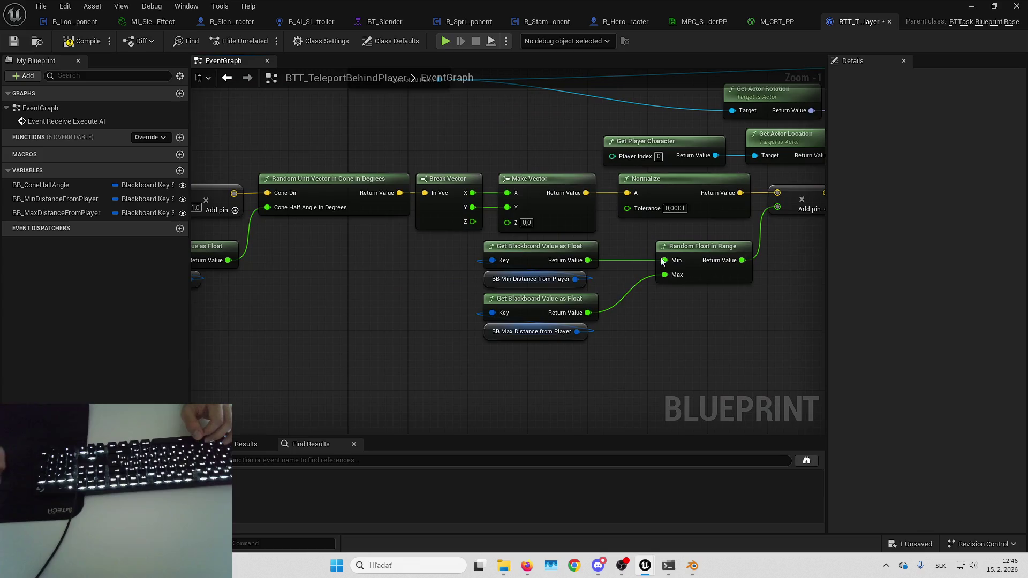
pyautogui.moveTo(364, 250); pyautogui.dragTo(489, 250)
pyautogui.scroll(-2, 605, 149)
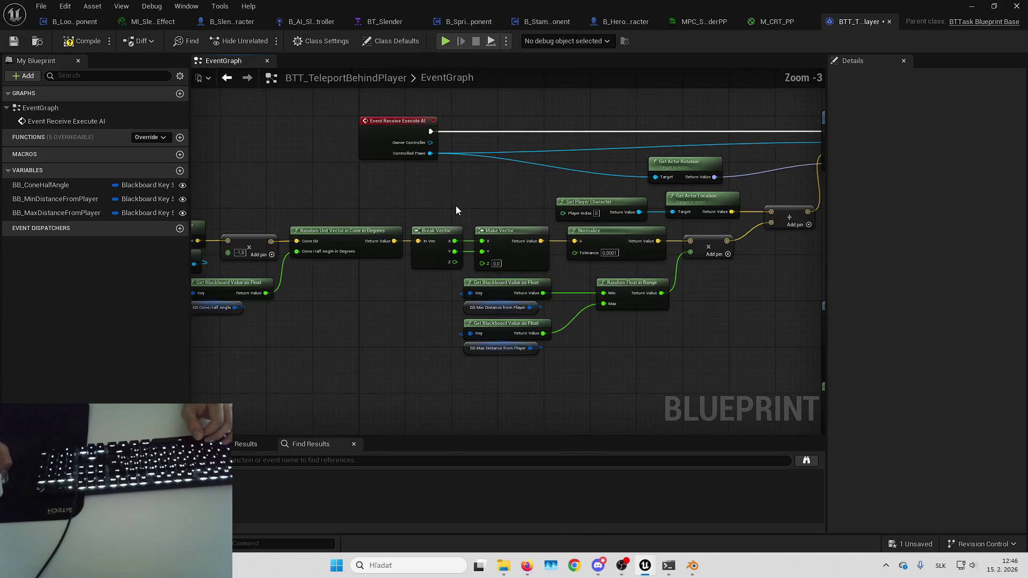
pyautogui.moveTo(455, 205); pyautogui.dragTo(275, 223)
pyautogui.click(75, 43)
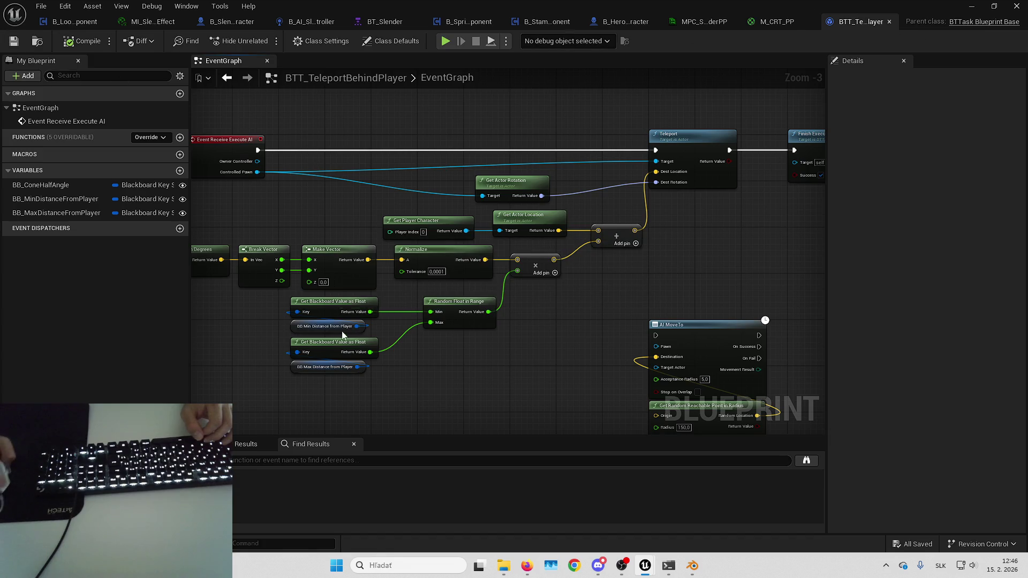
pyautogui.click(296, 326)
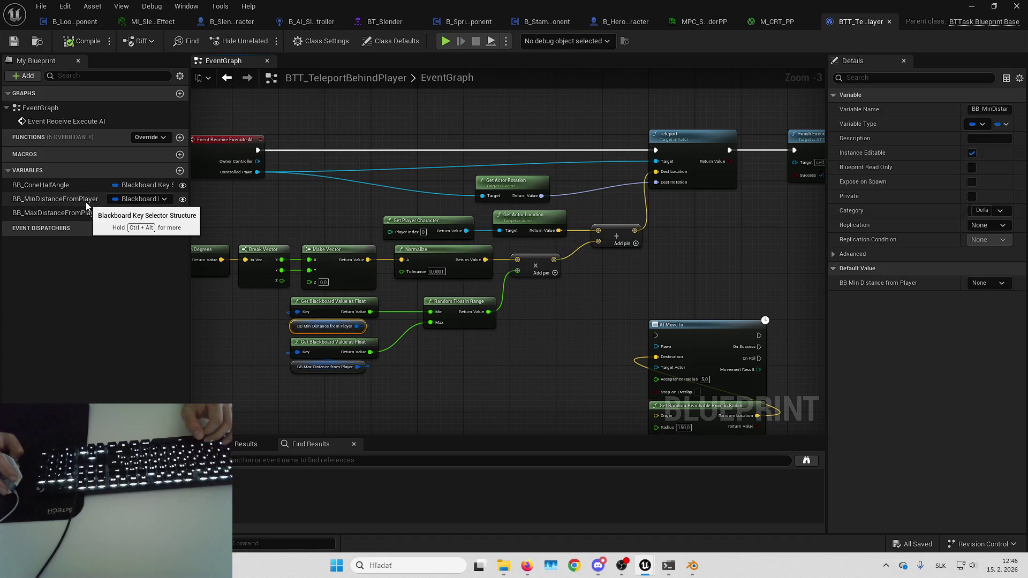
pyautogui.doubleClick(27, 199)
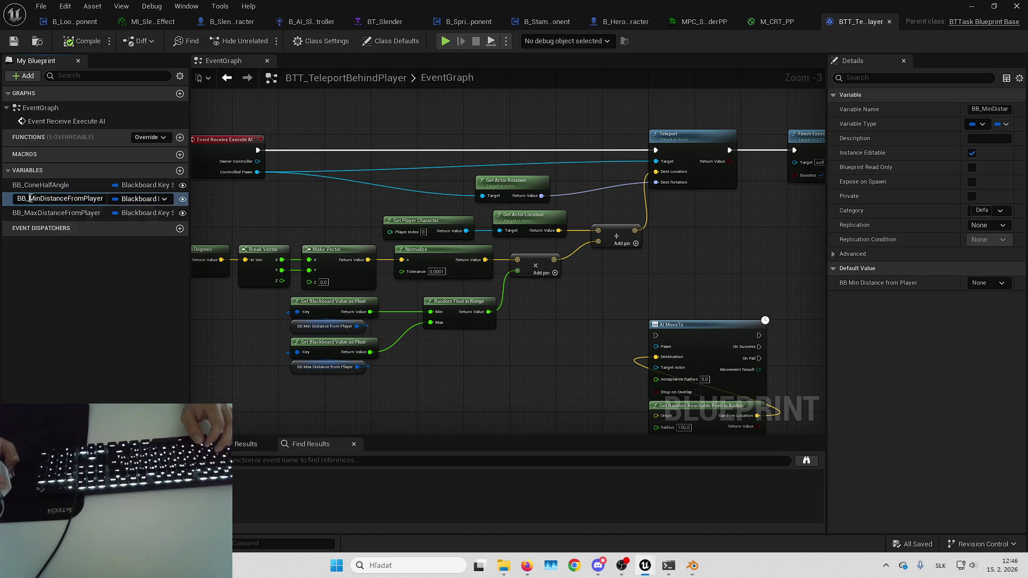
# - Add a Float key named MinDistanceFromPlayer to the BB_Slender blackboard
pyautogui.moveTo(29, 198); pyautogui.dragTo(110, 197)
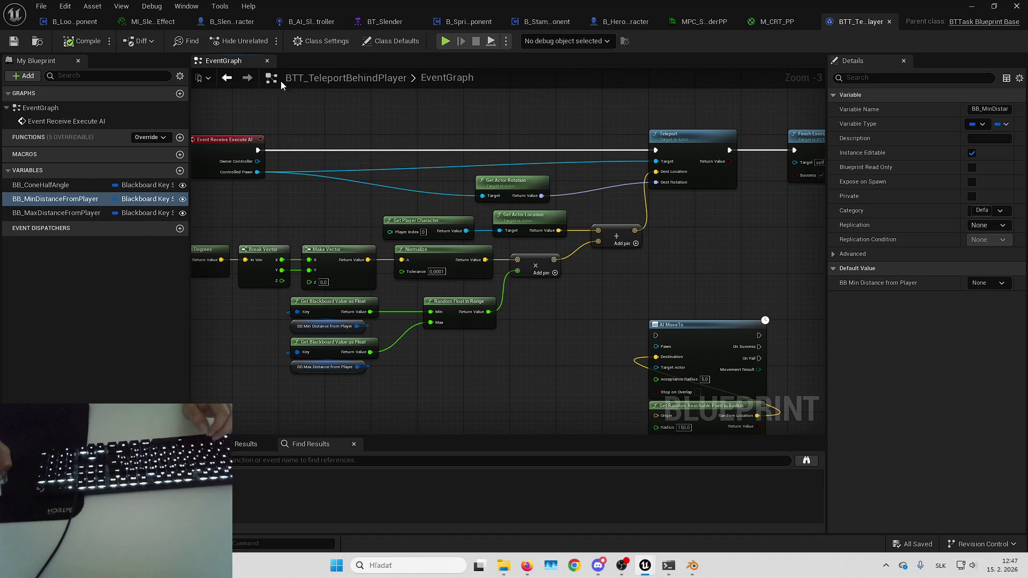
pyautogui.click(377, 23)
pyautogui.click(988, 40)
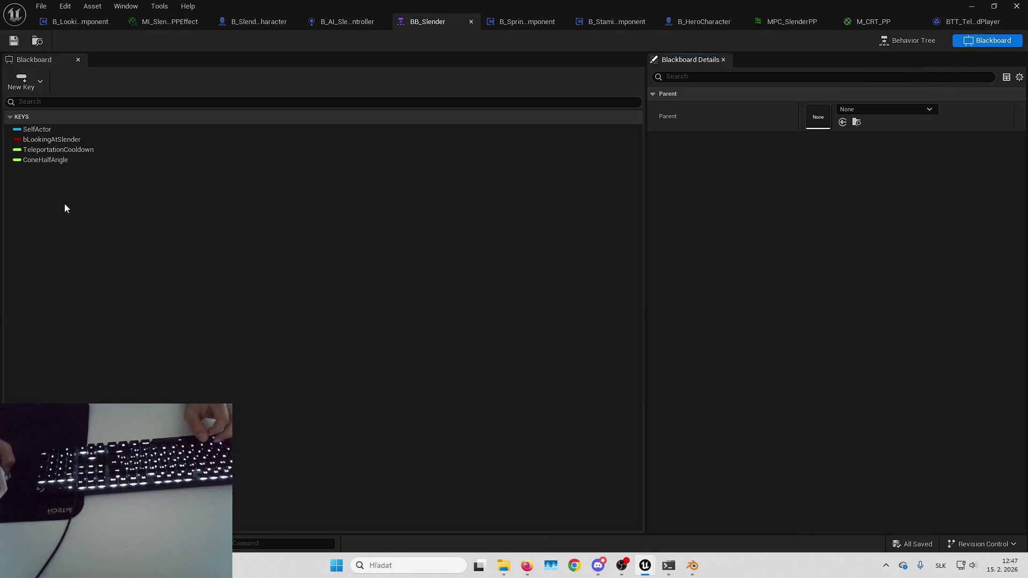
pyautogui.click(21, 80)
pyautogui.click(45, 146)
pyautogui.hotkey('ctrl', 'v')
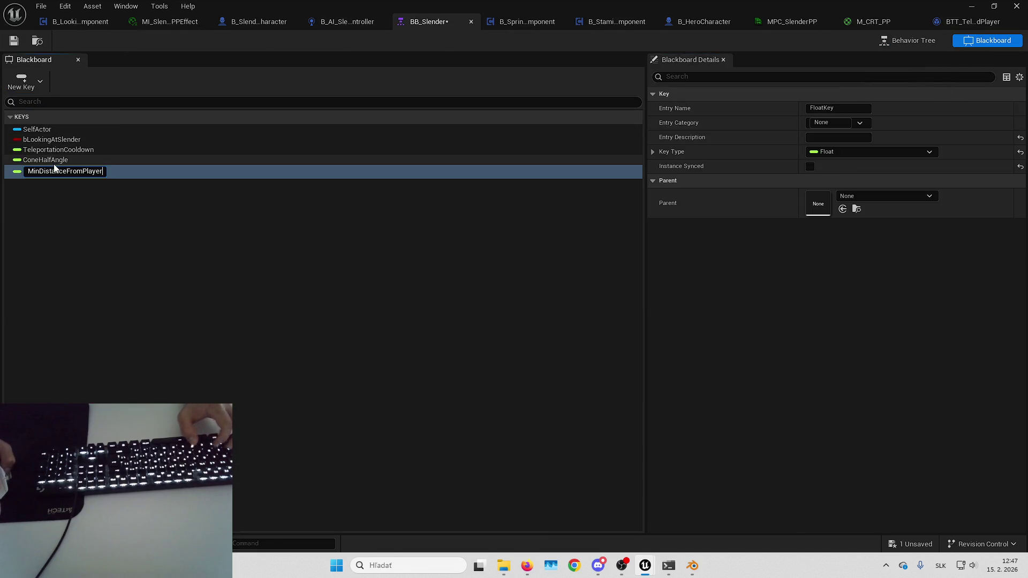
pyautogui.press('Return')
# - Duplicate that key and rename the copy MaxDistanceFromPlayer
pyautogui.click(50, 165)
pyautogui.hotkey('ctrl', 'w')
pyautogui.press('End')
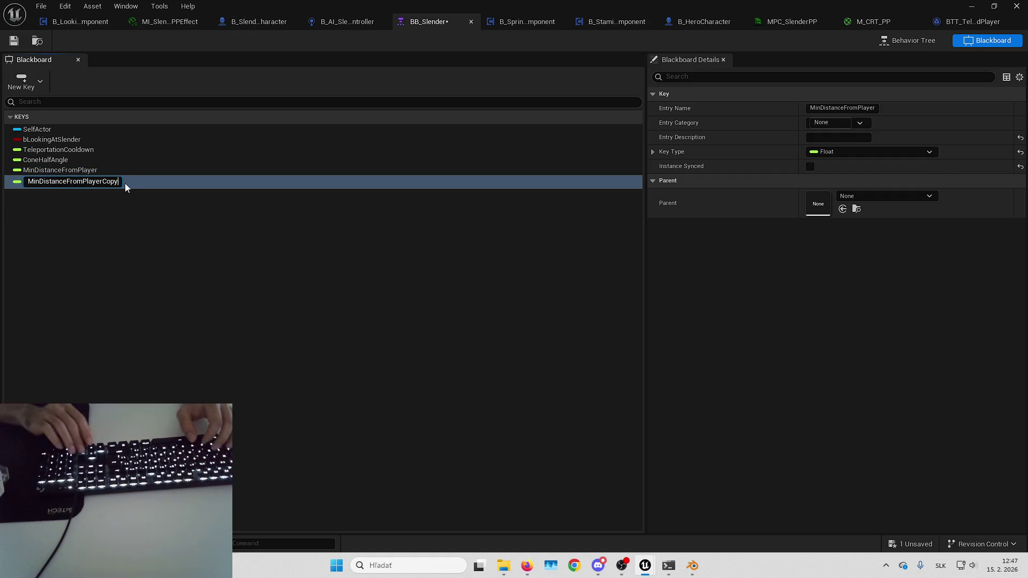
pyautogui.press('BackSpace')
pyautogui.press('BackSpace')
pyautogui.press('BackSpace')
pyautogui.press('Delete')
pyautogui.press('Delete')
pyautogui.press('Delete')
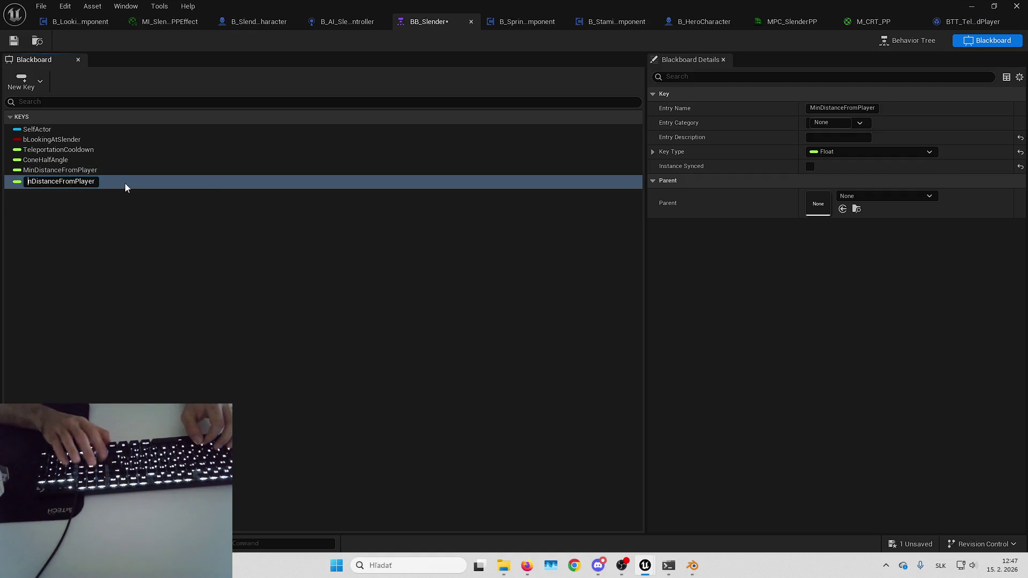
pyautogui.write('Max')
pyautogui.press('Return')
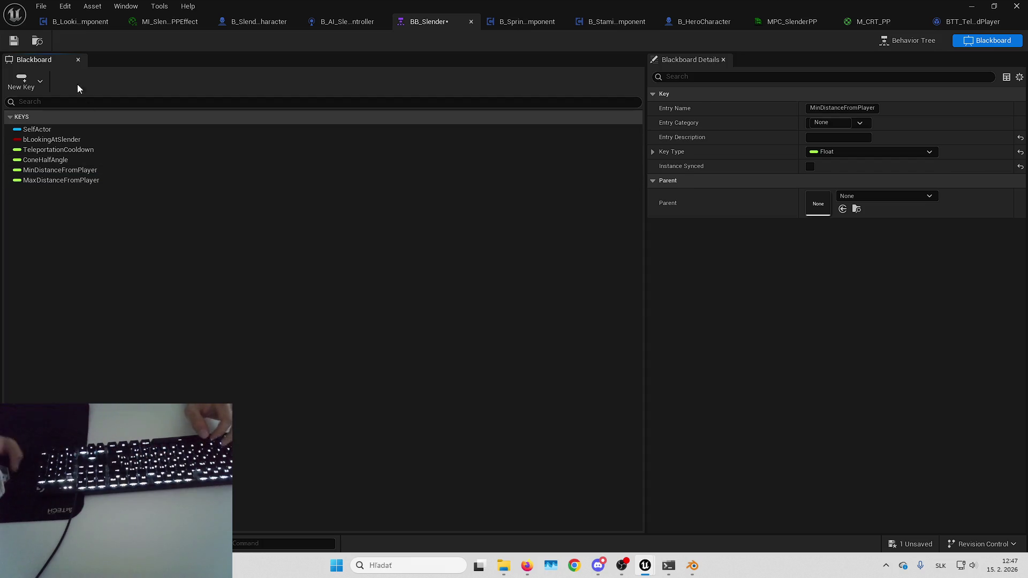
# - Point the teleport task's min/max distance keys at MinDistanceFromPlayer and MaxDistanceFromPlayer, and save
pyautogui.click(924, 40)
pyautogui.click(161, 396)
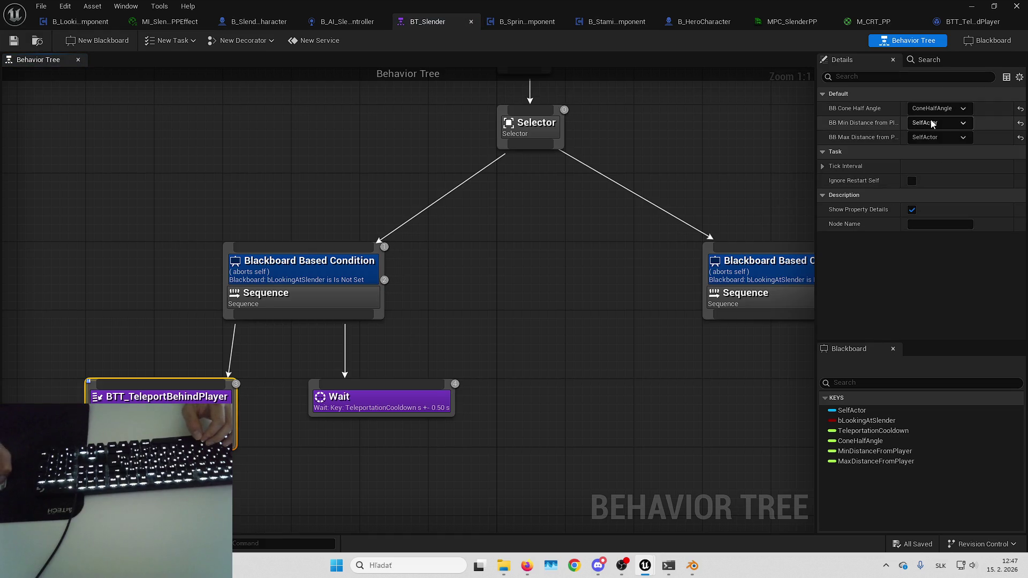
pyautogui.click(940, 122)
pyautogui.click(971, 186)
pyautogui.click(939, 137)
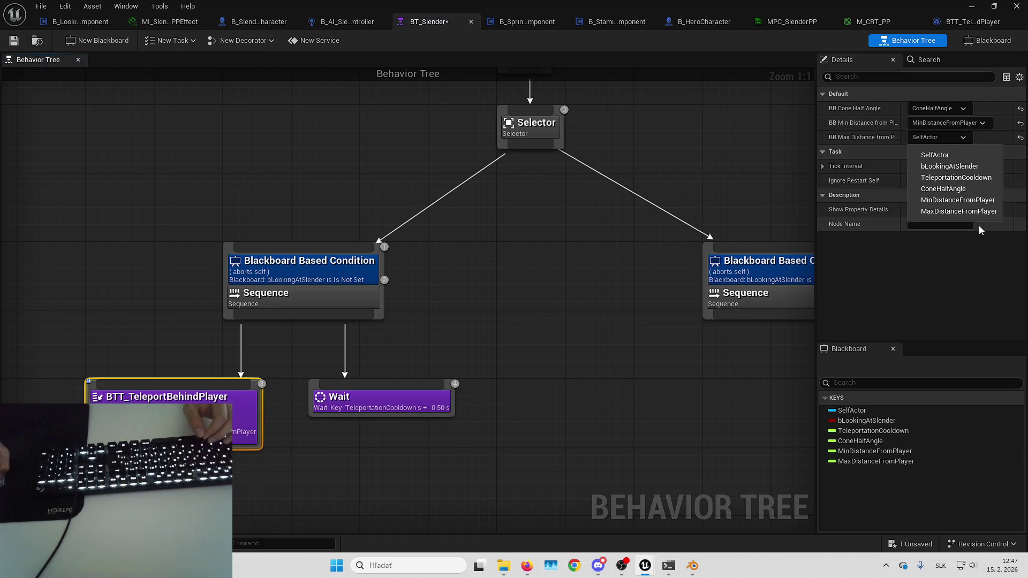
pyautogui.click(958, 207)
pyautogui.hotkey('ctrl', 's')
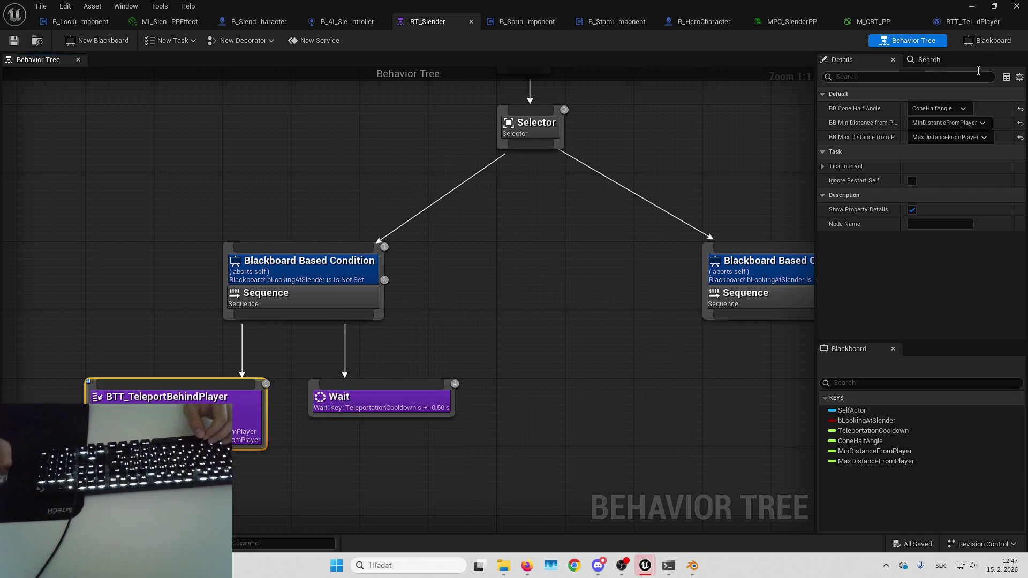
pyautogui.click(987, 40)
pyautogui.click(107, 180)
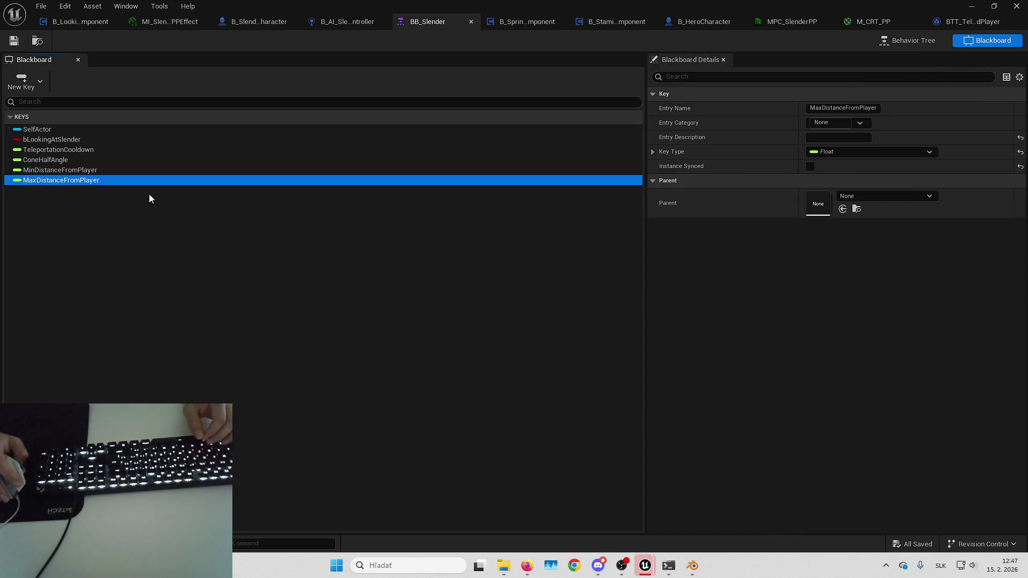
# - Give MaxDistanceFromPlayer a default value of 1500
pyautogui.click(652, 153)
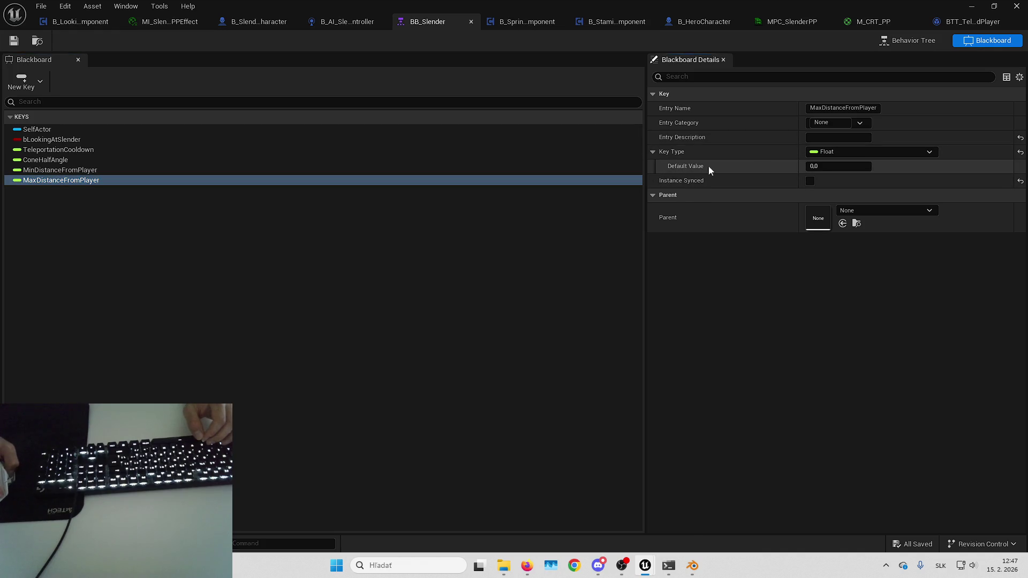
pyautogui.click(827, 166)
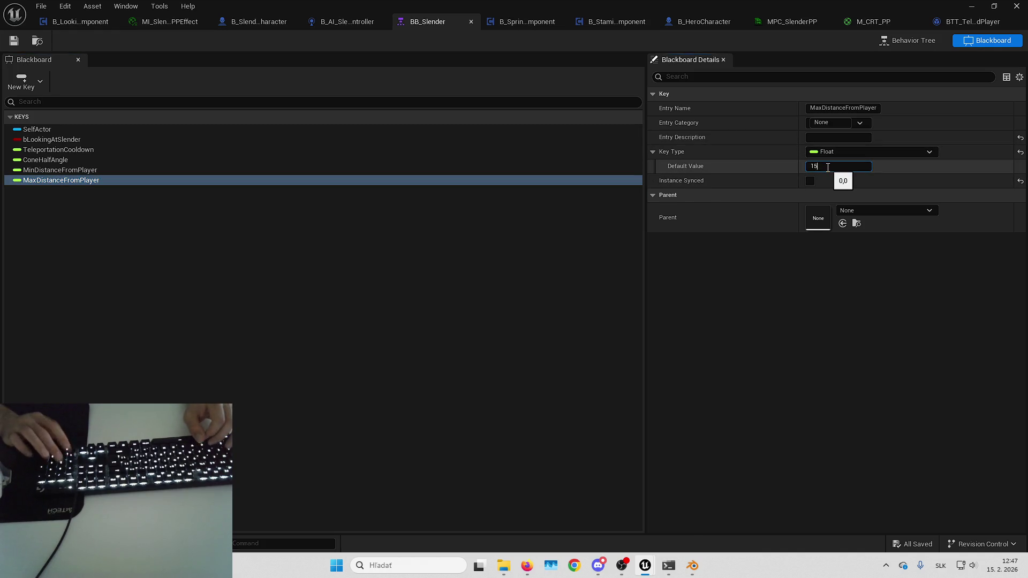
pyautogui.write('1500')
pyautogui.press('Return')
# - Set MinDistanceFromPlayer's default value to 1000 and verify both distance defaults
pyautogui.click(268, 170)
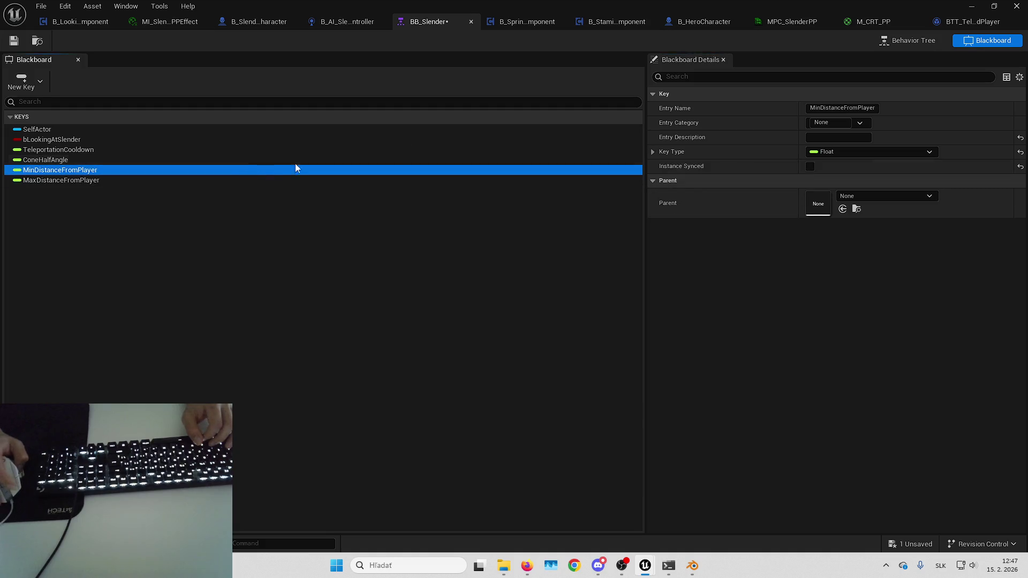
pyautogui.click(715, 151)
pyautogui.click(857, 167)
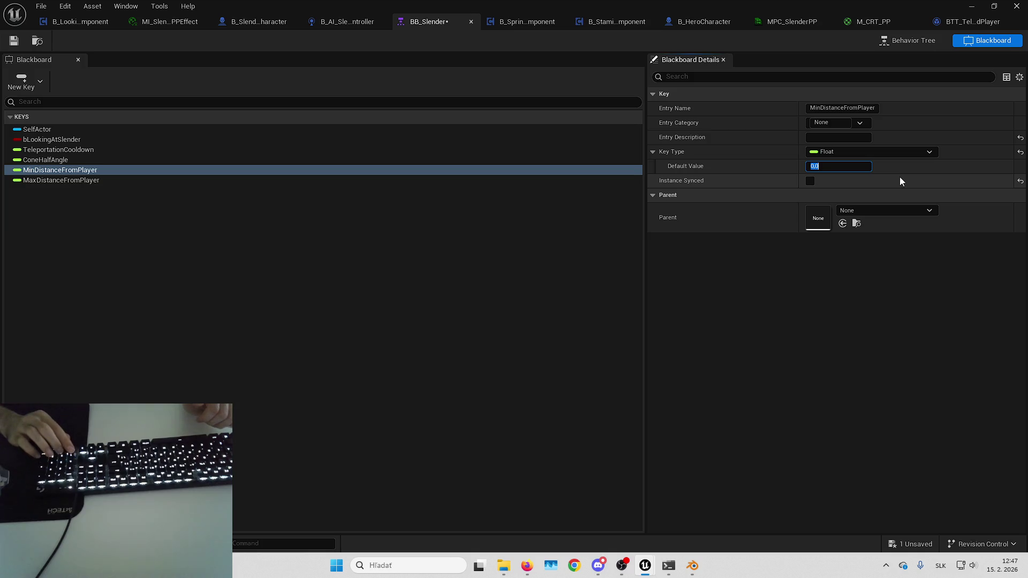
pyautogui.write('1200')
pyautogui.press('Return')
pyautogui.click(839, 166)
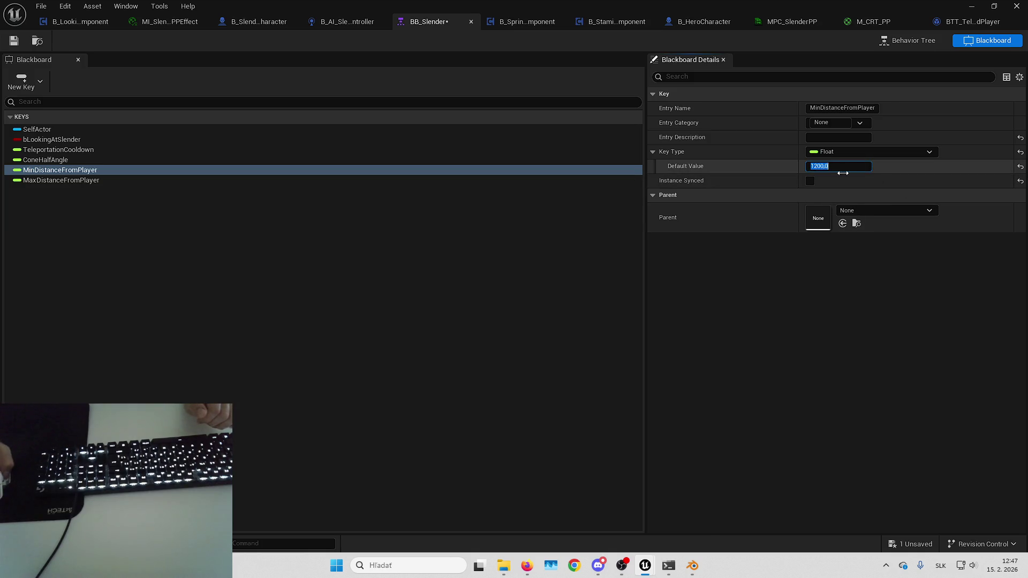
pyautogui.write('10')
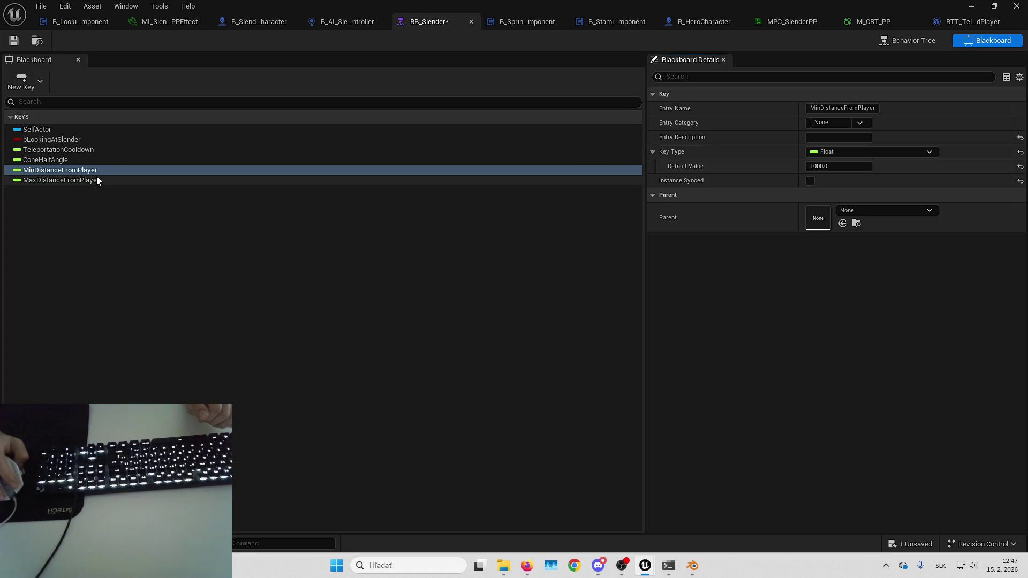
pyautogui.click(97, 179)
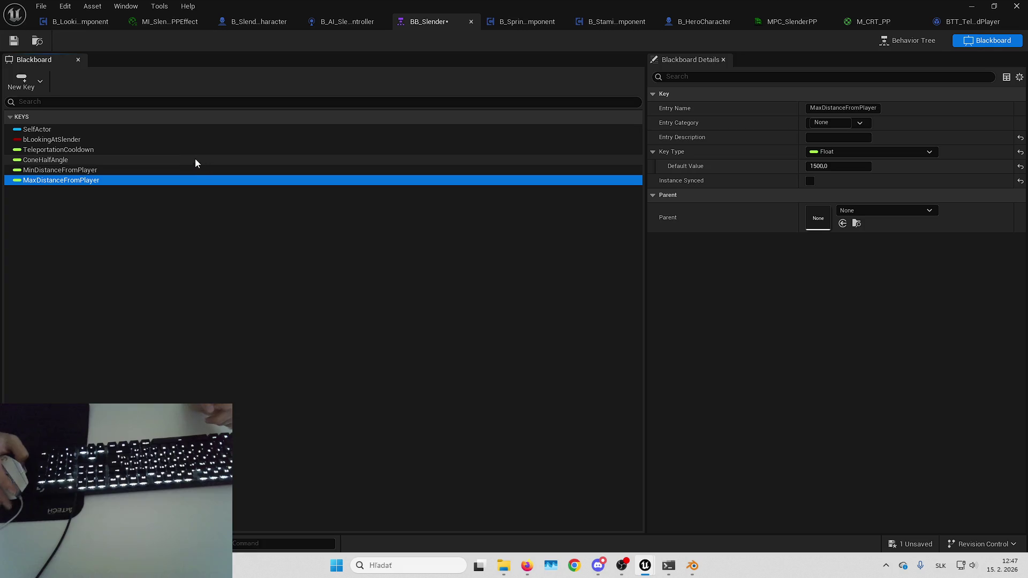
pyautogui.click(141, 169)
# - Set ConeHalfAngle's default to 40 and TeleportationCooldown's to 20, then save the blackboard
pyautogui.click(119, 162)
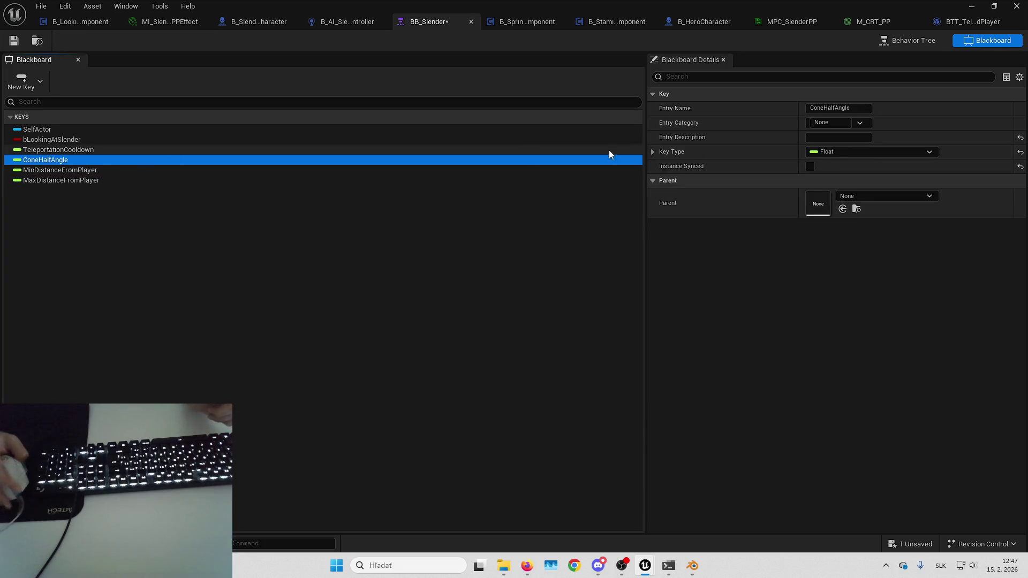
pyautogui.click(825, 166)
pyautogui.write('40')
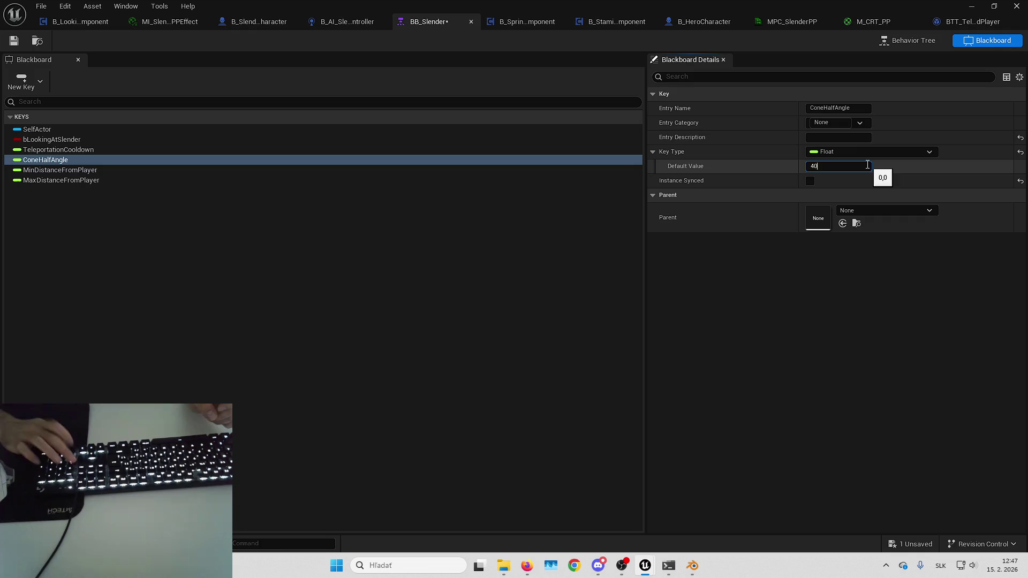
pyautogui.press('Return')
pyautogui.click(24, 151)
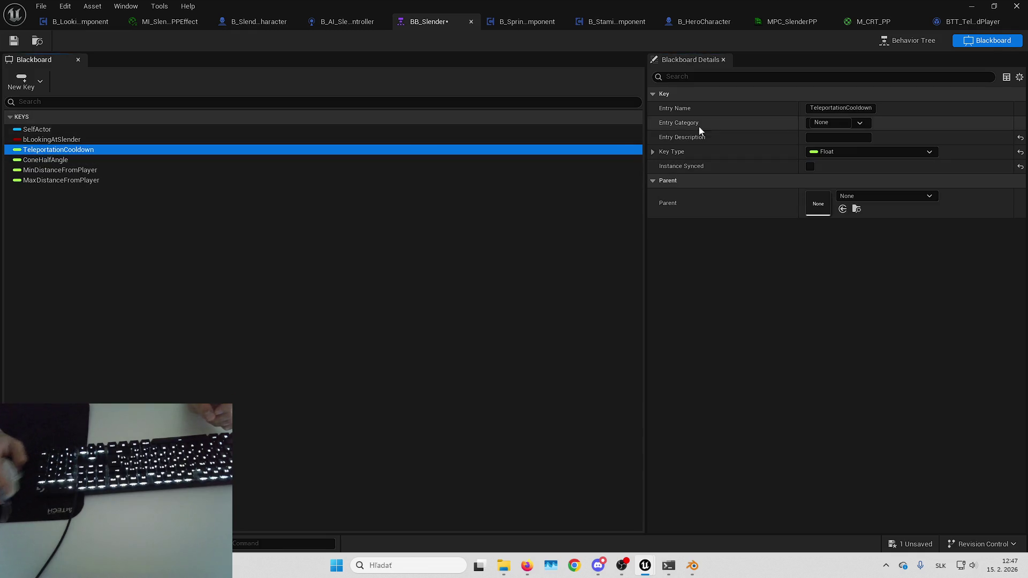
pyautogui.click(839, 168)
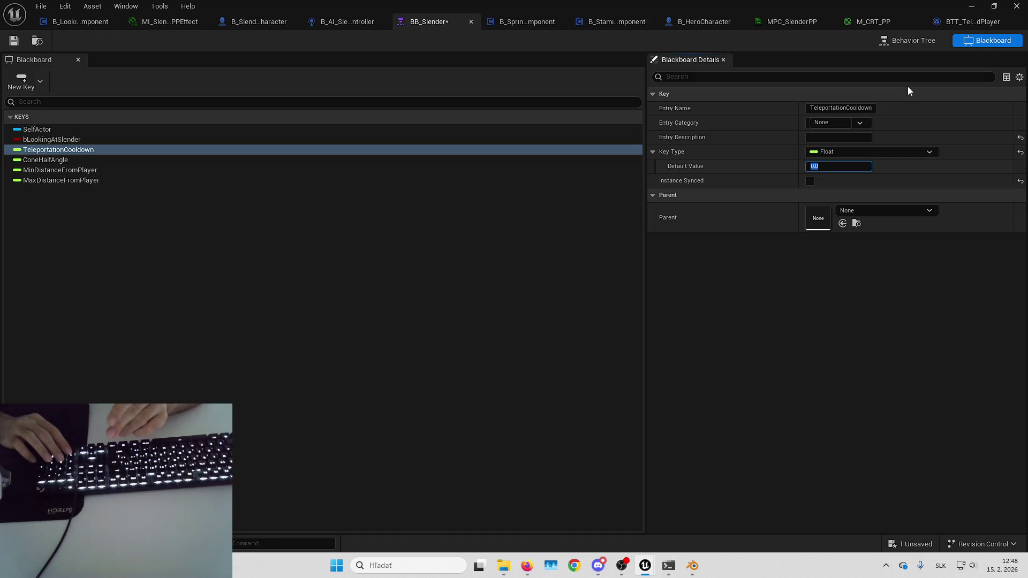
pyautogui.write('20')
pyautogui.press('Return')
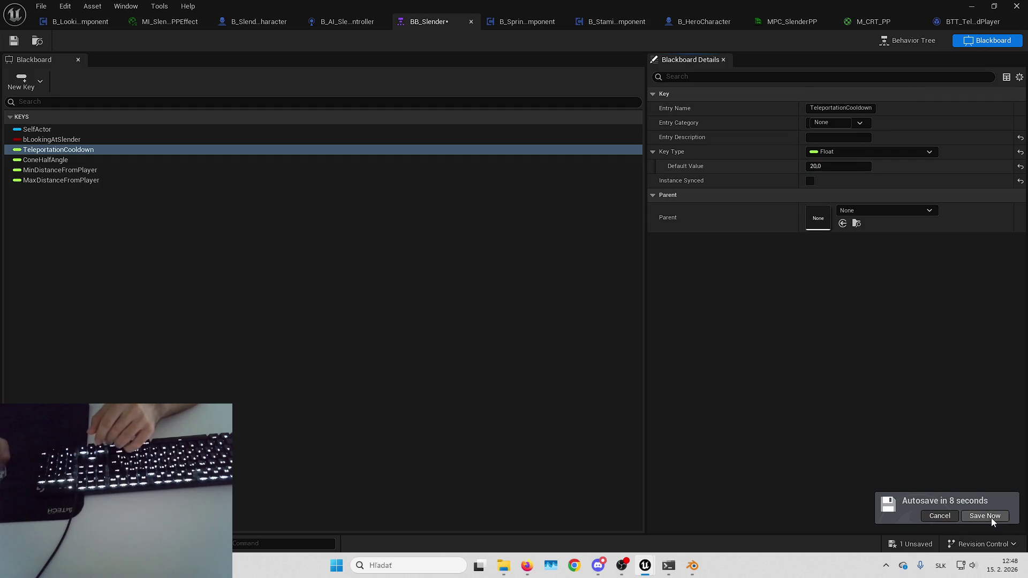
pyautogui.click(984, 515)
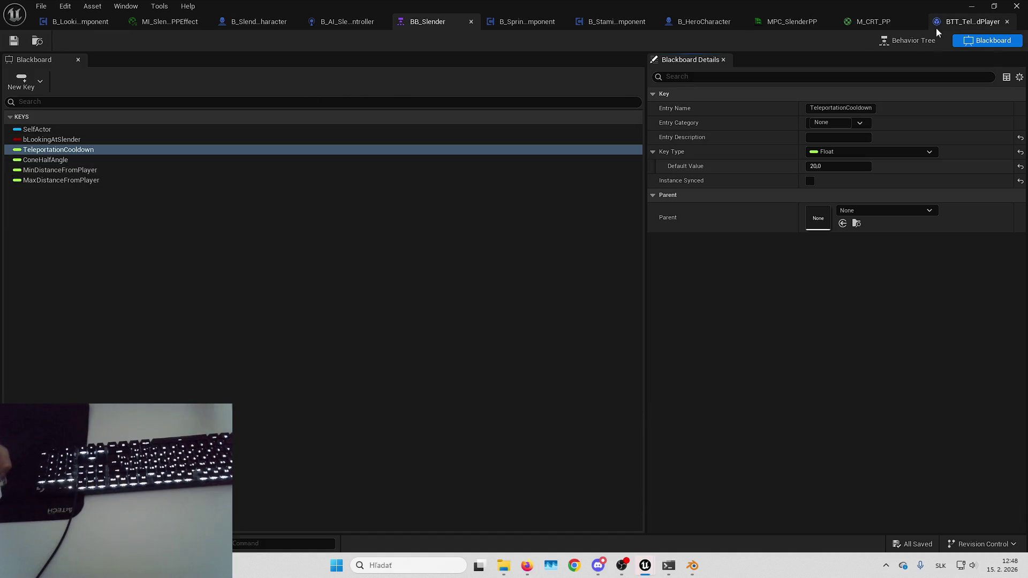
# - Drag the TeleportBehindPlayer task to the right of Wait under the Sequence
pyautogui.click(909, 41)
pyautogui.moveTo(466, 347); pyautogui.dragTo(588, 353)
pyautogui.moveTo(535, 337); pyautogui.dragTo(321, 337)
pyautogui.moveTo(567, 374); pyautogui.dragTo(568, 333)
pyautogui.click(348, 337)
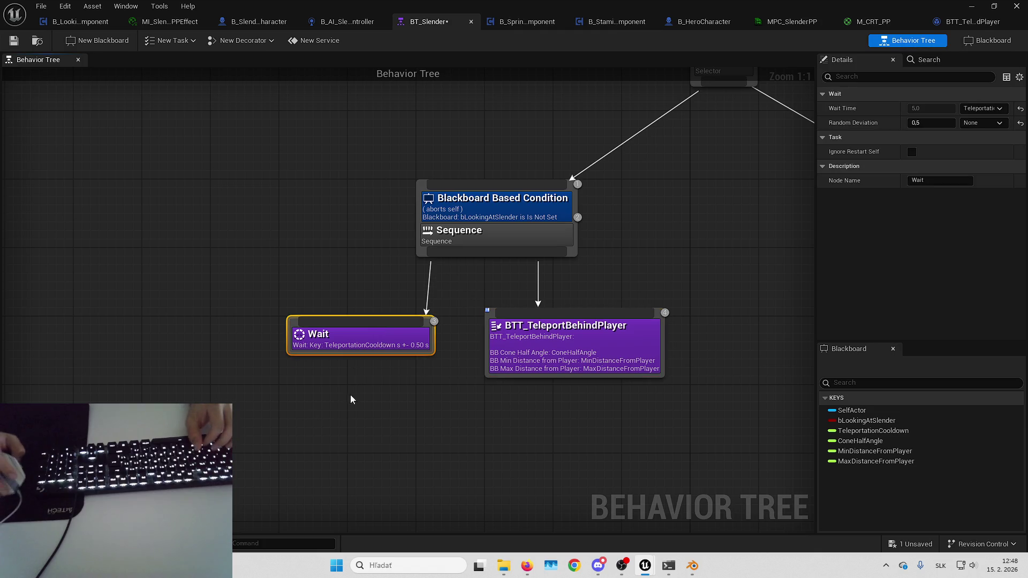
pyautogui.moveTo(286, 243); pyautogui.dragTo(289, 276)
pyautogui.moveTo(387, 202)
pyautogui.mouseDown()
pyautogui.moveTo(449, 414)
pyautogui.moveTo(321, 411)
pyautogui.mouseUp()
pyautogui.moveTo(413, 410); pyautogui.dragTo(537, 327)
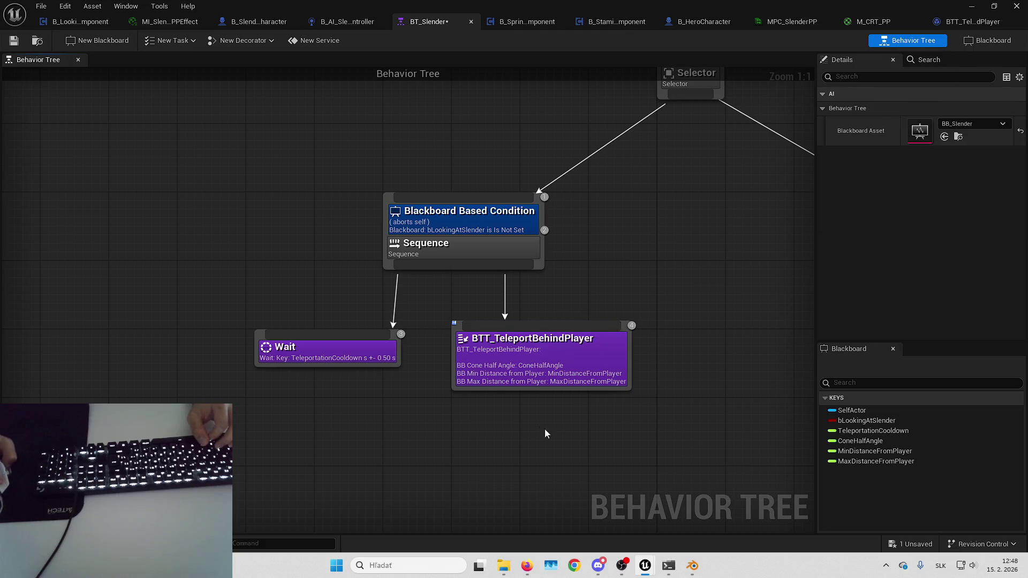
pyautogui.moveTo(546, 434); pyautogui.dragTo(449, 372)
pyautogui.moveTo(481, 221)
pyautogui.mouseDown()
pyautogui.moveTo(438, 381)
pyautogui.moveTo(477, 390)
pyautogui.mouseUp()
pyautogui.moveTo(476, 390); pyautogui.dragTo(598, 388)
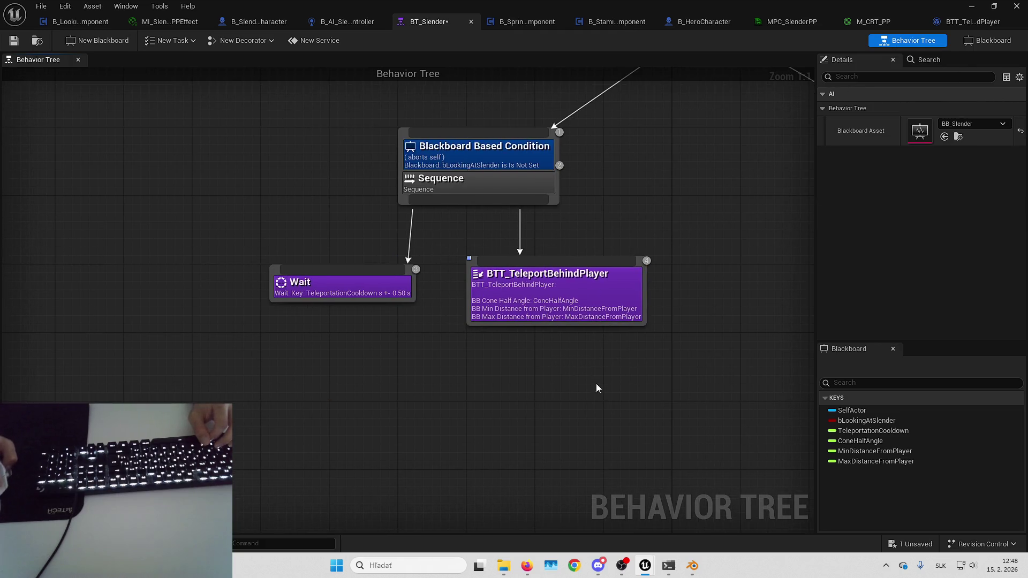
pyautogui.moveTo(489, 245); pyautogui.dragTo(545, 251)
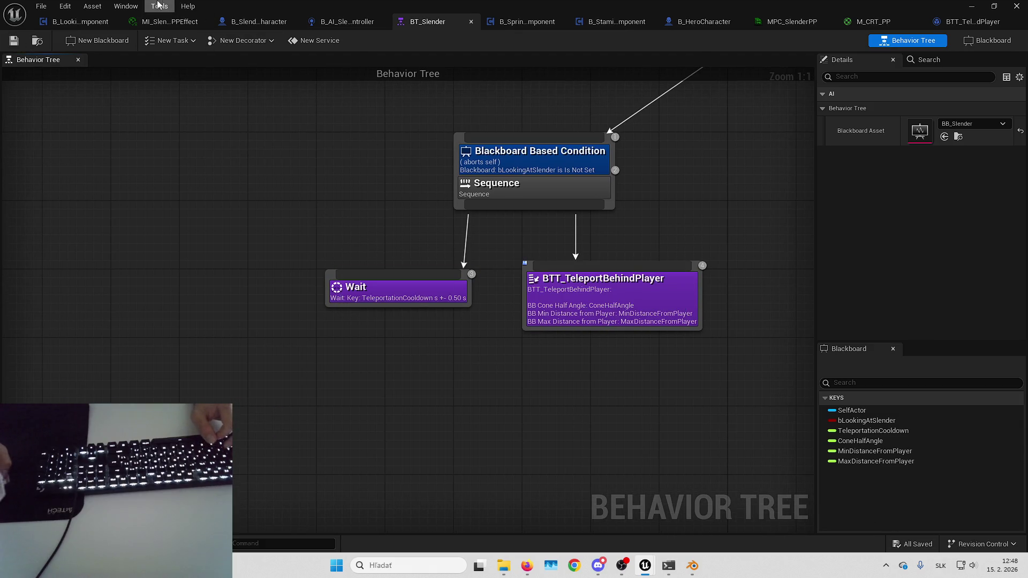
pyautogui.click(258, 21)
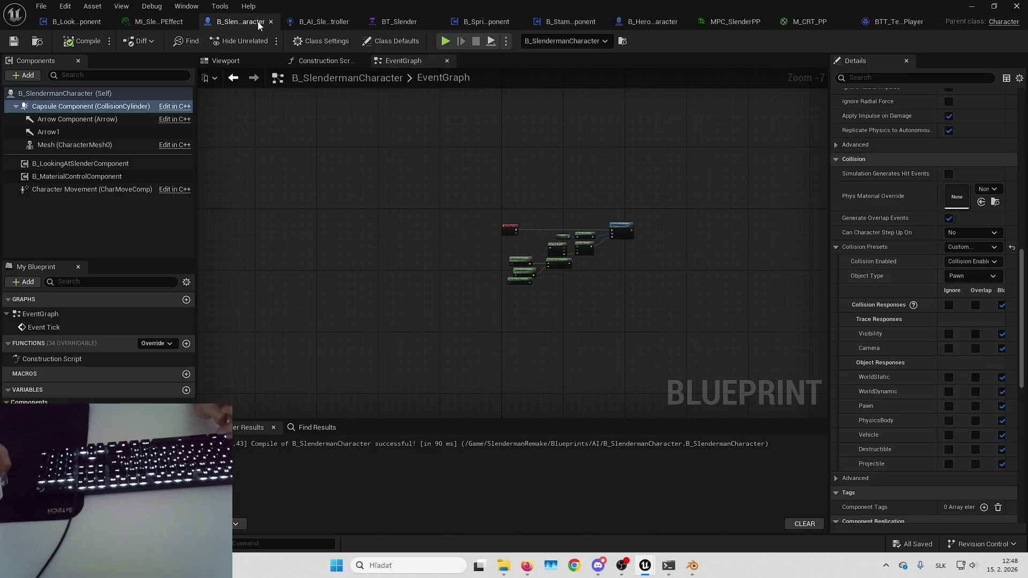
# - Launch a Play session of the level from the B_SlendermanCharacter blueprint
pyautogui.scroll(5, 525, 271)
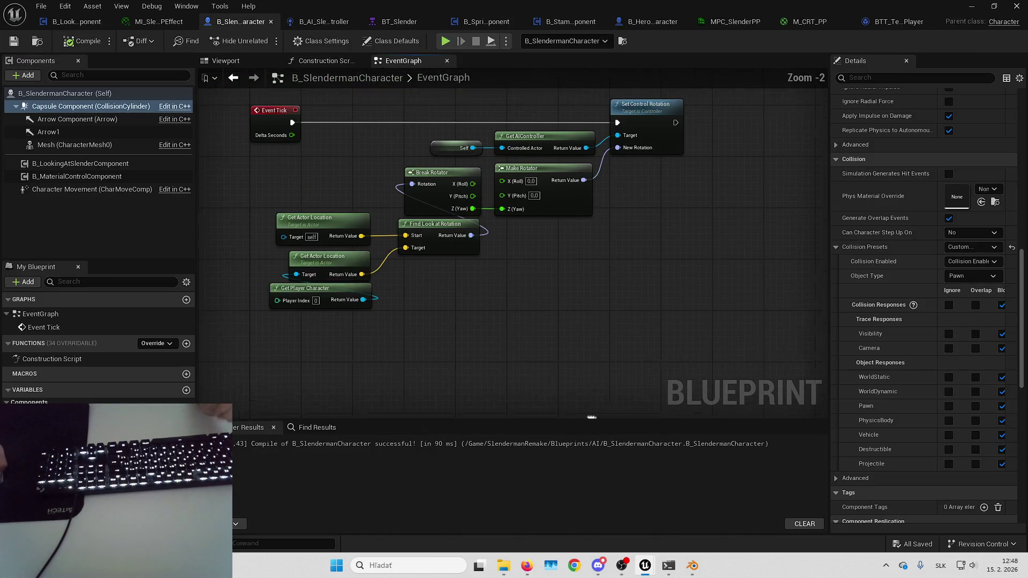
pyautogui.moveTo(561, 360); pyautogui.dragTo(585, 365)
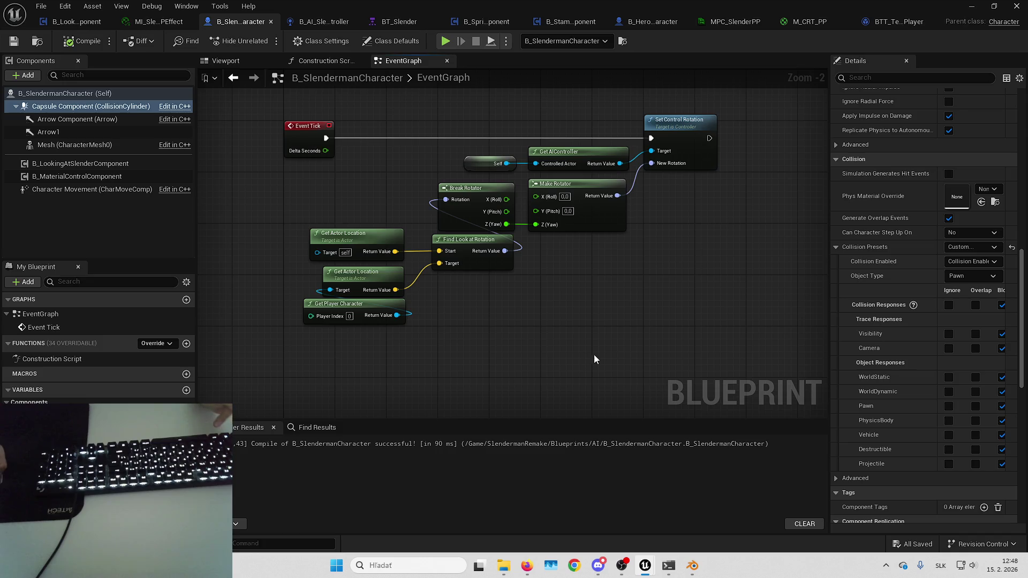
pyautogui.click(970, 5)
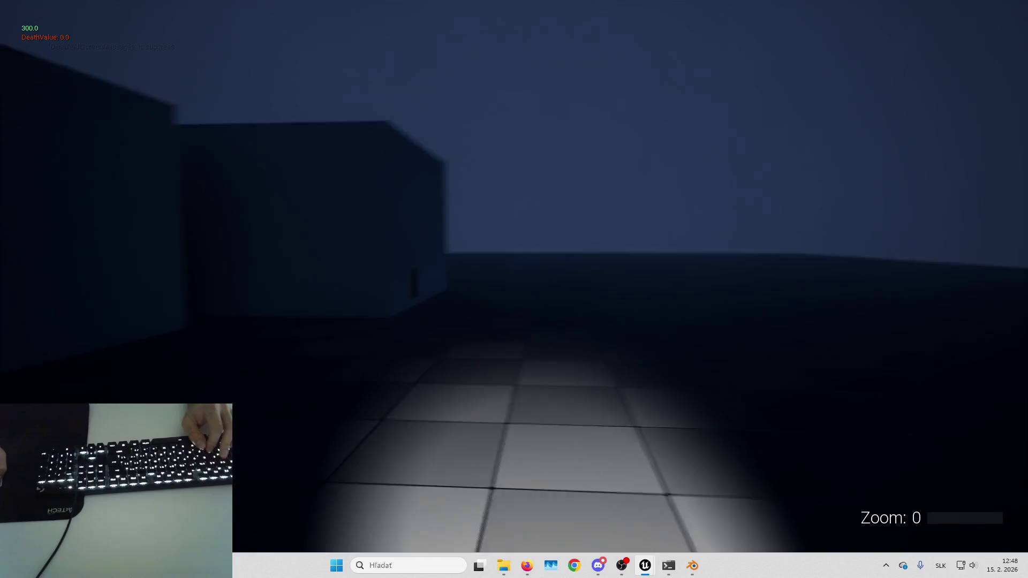
# - Collect a page in-game and check the BT_Slender behavior tree running in the editor
pyautogui.press('e')
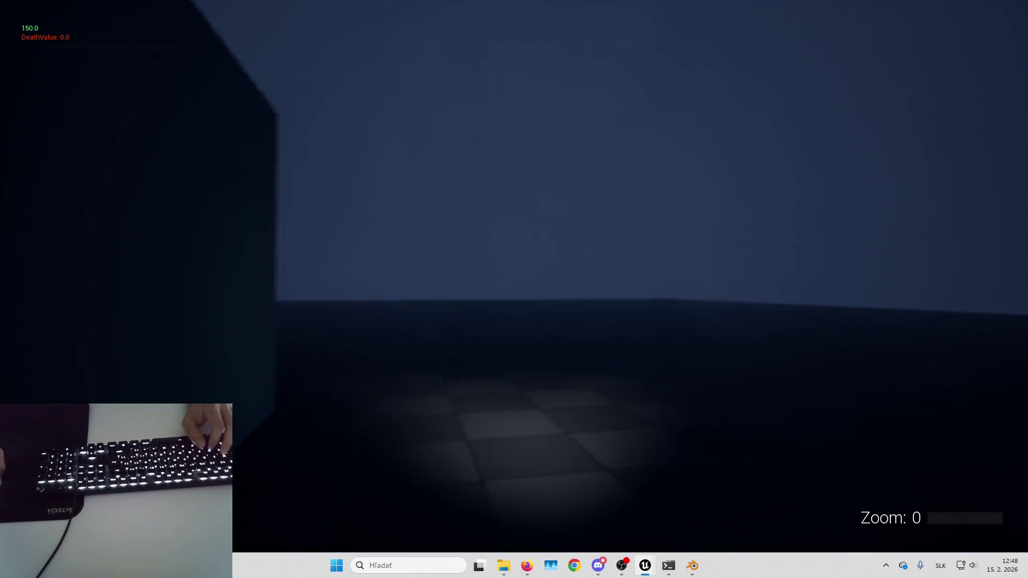
pyautogui.hotkey('alt', 'Tab')
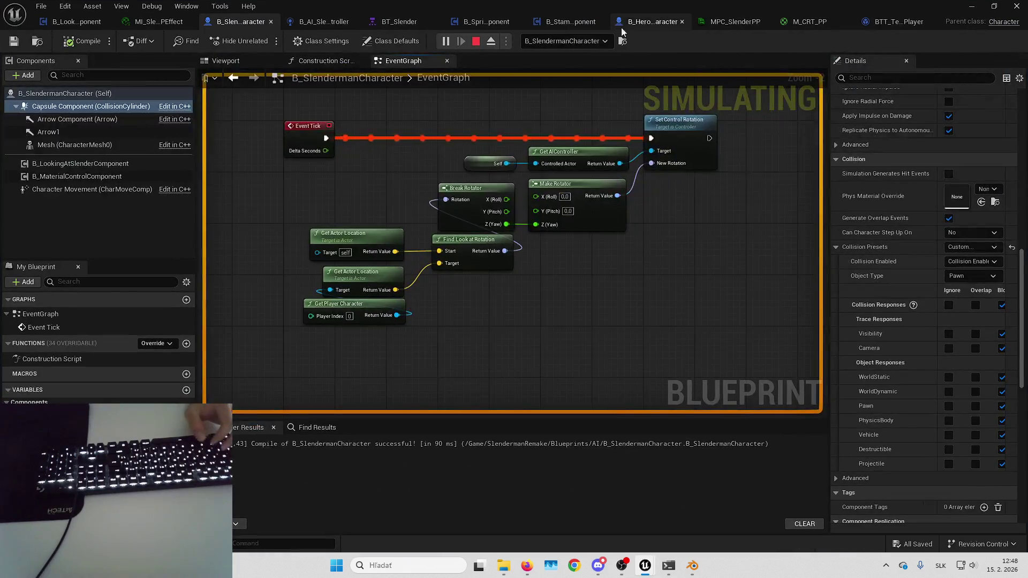
pyautogui.click(397, 24)
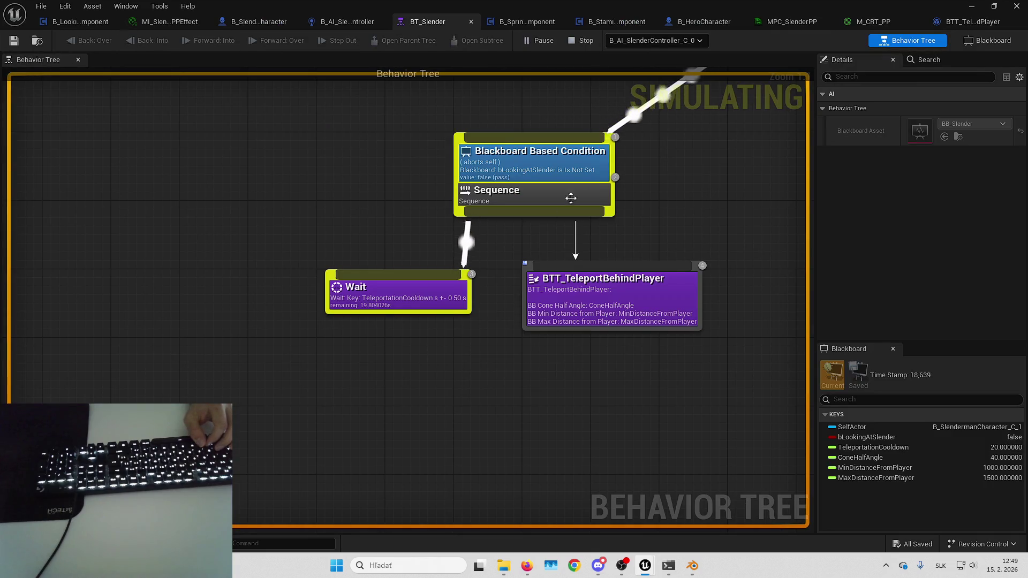
pyautogui.hotkey('alt', 'Tab')
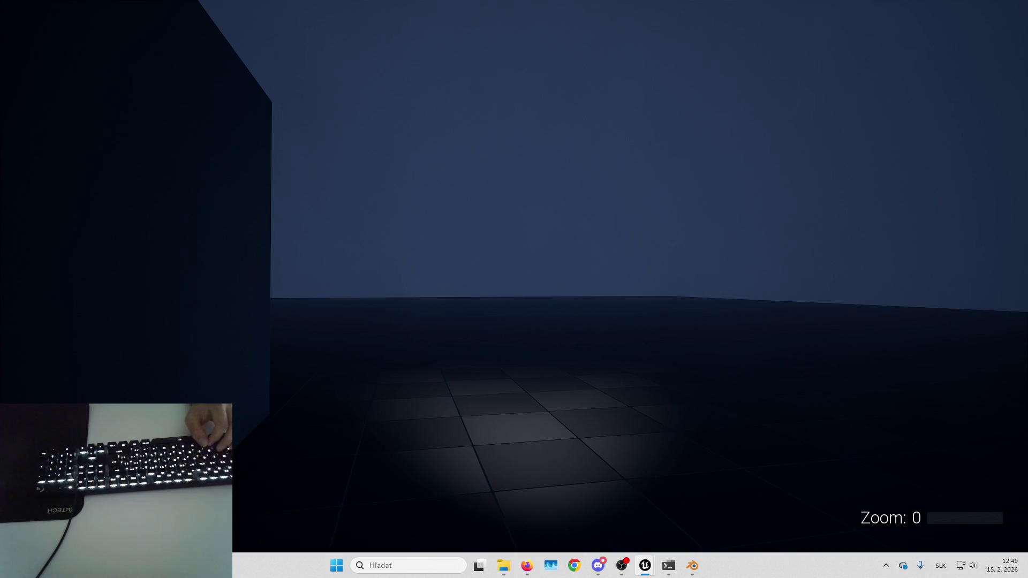
pyautogui.click(825, 268)
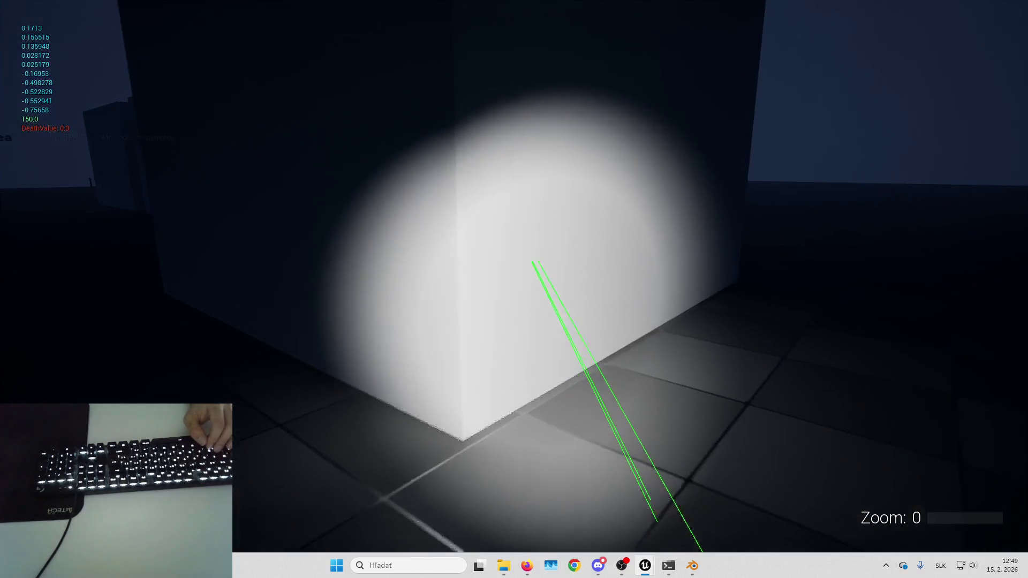
# - Walk forward and back in the level, then stop the session and restore the editor
pyautogui.moveTo(514, 289)
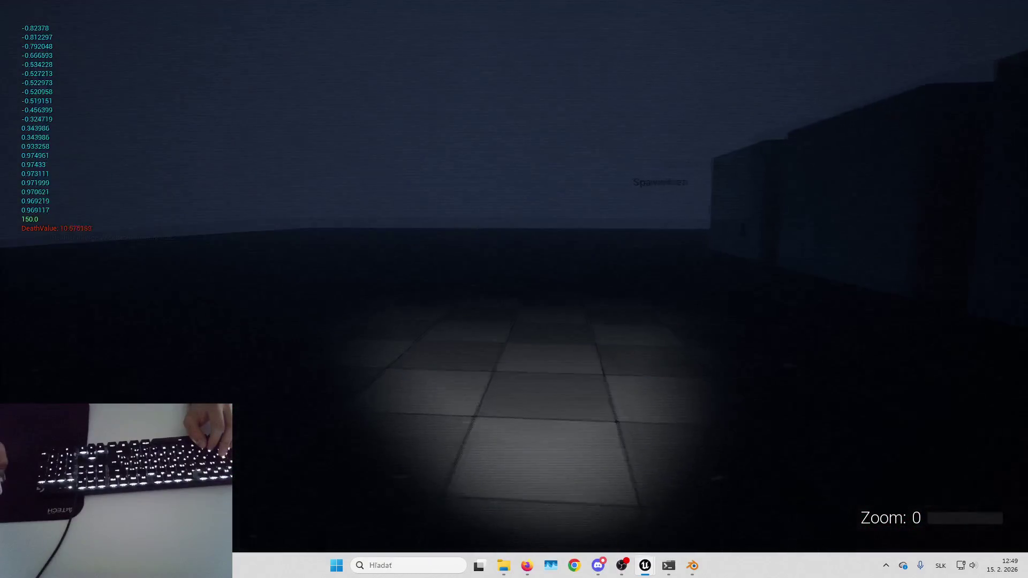
pyautogui.press('w')
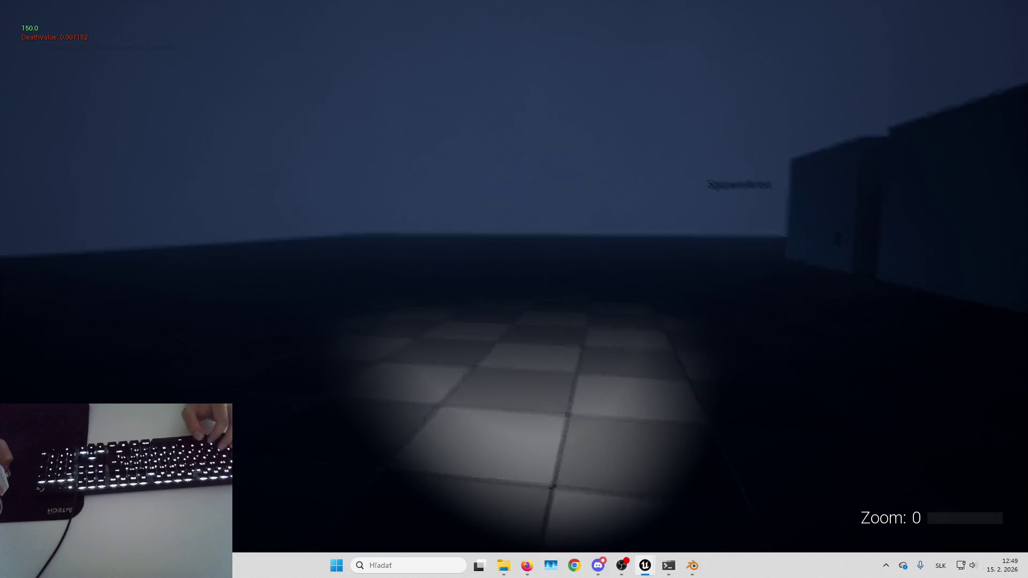
pyautogui.press('s')
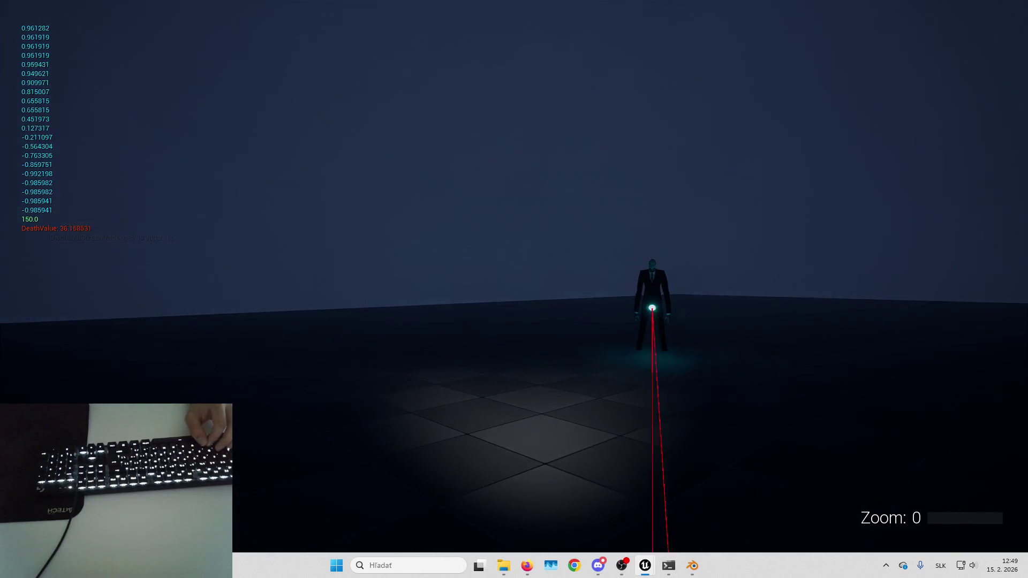
pyautogui.press('Escape')
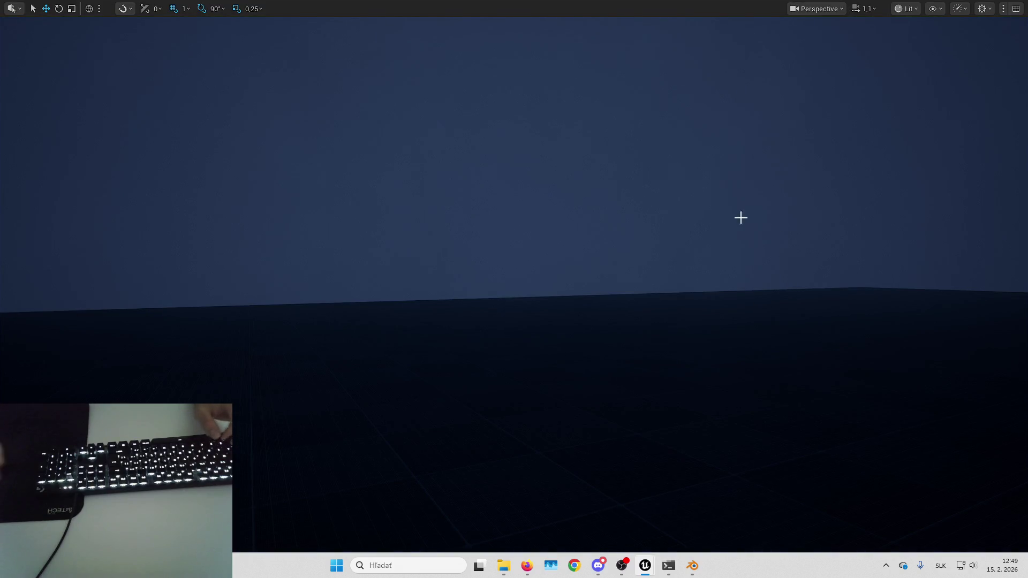
pyautogui.press('F11')
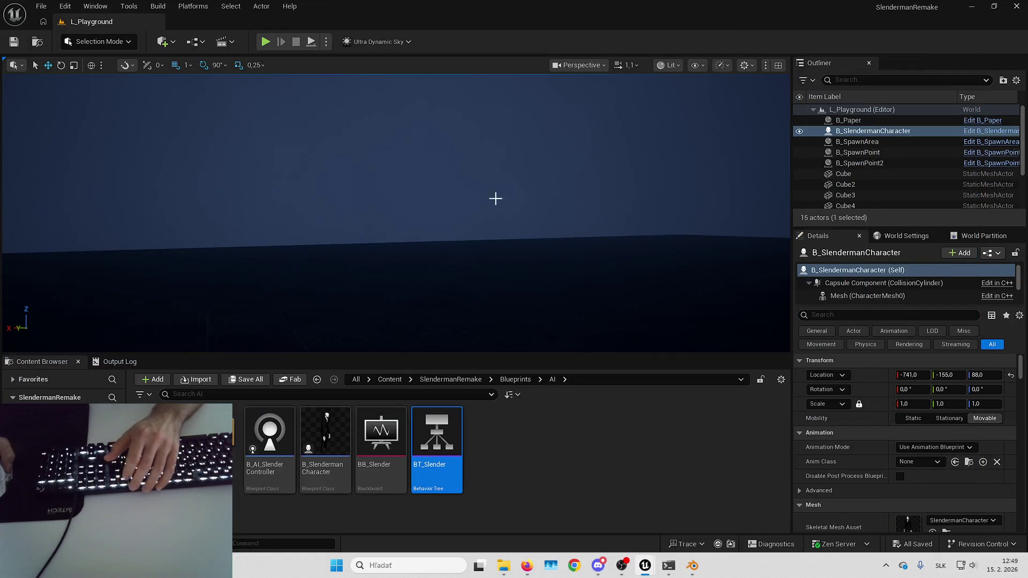
# - Inspect the BT_Slender tree around the Selector node, then move to B_AI_SlenderController
pyautogui.moveTo(659, 556)
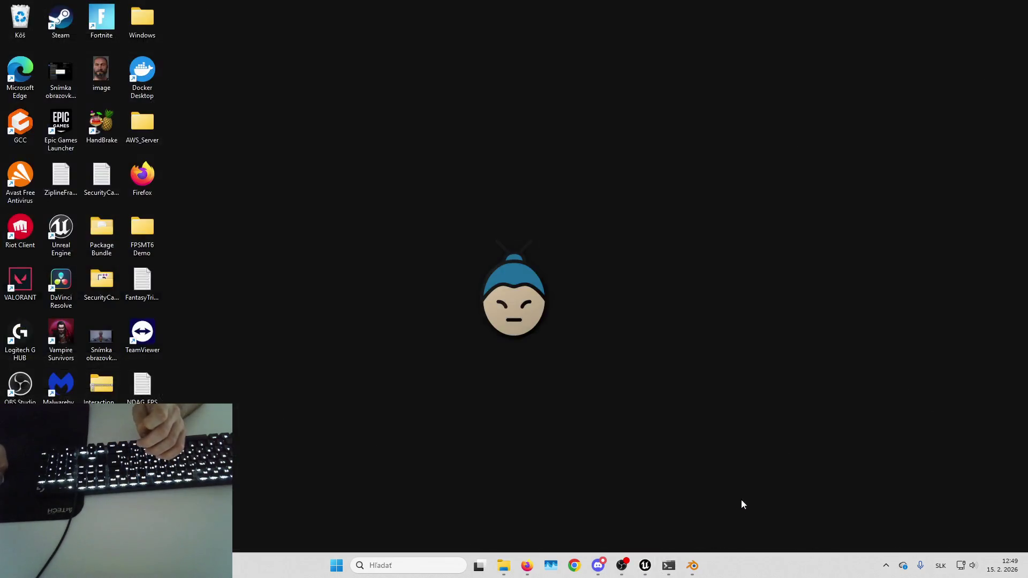
pyautogui.click(740, 500)
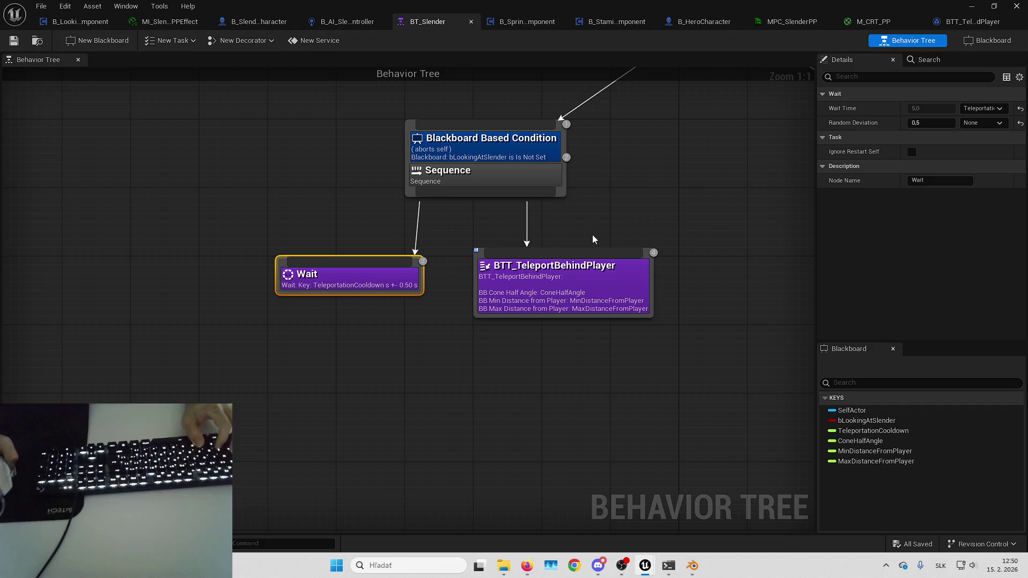
pyautogui.moveTo(596, 233); pyautogui.dragTo(611, 276)
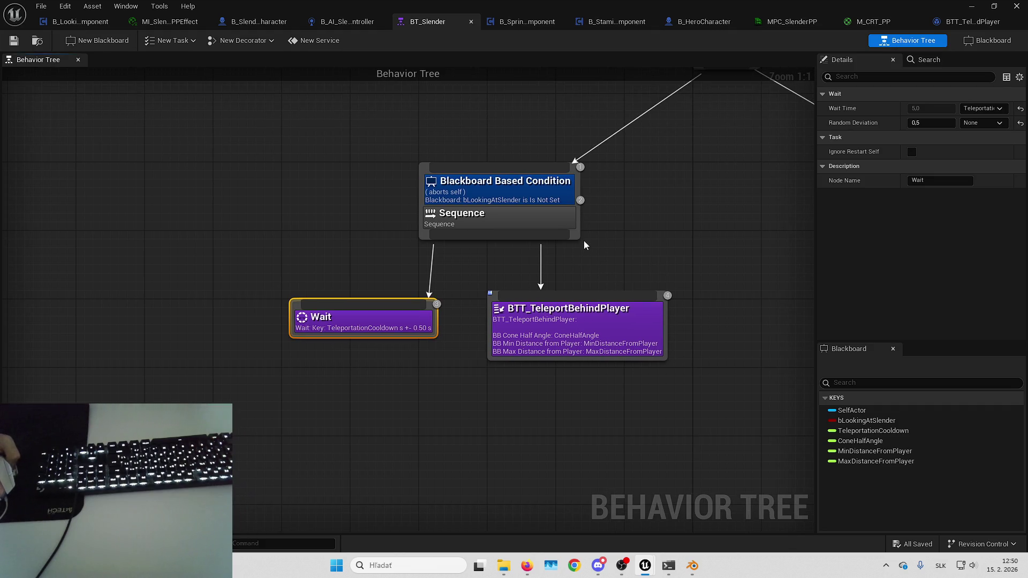
pyautogui.moveTo(602, 252); pyautogui.dragTo(630, 280)
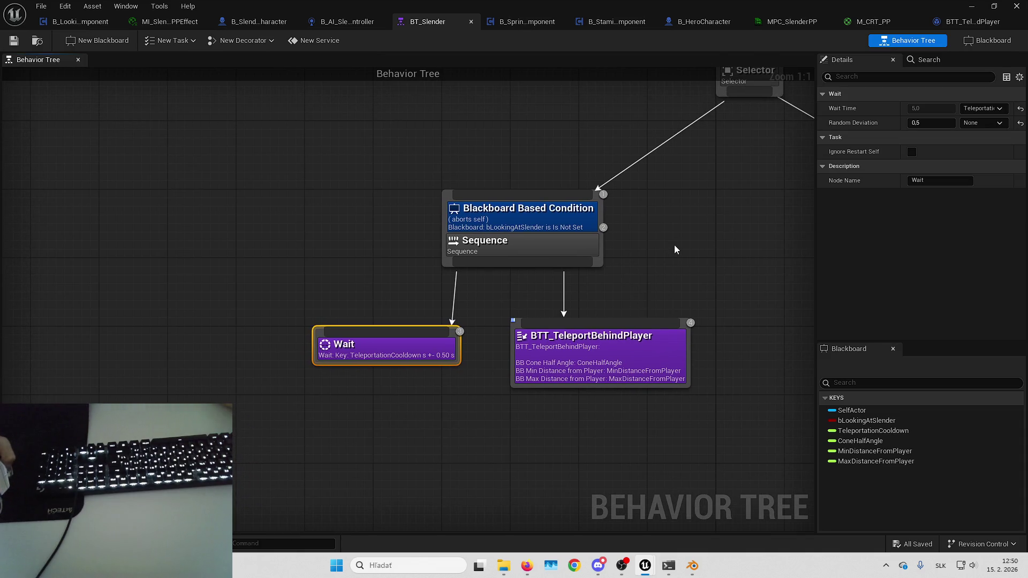
pyautogui.moveTo(474, 121); pyautogui.dragTo(424, 135)
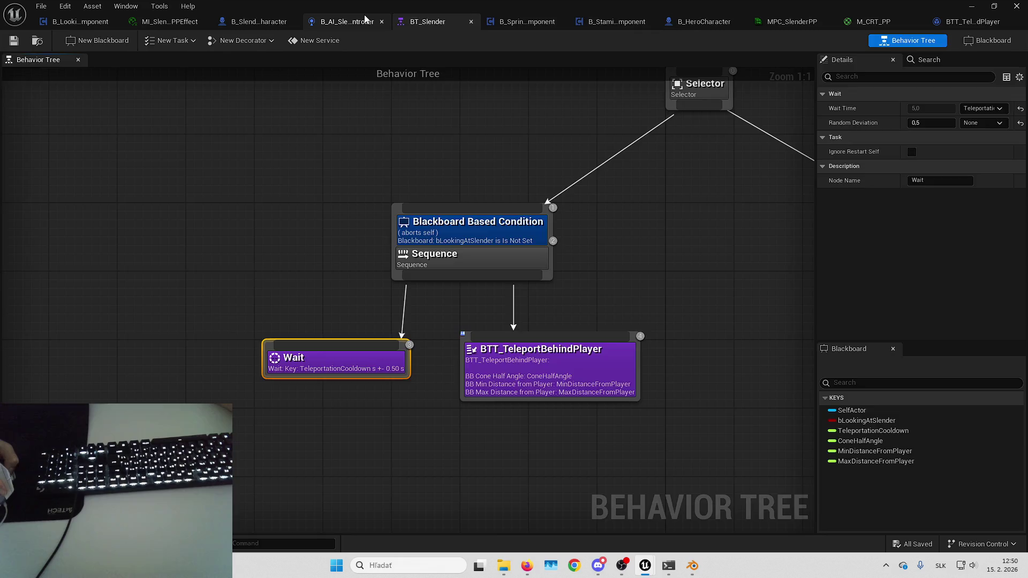
pyautogui.rightClick(363, 20)
pyautogui.rightClick(337, 17)
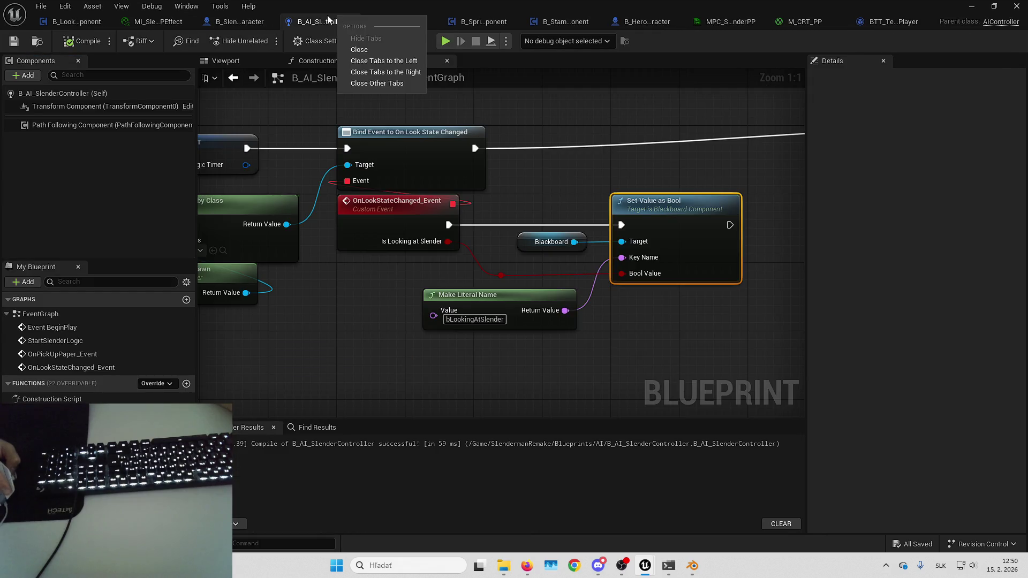
# - Inspect B_LookingAtSlenderComponent's Line Trace and Print String nodes, then return to L_Playground
pyautogui.rightClick(251, 20)
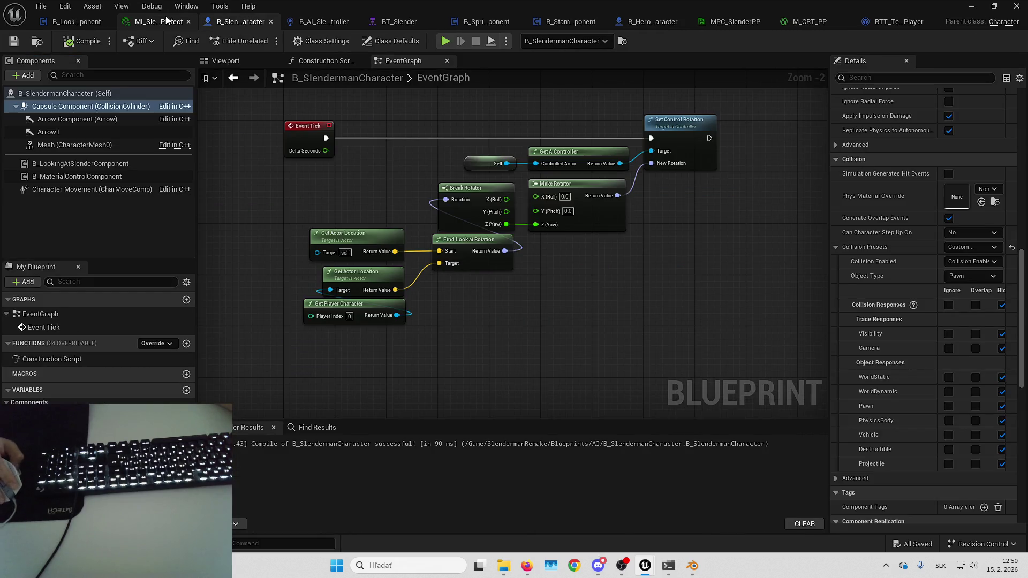
pyautogui.rightClick(166, 20)
pyautogui.rightClick(83, 19)
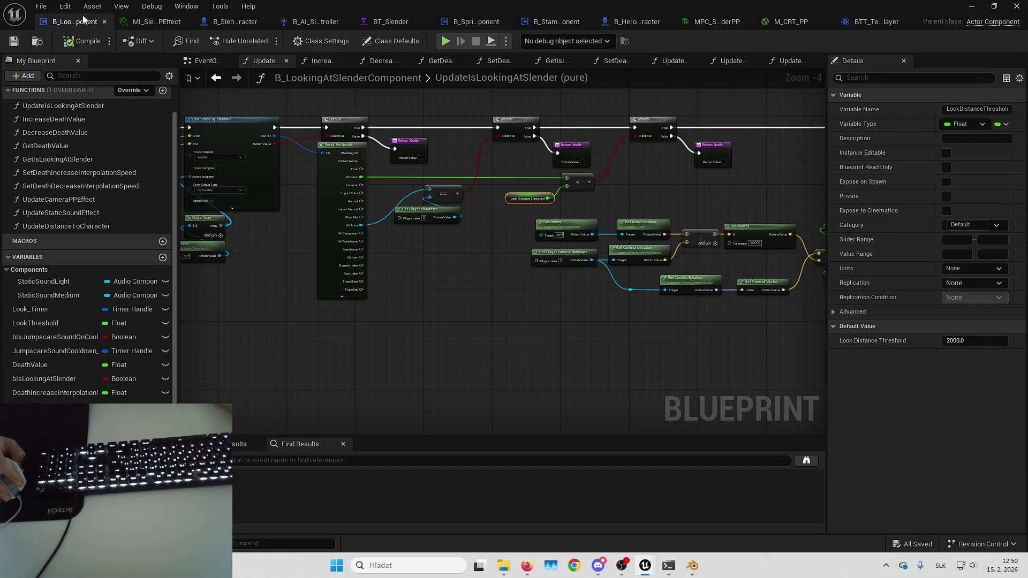
pyautogui.moveTo(528, 232); pyautogui.dragTo(366, 290)
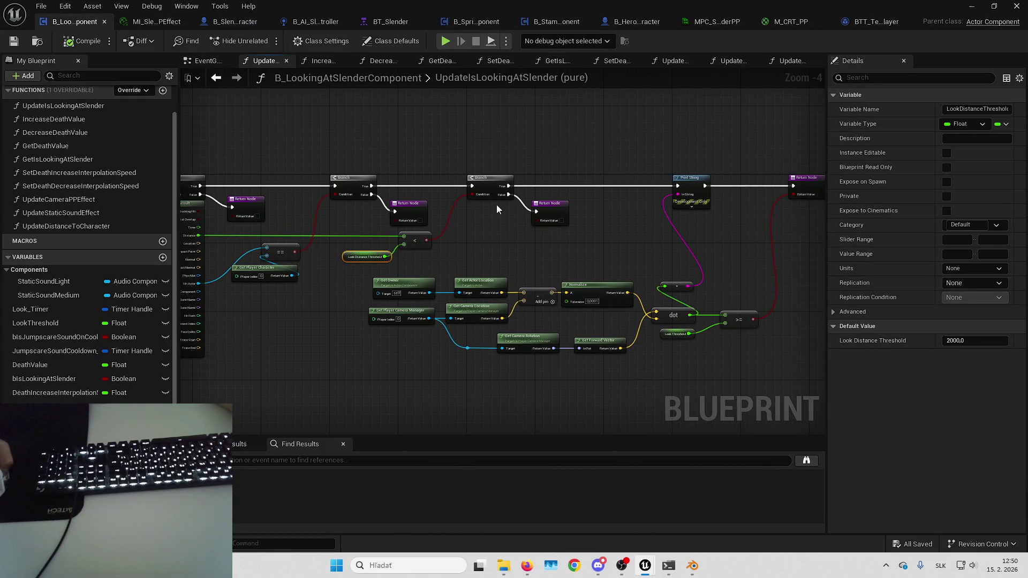
pyautogui.moveTo(496, 205); pyautogui.dragTo(742, 205)
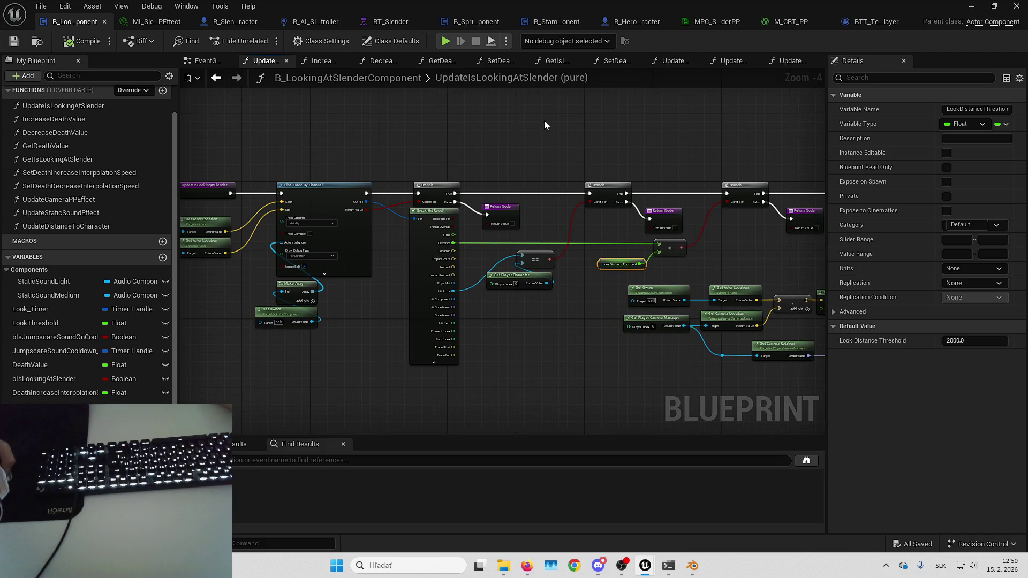
pyautogui.hotkey('alt', 'Tab')
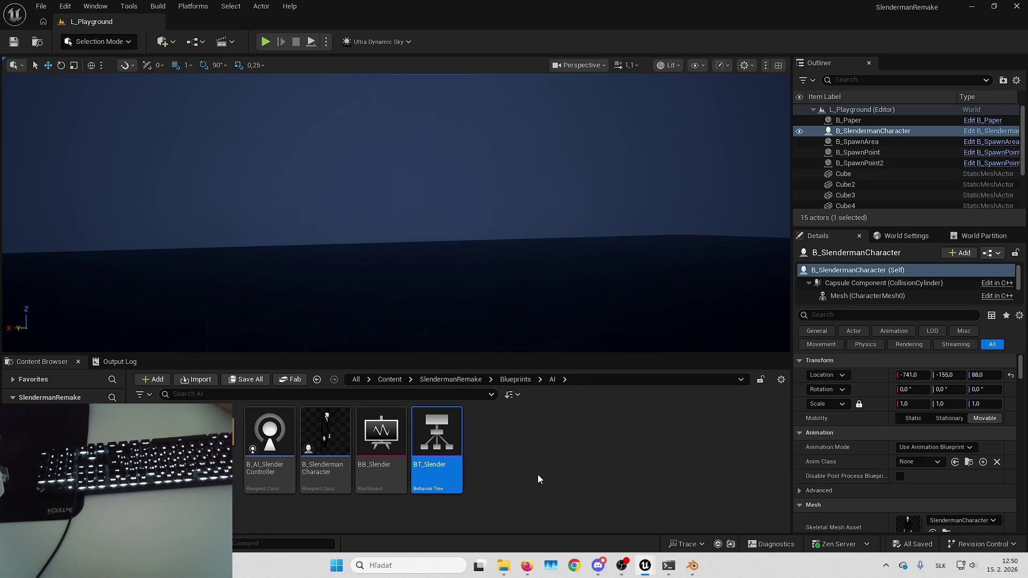
# - From the Blueprints folder, open B_HeroCharacter and edit its B_PickUpComponent blueprint
pyautogui.click(451, 379)
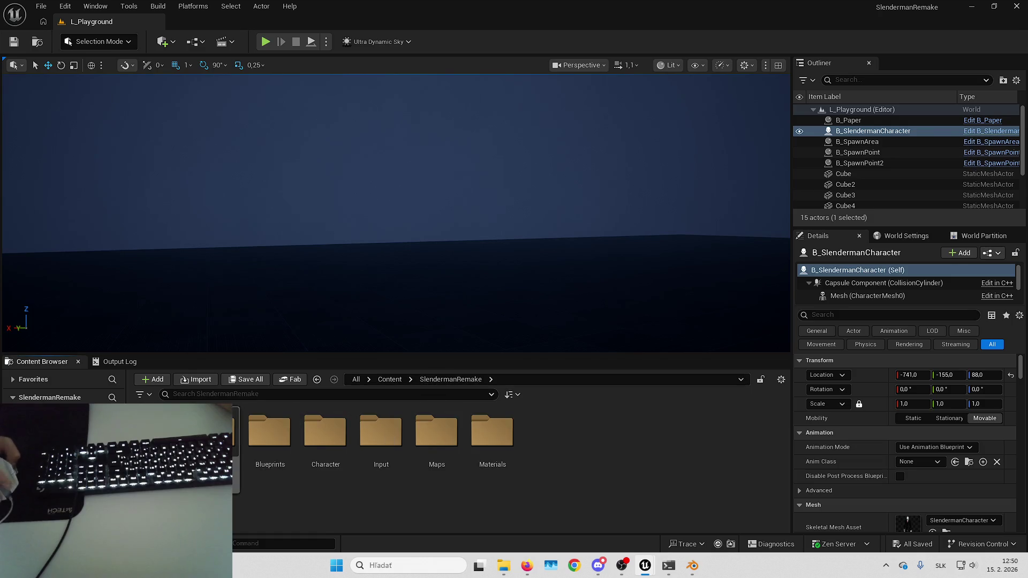
pyautogui.doubleClick(270, 431)
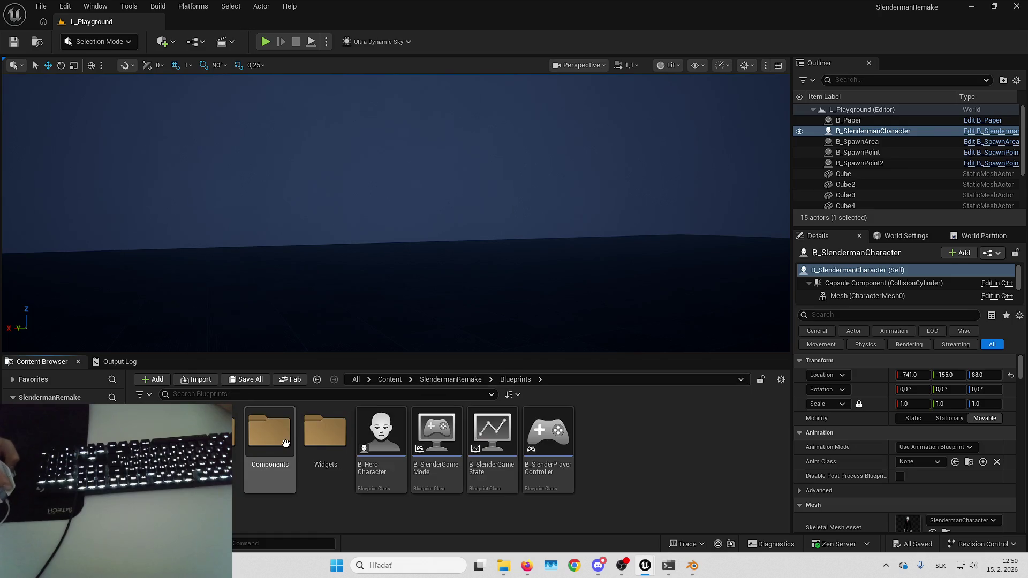
pyautogui.doubleClick(377, 444)
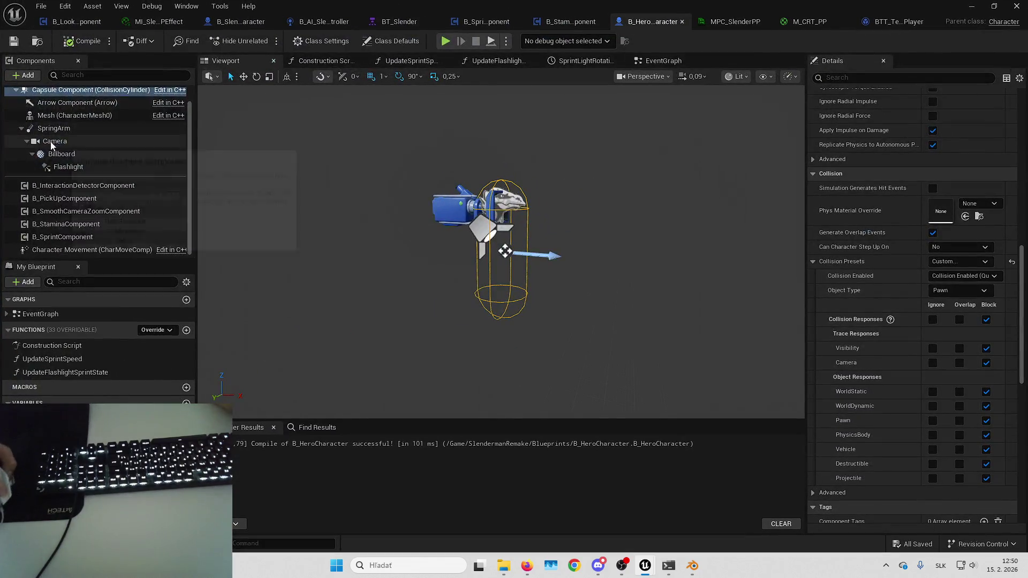
pyautogui.click(93, 196)
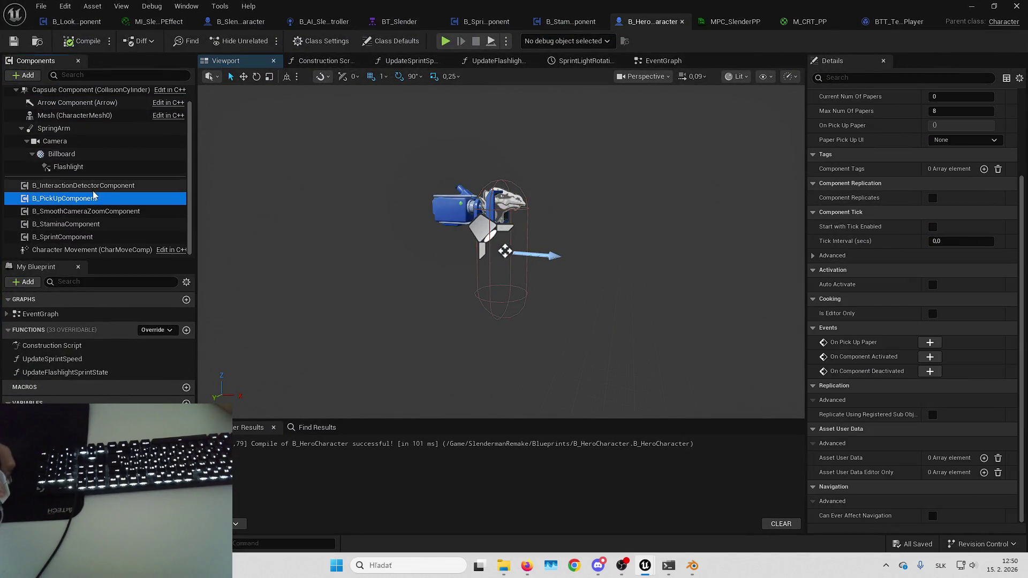
pyautogui.rightClick(93, 196)
pyautogui.click(164, 351)
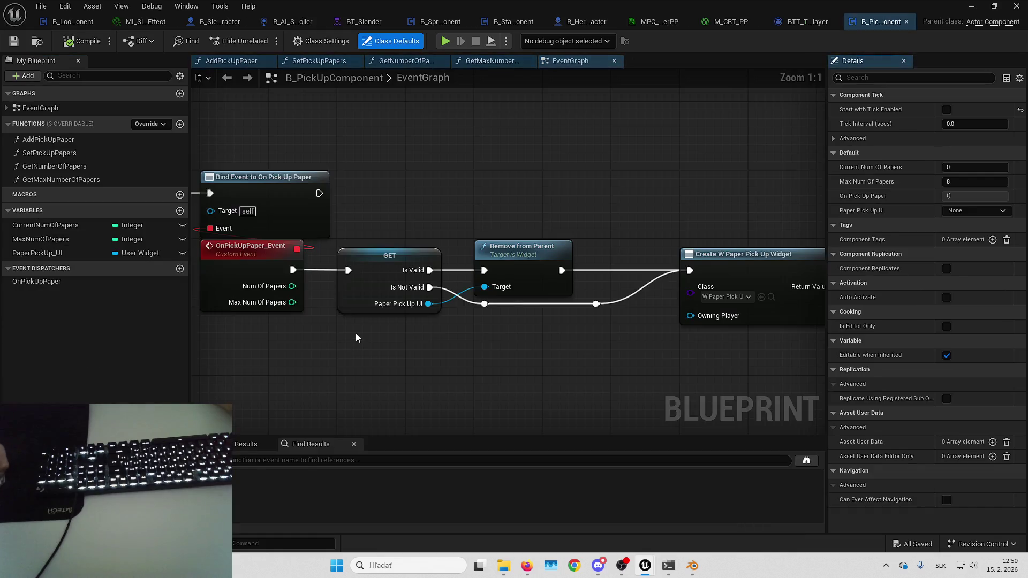
# - Review the widget chain from Begin Play to Add to Viewport, then view B_SlendermanCharacter's graph
pyautogui.scroll(-2, 415, 323)
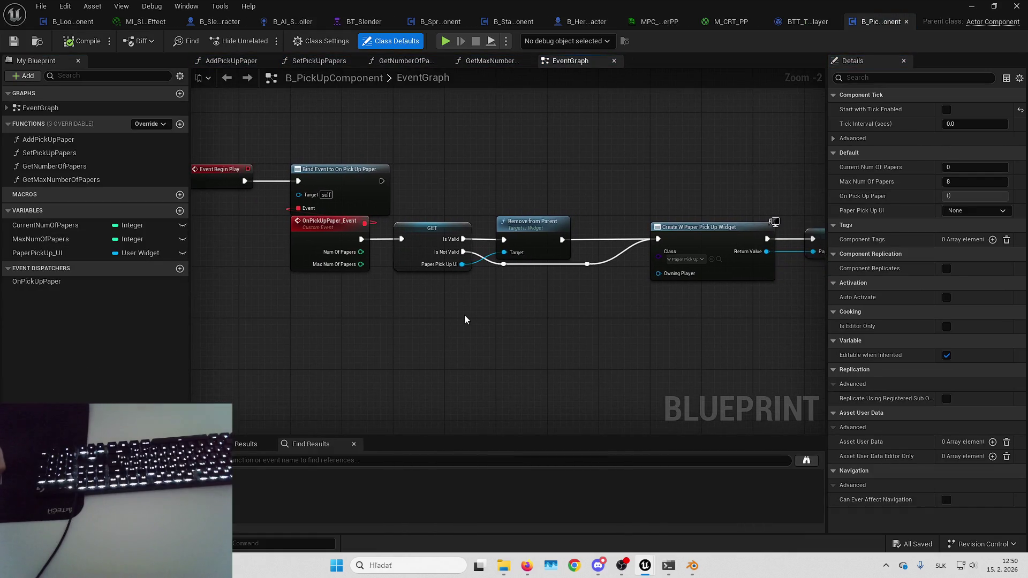
pyautogui.moveTo(518, 334); pyautogui.dragTo(309, 355)
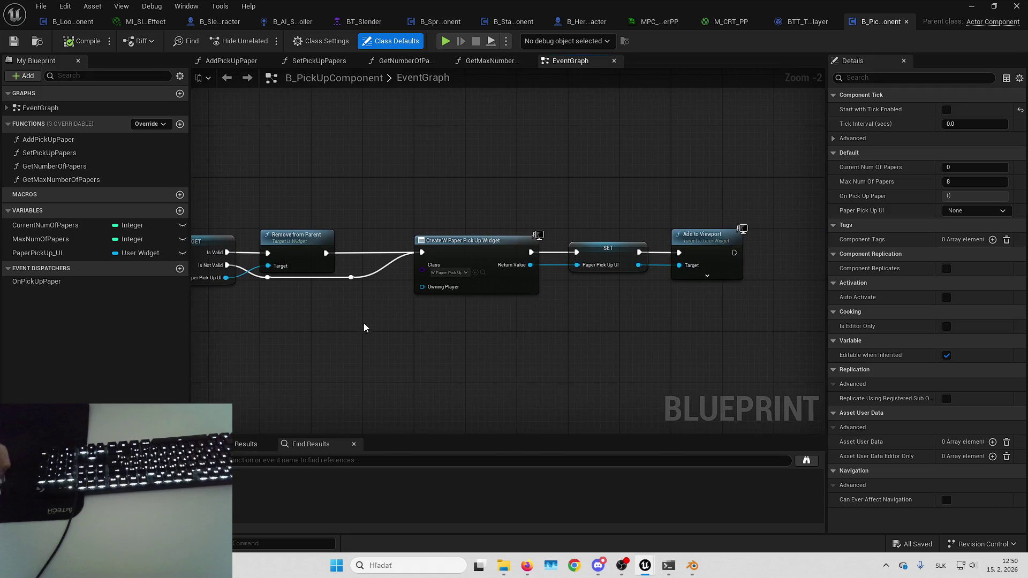
pyautogui.moveTo(364, 328)
pyautogui.mouseDown()
pyautogui.moveTo(647, 211)
pyautogui.moveTo(590, 181)
pyautogui.mouseUp()
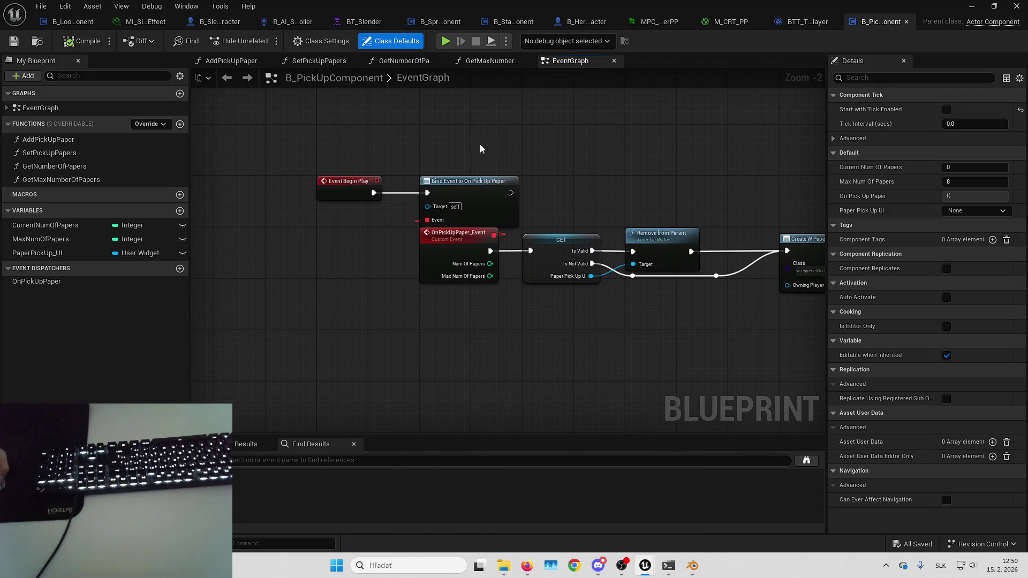
pyautogui.moveTo(542, 330)
pyautogui.mouseDown()
pyautogui.moveTo(458, 236)
pyautogui.moveTo(550, 365)
pyautogui.moveTo(491, 203)
pyautogui.moveTo(521, 251)
pyautogui.mouseUp()
pyautogui.moveTo(533, 332); pyautogui.dragTo(545, 284)
pyautogui.click(604, 220)
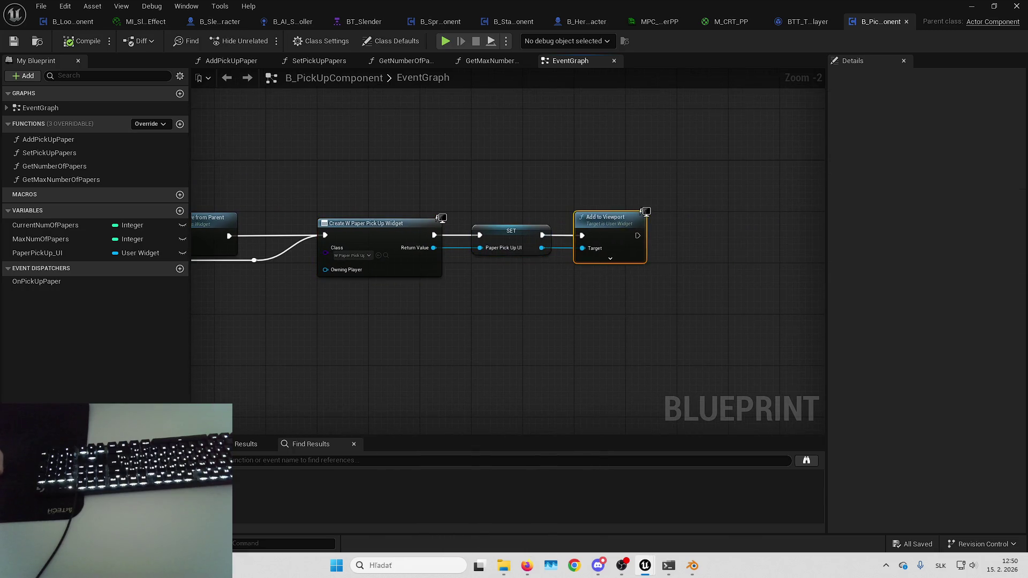
pyautogui.moveTo(604, 219); pyautogui.dragTo(476, 275)
pyautogui.moveTo(443, 169); pyautogui.dragTo(543, 200)
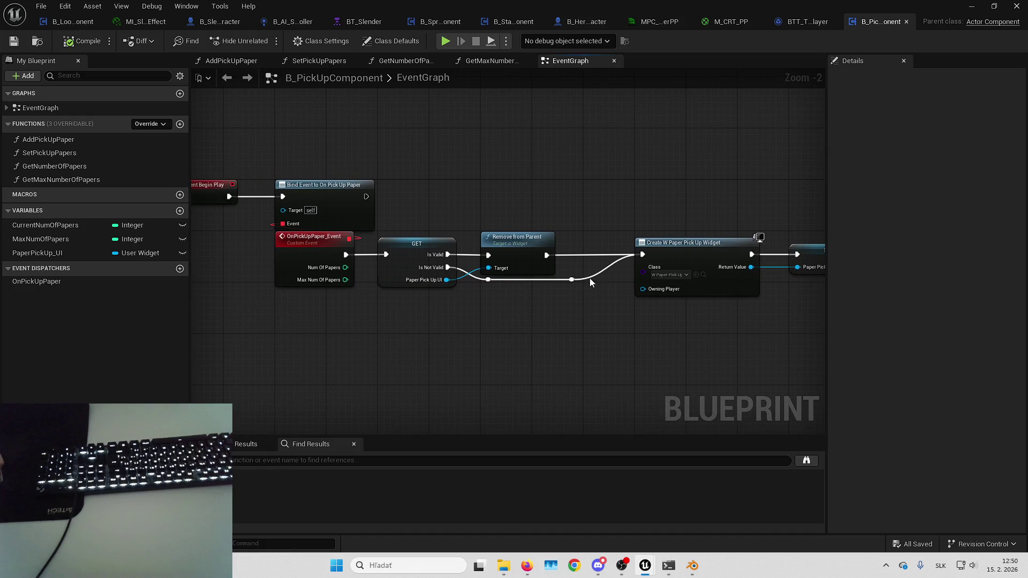
pyautogui.click(220, 22)
pyautogui.moveTo(421, 128); pyautogui.dragTo(419, 233)
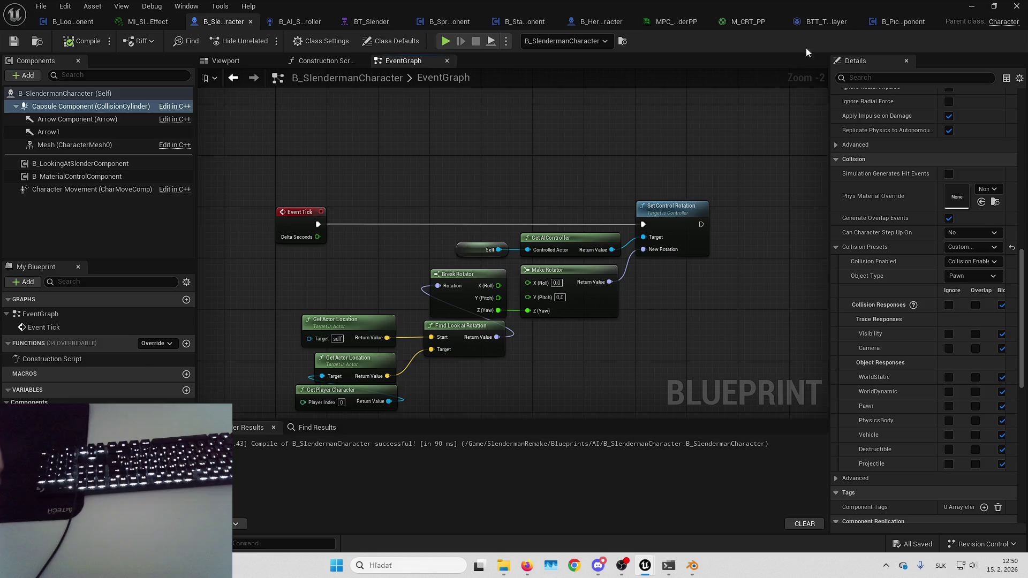
# - Delete the unused Event Tick from B_SlenderGameState, then compile and save it
pyautogui.hotkey('alt', 'Tab')
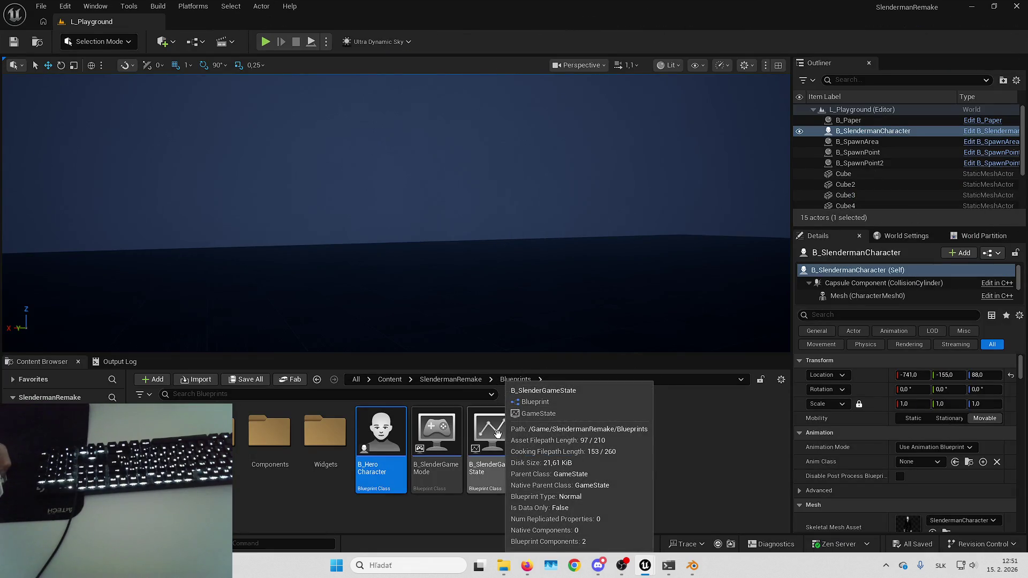
pyautogui.doubleClick(498, 433)
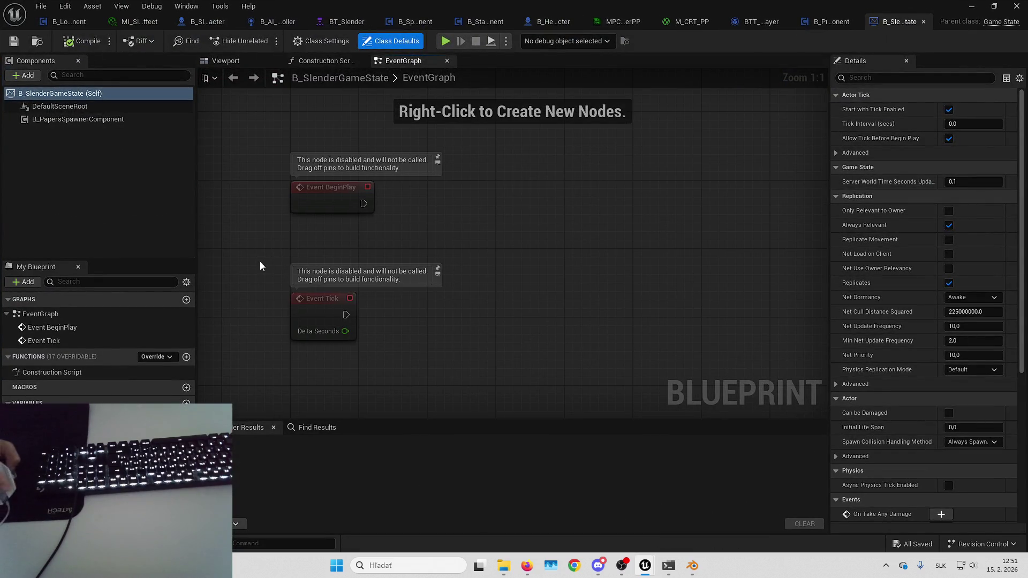
pyautogui.moveTo(260, 266); pyautogui.dragTo(517, 328)
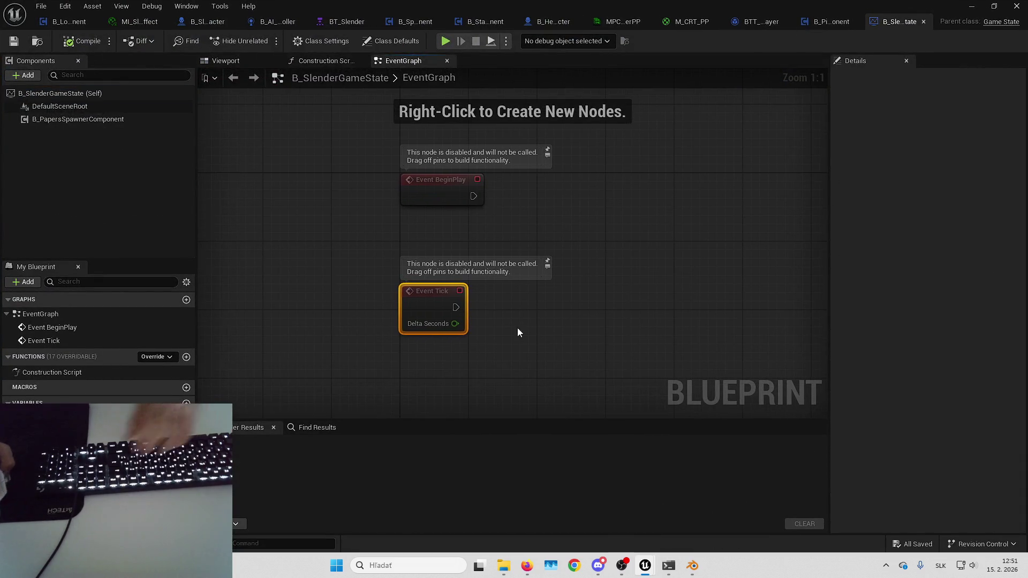
pyautogui.press('Delete')
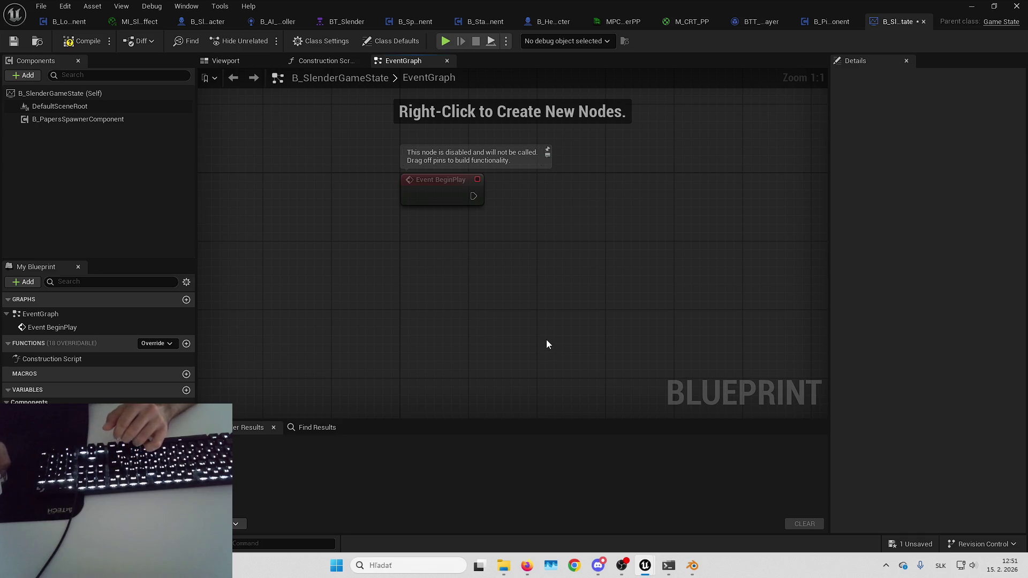
pyautogui.click(927, 545)
pyautogui.press('Return')
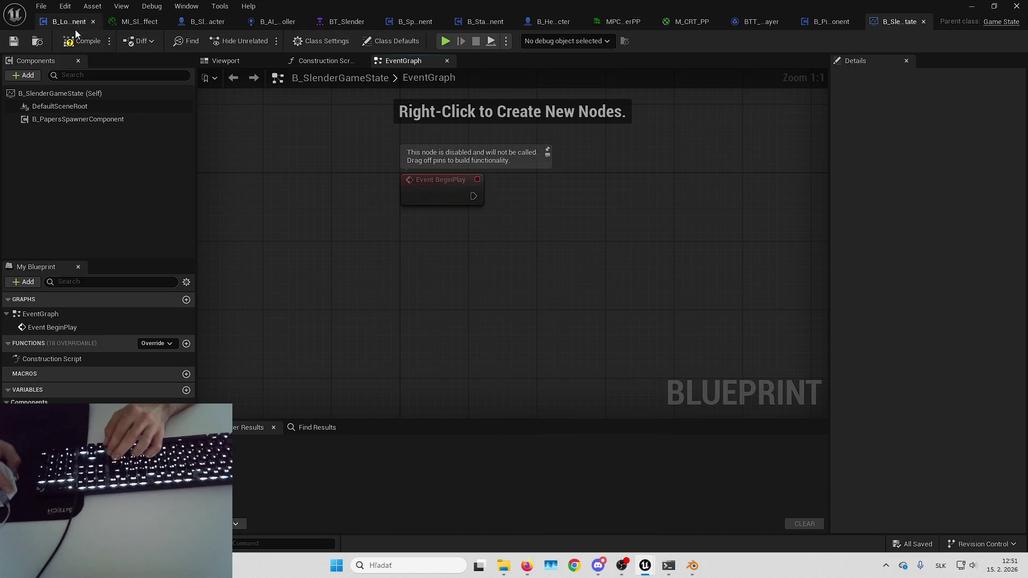
pyautogui.press('F7')
pyautogui.hotkey('ctrl', 's')
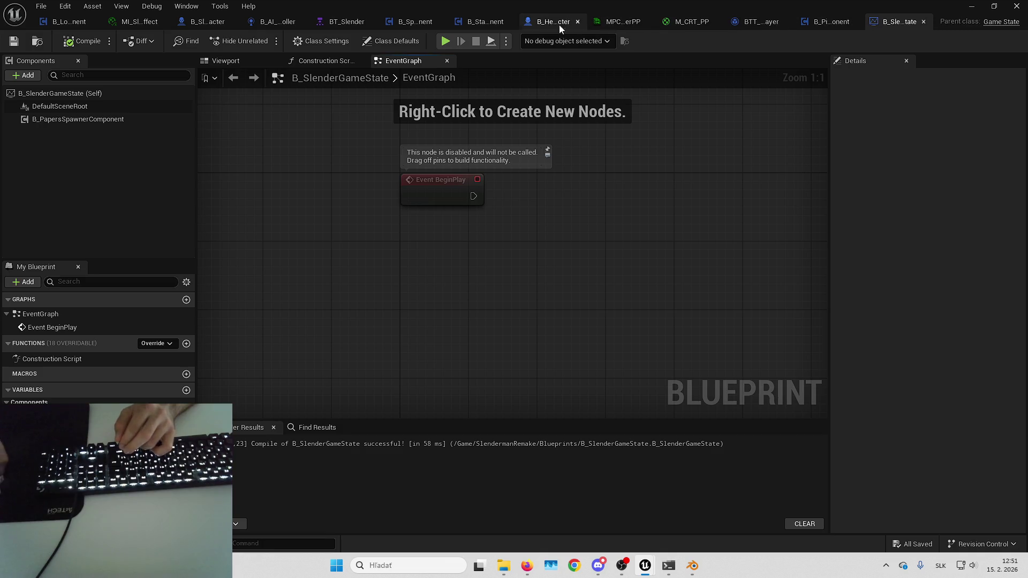
# - Add a B_PickUpComponent to B_SlenderGameState and compile and save
pyautogui.click(33, 78)
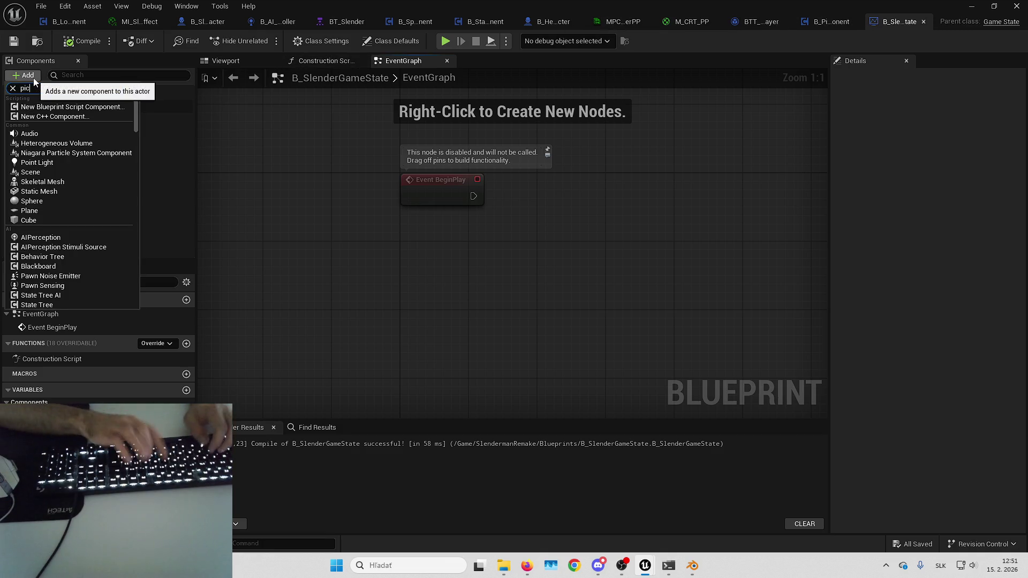
pyautogui.write('pick')
pyautogui.click(56, 109)
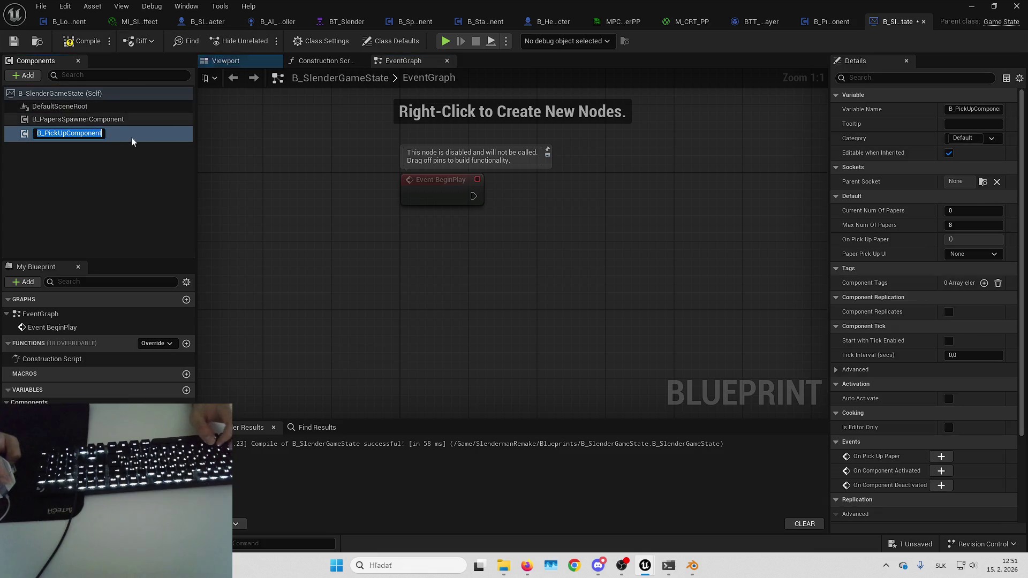
pyautogui.press('Return')
pyautogui.click(22, 41)
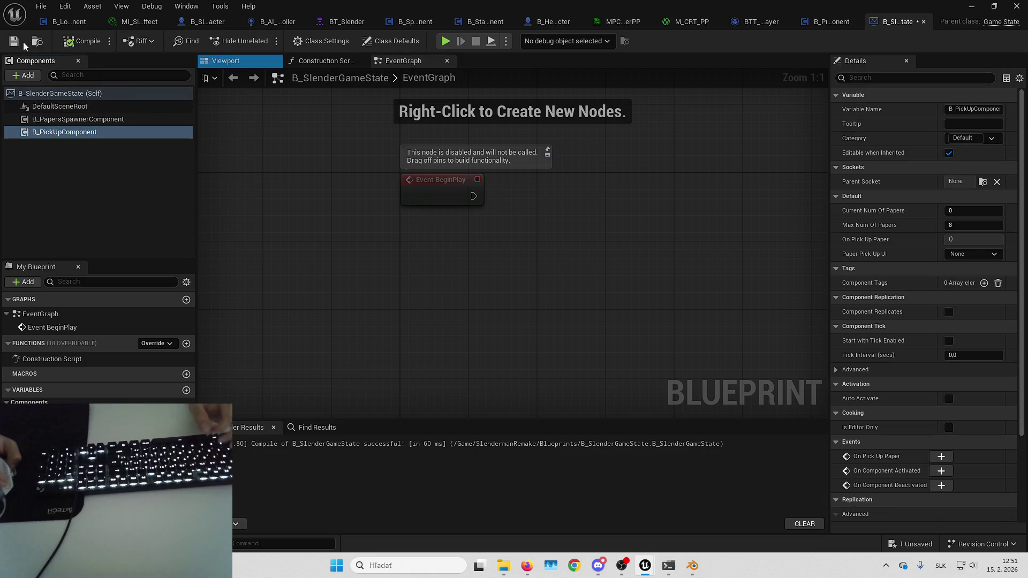
# - Find references to B_PickUpComponent in B_HeroCharacter and jump to its node
pyautogui.click(212, 22)
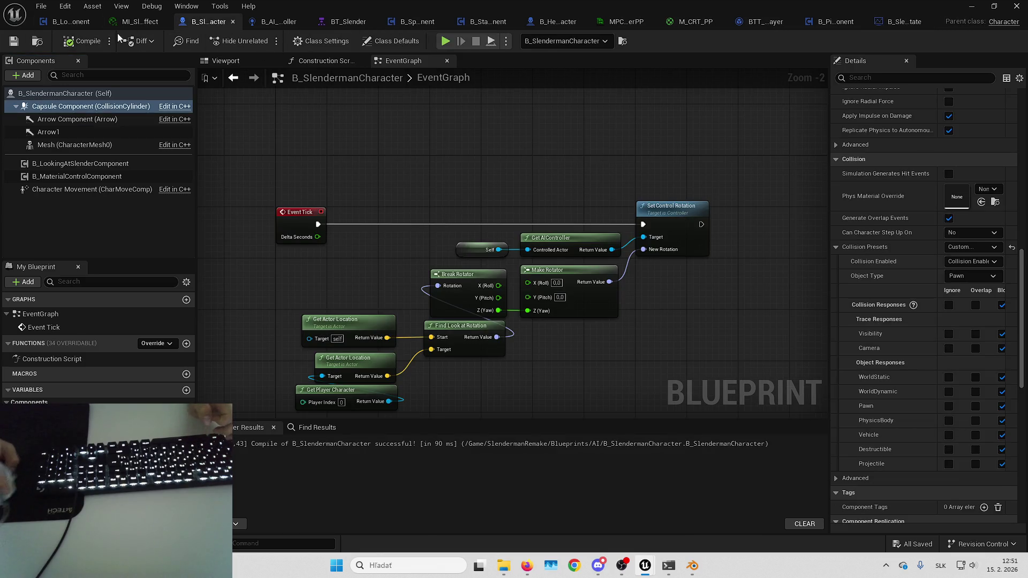
pyautogui.click(570, 21)
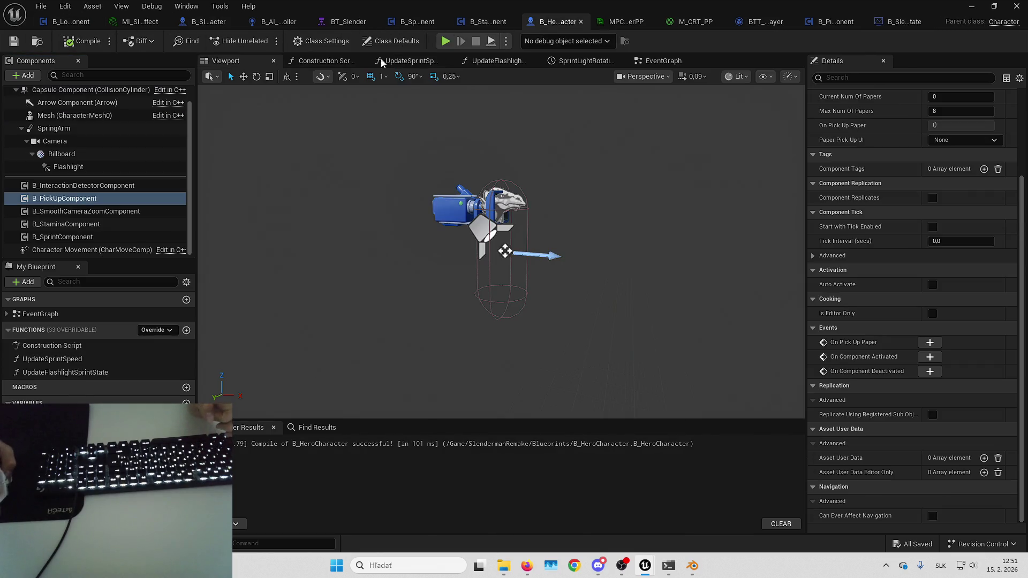
pyautogui.click(85, 200)
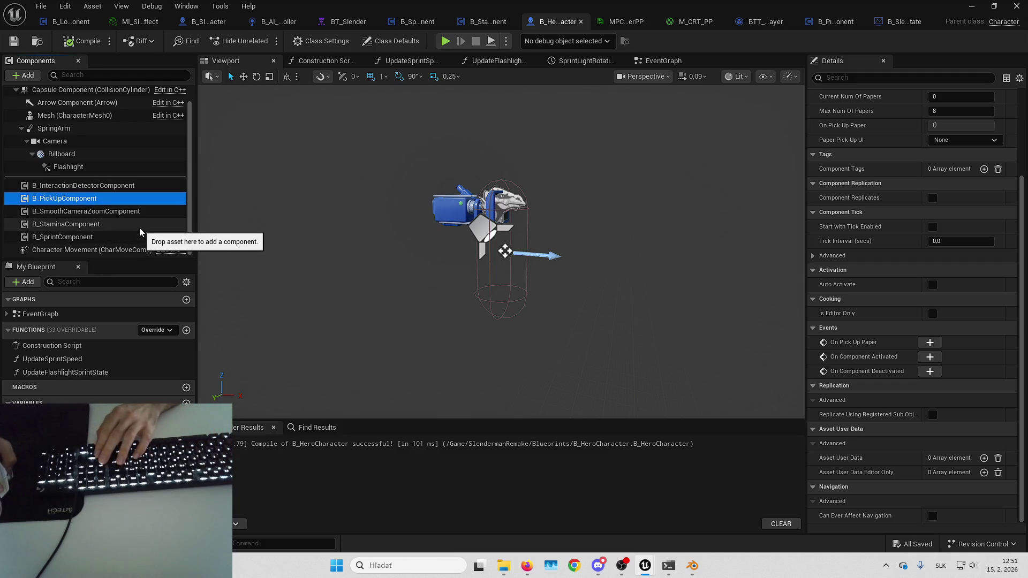
pyautogui.rightClick(128, 200)
pyautogui.moveTo(215, 224)
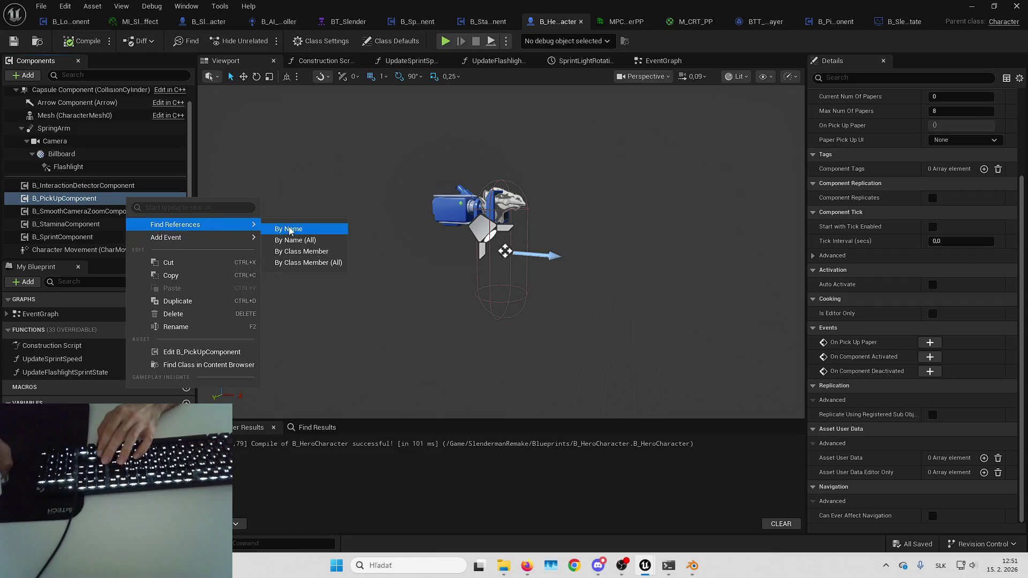
pyautogui.click(288, 228)
pyautogui.doubleClick(277, 472)
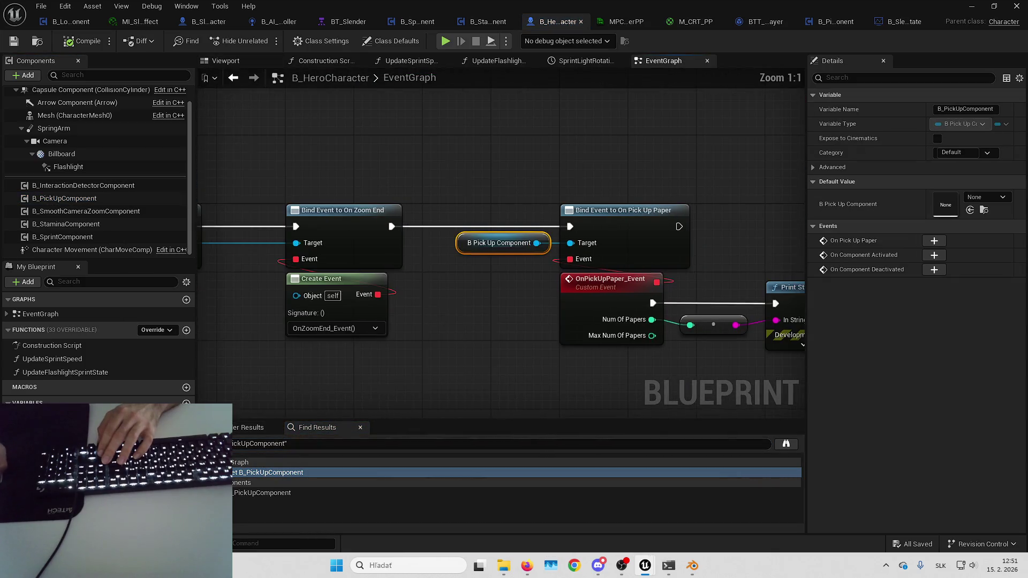
pyautogui.scroll(-2, 436, 319)
# - Select the Play Sound 2D node in the hero's pickup event chain
pyautogui.click(626, 267)
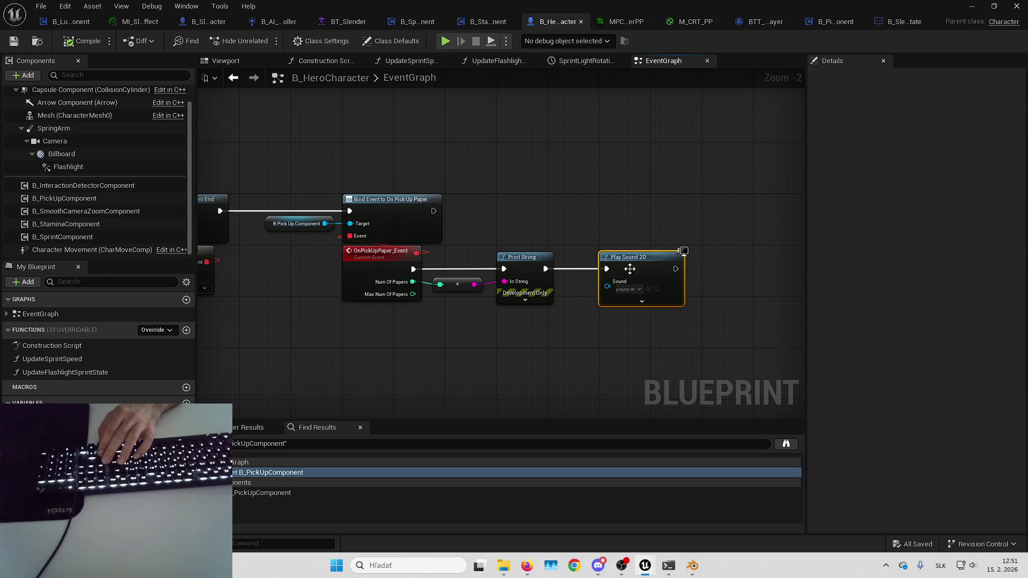
pyautogui.moveTo(626, 268); pyautogui.dragTo(537, 263)
pyautogui.moveTo(560, 206); pyautogui.dragTo(590, 165)
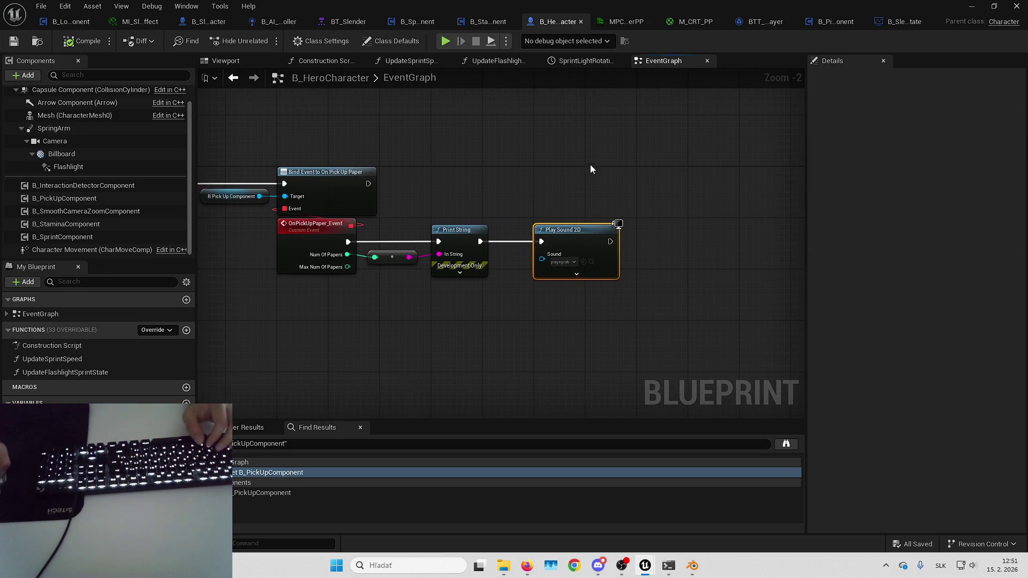
pyautogui.moveTo(593, 276)
pyautogui.mouseDown()
pyautogui.moveTo(660, 276)
pyautogui.moveTo(598, 196)
pyautogui.mouseUp()
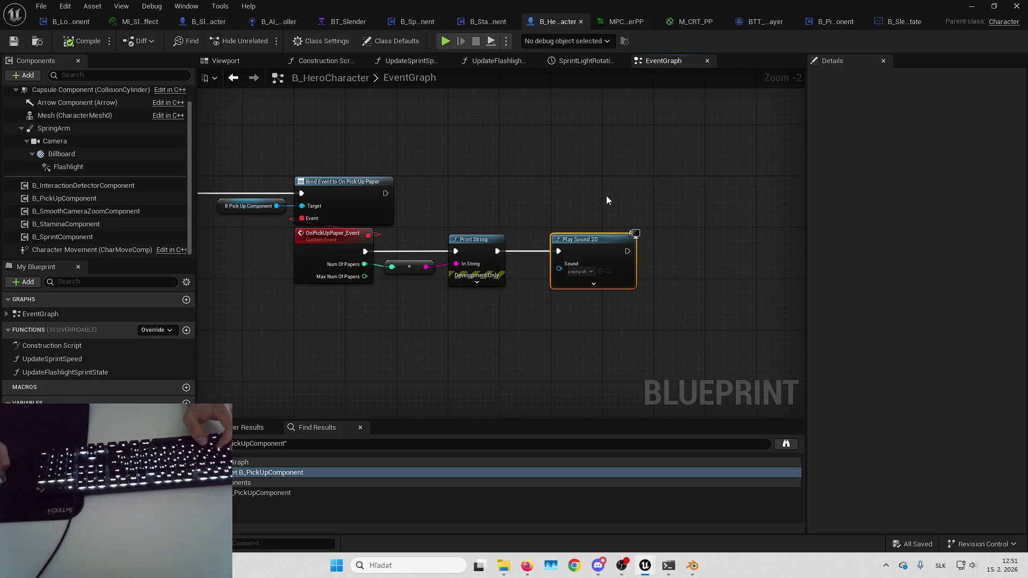
# - Open B_PickUpComponent from B_SlenderGameState and make room between the pickup event and GET
pyautogui.click(894, 24)
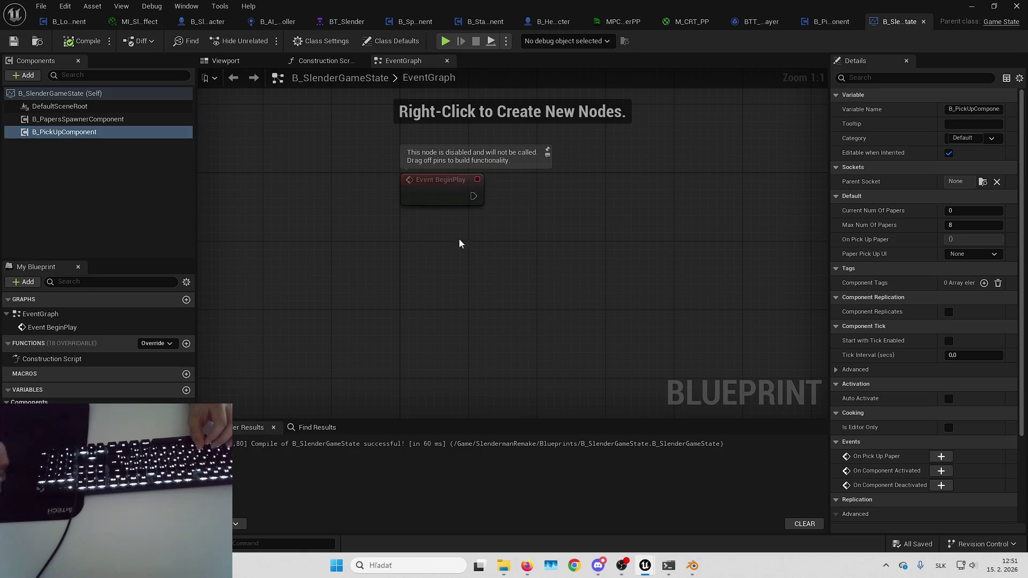
pyautogui.rightClick(133, 133)
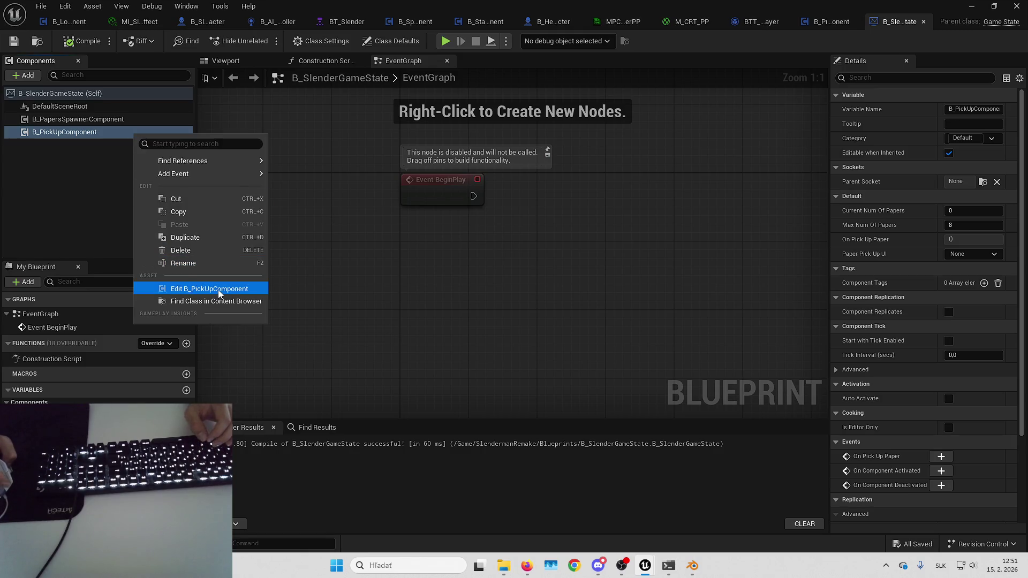
pyautogui.click(217, 290)
pyautogui.moveTo(450, 199)
pyautogui.mouseDown()
pyautogui.moveTo(538, 178)
pyautogui.moveTo(477, 166)
pyautogui.moveTo(410, 209)
pyautogui.moveTo(421, 162)
pyautogui.moveTo(568, 162)
pyautogui.mouseUp()
pyautogui.moveTo(253, 184); pyautogui.dragTo(762, 328)
pyautogui.moveTo(309, 251); pyautogui.dragTo(566, 245)
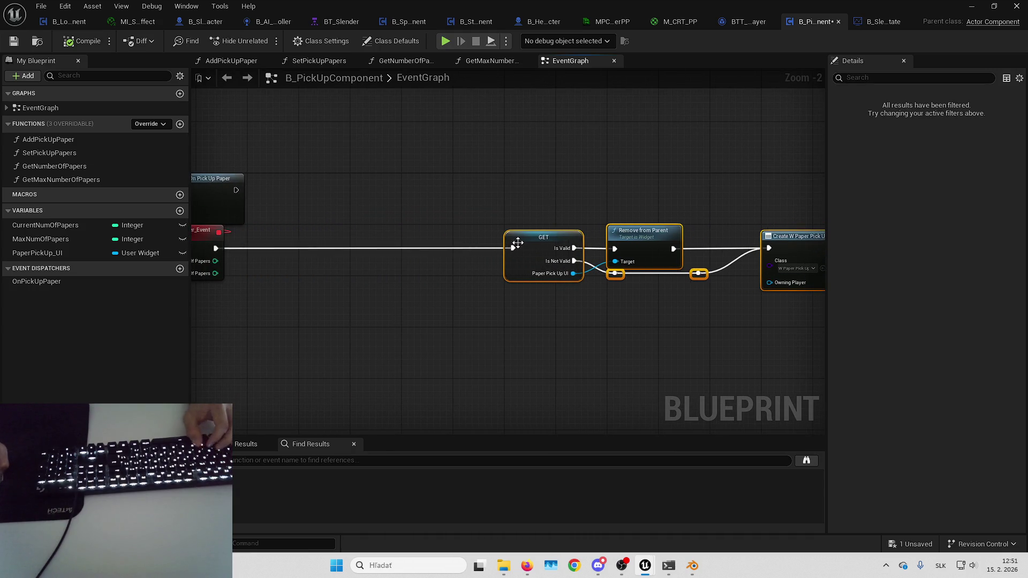
# - Paste Play Sound 2D after the pickup event, wire it into GET, and save
pyautogui.hotkey('ctrl', 'v')
pyautogui.moveTo(361, 266); pyautogui.dragTo(303, 241)
pyautogui.moveTo(232, 249)
pyautogui.mouseDown()
pyautogui.moveTo(266, 259)
pyautogui.moveTo(222, 250)
pyautogui.moveTo(255, 248)
pyautogui.mouseUp()
pyautogui.press('Escape')
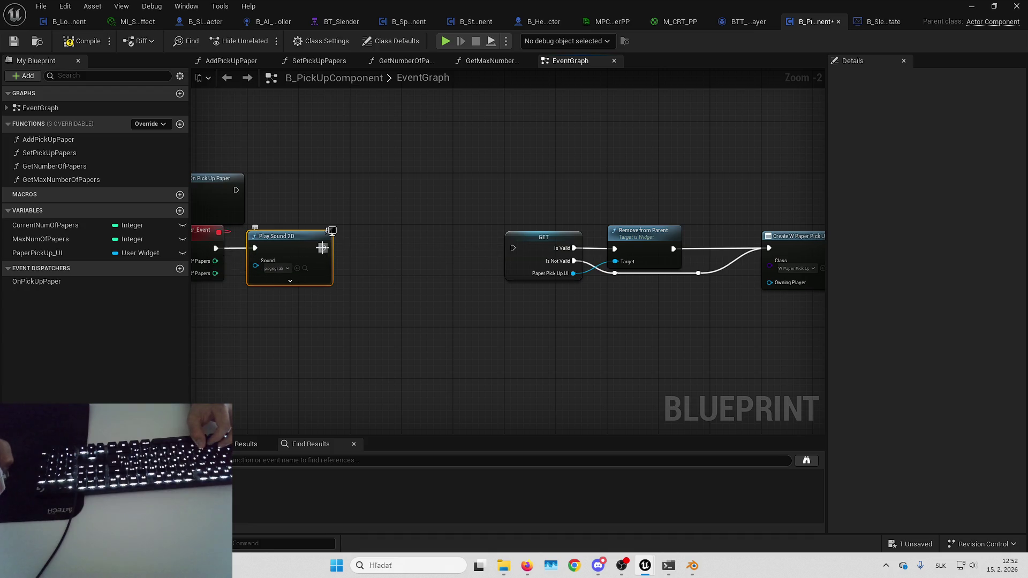
pyautogui.moveTo(322, 247); pyautogui.dragTo(512, 247)
pyautogui.moveTo(305, 245); pyautogui.dragTo(358, 251)
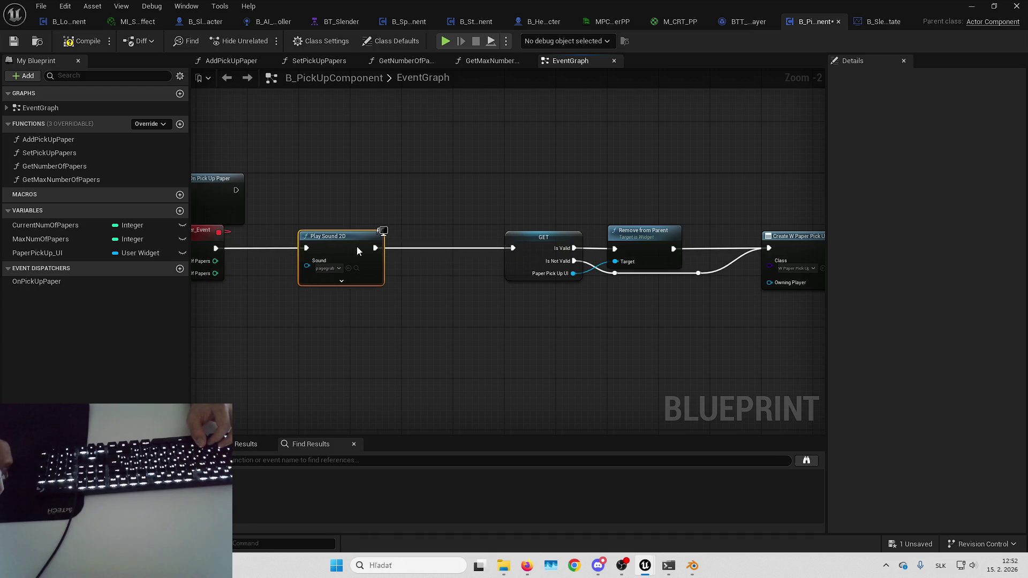
pyautogui.click(22, 44)
pyautogui.click(206, 21)
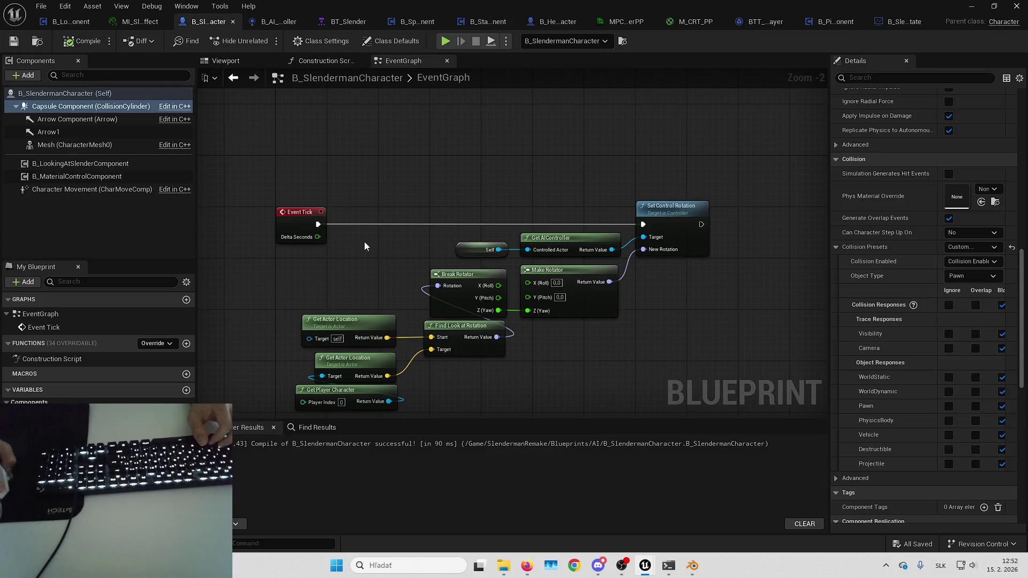
# - Remove the old pickup nodes and B_PickUpComponent from B_HeroCharacter, then compile and save
pyautogui.click(535, 22)
pyautogui.moveTo(325, 145)
pyautogui.mouseDown()
pyautogui.moveTo(481, 251)
pyautogui.moveTo(689, 316)
pyautogui.mouseUp()
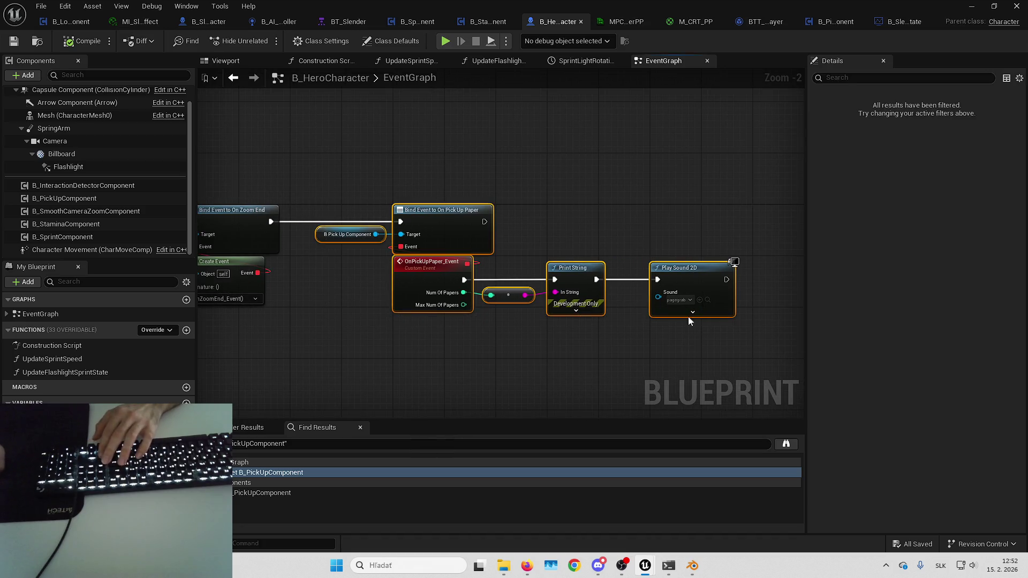
pyautogui.press('Delete')
pyautogui.click(64, 198)
pyautogui.press('Delete')
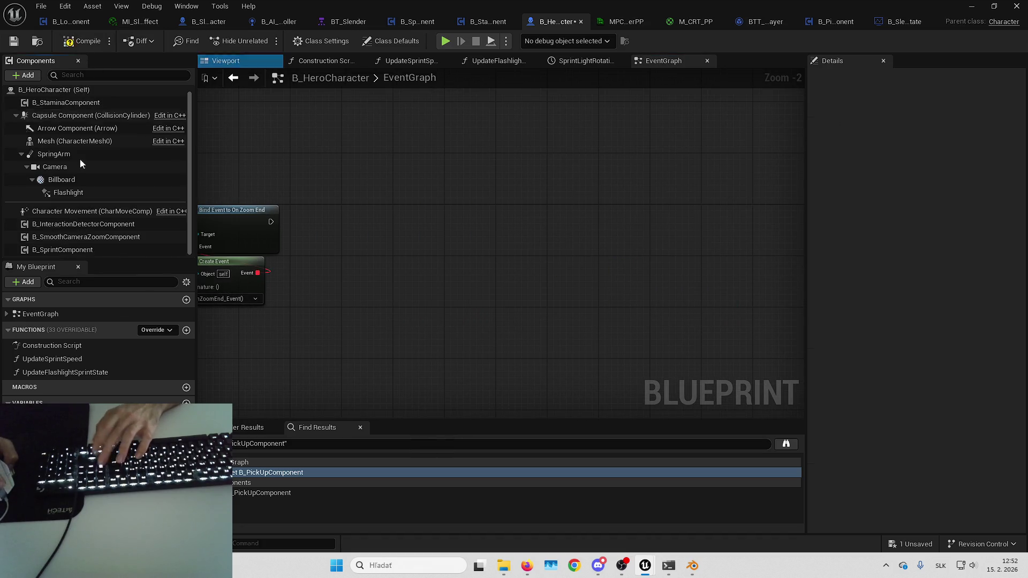
pyautogui.click(82, 41)
pyautogui.click(15, 41)
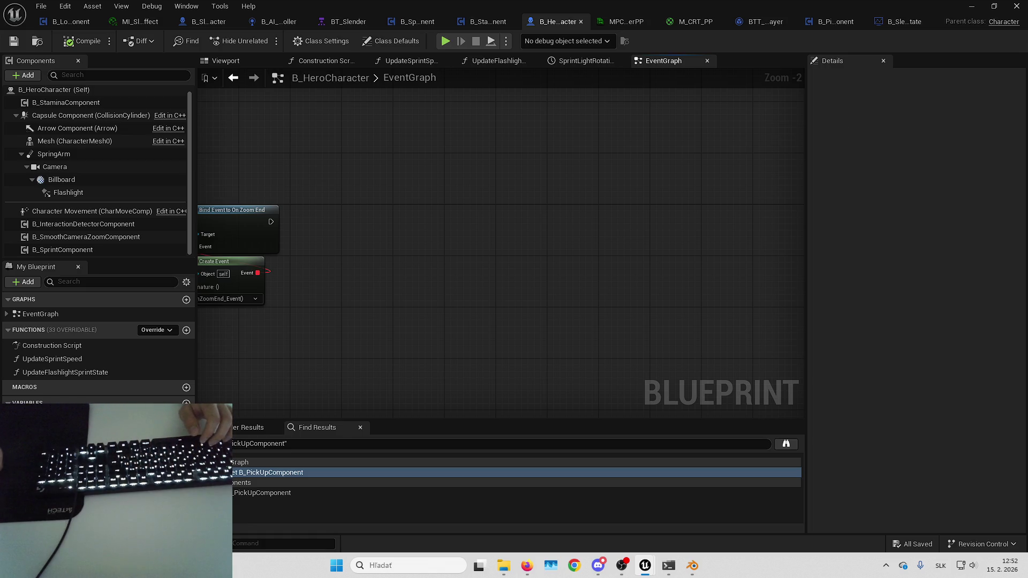
# - Search blueprints for PickUpComponent and open B_AI_SlenderController from its referencers
pyautogui.hotkey('ctrl', 'shift', 'f')
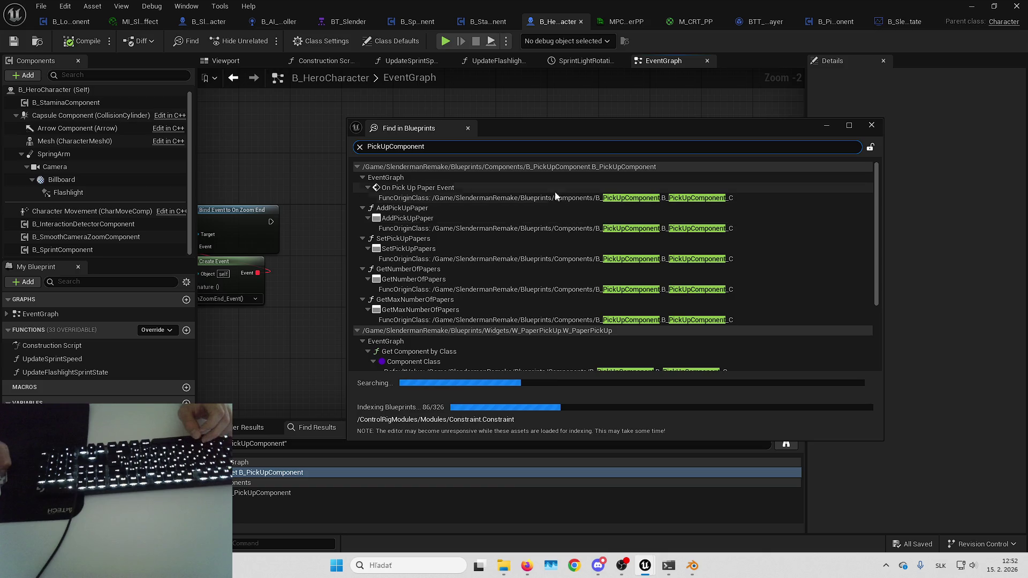
pyautogui.doubleClick(453, 188)
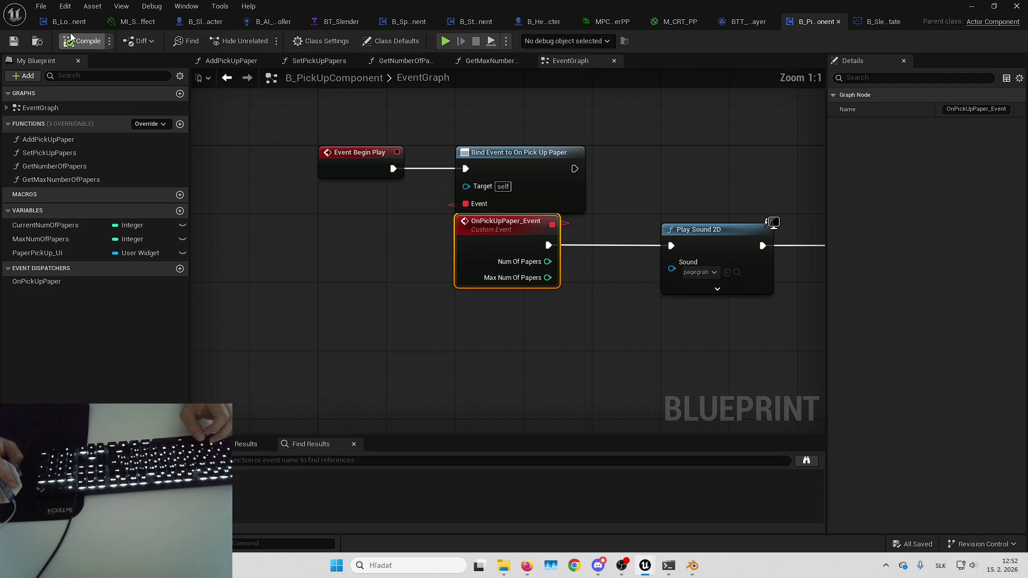
pyautogui.hotkey('alt', 'Tab')
pyautogui.hotkey('alt', 'Tab')
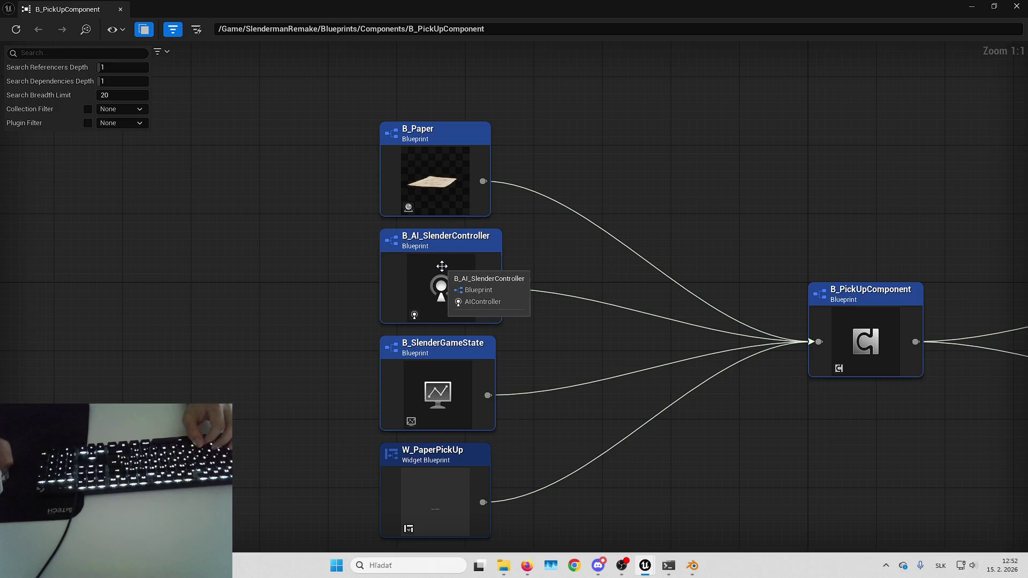
pyautogui.click(442, 271)
pyautogui.rightClick(445, 273)
pyautogui.press('Escape')
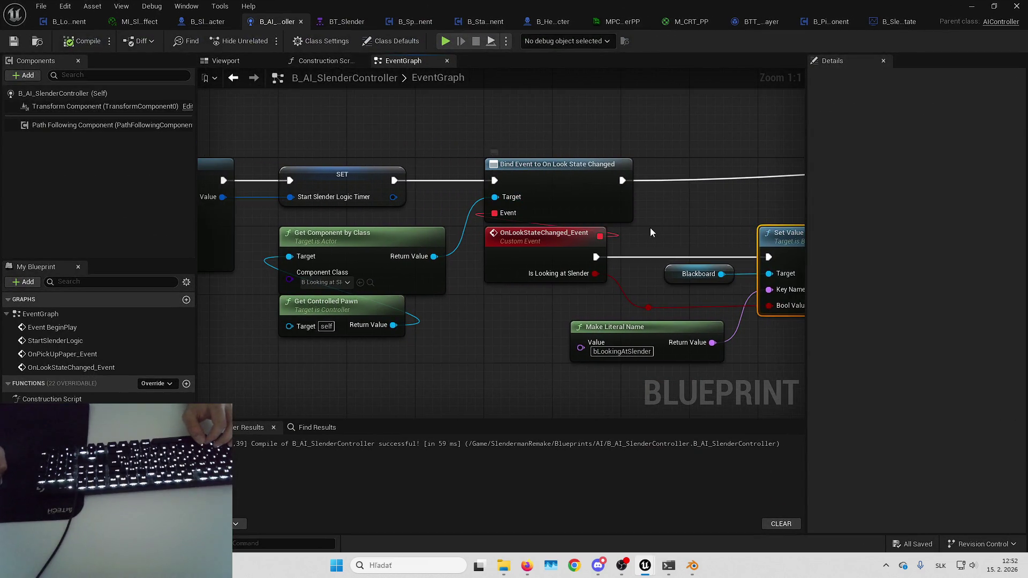
pyautogui.moveTo(672, 217)
pyautogui.mouseDown()
pyautogui.moveTo(266, 195)
pyautogui.moveTo(327, 194)
pyautogui.mouseUp()
# - Inspect the OnPickUpPaper_Event, Unbind Event, Start Slender Logic and timer-clearing nodes
pyautogui.moveTo(564, 202); pyautogui.dragTo(390, 202)
pyautogui.moveTo(560, 316); pyautogui.dragTo(326, 317)
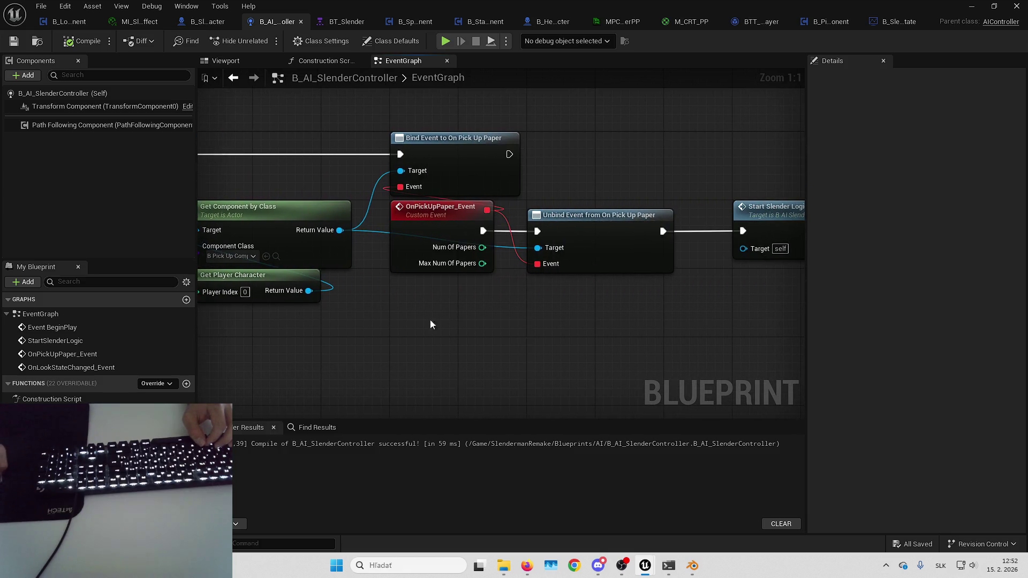
pyautogui.click(484, 268)
pyautogui.click(567, 228)
pyautogui.click(615, 257)
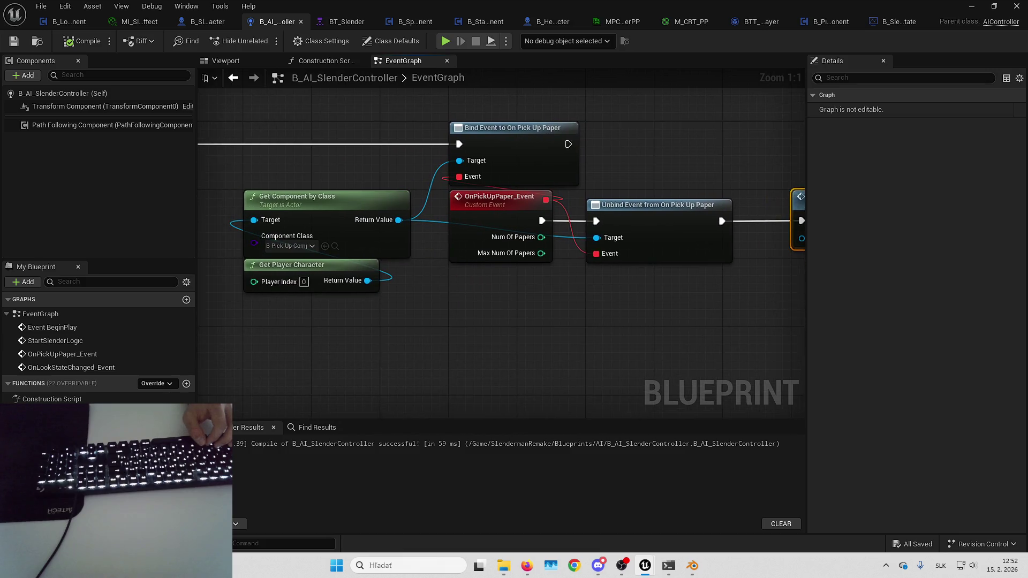
pyautogui.moveTo(802, 187); pyautogui.dragTo(289, 173)
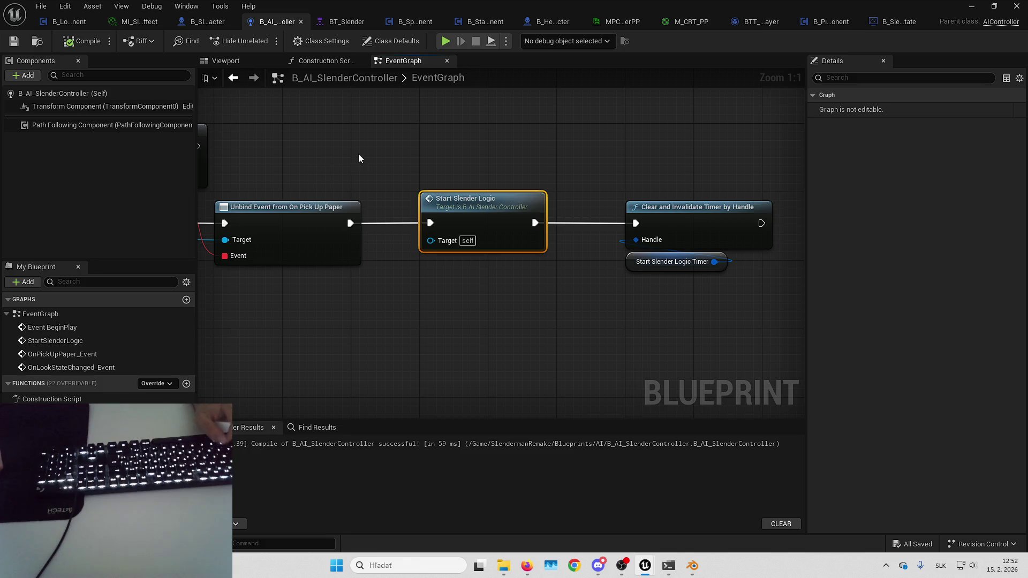
pyautogui.moveTo(369, 171)
pyautogui.mouseDown()
pyautogui.moveTo(516, 143)
pyautogui.moveTo(535, 154)
pyautogui.moveTo(535, 175)
pyautogui.mouseUp()
# - Add a B_PickUpComponent to B_HeroCharacter by searching 'pickup'
pyautogui.click(552, 21)
pyautogui.click(24, 75)
pyautogui.write('pickup')
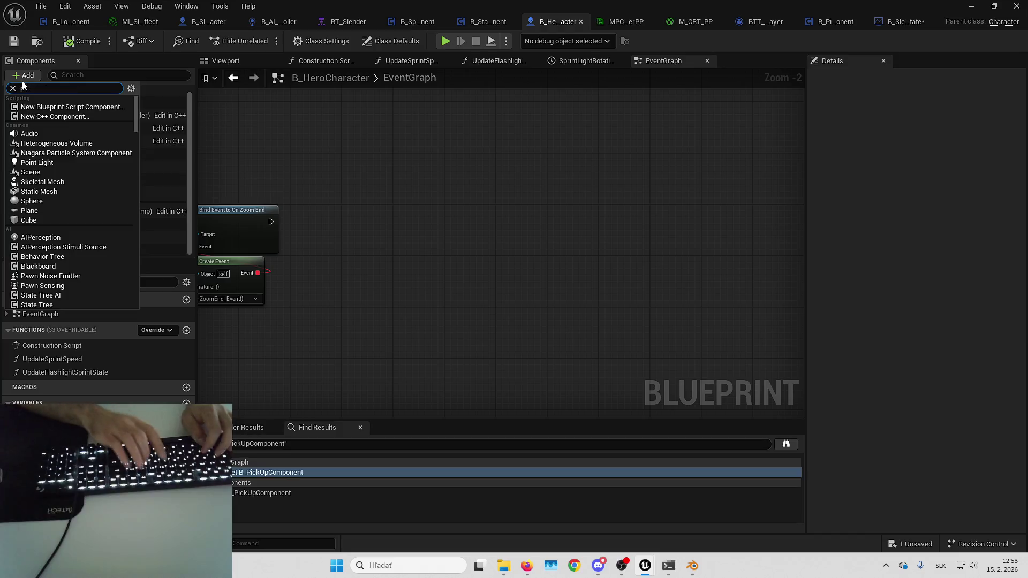
pyautogui.press('Return')
pyautogui.press('Return')
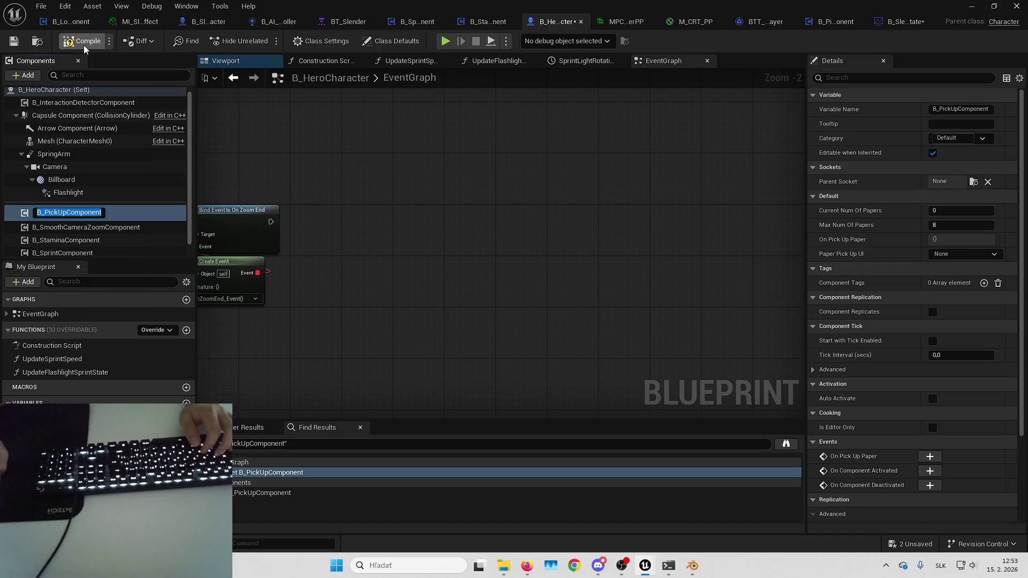
pyautogui.click(837, 22)
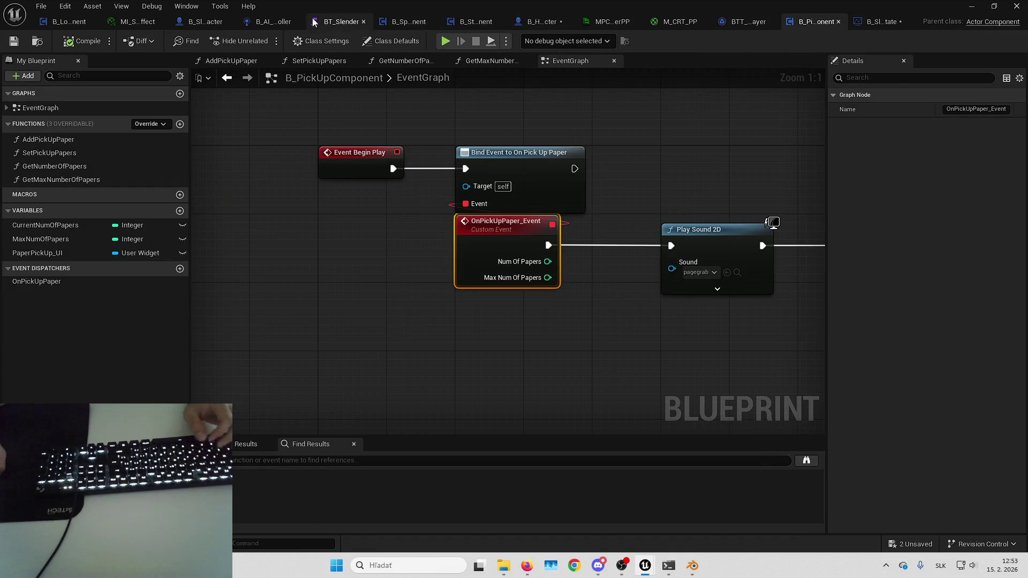
# - Back in B_AI_SlenderController, pan across the Bind Event, BeginPlay, timer and pickup nodes
pyautogui.click(254, 22)
pyautogui.moveTo(576, 160); pyautogui.dragTo(736, 154)
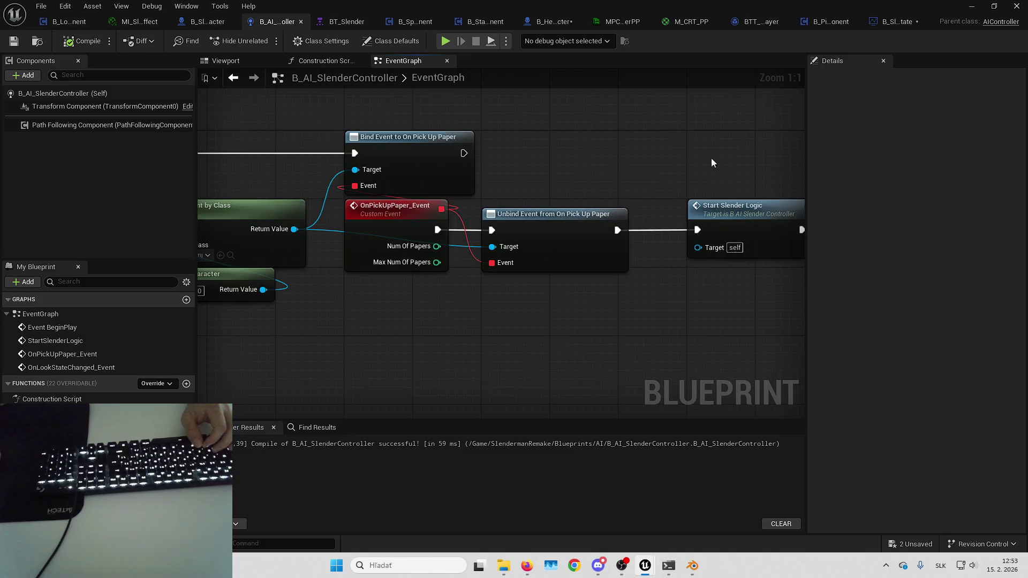
pyautogui.moveTo(534, 158); pyautogui.dragTo(627, 182)
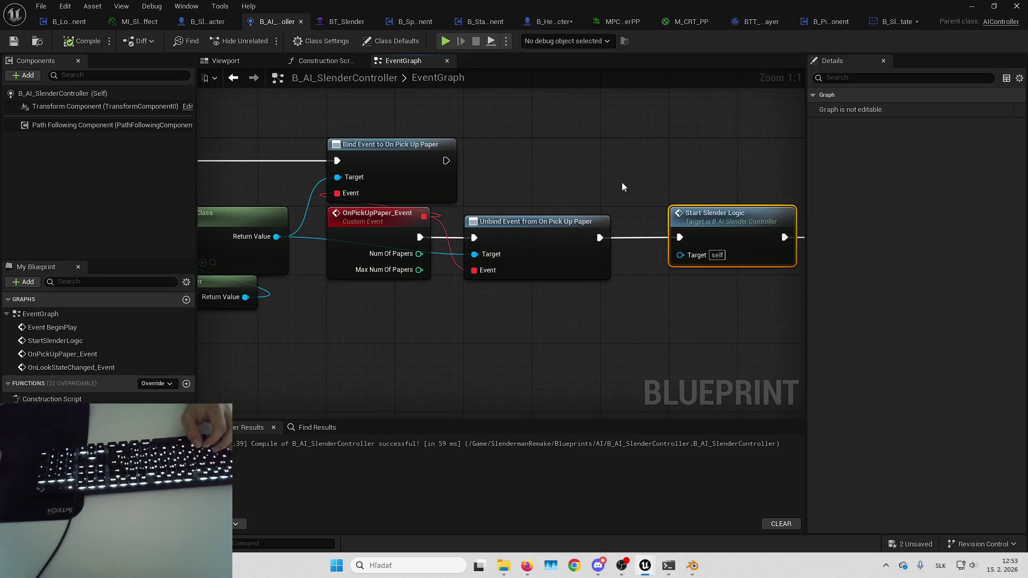
pyautogui.scroll(-3, 594, 190)
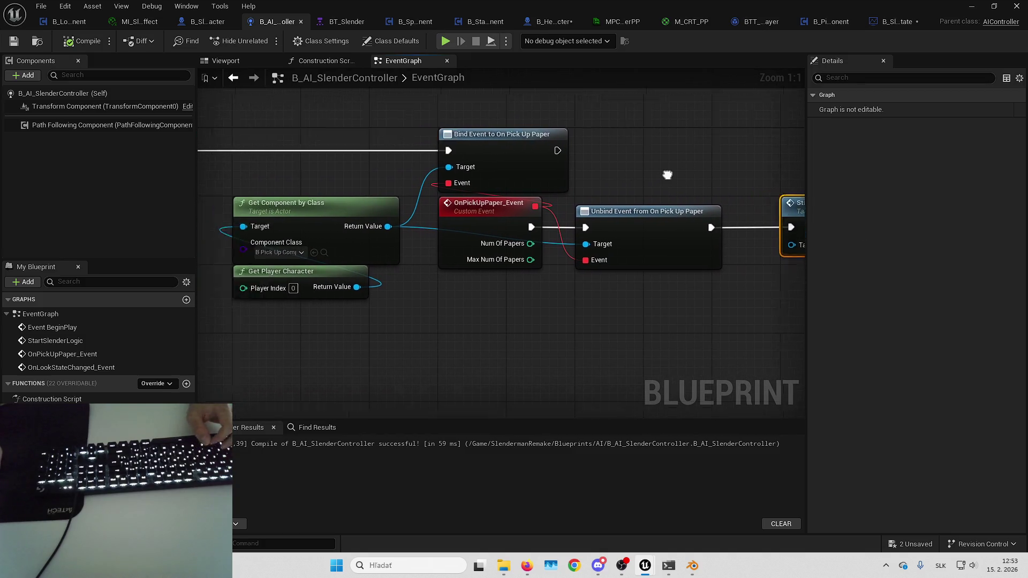
pyautogui.moveTo(720, 243); pyautogui.dragTo(812, 254)
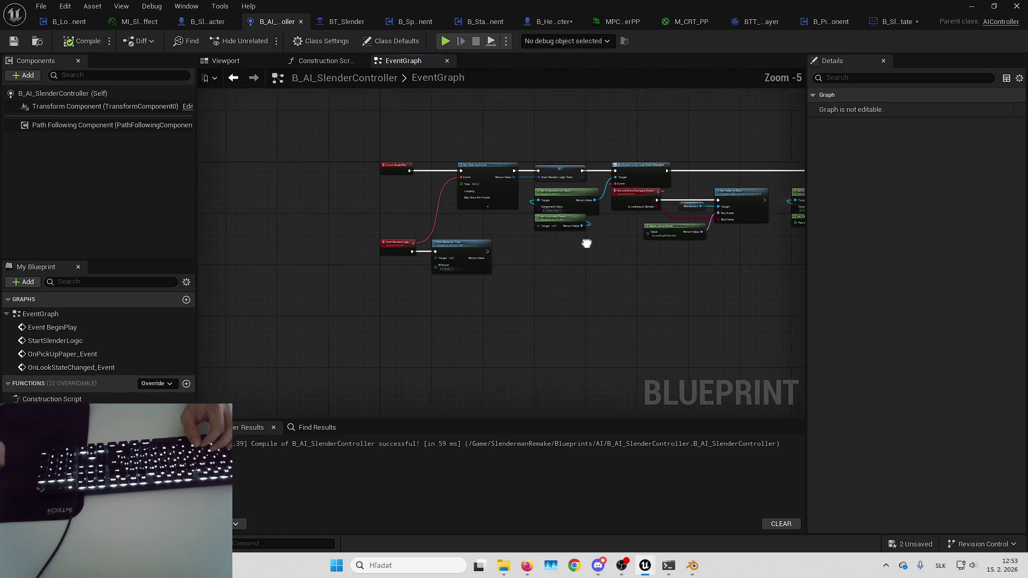
pyautogui.moveTo(504, 269); pyautogui.dragTo(665, 203)
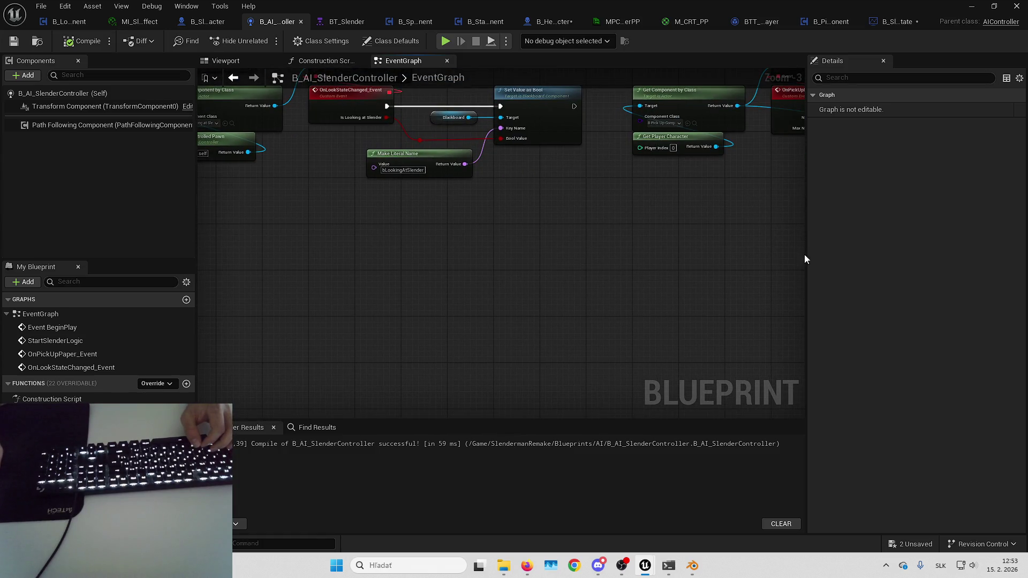
pyautogui.moveTo(804, 259); pyautogui.dragTo(823, 243)
pyautogui.scroll(2, 507, 234)
pyautogui.moveTo(507, 234)
pyautogui.mouseDown()
pyautogui.moveTo(574, 264)
pyautogui.moveTo(493, 277)
pyautogui.mouseUp()
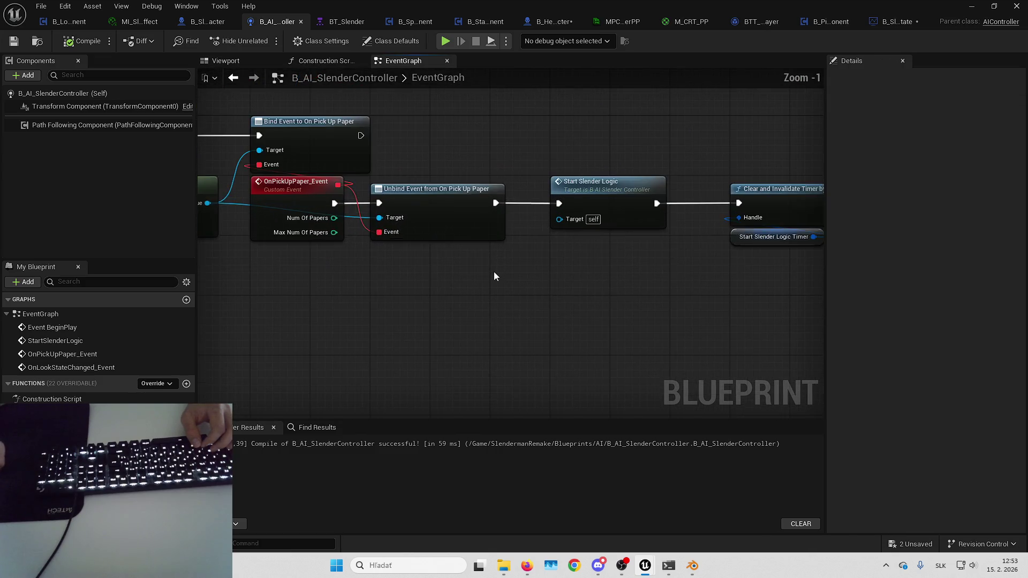
# - Delete the Unbind Event node from the pickup chain
pyautogui.moveTo(449, 147); pyautogui.dragTo(562, 133)
pyautogui.click(594, 220)
pyautogui.press('Delete')
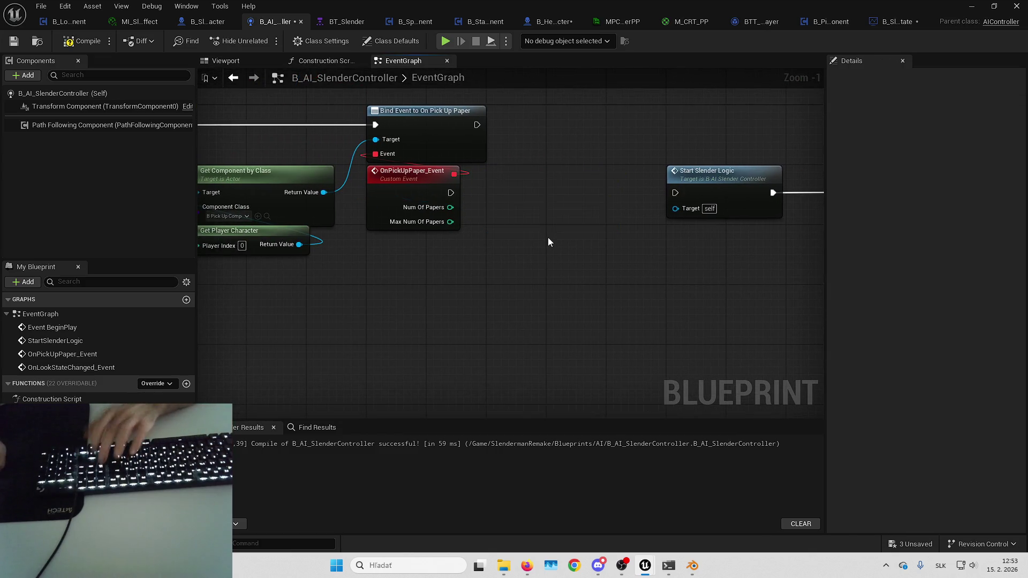
pyautogui.moveTo(547, 237); pyautogui.dragTo(467, 283)
# - Add a Num Of Papers == 1 check feeding a Branch whose True runs Start Slender Logic
pyautogui.moveTo(369, 264); pyautogui.dragTo(423, 263)
pyautogui.write('==')
pyautogui.press('Return')
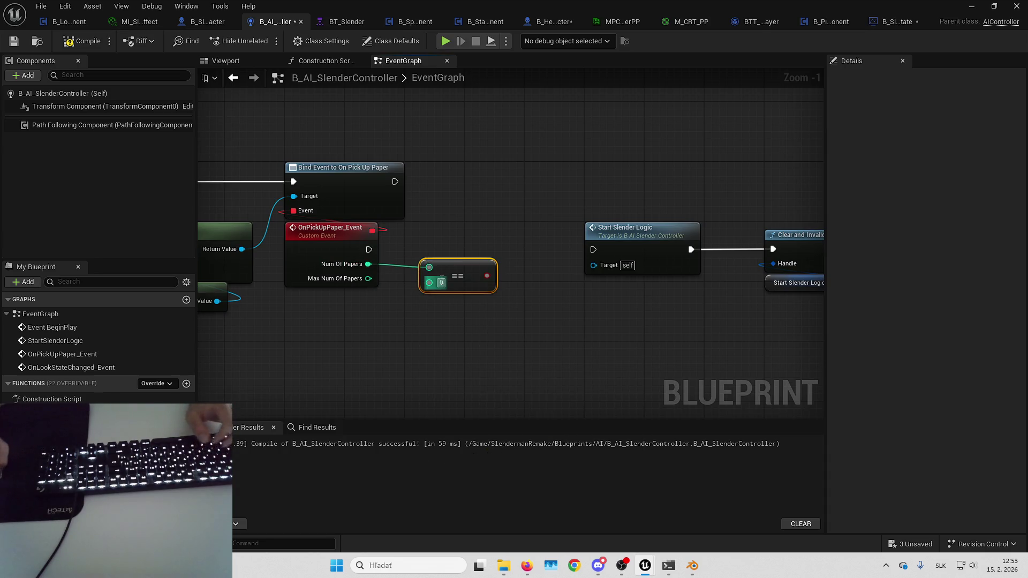
pyautogui.click(511, 235)
pyautogui.moveTo(486, 275); pyautogui.dragTo(518, 263)
pyautogui.moveTo(518, 249)
pyautogui.mouseDown()
pyautogui.moveTo(343, 246)
pyautogui.moveTo(368, 249)
pyautogui.mouseUp()
pyautogui.moveTo(749, 311)
pyautogui.mouseDown()
pyautogui.moveTo(478, 253)
pyautogui.moveTo(535, 249)
pyautogui.moveTo(399, 262)
pyautogui.moveTo(478, 261)
pyautogui.moveTo(410, 258)
pyautogui.mouseUp()
pyautogui.click(448, 205)
pyautogui.moveTo(447, 205)
pyautogui.mouseDown()
pyautogui.moveTo(454, 186)
pyautogui.moveTo(502, 172)
pyautogui.moveTo(554, 167)
pyautogui.moveTo(565, 184)
pyautogui.moveTo(587, 173)
pyautogui.mouseUp()
# - Tidy the positions of the equals and Branch nodes
pyautogui.click(413, 239)
pyautogui.moveTo(413, 240); pyautogui.dragTo(403, 244)
pyautogui.moveTo(450, 149); pyautogui.dragTo(403, 160)
pyautogui.moveTo(464, 222); pyautogui.dragTo(480, 220)
pyautogui.click(554, 302)
pyautogui.click(345, 252)
pyautogui.moveTo(671, 348)
pyautogui.mouseDown()
pyautogui.moveTo(534, 301)
pyautogui.moveTo(676, 252)
pyautogui.mouseUp()
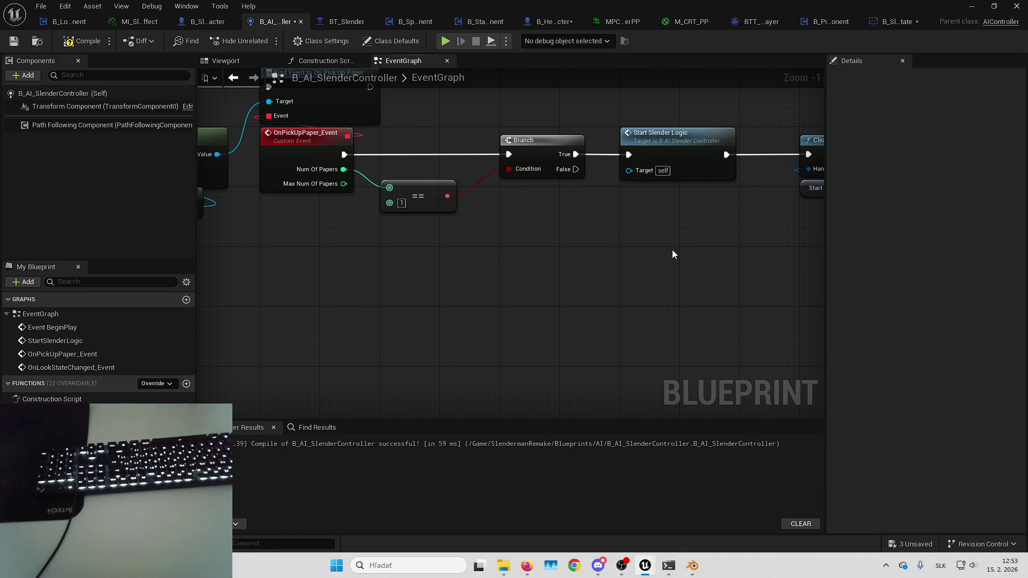
# - Glance at B_SlenderGameState's graph, then return to the controller's timer-clearing node
pyautogui.moveTo(672, 249)
pyautogui.mouseDown()
pyautogui.moveTo(426, 274)
pyautogui.moveTo(635, 266)
pyautogui.mouseUp()
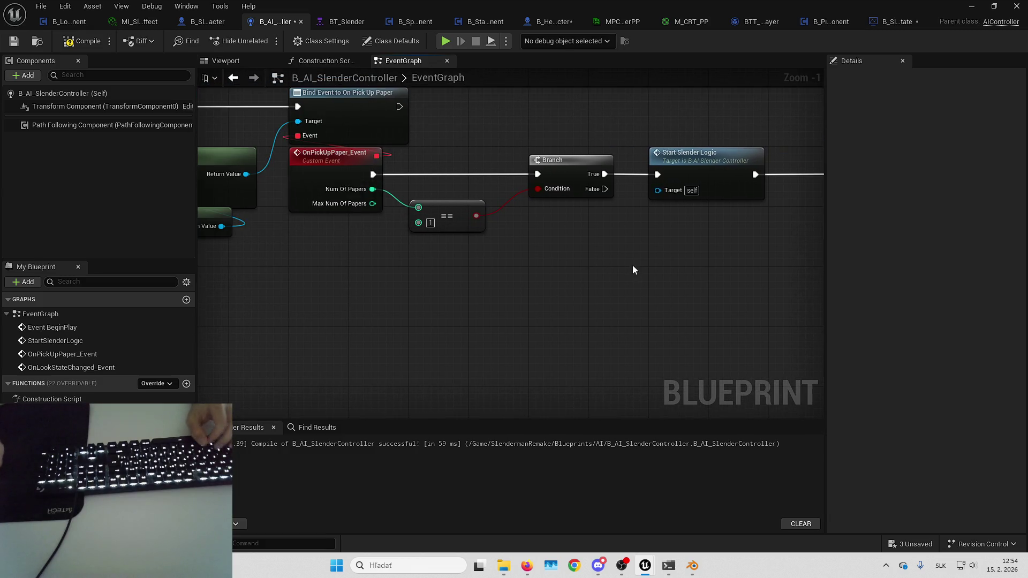
pyautogui.click(348, 22)
pyautogui.click(376, 21)
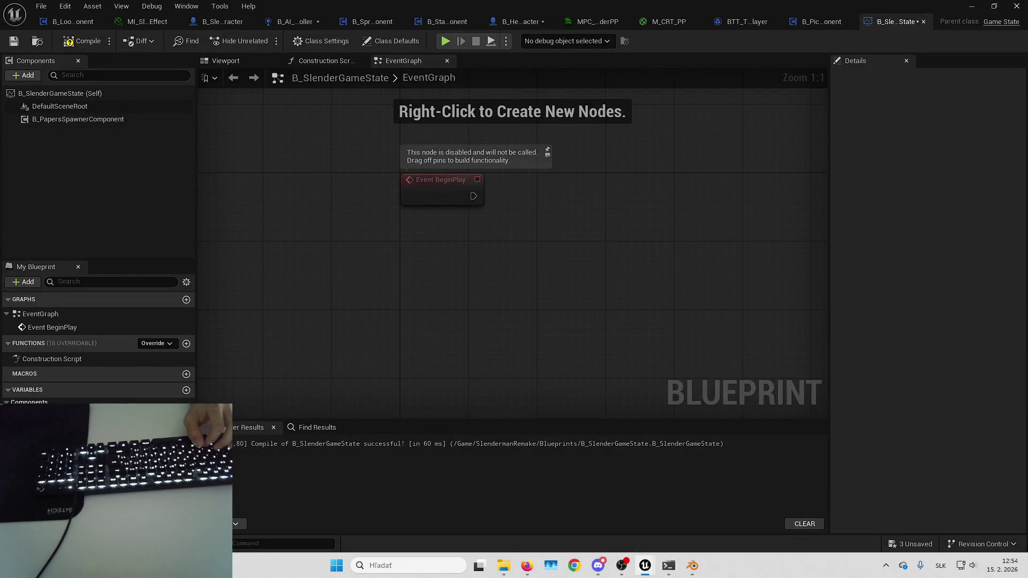
pyautogui.moveTo(523, 291); pyautogui.dragTo(499, 289)
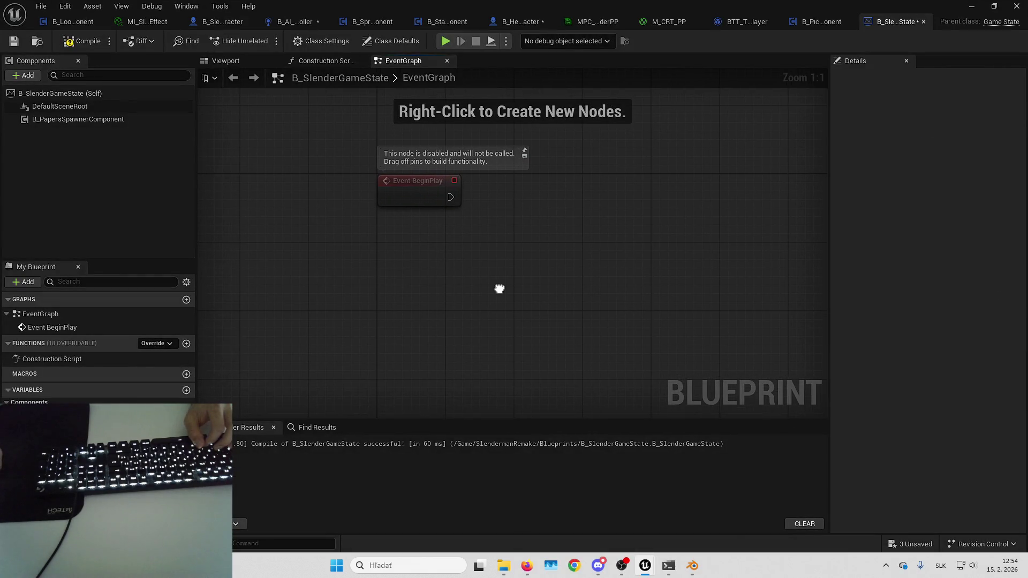
pyautogui.click(279, 23)
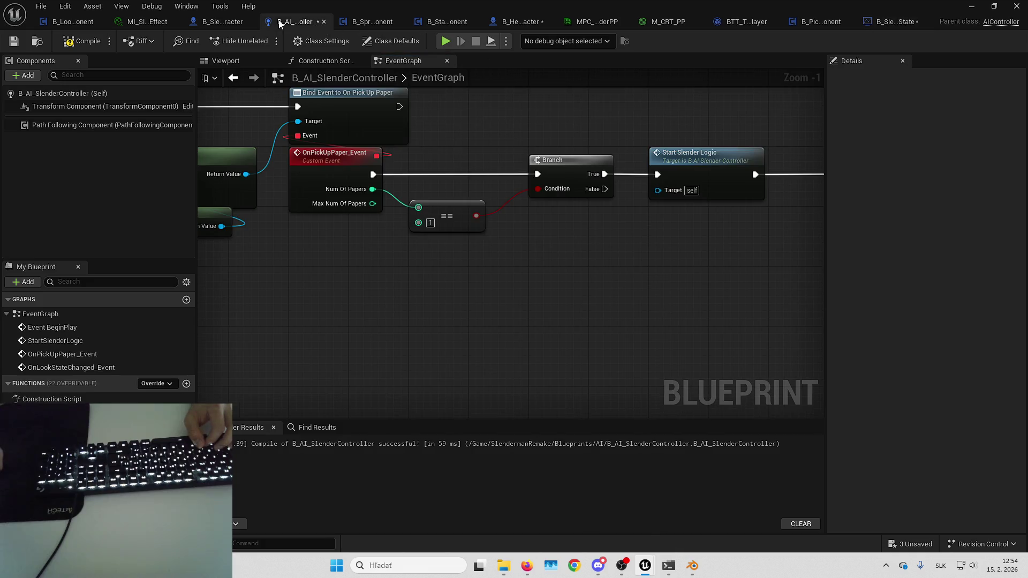
pyautogui.moveTo(582, 222)
pyautogui.mouseDown()
pyautogui.moveTo(396, 220)
pyautogui.moveTo(432, 211)
pyautogui.moveTo(419, 248)
pyautogui.moveTo(398, 256)
pyautogui.mouseUp()
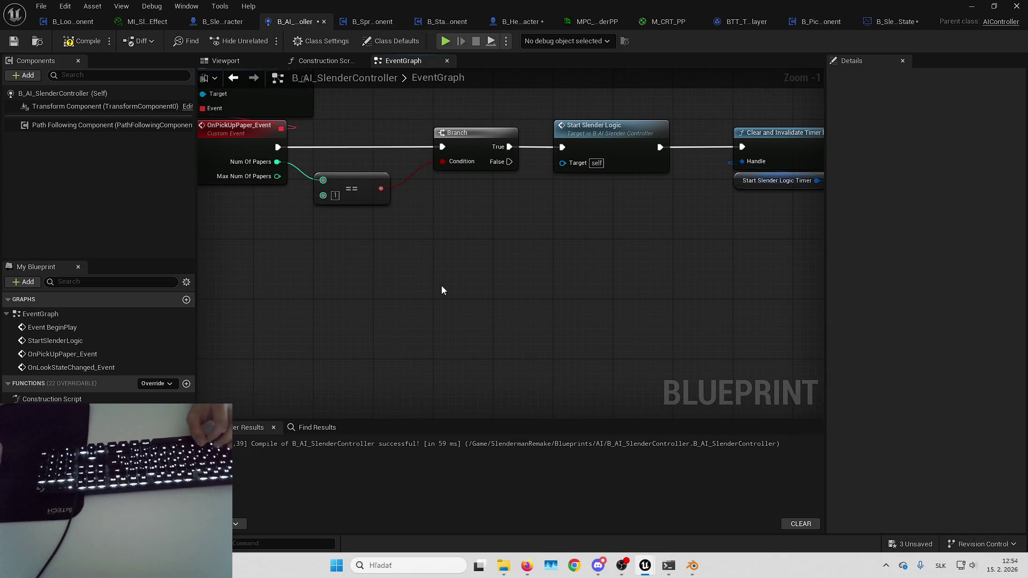
pyautogui.moveTo(459, 282); pyautogui.dragTo(475, 249)
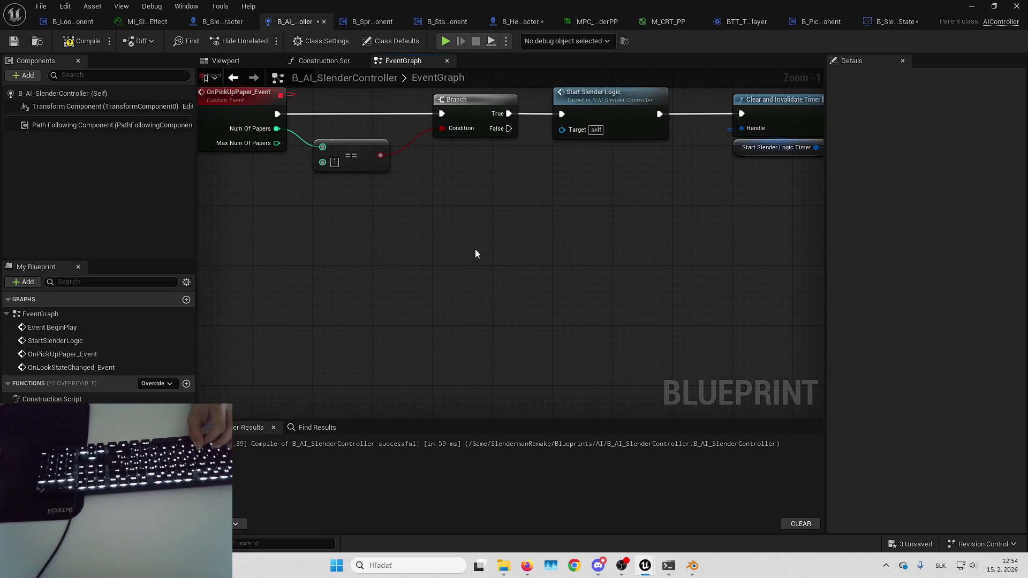
# - Create function UpdateDifficultyBasedOfPickedPapers with an Integer input NumOfPapersPicked
pyautogui.click(186, 384)
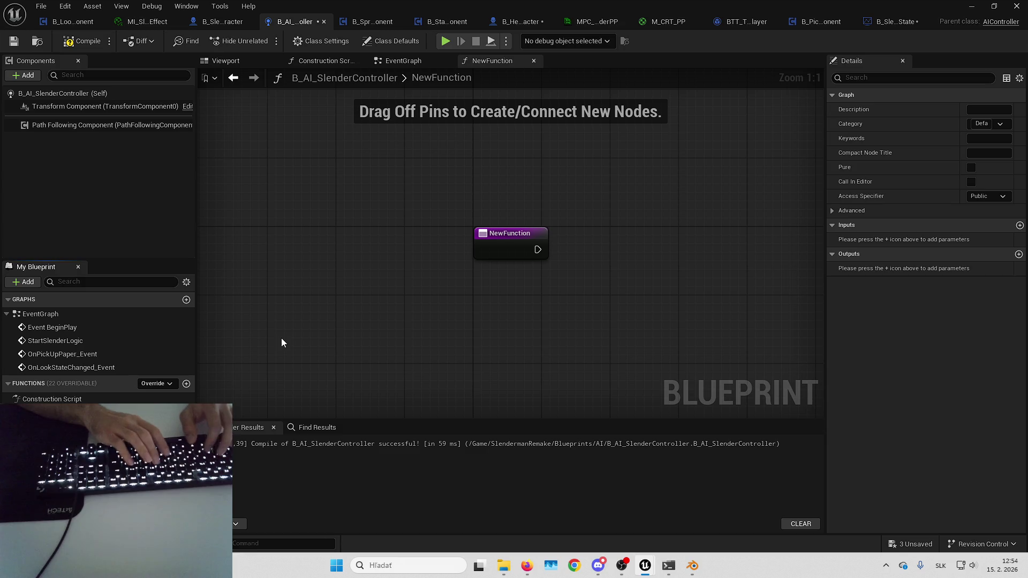
pyautogui.press('Return')
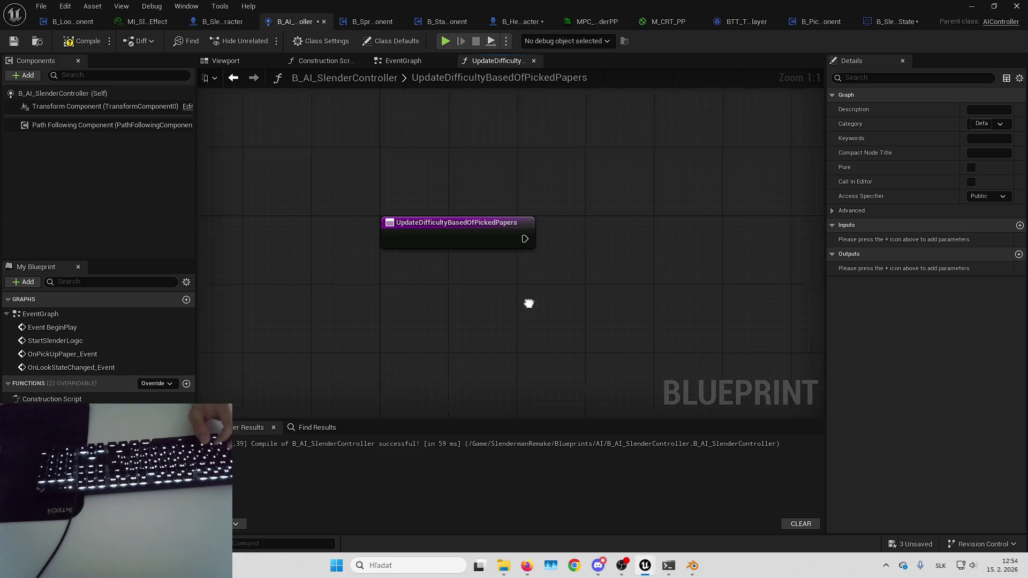
pyautogui.click(1019, 253)
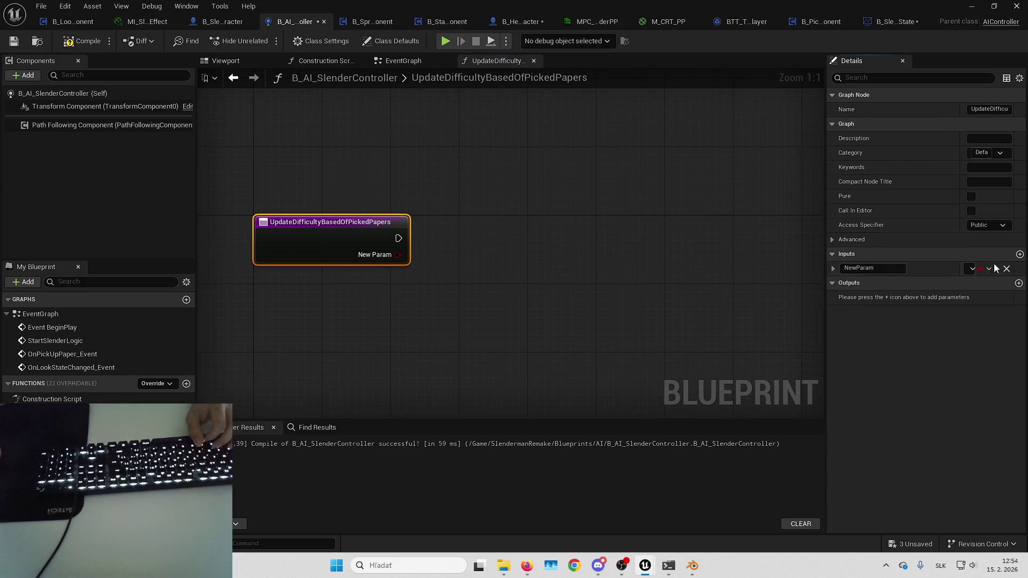
pyautogui.click(973, 267)
pyautogui.click(897, 320)
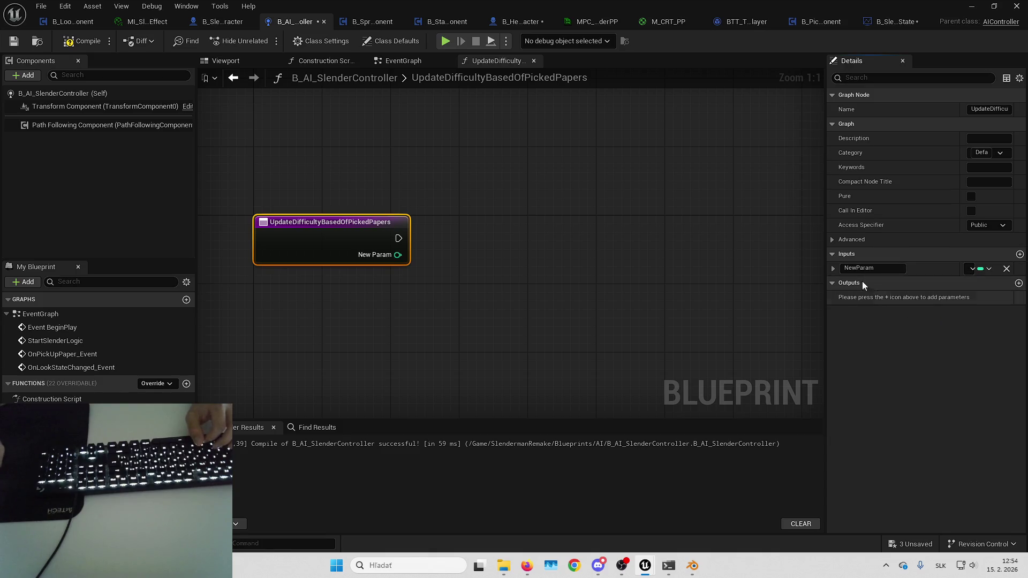
pyautogui.hotkey('alt', 'Left')
pyautogui.hotkey('alt', 'Right')
pyautogui.click(873, 268)
pyautogui.write('NumOfPa')
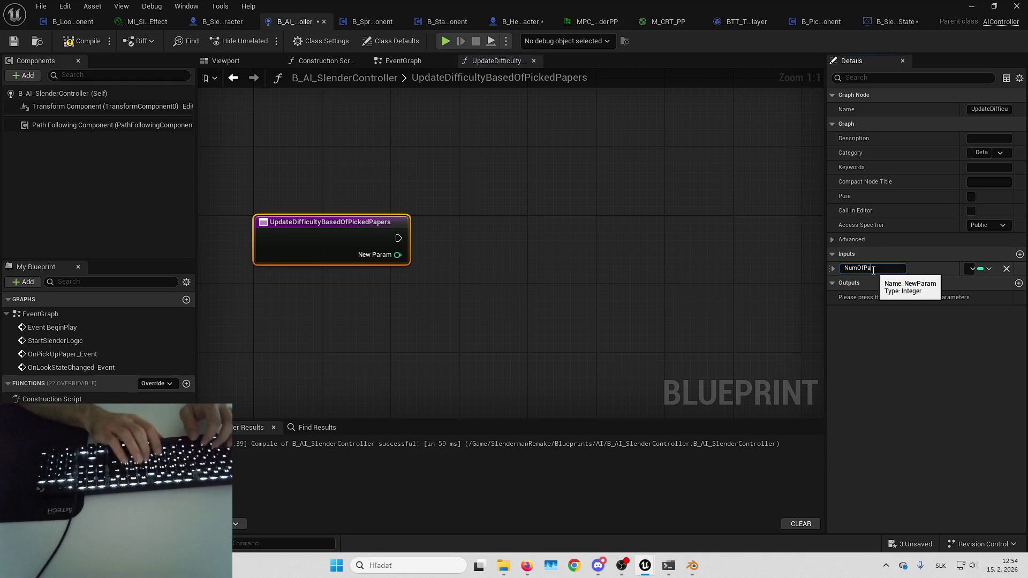
pyautogui.write('persPicked')
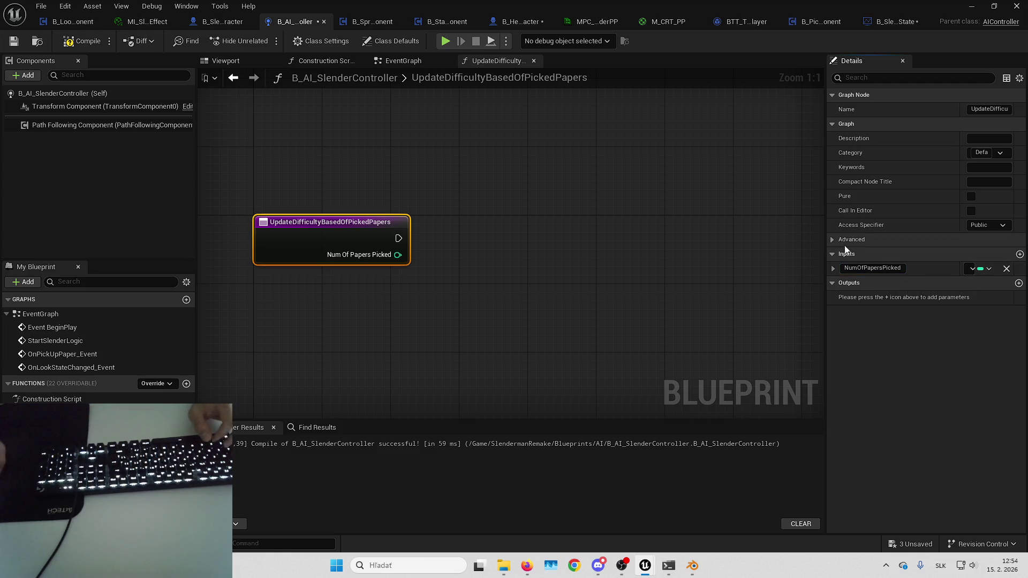
pyautogui.press('Return')
# - Call the function from the Branch False pin with Num Of Papers, then open its graph
pyautogui.hotkey('alt', 'Left')
pyautogui.moveTo(54, 412)
pyautogui.mouseDown()
pyautogui.moveTo(494, 268)
pyautogui.moveTo(557, 214)
pyautogui.moveTo(501, 153)
pyautogui.mouseUp()
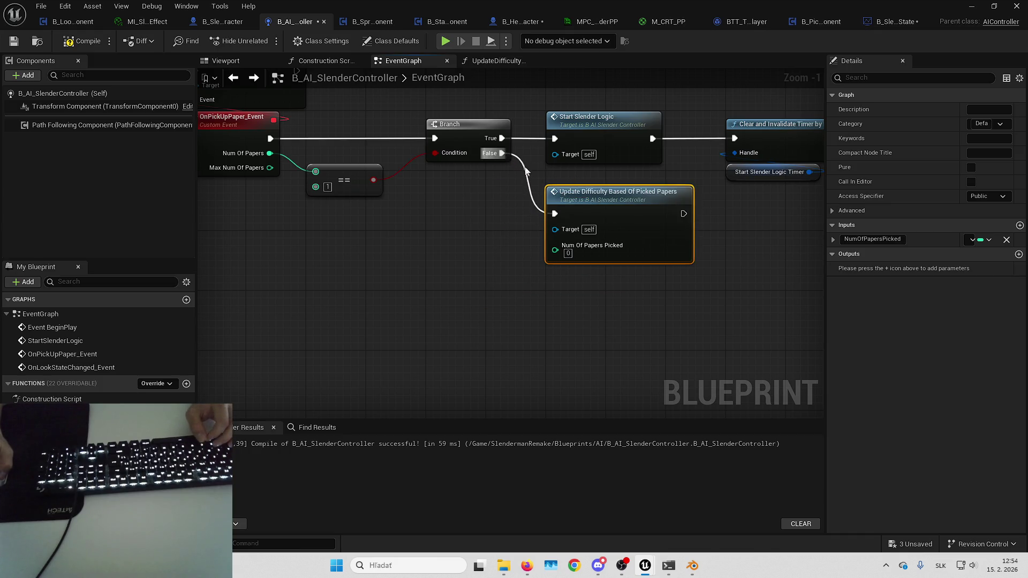
pyautogui.moveTo(615, 213)
pyautogui.mouseDown()
pyautogui.moveTo(617, 202)
pyautogui.moveTo(511, 223)
pyautogui.mouseUp()
pyautogui.moveTo(447, 257)
pyautogui.mouseDown()
pyautogui.moveTo(487, 252)
pyautogui.moveTo(214, 161)
pyautogui.moveTo(342, 148)
pyautogui.moveTo(400, 216)
pyautogui.moveTo(514, 235)
pyautogui.moveTo(637, 227)
pyautogui.mouseUp()
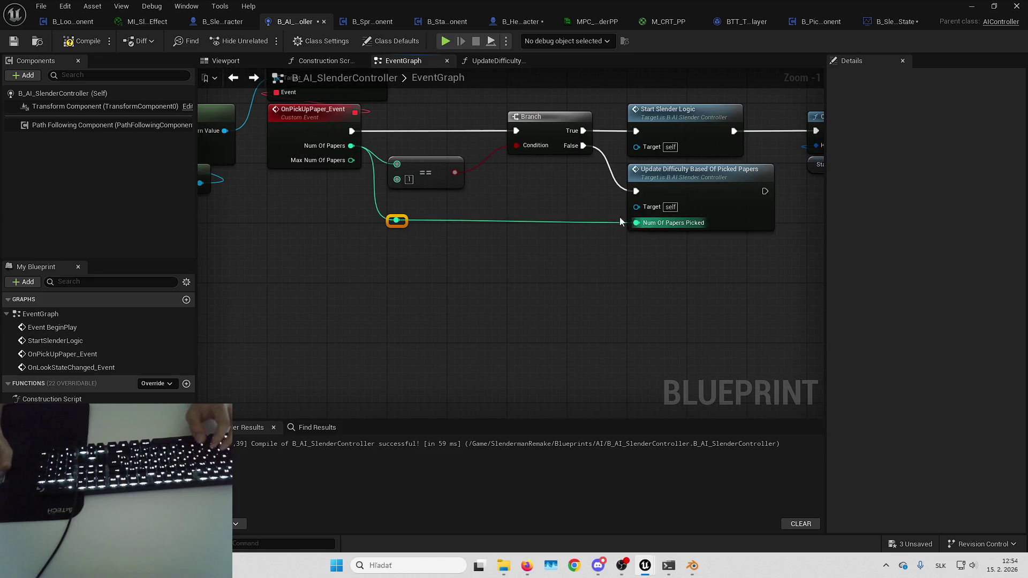
pyautogui.click(728, 213)
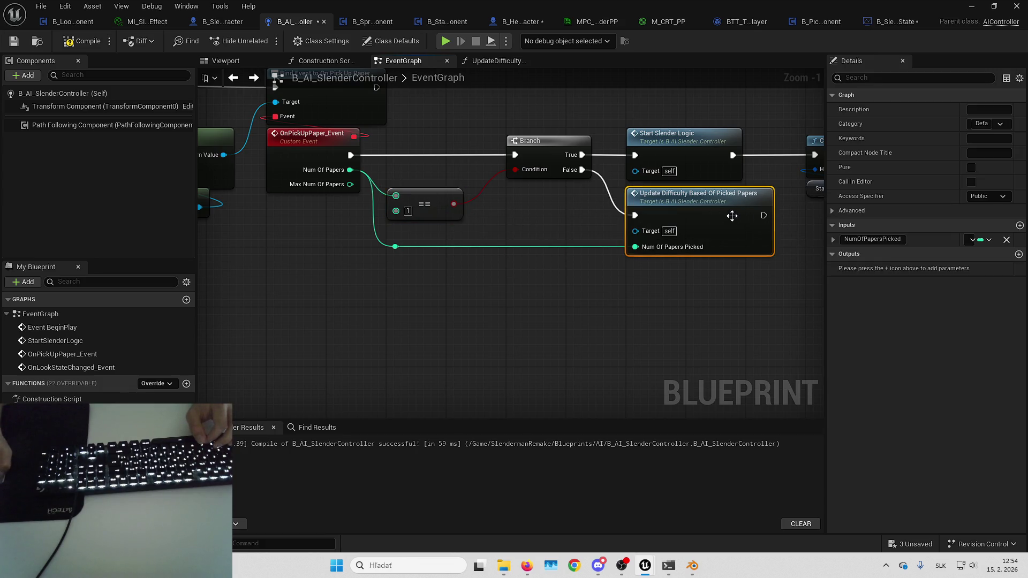
pyautogui.doubleClick(727, 213)
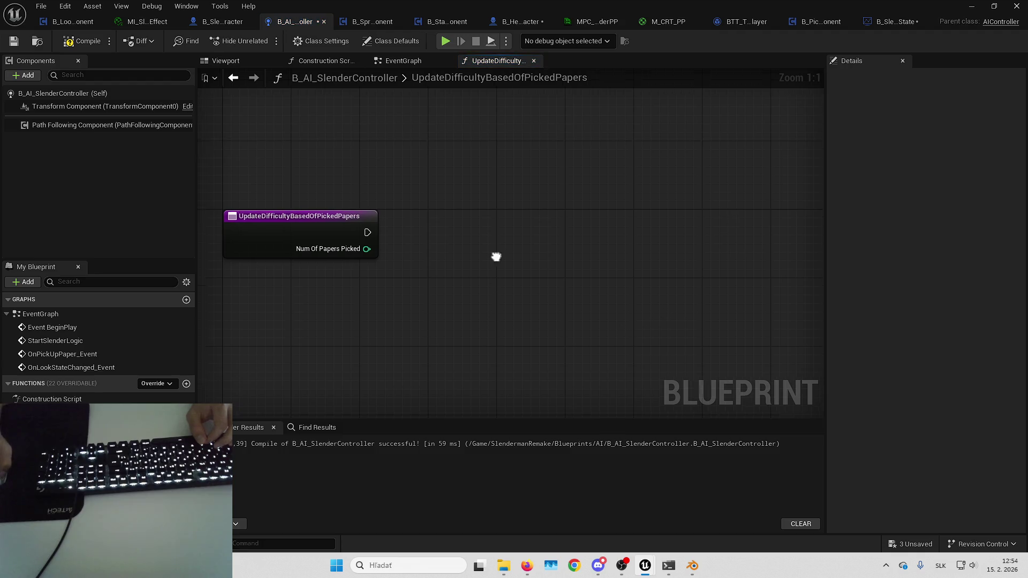
# - Add a Num Of Papers Picked getter and delete the wrongly added extra node
pyautogui.rightClick(417, 268)
pyautogui.write('getnumber')
pyautogui.press('BackSpace')
pyautogui.press('BackSpace')
pyautogui.press('BackSpace')
pyautogui.write('of')
pyautogui.press('Return')
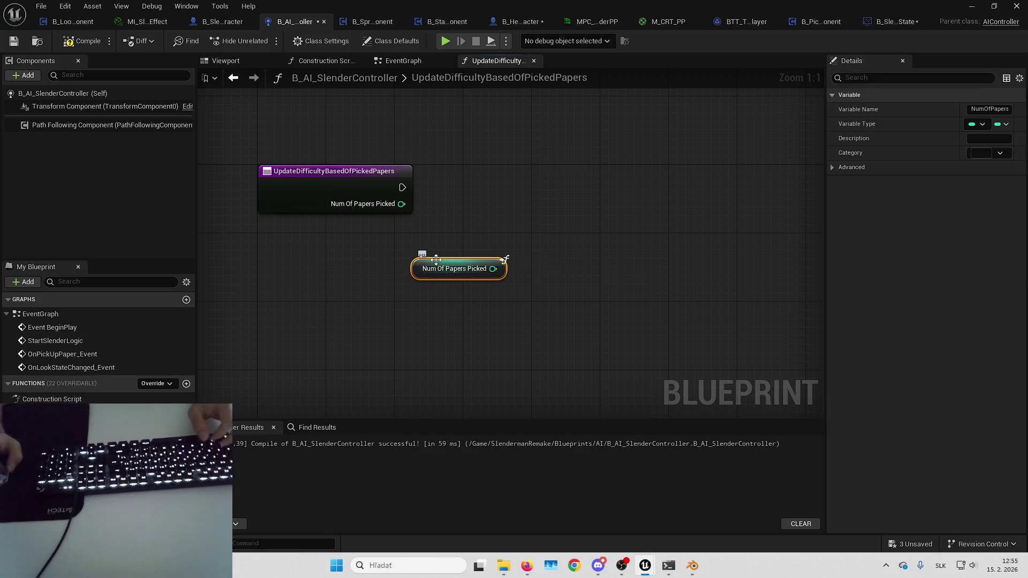
pyautogui.rightClick(562, 304)
pyautogui.write('getnumbero')
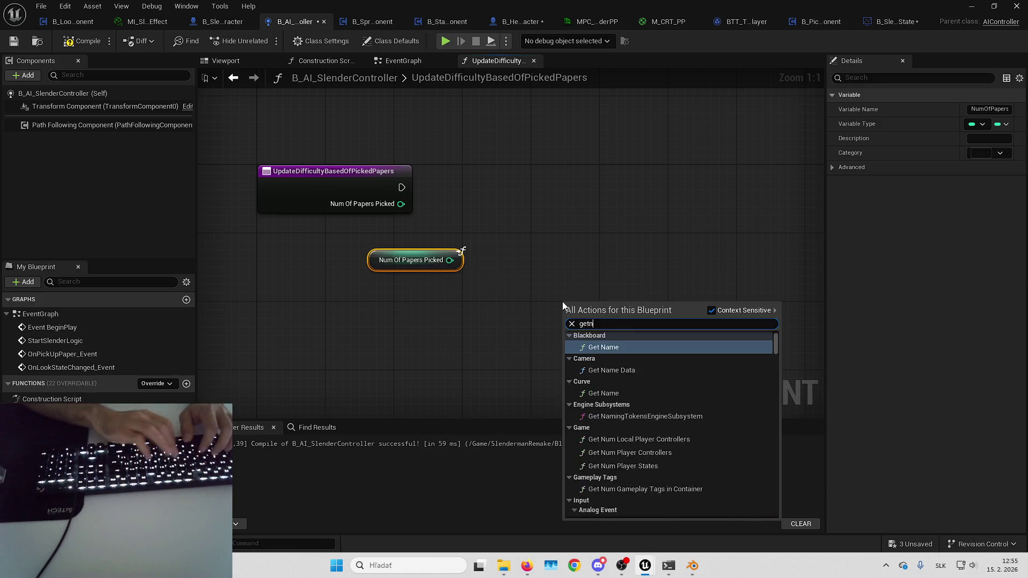
pyautogui.press('Return')
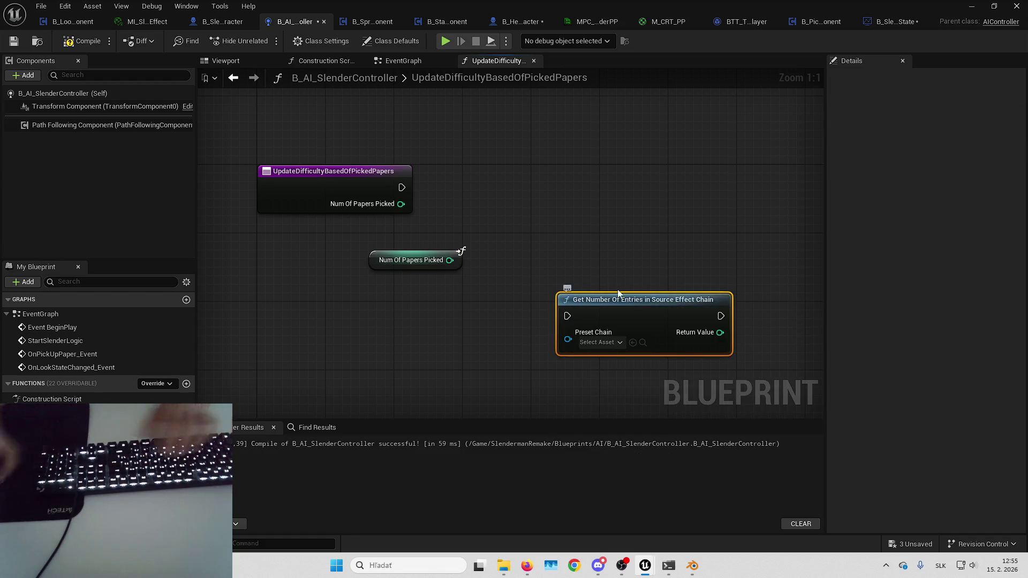
pyautogui.click(616, 342)
pyautogui.press('Escape')
pyautogui.press('Delete')
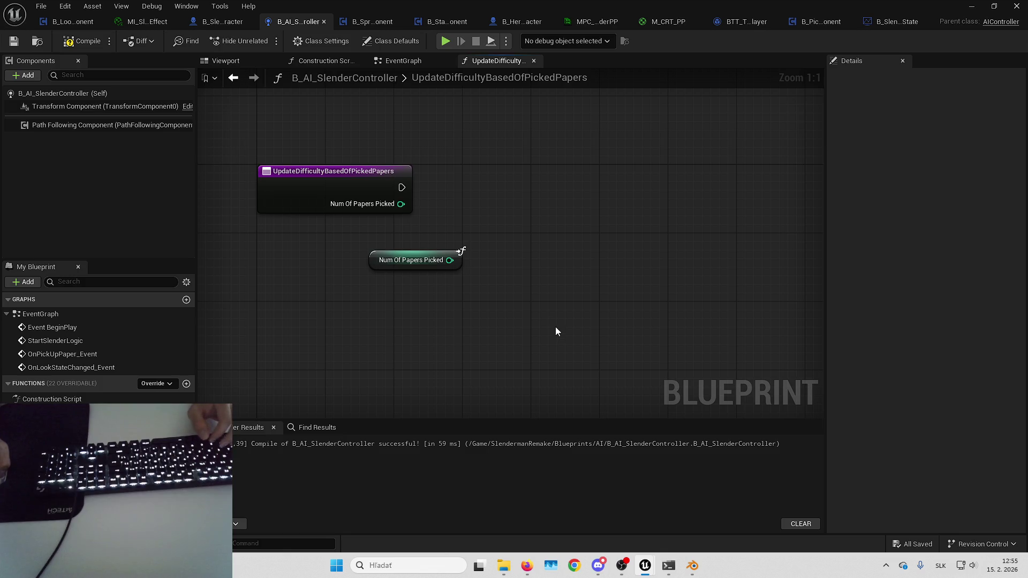
# - Add a Get Blackboard node with a Set Value as Float wired from its output
pyautogui.moveTo(538, 333); pyautogui.dragTo(496, 328)
pyautogui.moveTo(507, 276)
pyautogui.mouseDown()
pyautogui.moveTo(558, 274)
pyautogui.moveTo(520, 292)
pyautogui.moveTo(452, 275)
pyautogui.mouseUp()
pyautogui.rightClick(501, 278)
pyautogui.write('getblackboa')
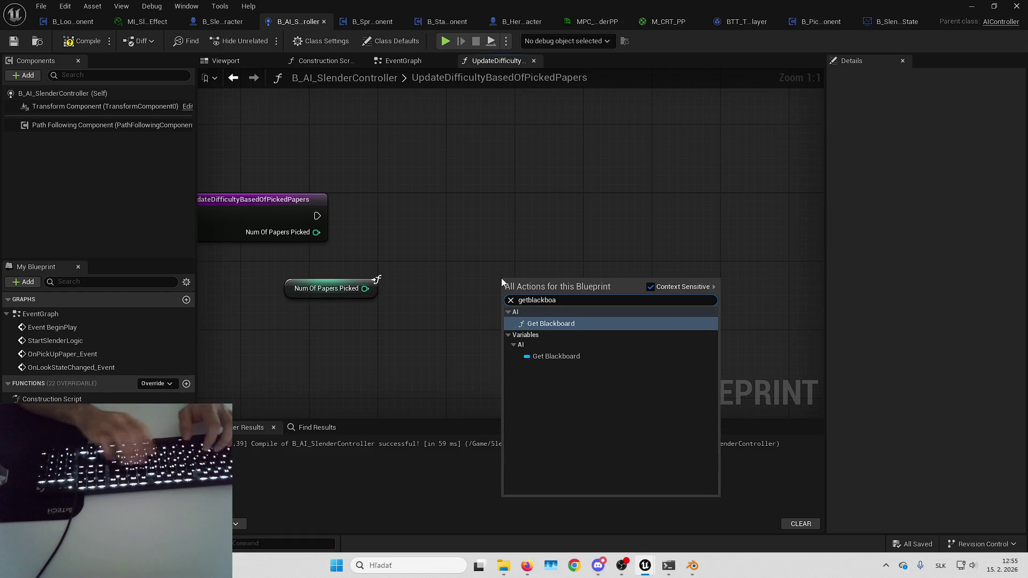
pyautogui.press('Down')
pyautogui.press('Return')
pyautogui.moveTo(557, 279); pyautogui.dragTo(608, 251)
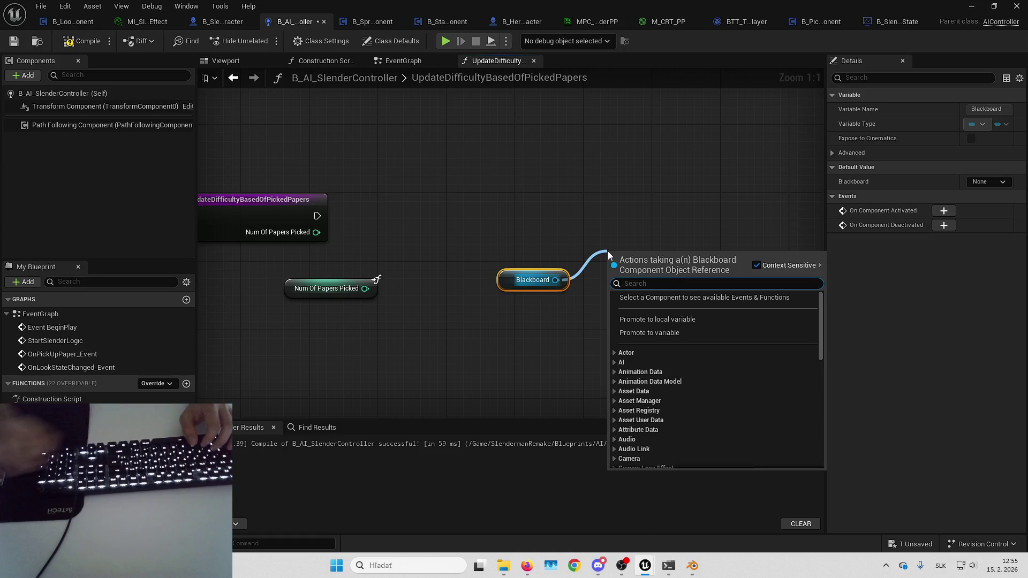
pyautogui.write('set value as')
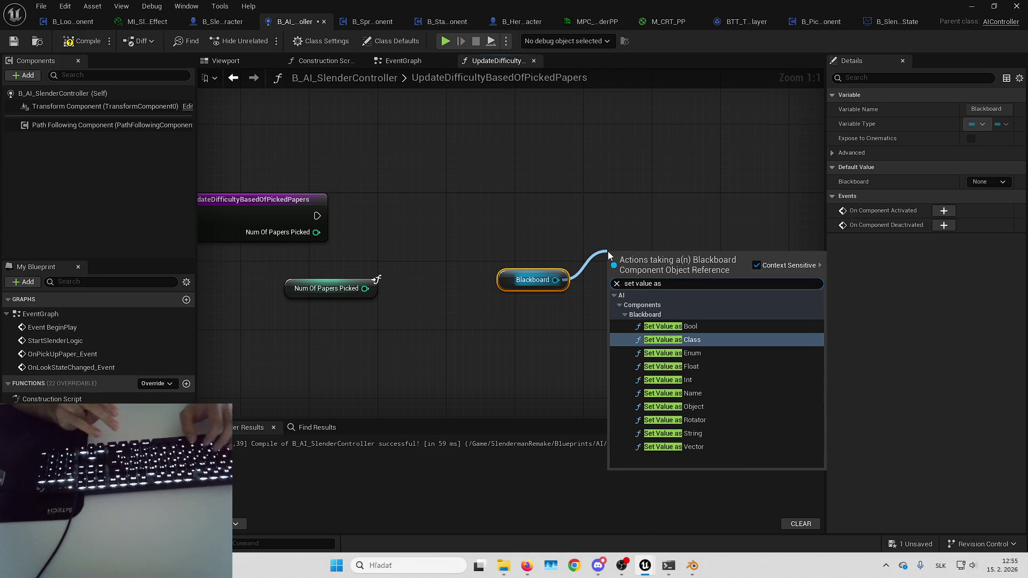
pyautogui.write(' f')
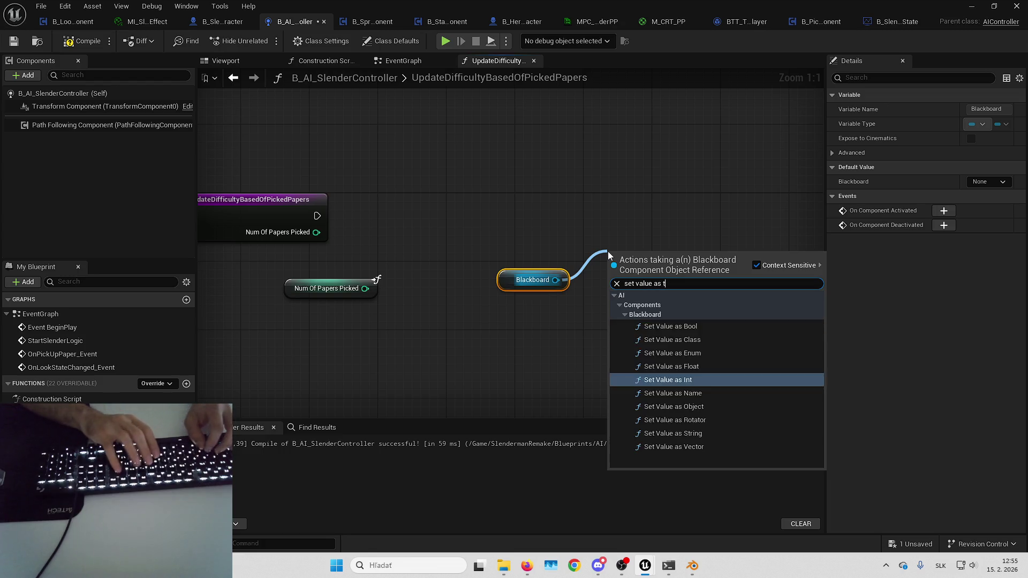
pyautogui.press('Return')
# - Paste extra Set Value as Float copies and run the first one from the function entry
pyautogui.hotkey('ctrl', 'c')
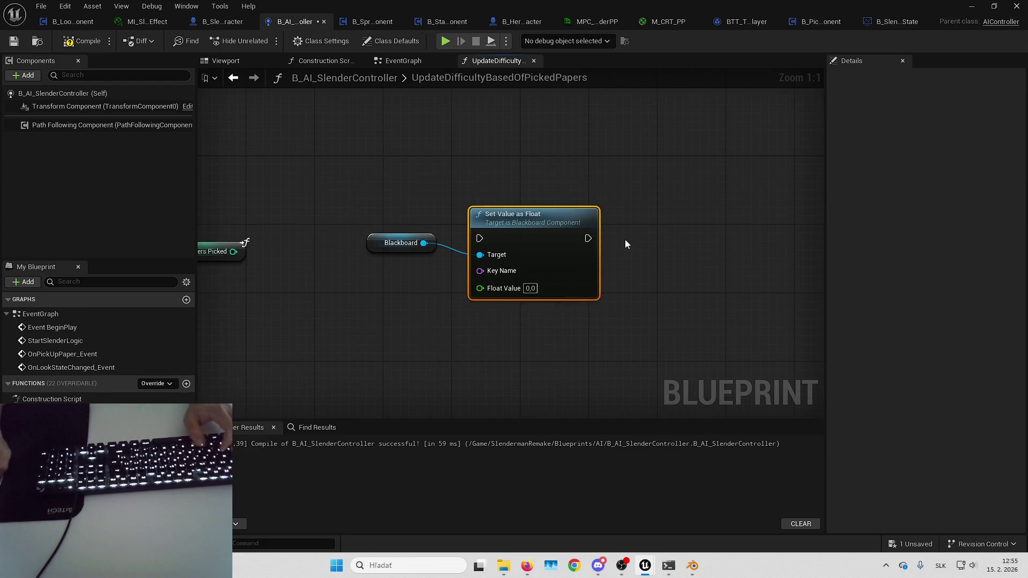
pyautogui.hotkey('ctrl', 'v')
pyautogui.hotkey('ctrl', 'v')
pyautogui.hotkey('ctrl', 'v')
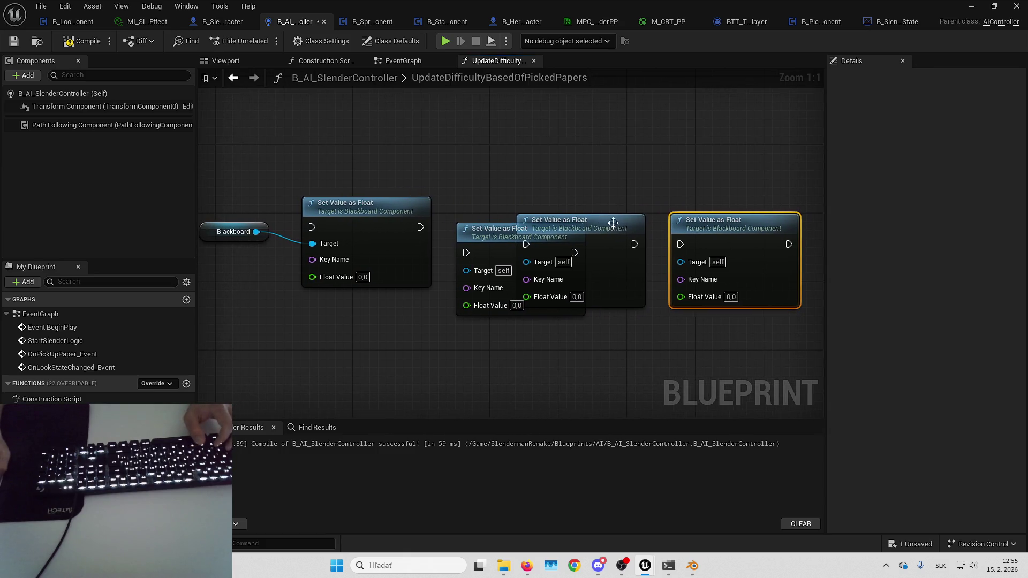
pyautogui.moveTo(667, 258); pyautogui.dragTo(767, 248)
pyautogui.moveTo(498, 229); pyautogui.dragTo(508, 185)
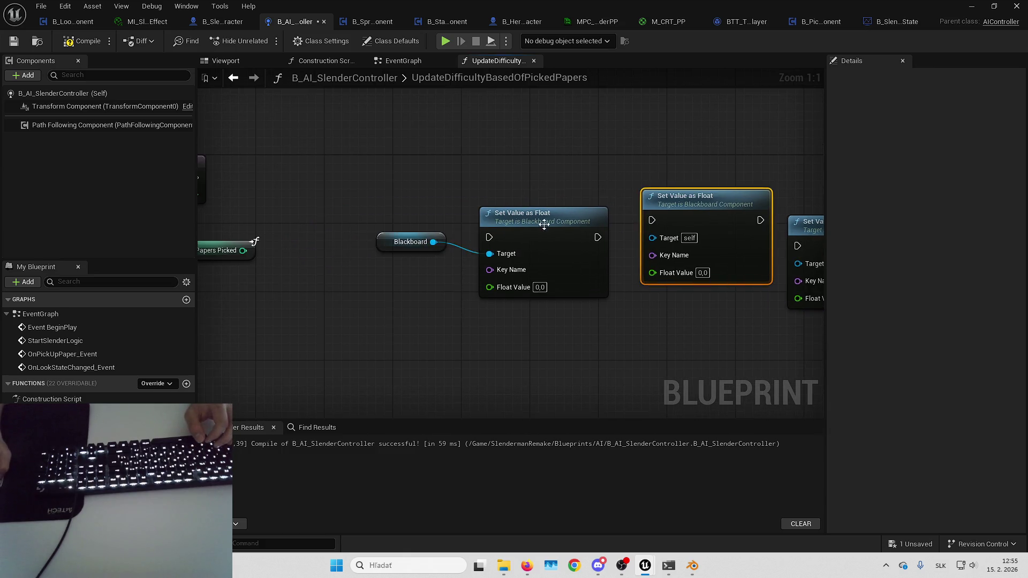
pyautogui.click(560, 189)
pyautogui.click(489, 225)
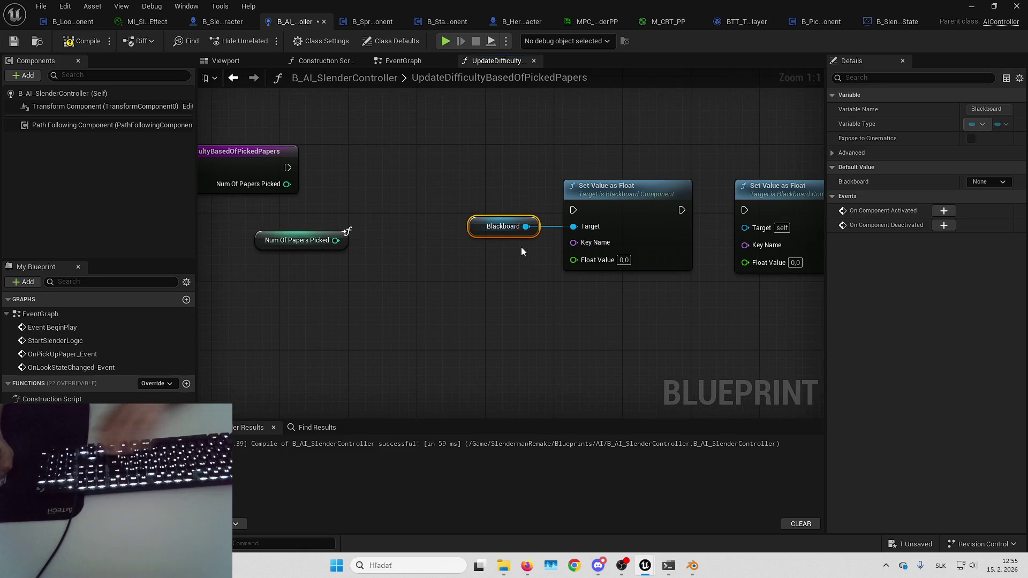
pyautogui.keyDown('ctrl'); pyautogui.click(619, 184); pyautogui.keyUp('ctrl')
pyautogui.moveTo(618, 184); pyautogui.dragTo(541, 142)
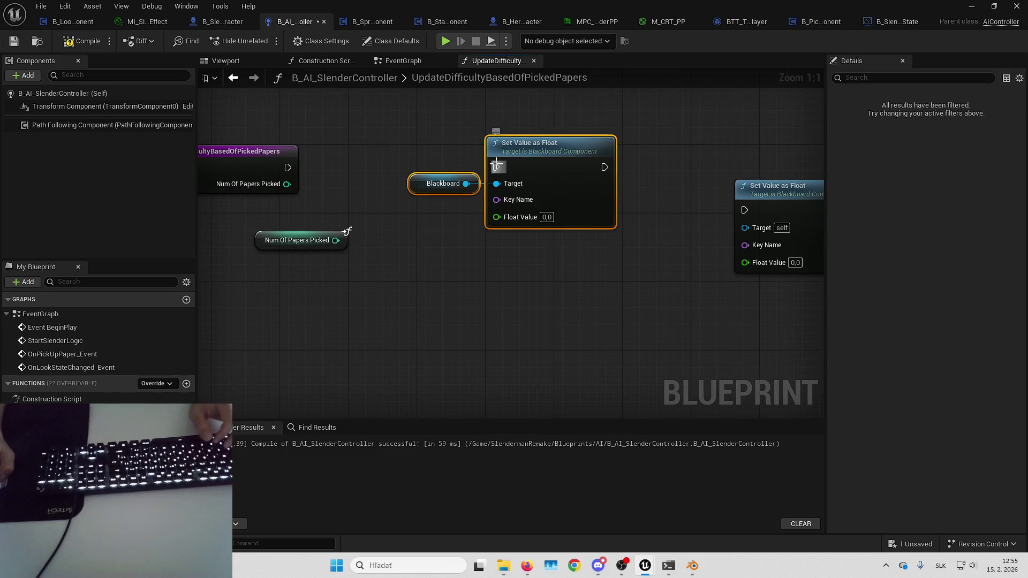
pyautogui.moveTo(289, 168); pyautogui.dragTo(288, 168)
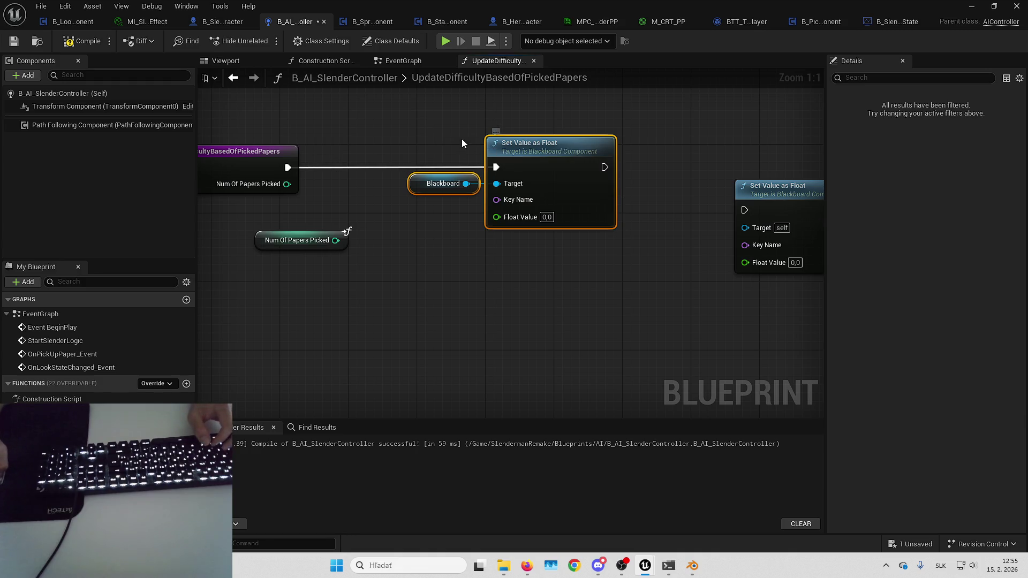
# - Feed a Make Literal Name node into Set Value's Key Name input
pyautogui.moveTo(438, 140); pyautogui.dragTo(471, 131)
pyautogui.click(455, 232)
pyautogui.moveTo(455, 232); pyautogui.dragTo(498, 281)
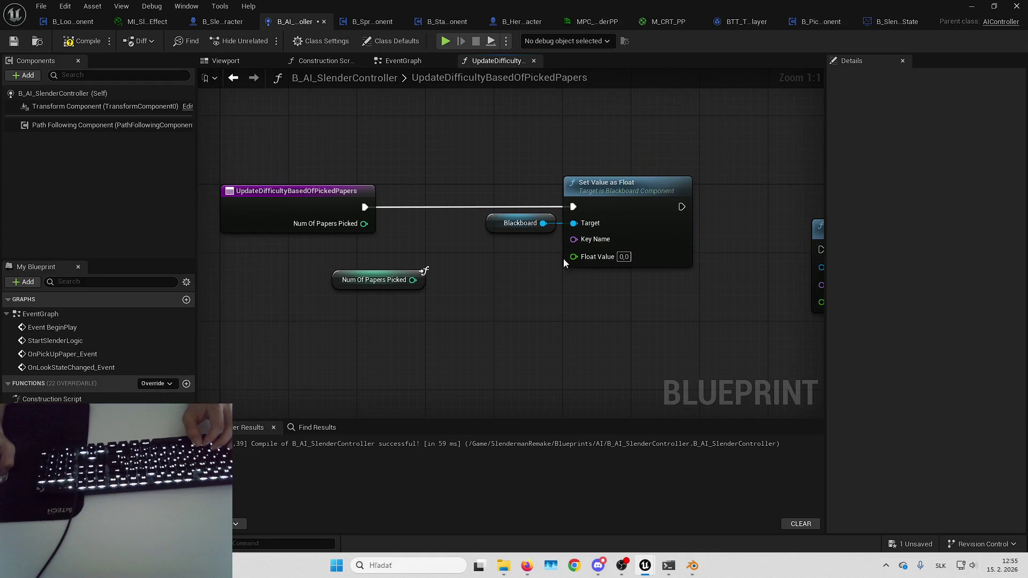
pyautogui.moveTo(573, 239)
pyautogui.mouseDown()
pyautogui.moveTo(542, 248)
pyautogui.moveTo(487, 304)
pyautogui.moveTo(506, 260)
pyautogui.moveTo(394, 247)
pyautogui.mouseUp()
pyautogui.write('make literal name')
pyautogui.press('Return')
pyautogui.click(628, 169)
pyautogui.click(668, 189)
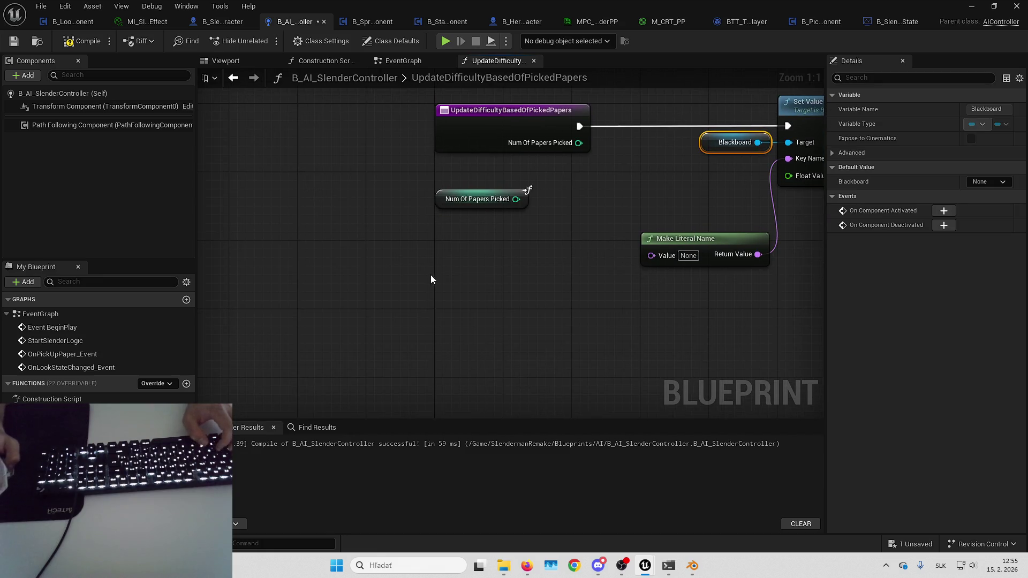
# - Add Get Value as Float from a Blackboard getter, with its own Make Literal Name key
pyautogui.moveTo(483, 277); pyautogui.dragTo(532, 274)
pyautogui.write('get value as')
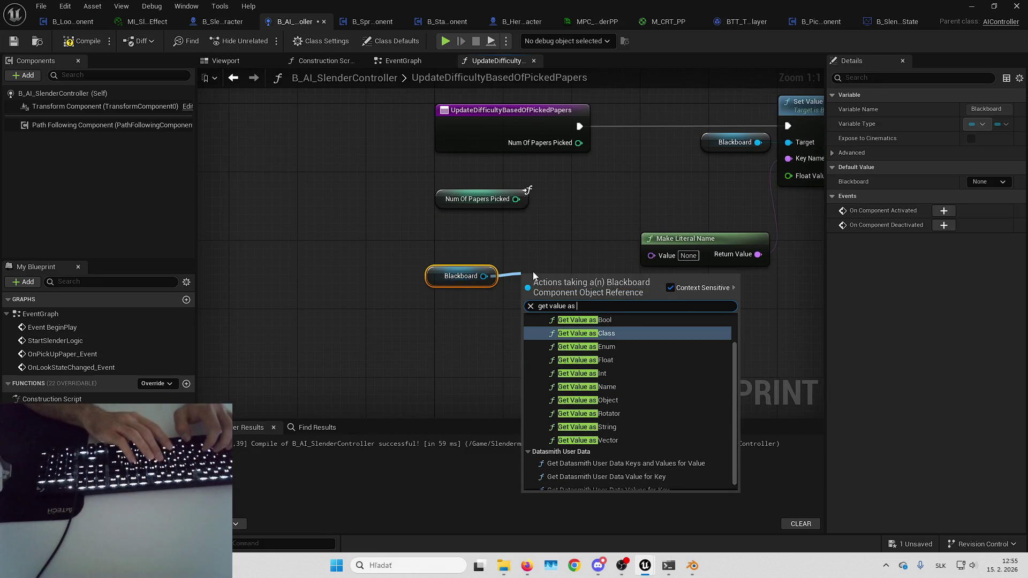
pyautogui.write(' float')
pyautogui.press('Return')
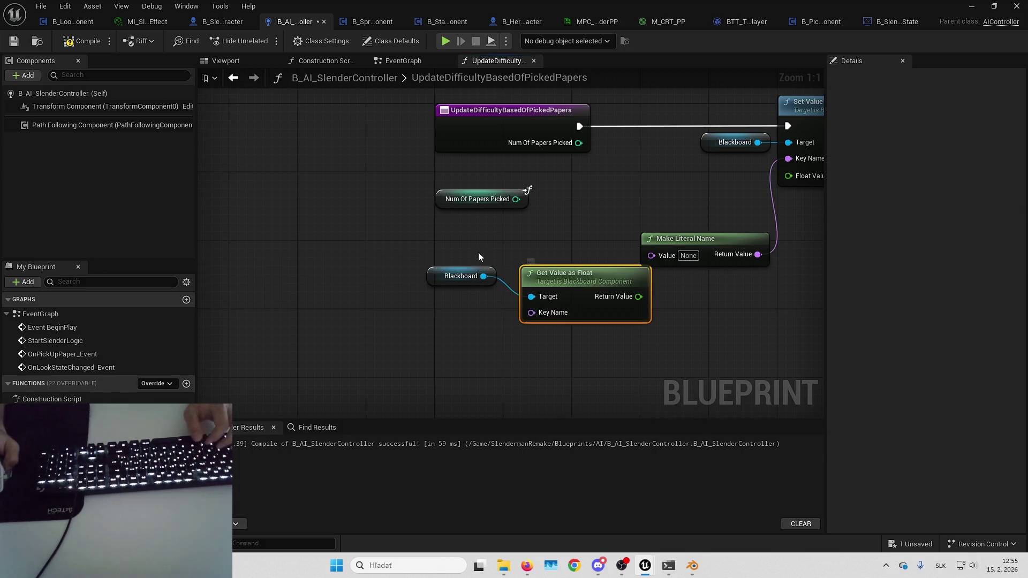
pyautogui.press('q')
pyautogui.click(490, 301)
pyautogui.moveTo(536, 356)
pyautogui.mouseDown()
pyautogui.moveTo(489, 357)
pyautogui.moveTo(451, 329)
pyautogui.moveTo(371, 323)
pyautogui.mouseUp()
pyautogui.write('literal name')
pyautogui.press('Return')
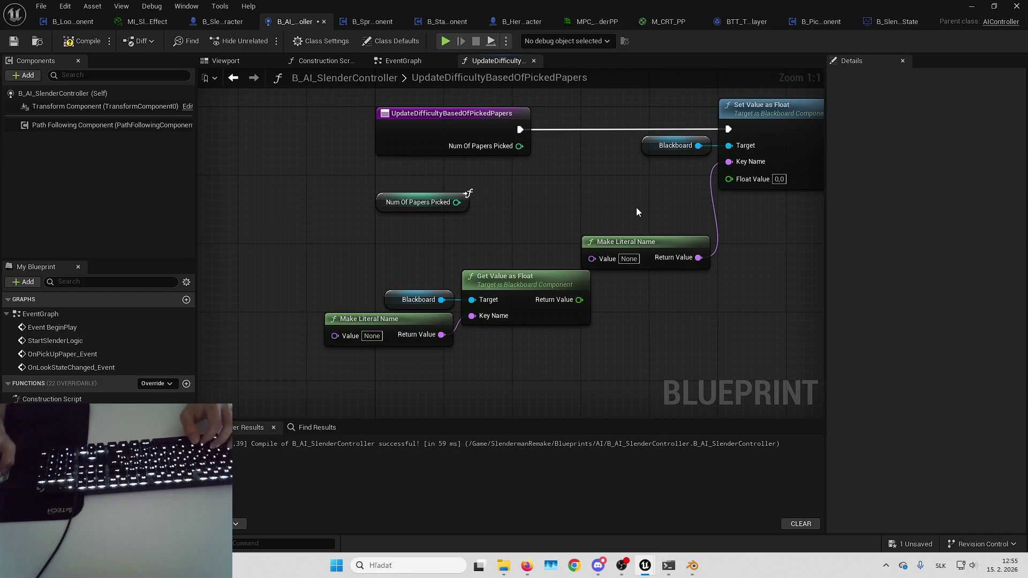
# - Set both Make Literal Name values to TeleportationCooldown and arrange them beside their pins
pyautogui.click(627, 242)
pyautogui.moveTo(574, 290); pyautogui.dragTo(515, 307)
pyautogui.moveTo(593, 264); pyautogui.dragTo(593, 188)
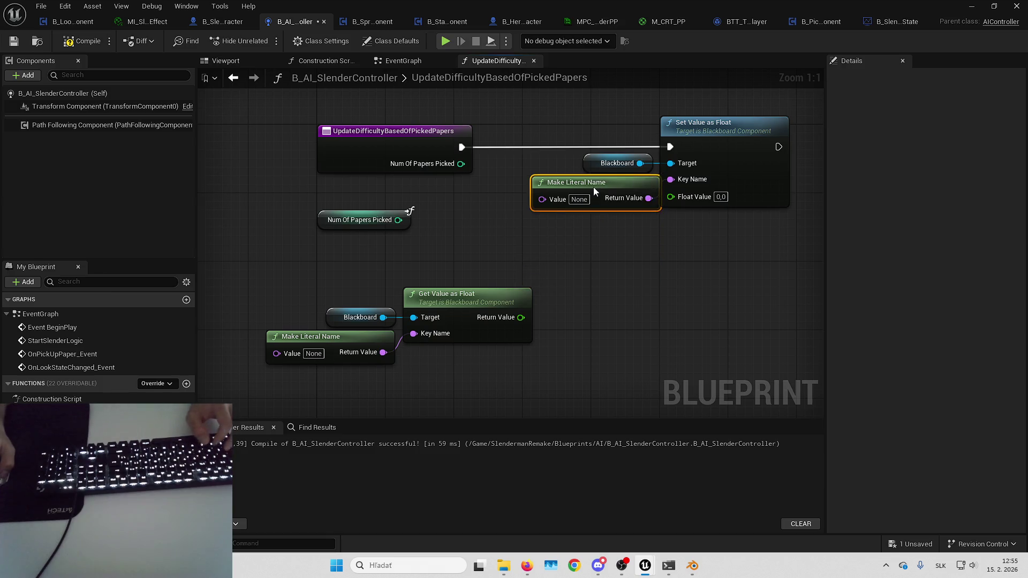
pyautogui.click(592, 226)
pyautogui.click(314, 354)
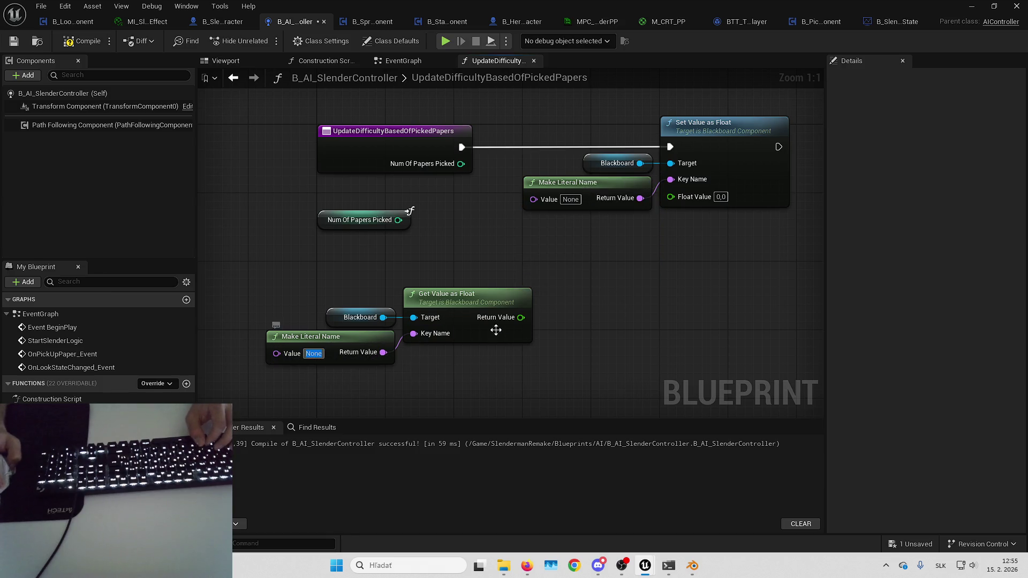
pyautogui.click(570, 200)
pyautogui.hotkey('ctrl', 'v')
pyautogui.click(314, 355)
pyautogui.hotkey('ctrl', 'v')
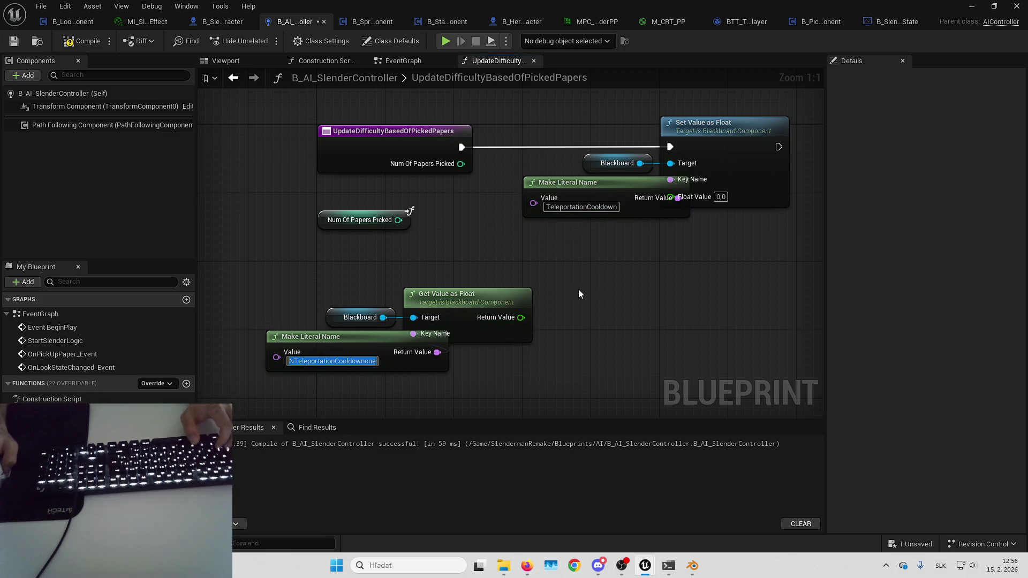
pyautogui.moveTo(620, 189); pyautogui.dragTo(578, 187)
pyautogui.moveTo(385, 337); pyautogui.dragTo(339, 336)
# - Select the Get Value lookup nodes and bring the other Set Value nodes into view
pyautogui.moveTo(582, 248); pyautogui.dragTo(479, 252)
pyautogui.moveTo(583, 270); pyautogui.dragTo(556, 290)
pyautogui.moveTo(402, 249)
pyautogui.mouseDown()
pyautogui.moveTo(611, 203)
pyautogui.moveTo(586, 343)
pyautogui.mouseUp()
pyautogui.moveTo(585, 266)
pyautogui.mouseDown()
pyautogui.moveTo(542, 289)
pyautogui.moveTo(654, 229)
pyautogui.moveTo(519, 282)
pyautogui.mouseUp()
pyautogui.moveTo(662, 287)
pyautogui.mouseDown()
pyautogui.moveTo(509, 296)
pyautogui.moveTo(409, 242)
pyautogui.mouseUp()
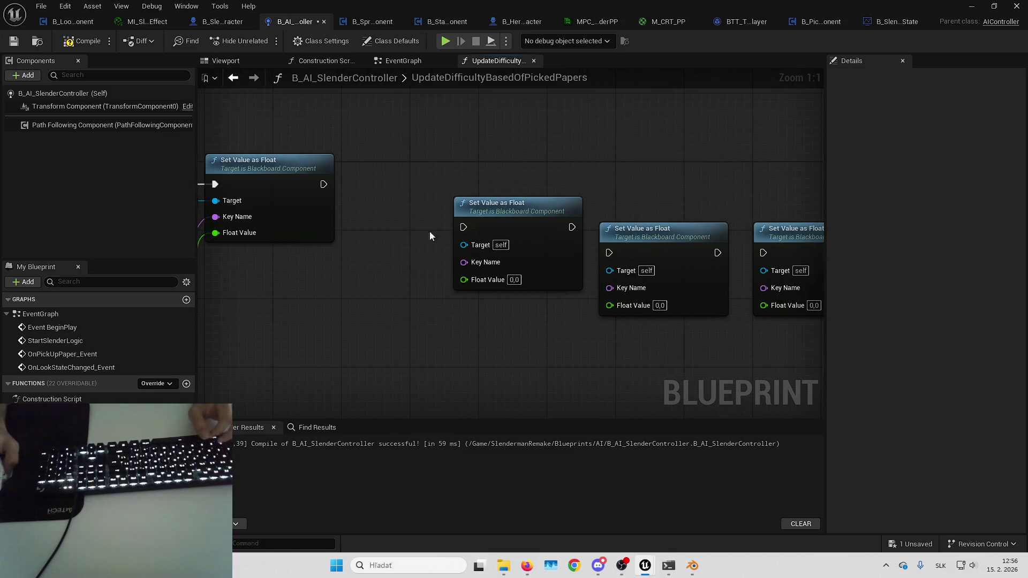
# - Move the extra Set Value nodes up and chain the second after the first
pyautogui.moveTo(696, 265); pyautogui.dragTo(766, 257)
pyautogui.moveTo(511, 223); pyautogui.dragTo(608, 184)
pyautogui.moveTo(454, 207)
pyautogui.mouseDown()
pyautogui.moveTo(705, 188)
pyautogui.moveTo(692, 221)
pyautogui.mouseUp()
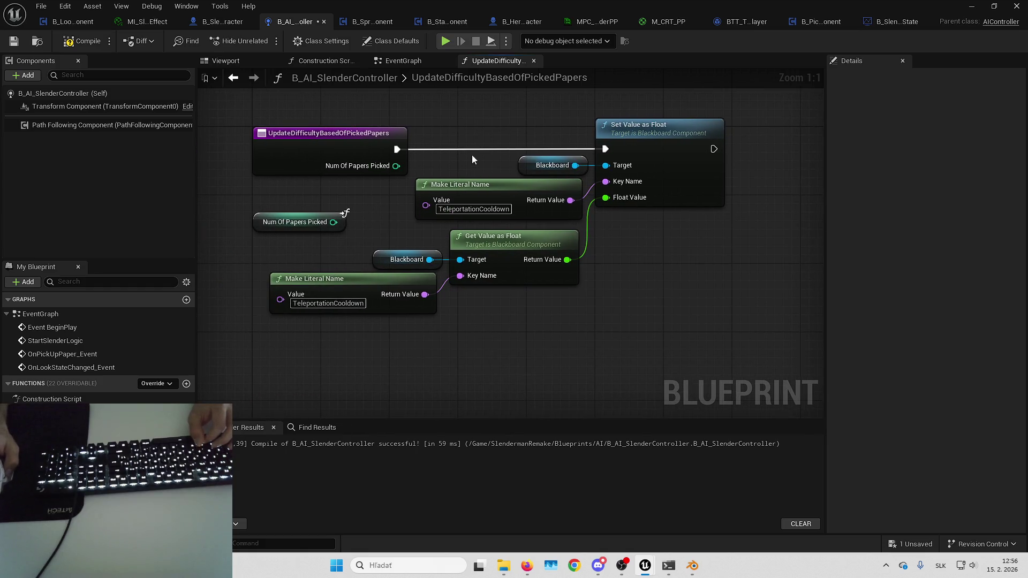
pyautogui.moveTo(472, 159); pyautogui.dragTo(431, 170)
pyautogui.click(406, 182)
pyautogui.moveTo(770, 167); pyautogui.dragTo(622, 175)
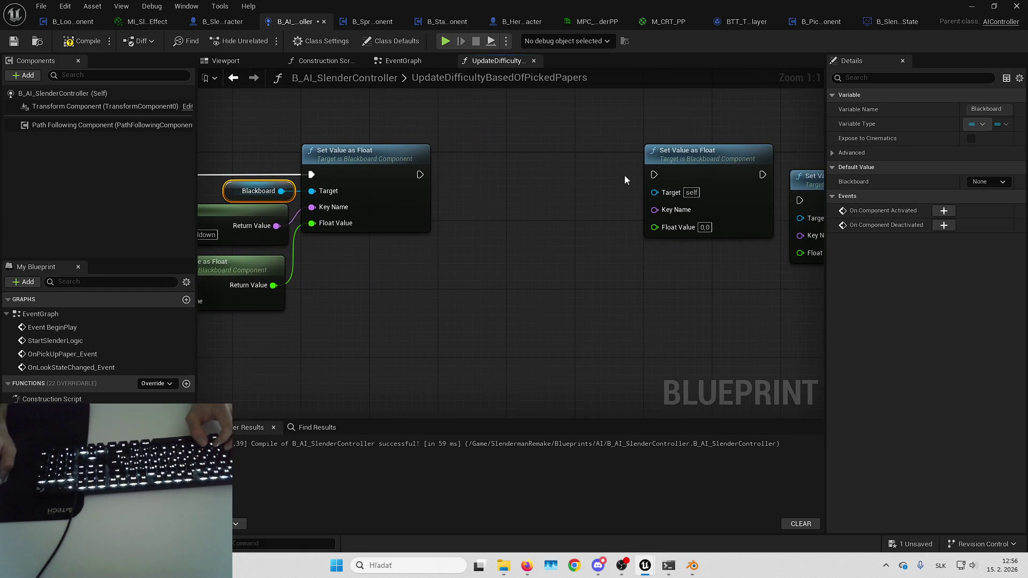
pyautogui.moveTo(426, 176); pyautogui.dragTo(422, 175)
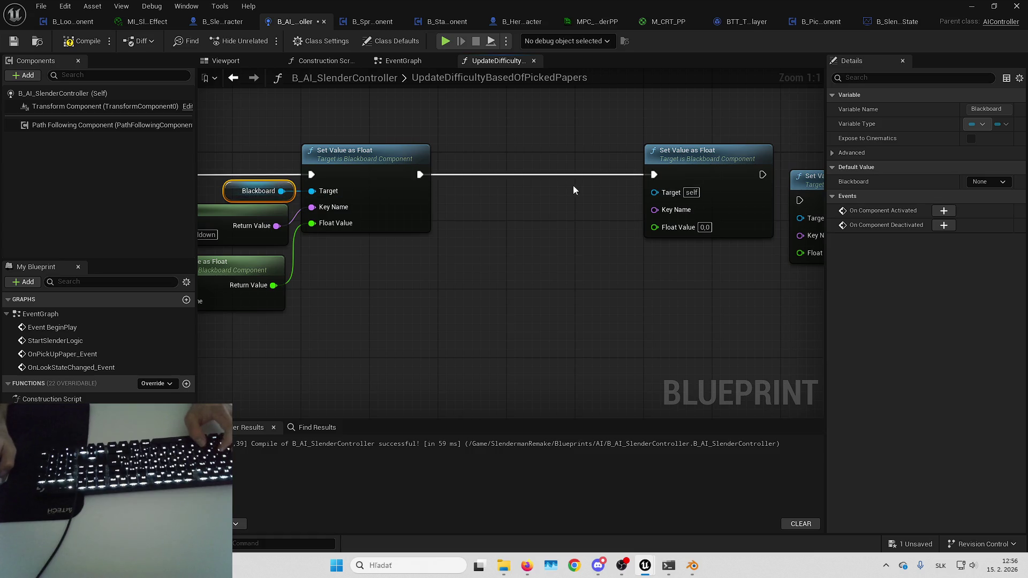
pyautogui.click(598, 159)
pyautogui.moveTo(598, 160)
pyautogui.mouseDown()
pyautogui.moveTo(479, 230)
pyautogui.moveTo(438, 196)
pyautogui.moveTo(580, 284)
pyautogui.moveTo(343, 277)
pyautogui.mouseUp()
# - Duplicate the TeleportationCooldown lookup nodes and wire their float into the second Set Value
pyautogui.hotkey('ctrl', 'c')
pyautogui.hotkey('ctrl', 'v')
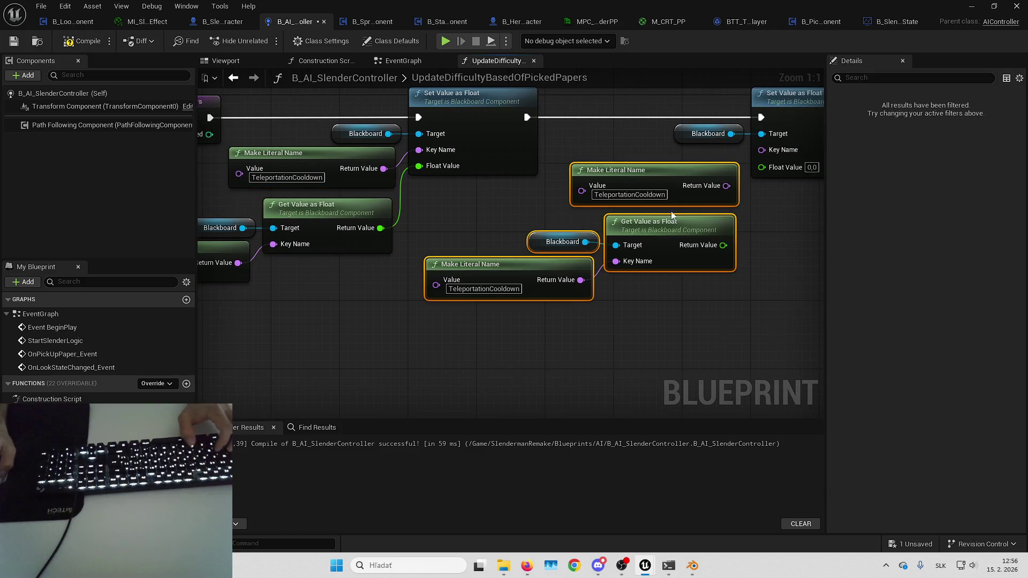
pyautogui.moveTo(723, 245)
pyautogui.mouseDown()
pyautogui.moveTo(747, 205)
pyautogui.moveTo(736, 178)
pyautogui.mouseUp()
pyautogui.moveTo(766, 221)
pyautogui.mouseDown()
pyautogui.moveTo(677, 243)
pyautogui.moveTo(719, 243)
pyautogui.moveTo(691, 262)
pyautogui.mouseUp()
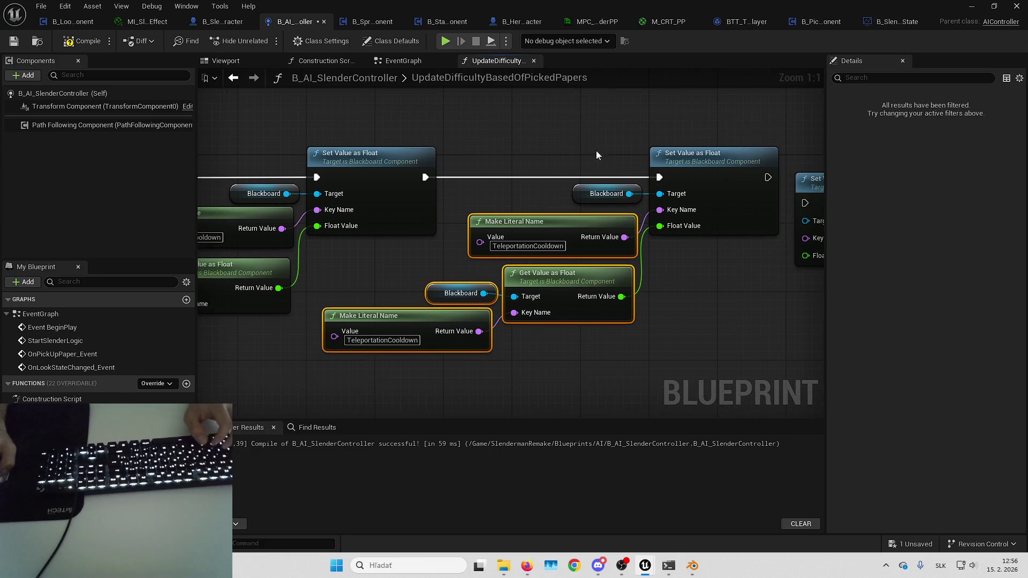
pyautogui.moveTo(587, 141); pyautogui.dragTo(685, 224)
pyautogui.moveTo(585, 177); pyautogui.dragTo(531, 206)
pyautogui.click(183, 383)
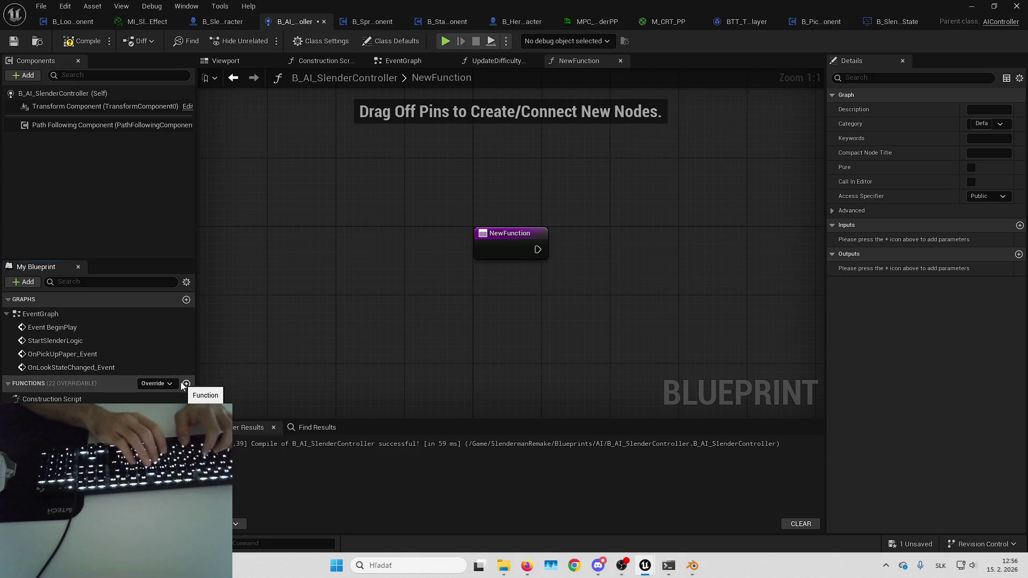
# - Name the new function SetBlackboardKeyValue and paste the blackboard get/set nodes, wired from its entry
pyautogui.write('SetBlackboardKeyValue')
pyautogui.press('Return')
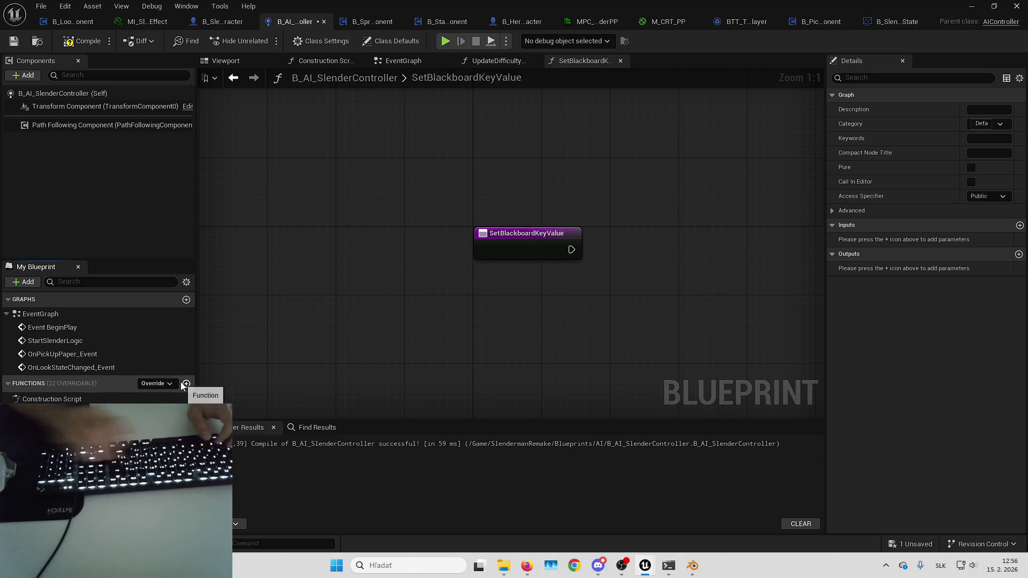
pyautogui.hotkey('ctrl', 'v')
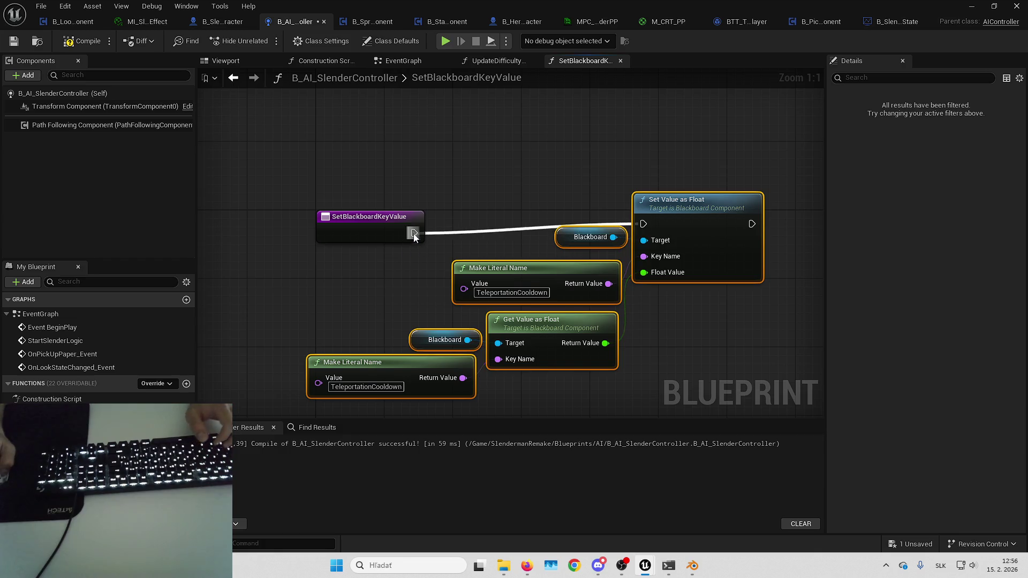
pyautogui.moveTo(413, 233); pyautogui.dragTo(414, 233)
pyautogui.moveTo(637, 230); pyautogui.dragTo(617, 229)
pyautogui.moveTo(549, 216)
pyautogui.mouseDown()
pyautogui.moveTo(559, 252)
pyautogui.moveTo(571, 194)
pyautogui.mouseUp()
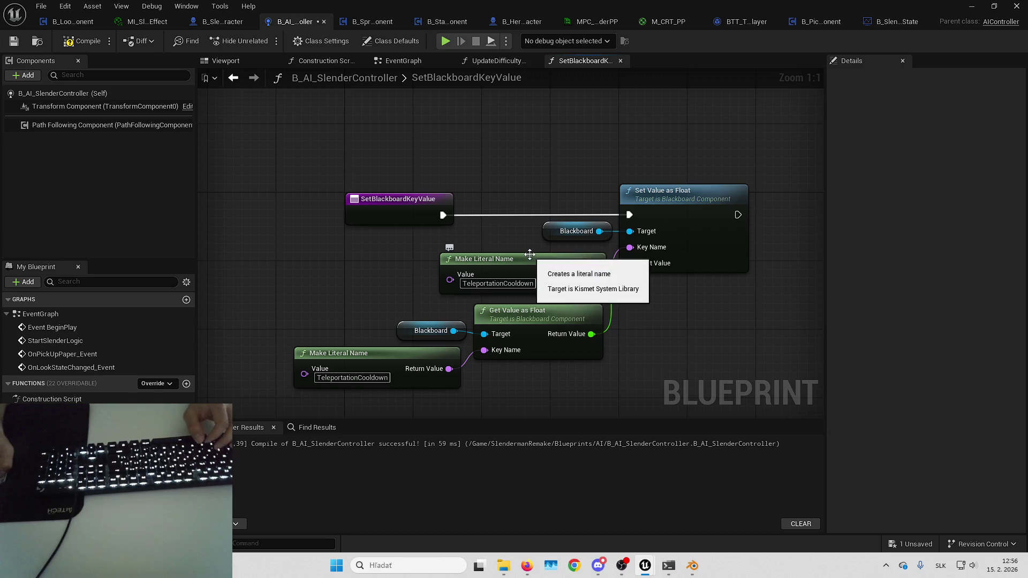
# - Replace both Make Literal Name nodes with a Key Name function input feeding Set Value and Get Value
pyautogui.click(529, 253)
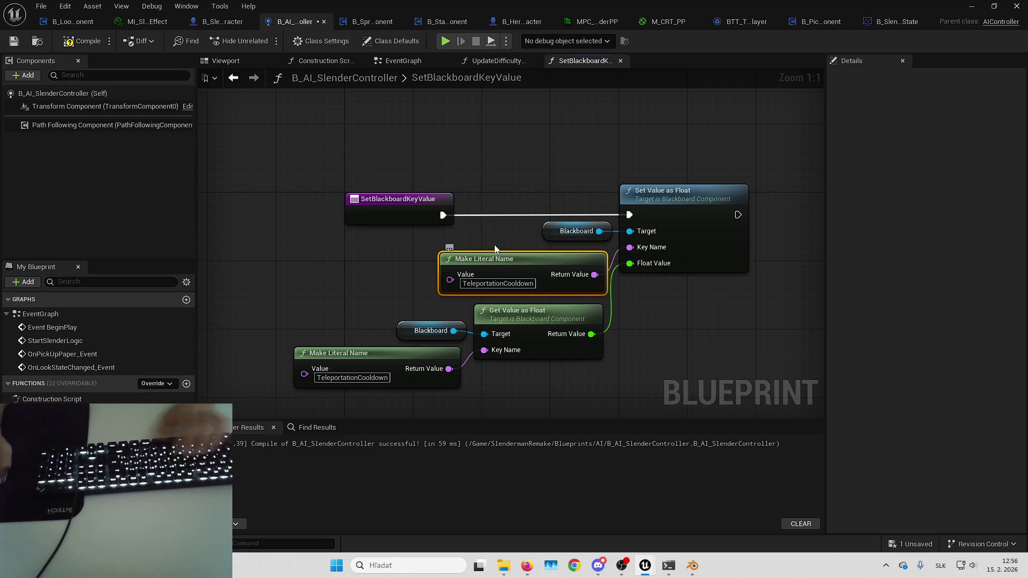
pyautogui.press('Delete')
pyautogui.moveTo(617, 242)
pyautogui.mouseDown()
pyautogui.moveTo(545, 246)
pyautogui.moveTo(400, 220)
pyautogui.mouseUp()
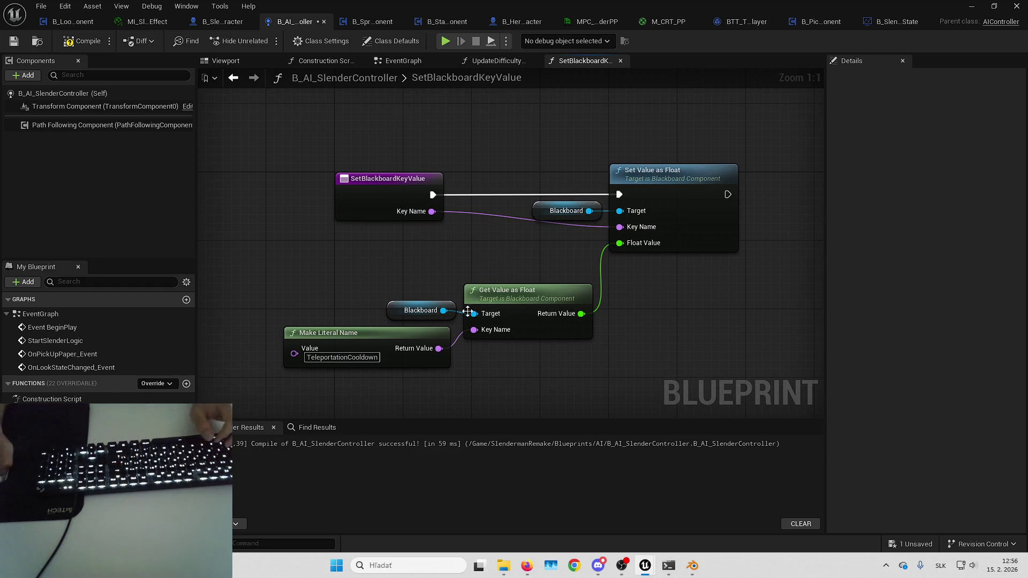
pyautogui.moveTo(490, 336)
pyautogui.mouseDown()
pyautogui.moveTo(537, 256)
pyautogui.moveTo(526, 256)
pyautogui.mouseUp()
pyautogui.click(381, 327)
pyautogui.press('Delete')
pyautogui.click(429, 314)
pyautogui.keyDown('shift'); pyautogui.click(518, 307); pyautogui.keyUp('shift')
pyautogui.moveTo(648, 308)
pyautogui.mouseDown()
pyautogui.moveTo(556, 343)
pyautogui.moveTo(602, 311)
pyautogui.moveTo(429, 281)
pyautogui.mouseUp()
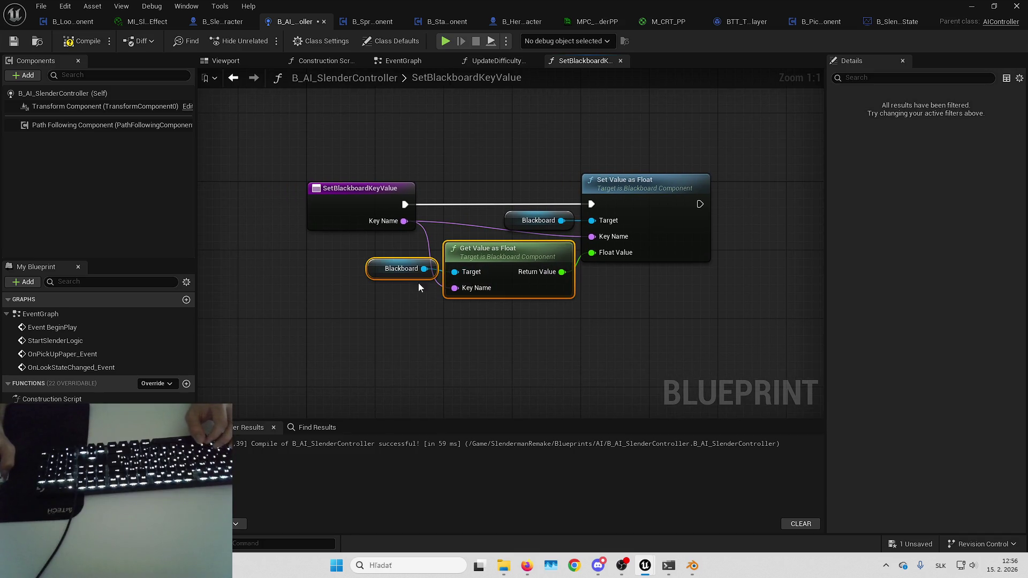
pyautogui.moveTo(443, 324); pyautogui.dragTo(516, 319)
pyautogui.moveTo(592, 209); pyautogui.dragTo(735, 197)
# - Multiply the retrieved float by a new DifficultyMultiplier function input
pyautogui.moveTo(520, 255)
pyautogui.mouseDown()
pyautogui.moveTo(552, 258)
pyautogui.moveTo(311, 210)
pyautogui.mouseUp()
pyautogui.write('+')
pyautogui.press('Return')
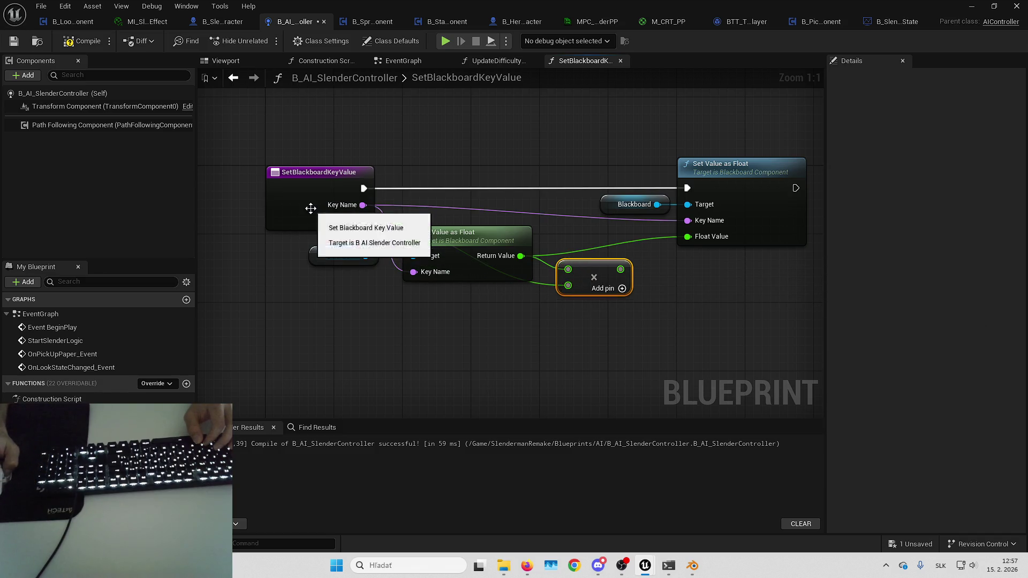
pyautogui.click(311, 210)
pyautogui.write('Mul')
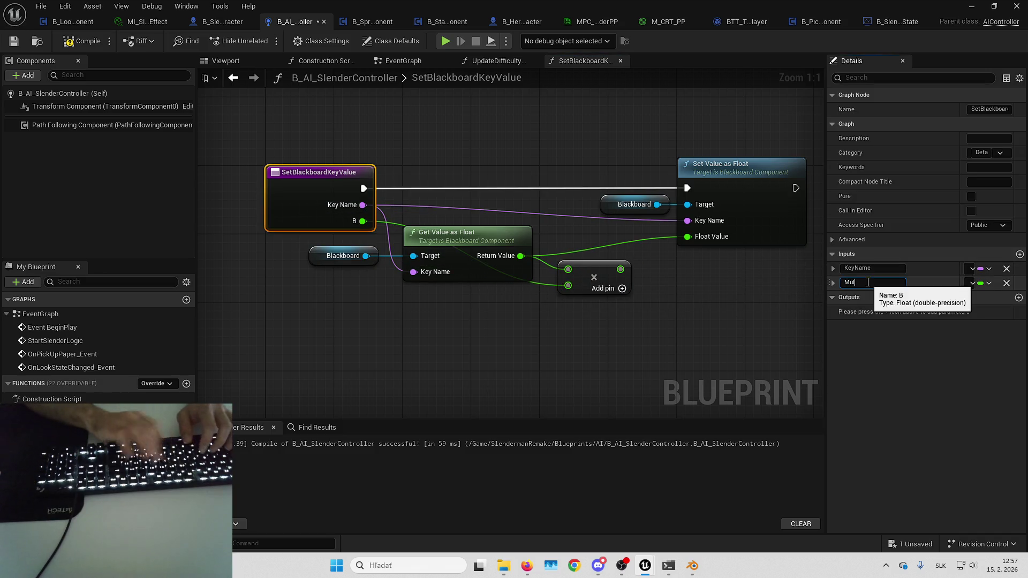
pyautogui.write('tiplier')
pyautogui.press('Return')
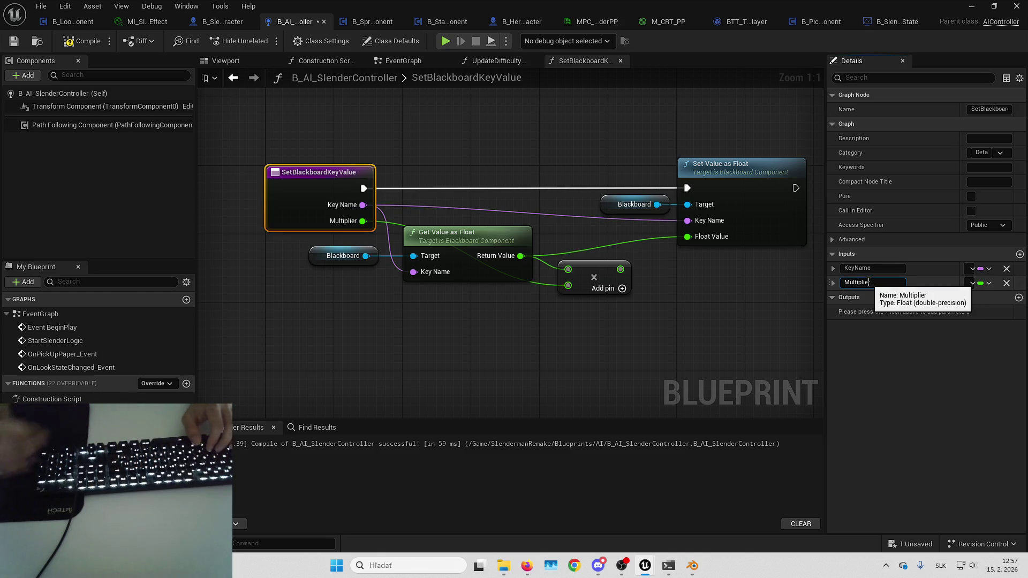
pyautogui.press('Home')
pyautogui.write('Difficult')
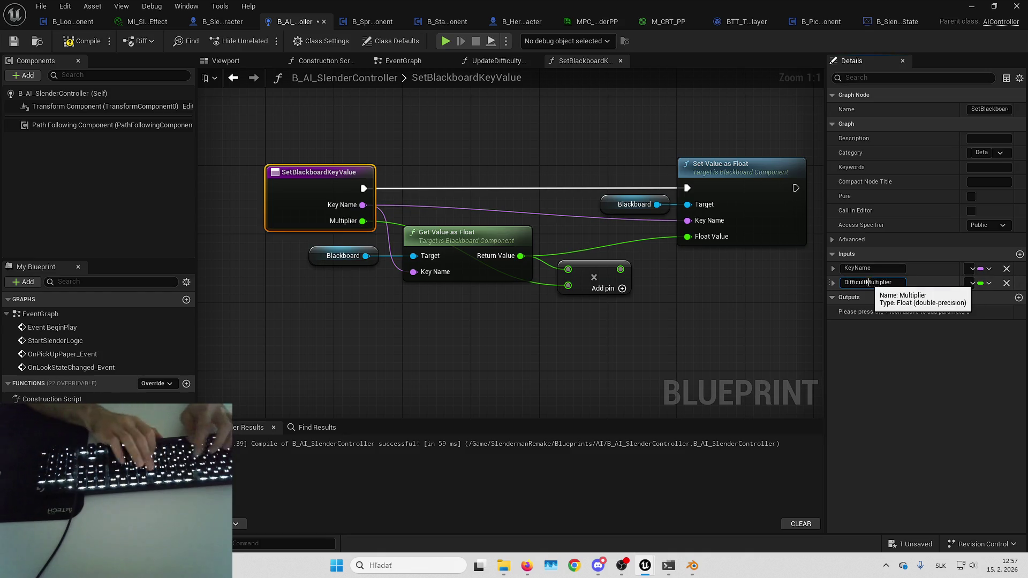
pyautogui.write('y')
pyautogui.press('Return')
pyautogui.click(648, 290)
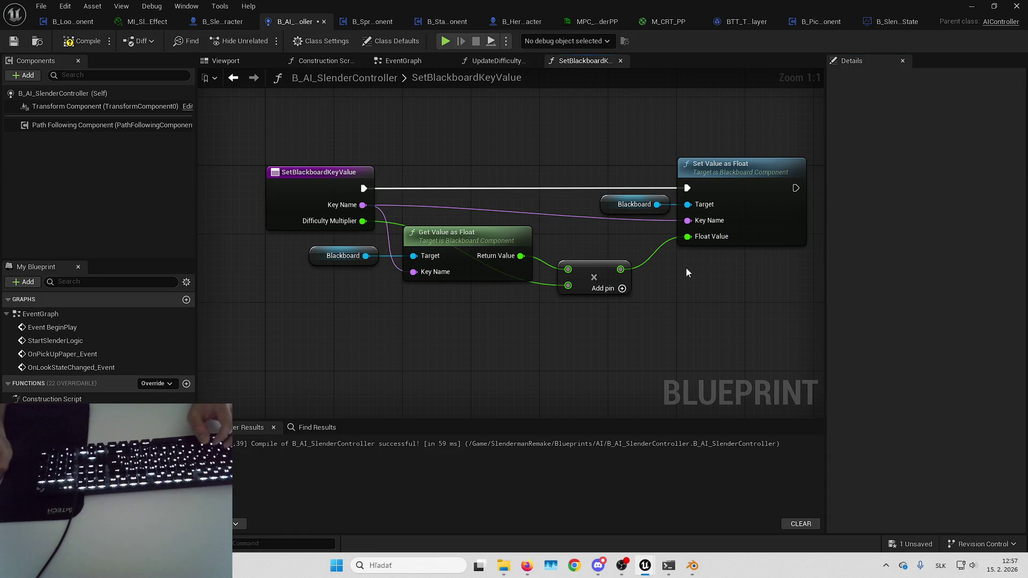
pyautogui.moveTo(596, 277); pyautogui.dragTo(612, 272)
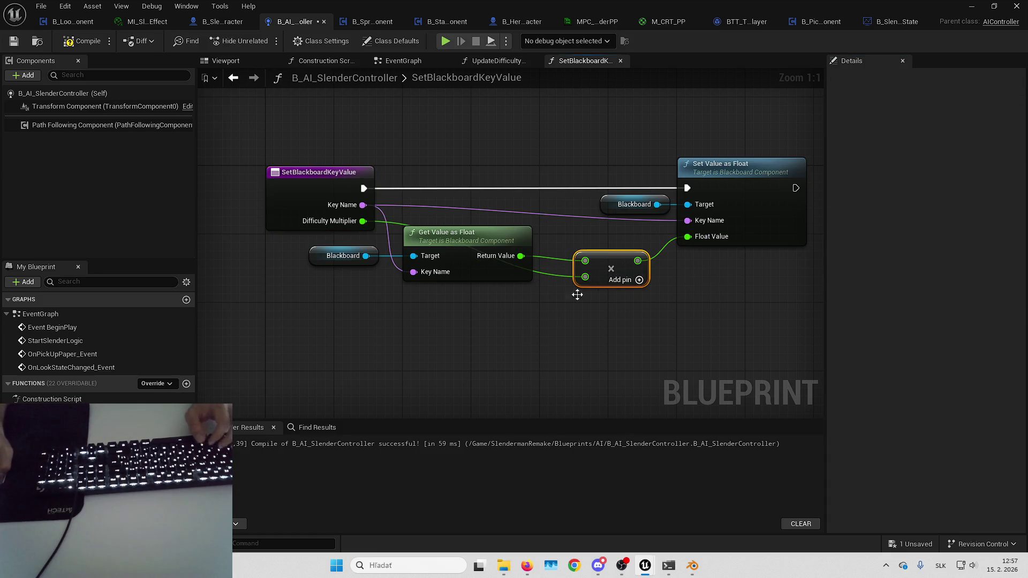
# - Wire a Difficulty Multiplier getter into the multiply node
pyautogui.rightClick(457, 331)
pyautogui.write('get diff')
pyautogui.press('Return')
pyautogui.moveTo(523, 337); pyautogui.dragTo(529, 337)
pyautogui.moveTo(594, 282); pyautogui.dragTo(584, 277)
pyautogui.moveTo(490, 337); pyautogui.dragTo(490, 303)
pyautogui.click(605, 317)
# - Straighten the Key Name reroute wire and return to UpdateDifficultyBasedOfPickedPapers
pyautogui.moveTo(526, 247); pyautogui.dragTo(502, 264)
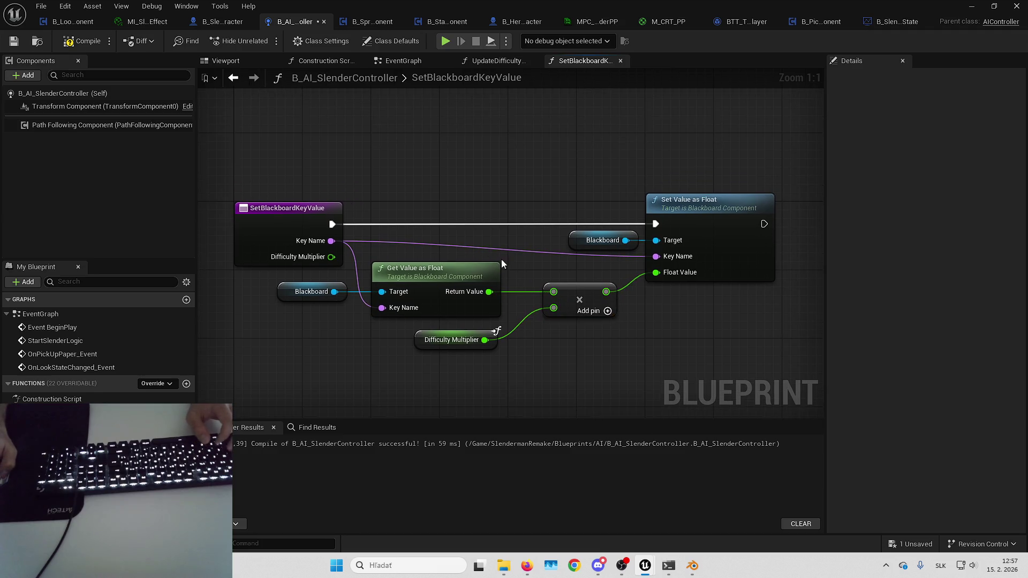
pyautogui.press('q')
pyautogui.moveTo(583, 173); pyautogui.dragTo(614, 168)
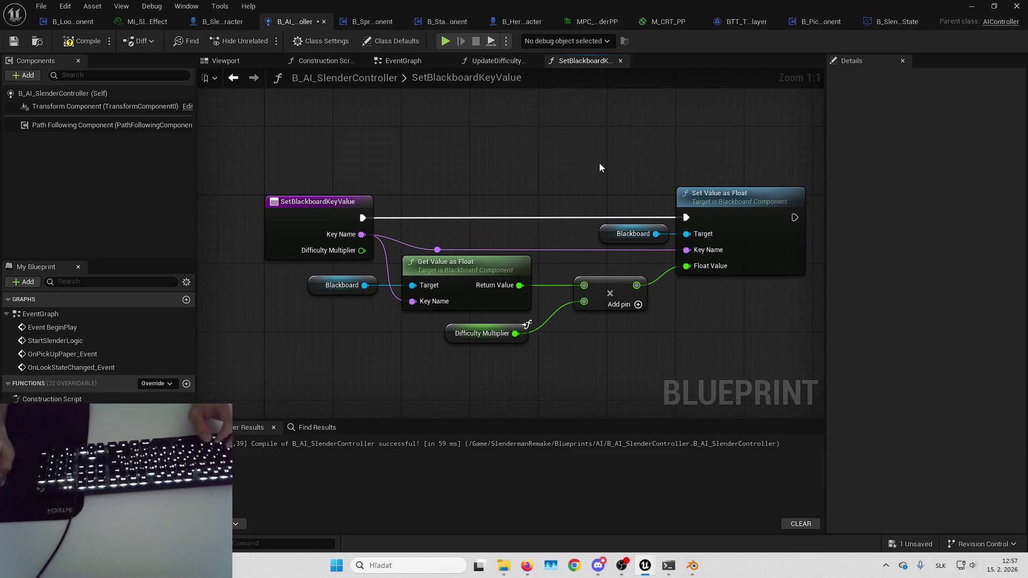
pyautogui.moveTo(438, 250); pyautogui.dragTo(421, 249)
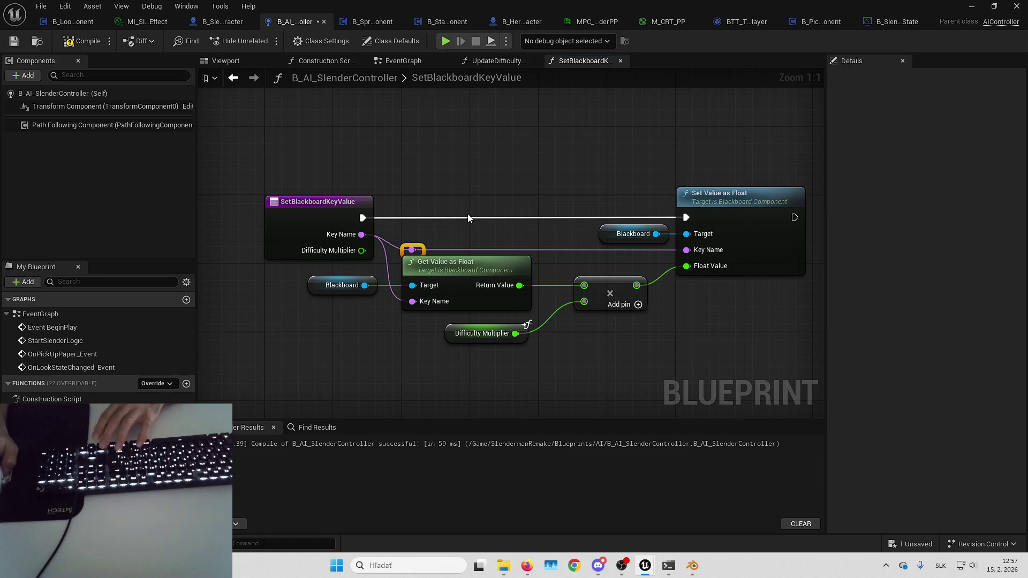
pyautogui.moveTo(468, 217); pyautogui.dragTo(437, 225)
pyautogui.click(493, 60)
pyautogui.scroll(-4, 526, 272)
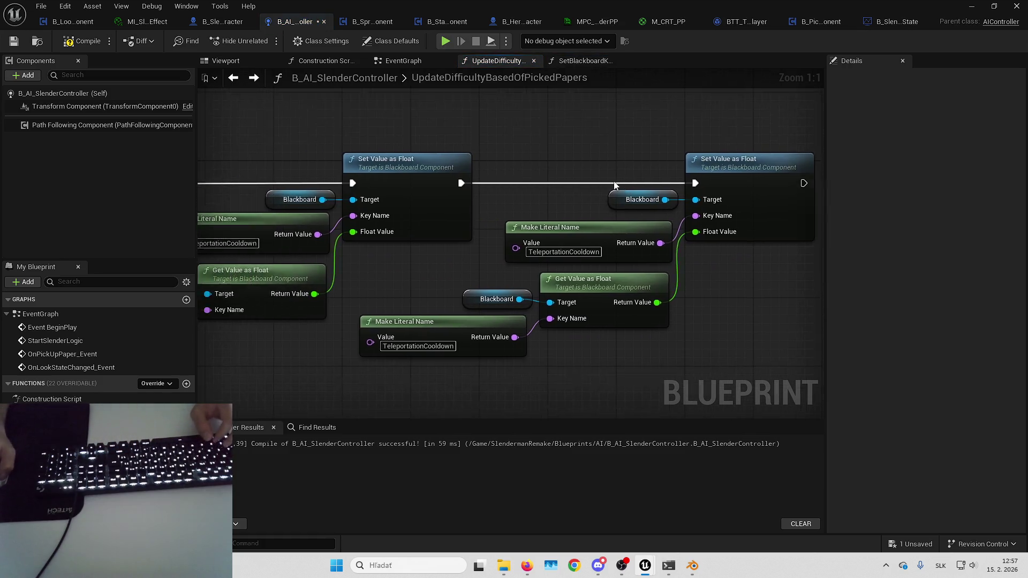
# - Add a Set Blackboard Key Value call and feed it a TeleportationCooldown literal name as Key Name
pyautogui.moveTo(59, 412)
pyautogui.mouseDown()
pyautogui.moveTo(391, 353)
pyautogui.moveTo(520, 308)
pyautogui.moveTo(549, 284)
pyautogui.mouseUp()
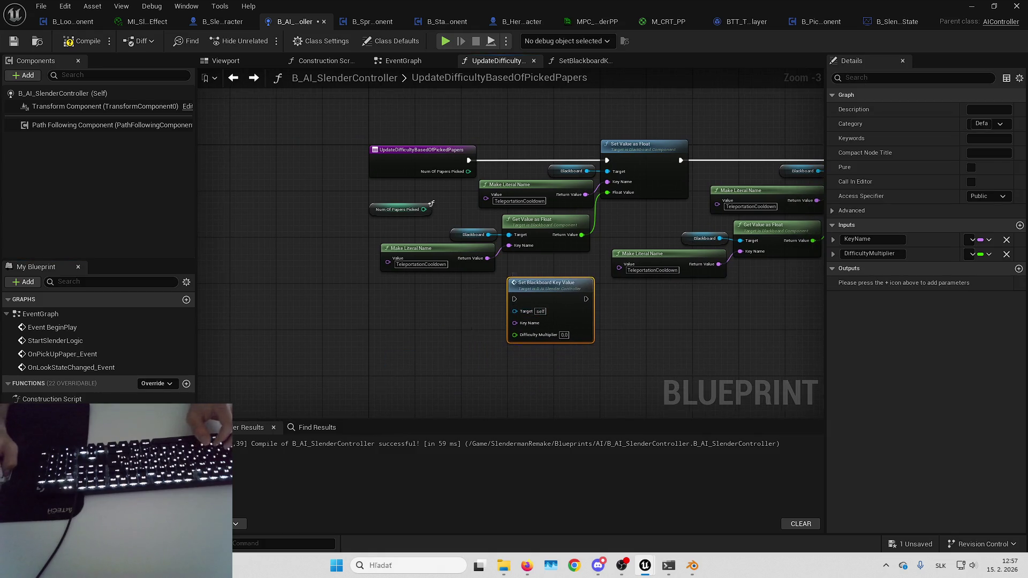
pyautogui.scroll(2, 464, 332)
pyautogui.click(460, 316)
pyautogui.hotkey('ctrl', 'c')
pyautogui.hotkey('ctrl', 'v')
pyautogui.moveTo(517, 301); pyautogui.dragTo(465, 327)
pyautogui.moveTo(541, 344); pyautogui.dragTo(540, 344)
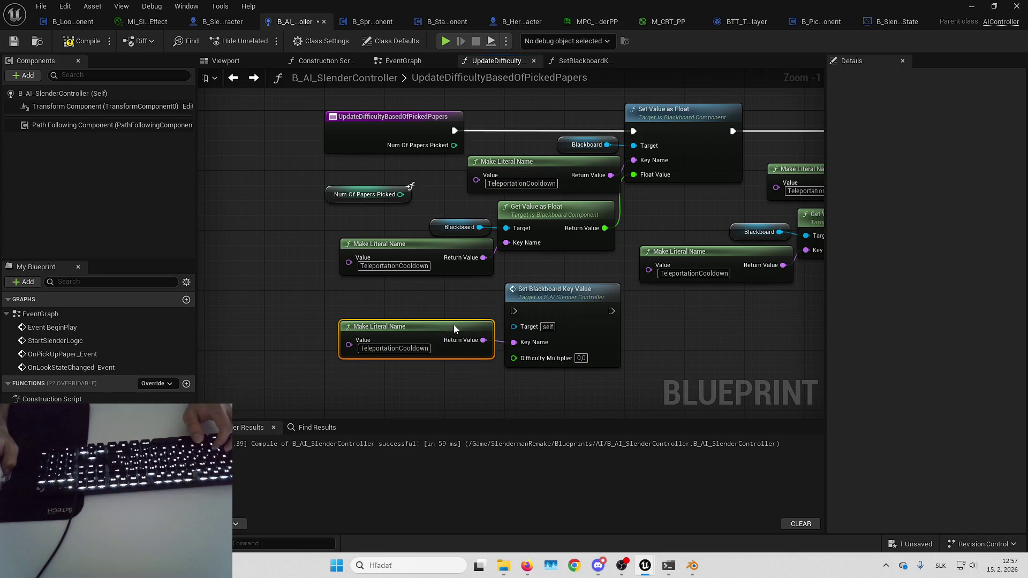
pyautogui.click(458, 306)
# - Duplicate the Set Blackboard Key Value call into three more copies, plus a Make Literal Name copy
pyautogui.moveTo(458, 306); pyautogui.dragTo(426, 319)
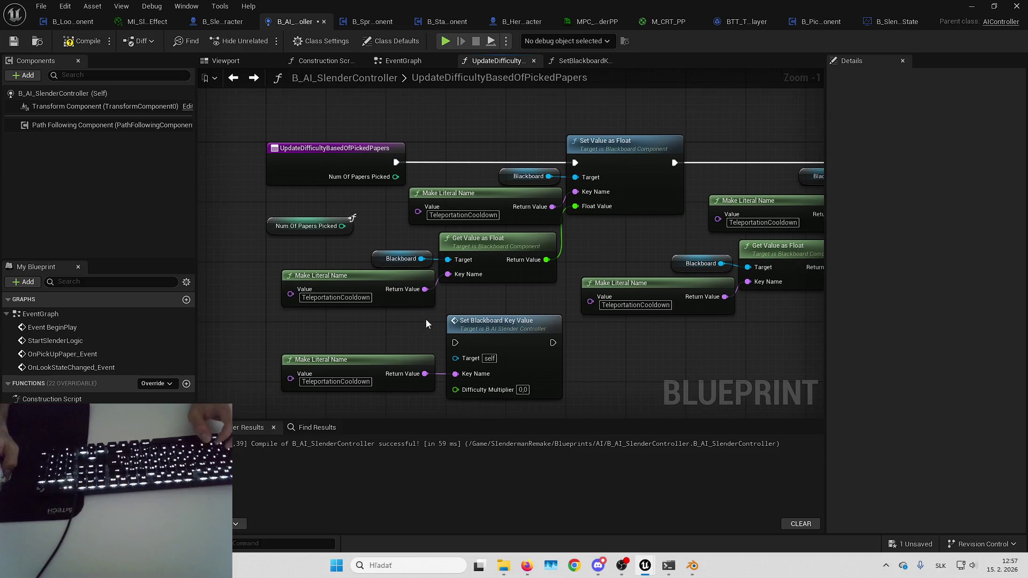
pyautogui.scroll(-3, 471, 321)
pyautogui.scroll(2, 469, 339)
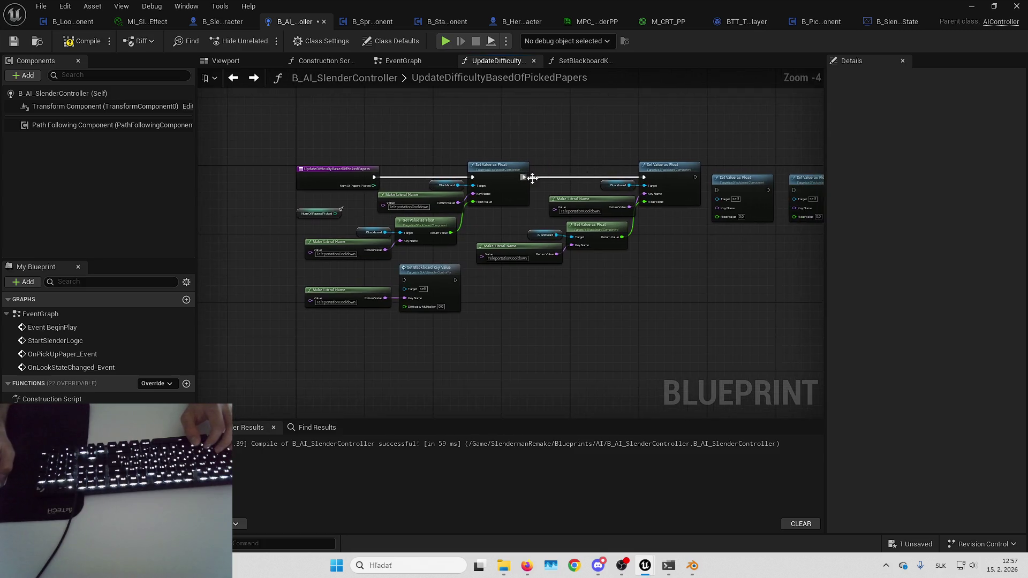
pyautogui.click(374, 343)
pyautogui.hotkey('ctrl', 'c')
pyautogui.hotkey('ctrl', 'v')
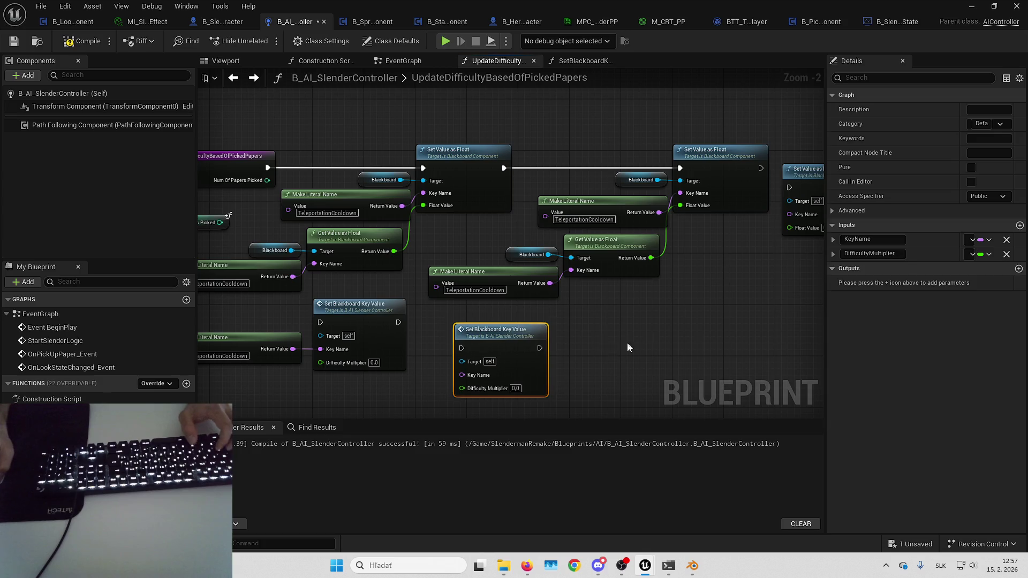
pyautogui.hotkey('ctrl', 'v')
pyautogui.hotkey('ctrl', 'v')
pyautogui.click(583, 216)
pyautogui.hotkey('ctrl', 'c')
pyautogui.hotkey('ctrl', 'v')
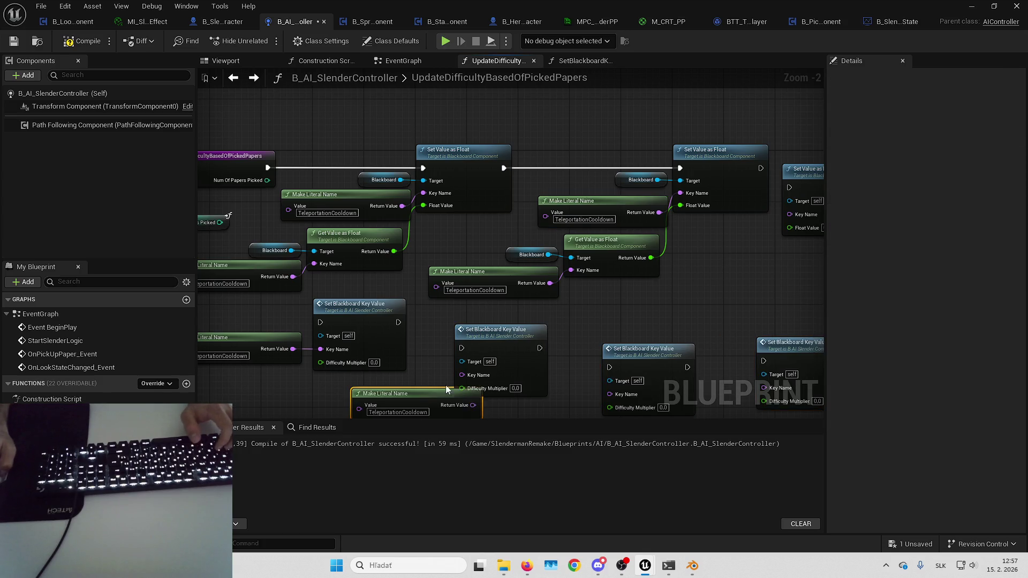
pyautogui.moveTo(428, 391); pyautogui.dragTo(491, 347)
pyautogui.press('Delete')
# - Delete the old float get and set nodes and move the new call and literal into their place
pyautogui.scroll(-2, 347, 358)
pyautogui.moveTo(517, 167)
pyautogui.mouseDown()
pyautogui.moveTo(736, 275)
pyautogui.moveTo(775, 281)
pyautogui.mouseUp()
pyautogui.press('Delete')
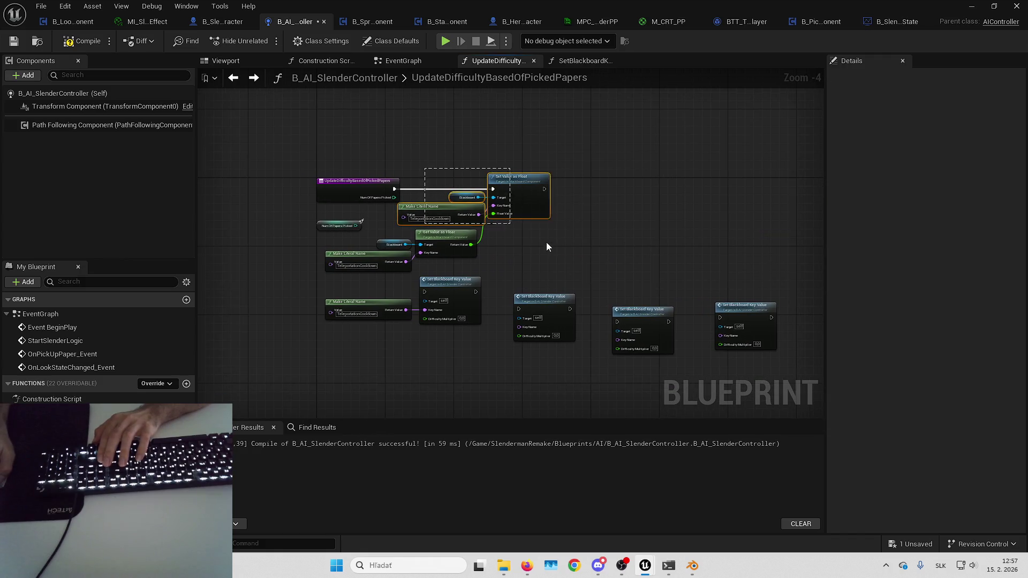
pyautogui.press('Delete')
pyautogui.click(370, 256)
pyautogui.press('Delete')
pyautogui.moveTo(321, 270); pyautogui.dragTo(470, 323)
pyautogui.moveTo(458, 288)
pyautogui.mouseDown()
pyautogui.moveTo(525, 185)
pyautogui.moveTo(509, 174)
pyautogui.moveTo(570, 181)
pyautogui.mouseUp()
# - Line up the Set Blackboard Key Value copies beside the first call
pyautogui.scroll(3, 498, 206)
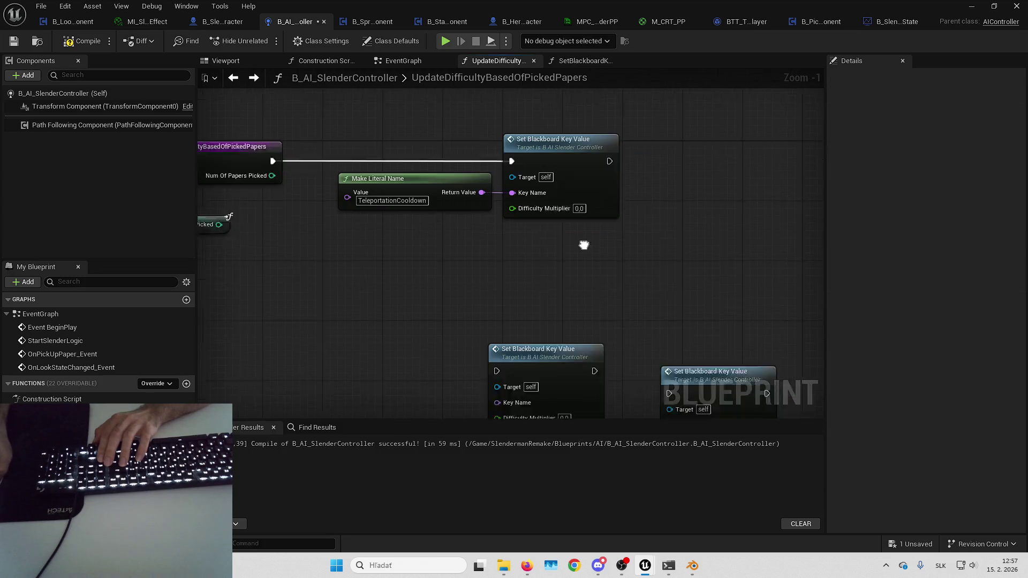
pyautogui.hotkey('ctrl', 'a')
pyautogui.moveTo(557, 297)
pyautogui.mouseDown()
pyautogui.moveTo(557, 160)
pyautogui.moveTo(559, 257)
pyautogui.moveTo(570, 185)
pyautogui.moveTo(719, 226)
pyautogui.moveTo(709, 291)
pyautogui.moveTo(621, 345)
pyautogui.moveTo(728, 222)
pyautogui.moveTo(655, 202)
pyautogui.mouseUp()
pyautogui.click(577, 233)
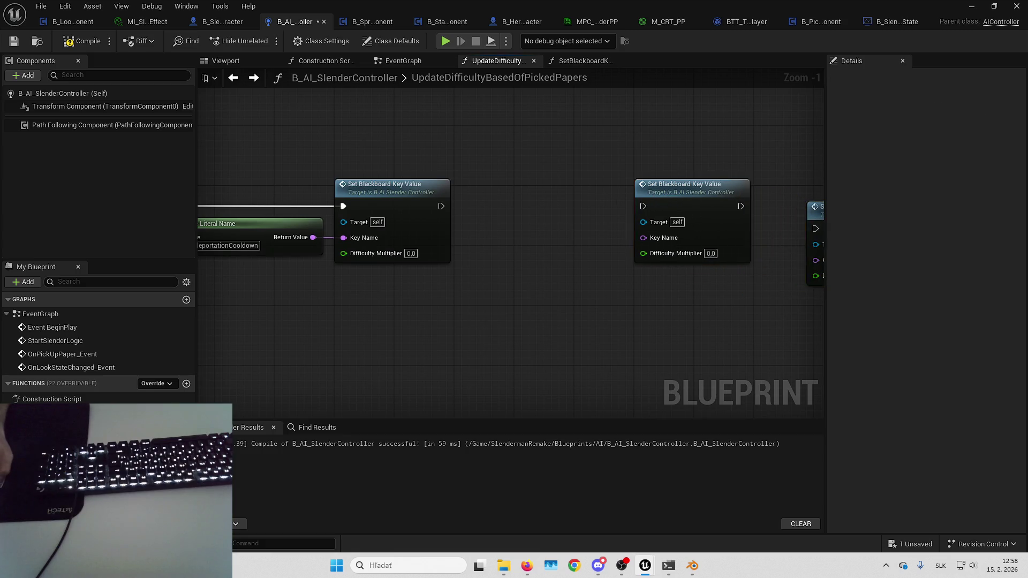
# - Open the SetBlackboardKeyValue function and select its entry node
pyautogui.moveTo(523, 265); pyautogui.dragTo(581, 327)
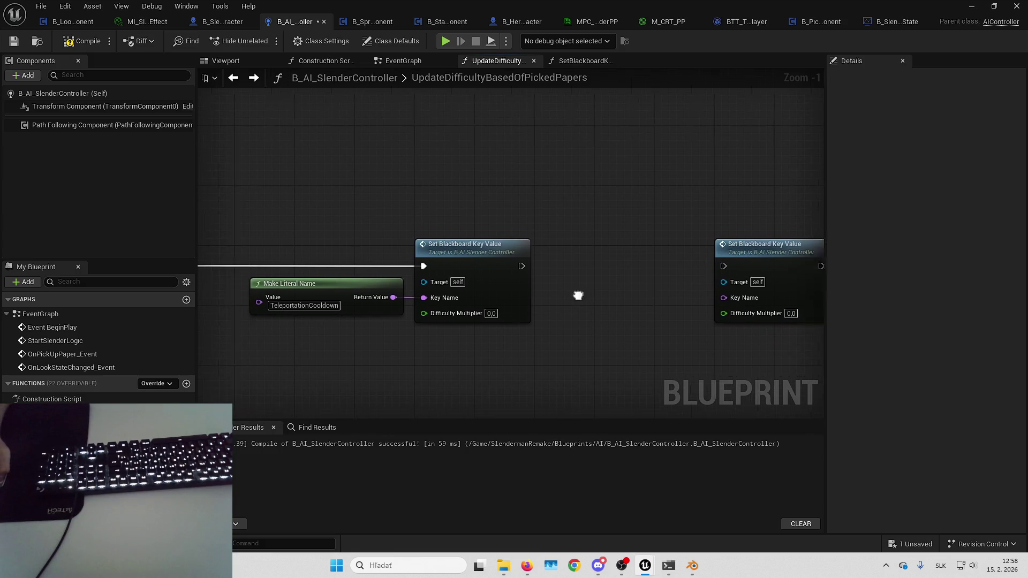
pyautogui.doubleClick(512, 277)
pyautogui.click(289, 235)
# - Set the Difficulty Multiplier input's default value to 1,0
pyautogui.click(833, 282)
pyautogui.click(973, 298)
pyautogui.write('1')
pyautogui.press('Return')
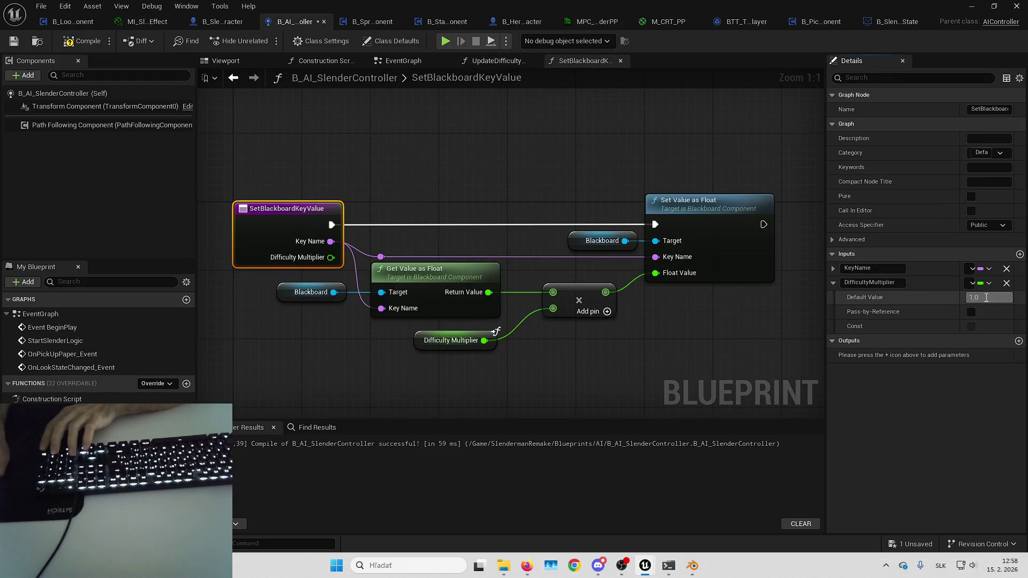
# - Back in UpdateDifficultyBasedOfPickedPapers, save all unsaved changes
pyautogui.click(492, 60)
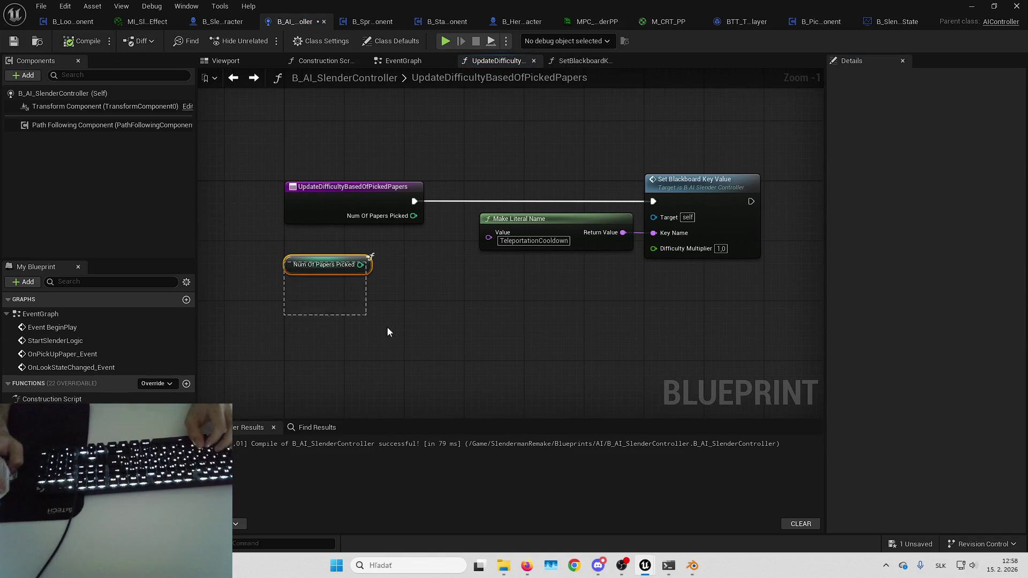
pyautogui.moveTo(383, 328); pyautogui.dragTo(357, 275)
pyautogui.click(437, 349)
pyautogui.press('Home')
pyautogui.click(893, 544)
pyautogui.press('Return')
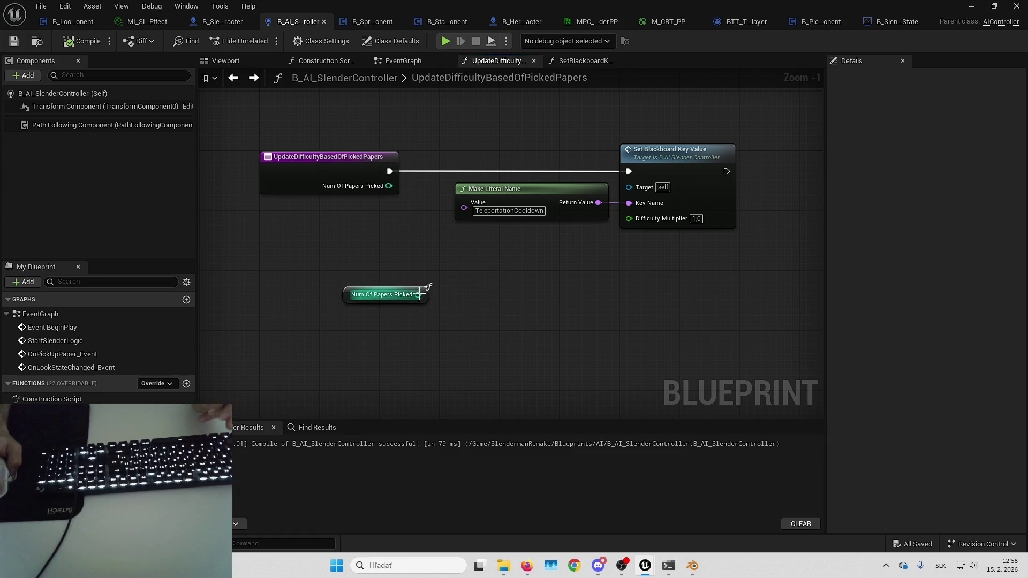
pyautogui.moveTo(420, 295); pyautogui.dragTo(475, 283)
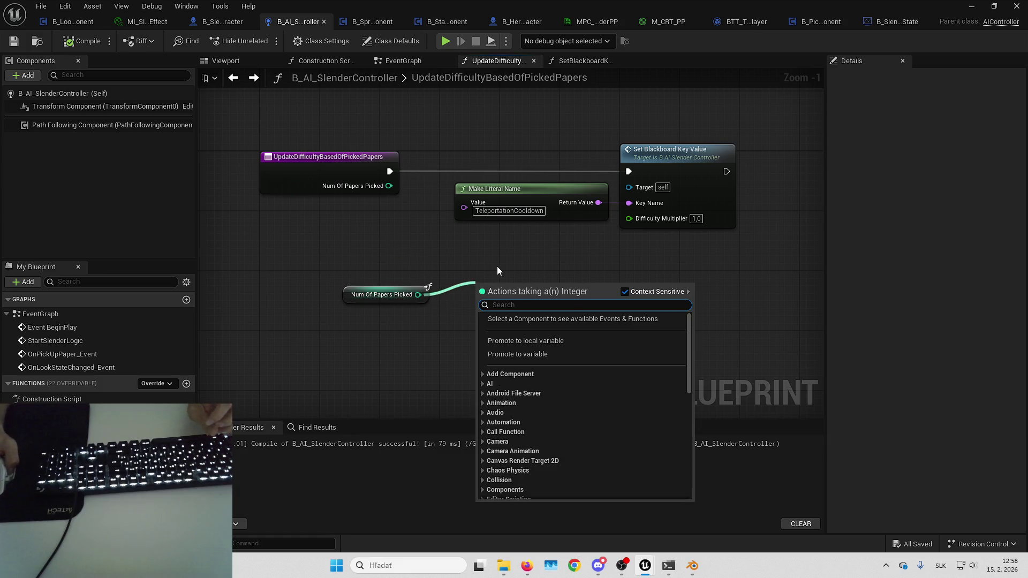
pyautogui.press('Escape')
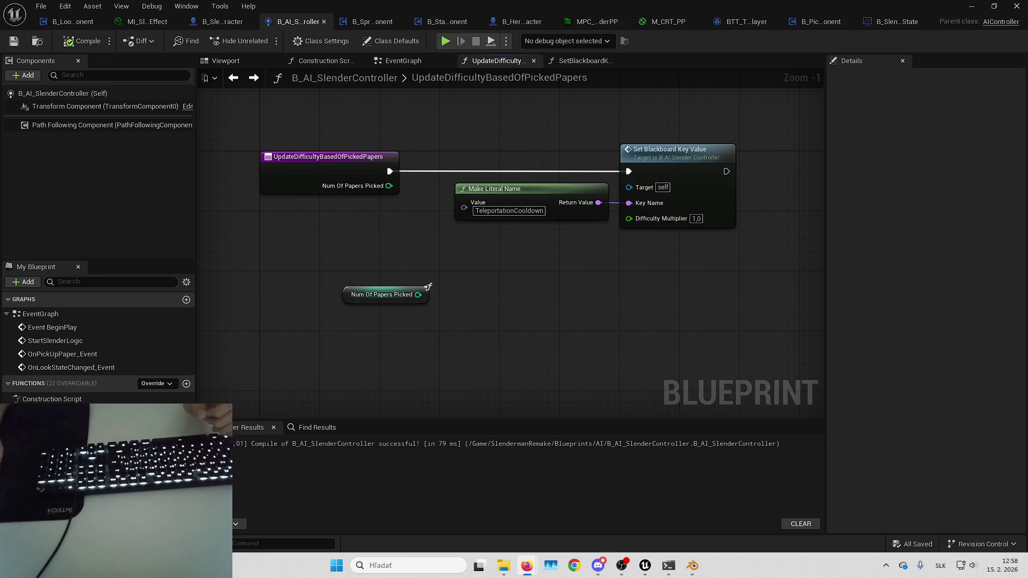
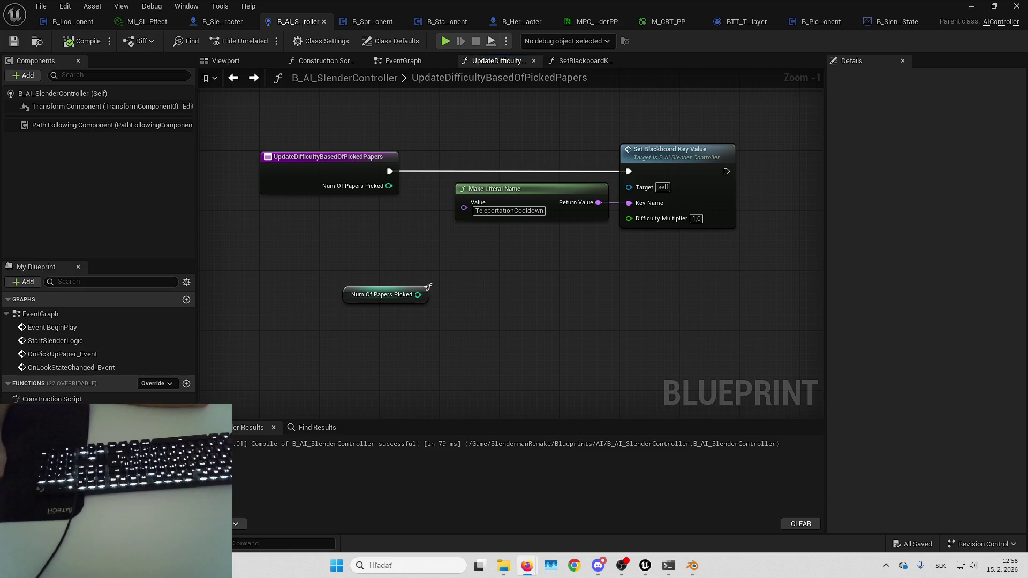
# - Review the Slenderman Remake design notes, then return to the blueprint graph
pyautogui.click(527, 565)
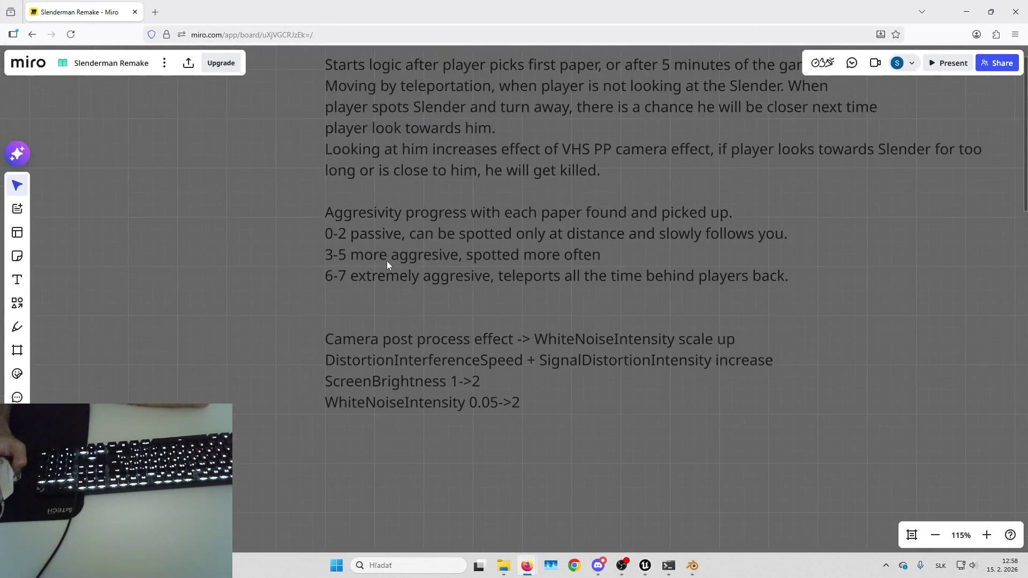
pyautogui.hscroll(1, 428, 256)
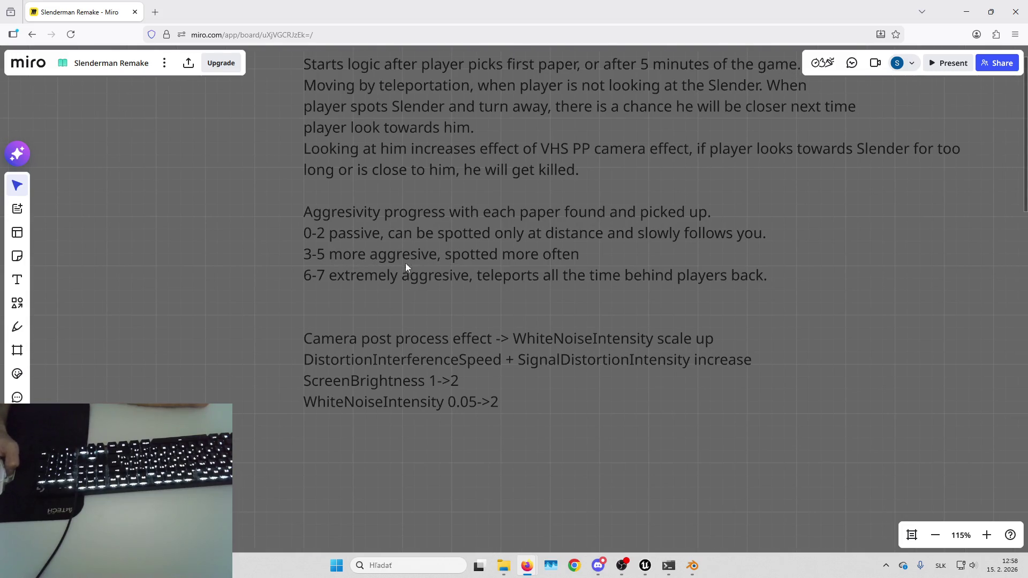
pyautogui.hotkey('alt', 'Tab')
pyautogui.moveTo(560, 264); pyautogui.dragTo(537, 283)
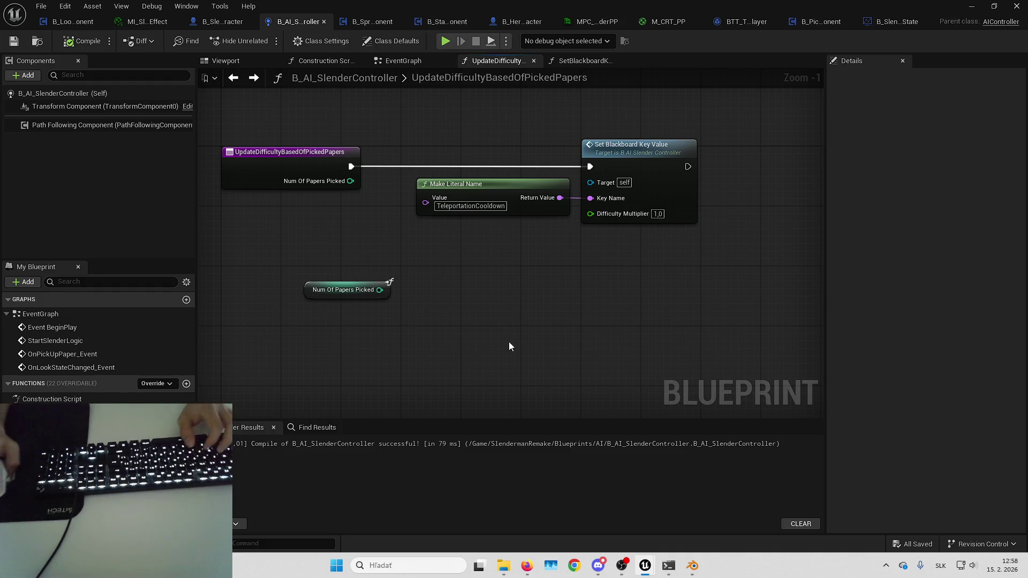
# - Add a <= comparison on Num Of Papers Picked, replacing a mistaken < node
pyautogui.moveTo(385, 305); pyautogui.dragTo(412, 304)
pyautogui.write('<')
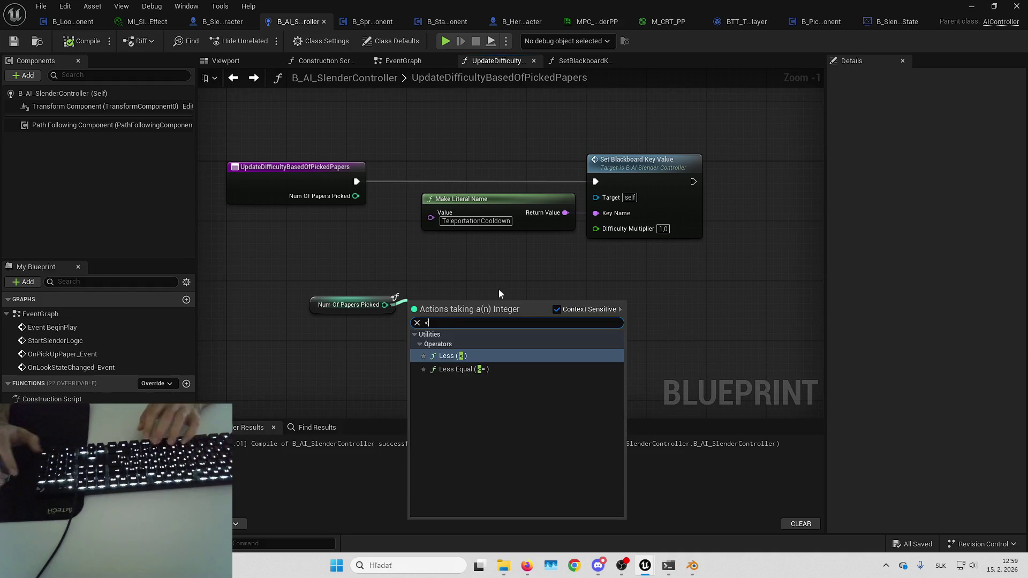
pyautogui.press('Return')
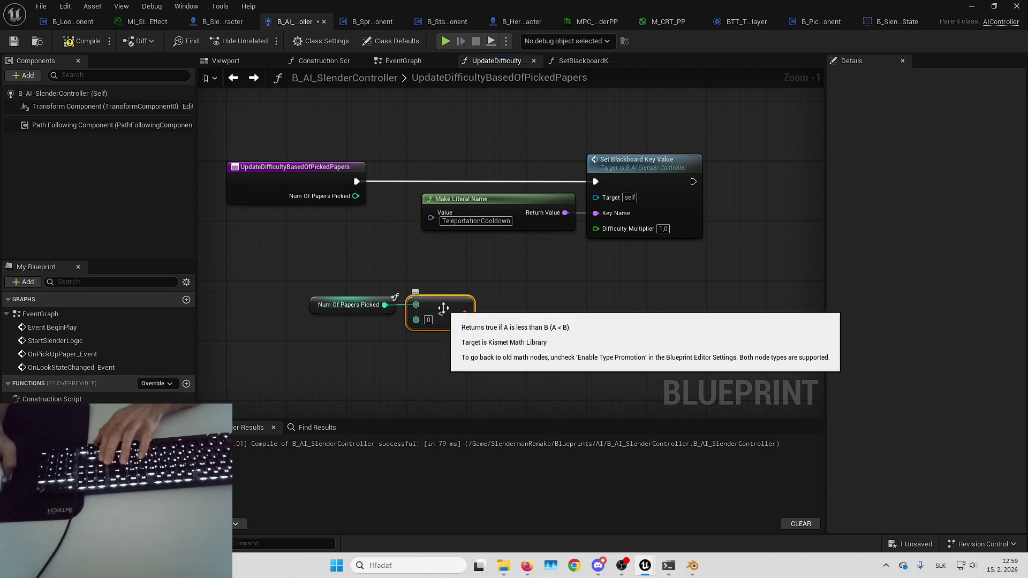
pyautogui.press('Delete')
pyautogui.moveTo(384, 304); pyautogui.dragTo(422, 304)
pyautogui.write('<=')
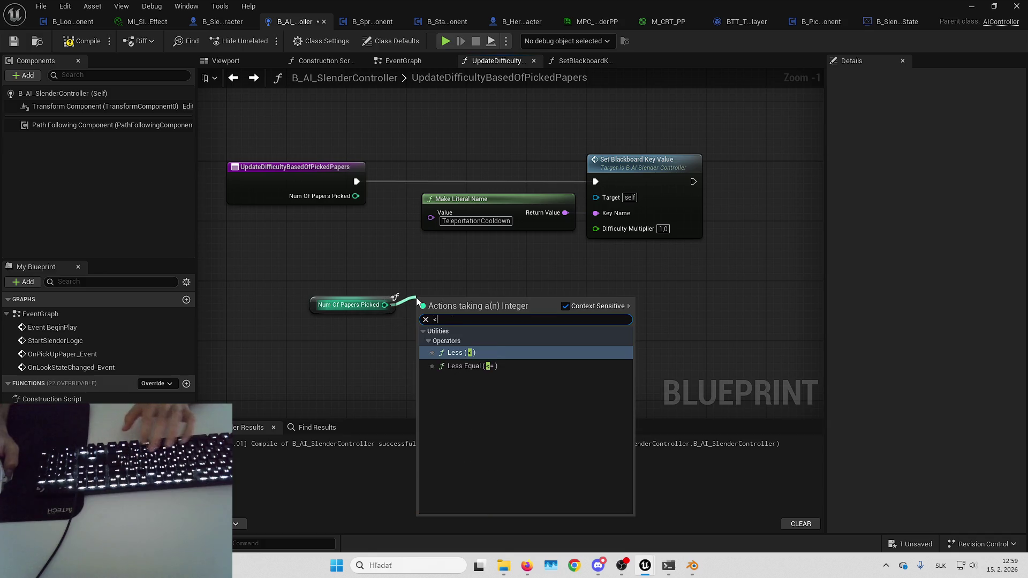
pyautogui.press('Return')
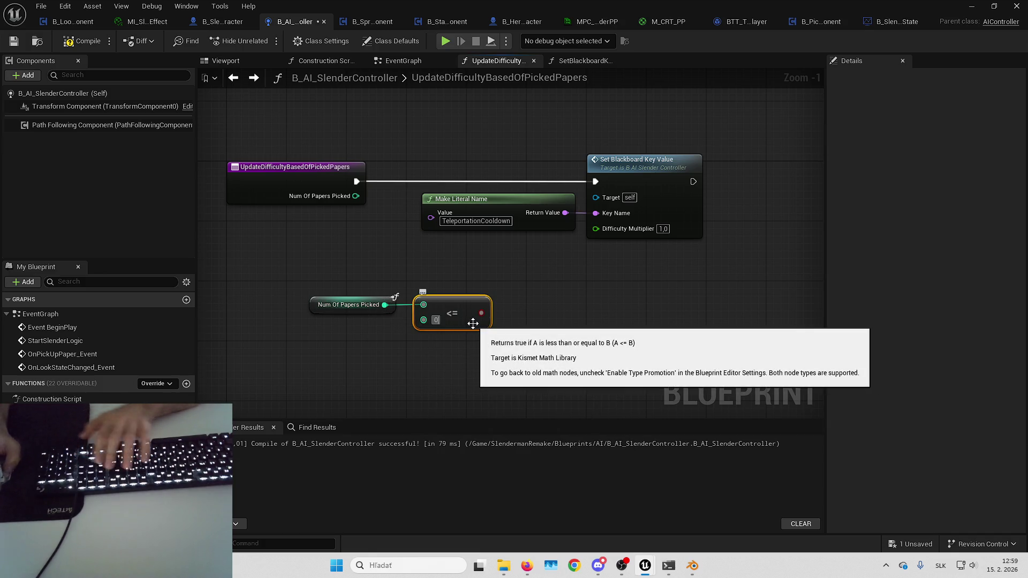
# - Insert a Branch on the comparison after the function entry, running Set Blackboard Key Value when True
pyautogui.moveTo(482, 313); pyautogui.dragTo(519, 290)
pyautogui.press('b')
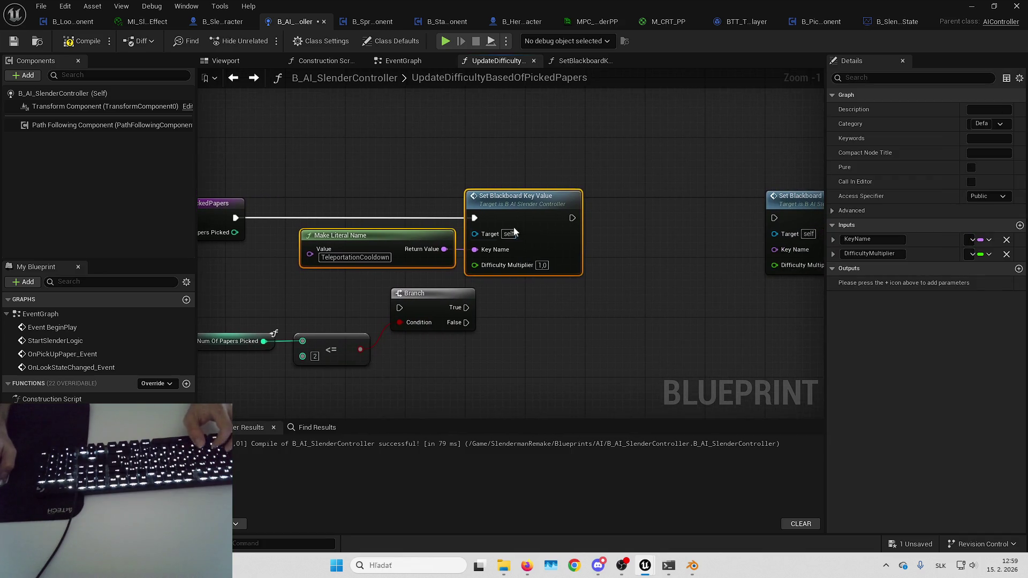
pyautogui.moveTo(519, 226); pyautogui.dragTo(631, 226)
pyautogui.click(630, 226)
pyautogui.moveTo(208, 293); pyautogui.dragTo(358, 278)
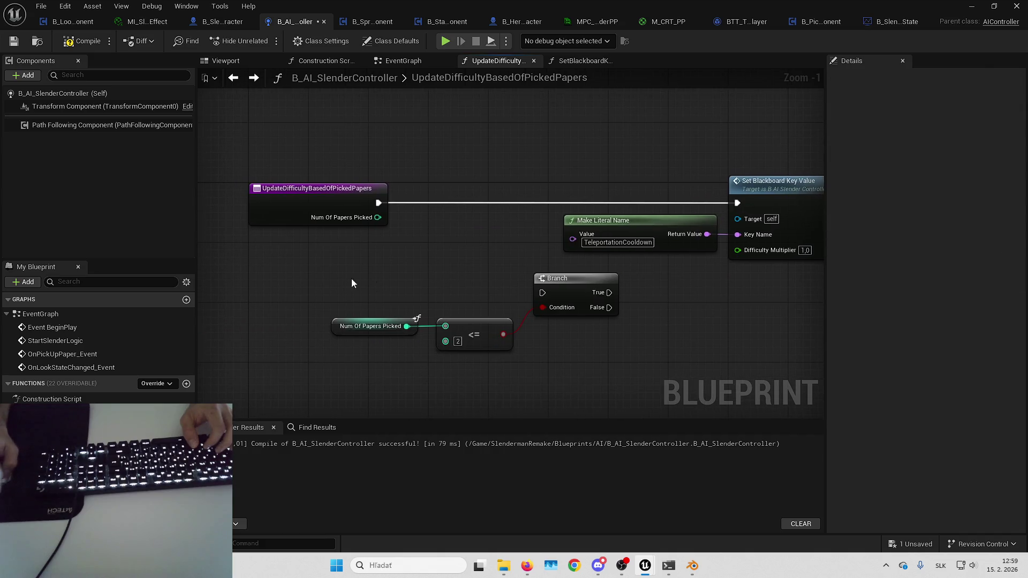
pyautogui.moveTo(565, 286)
pyautogui.mouseDown()
pyautogui.moveTo(521, 195)
pyautogui.moveTo(378, 202)
pyautogui.mouseUp()
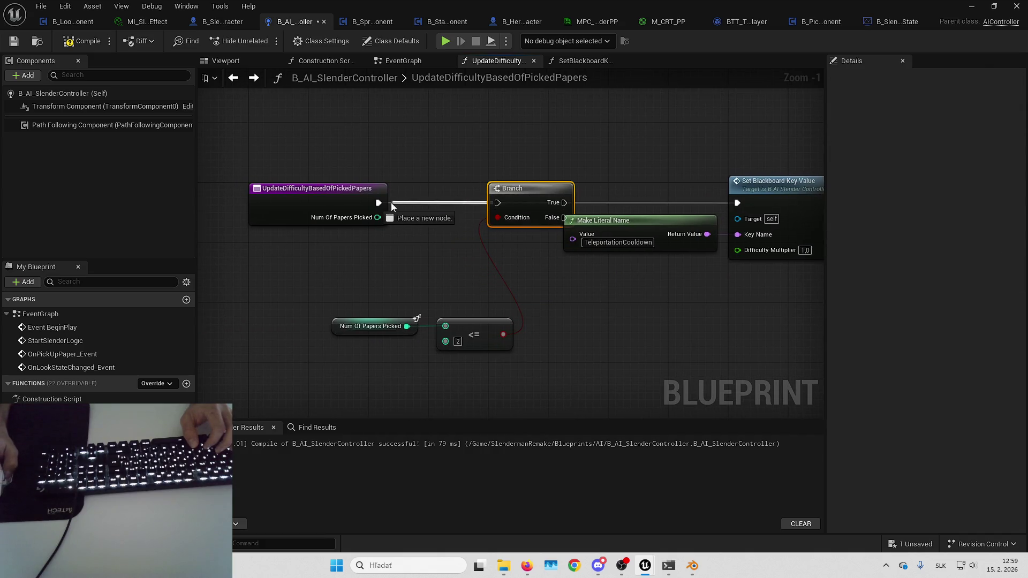
pyautogui.moveTo(564, 203); pyautogui.dragTo(737, 203)
pyautogui.scroll(-1, 737, 203)
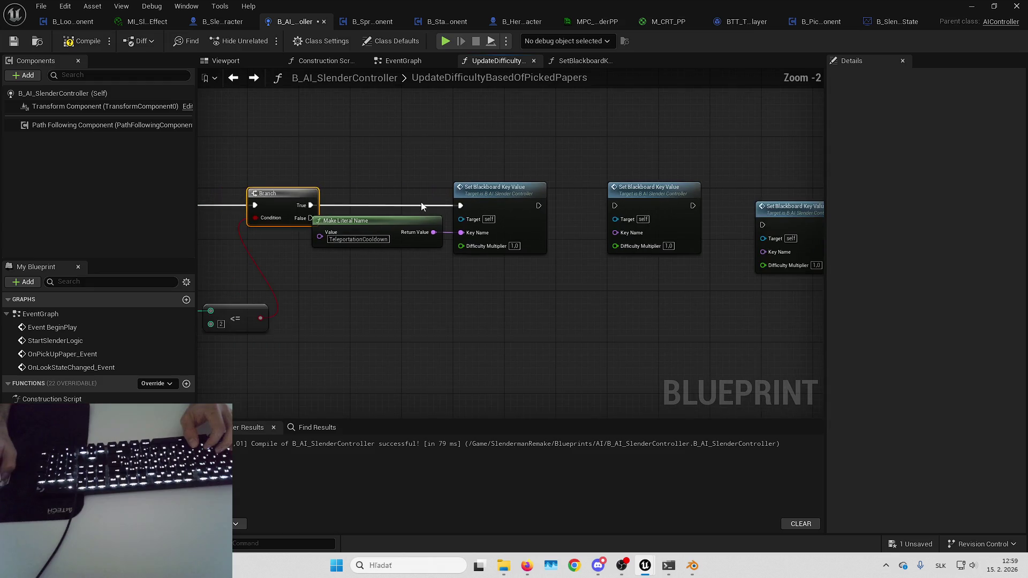
pyautogui.scroll(2, 527, 214)
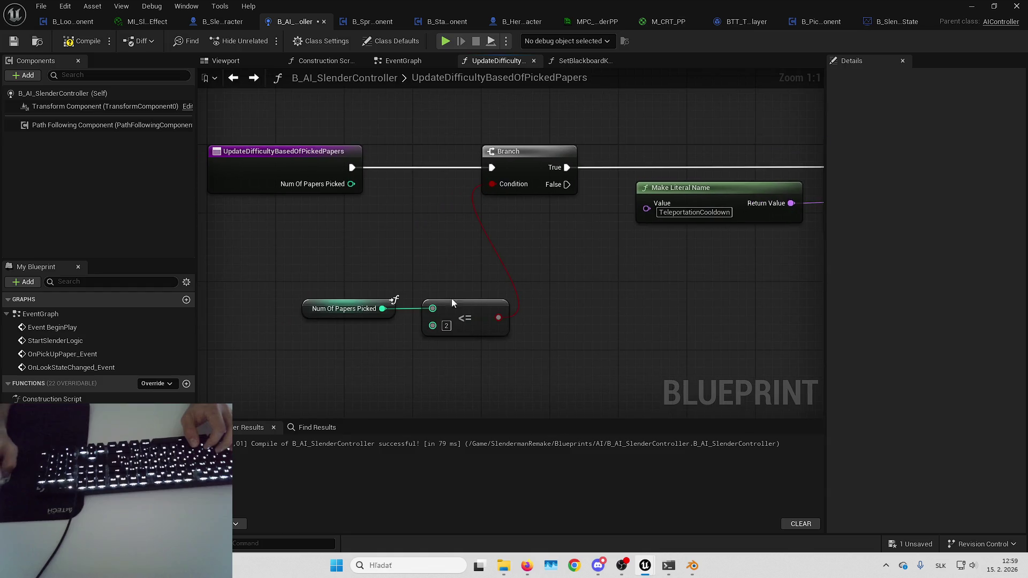
# - Move the Num Of Papers Picked comparison nodes up beside the Branch
pyautogui.click(470, 316)
pyautogui.moveTo(470, 317); pyautogui.dragTo(521, 208)
pyautogui.keyDown('ctrl'); pyautogui.click(521, 208); pyautogui.keyUp('ctrl')
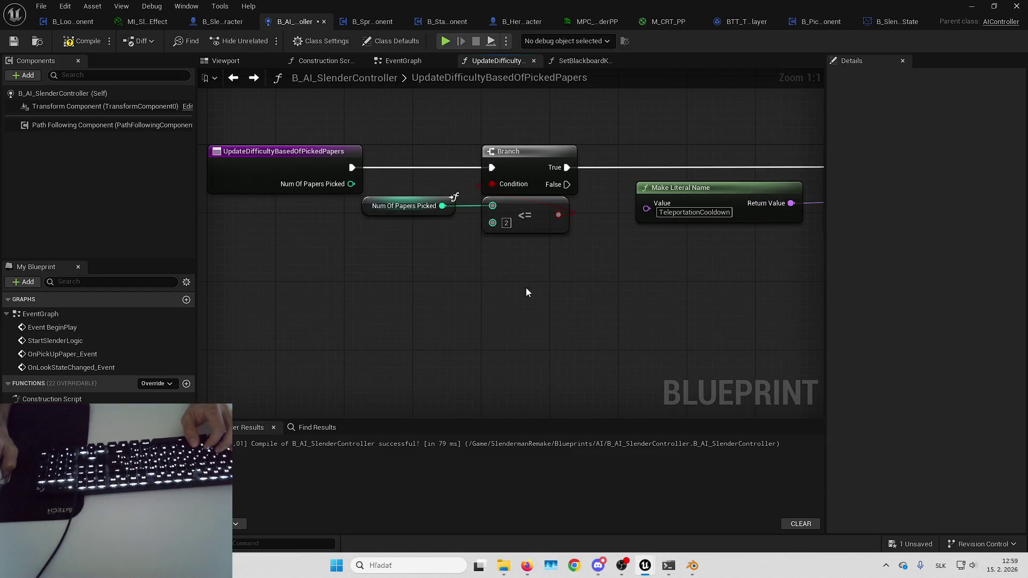
pyautogui.click(474, 305)
pyautogui.moveTo(474, 305)
pyautogui.mouseDown()
pyautogui.moveTo(455, 283)
pyautogui.moveTo(499, 304)
pyautogui.moveTo(432, 265)
pyautogui.moveTo(385, 176)
pyautogui.mouseUp()
# - Duplicate the Branch group, run it from the first Branch's False, and set its threshold to 5
pyautogui.hotkey('ctrl', 'c')
pyautogui.hotkey('ctrl', 'v')
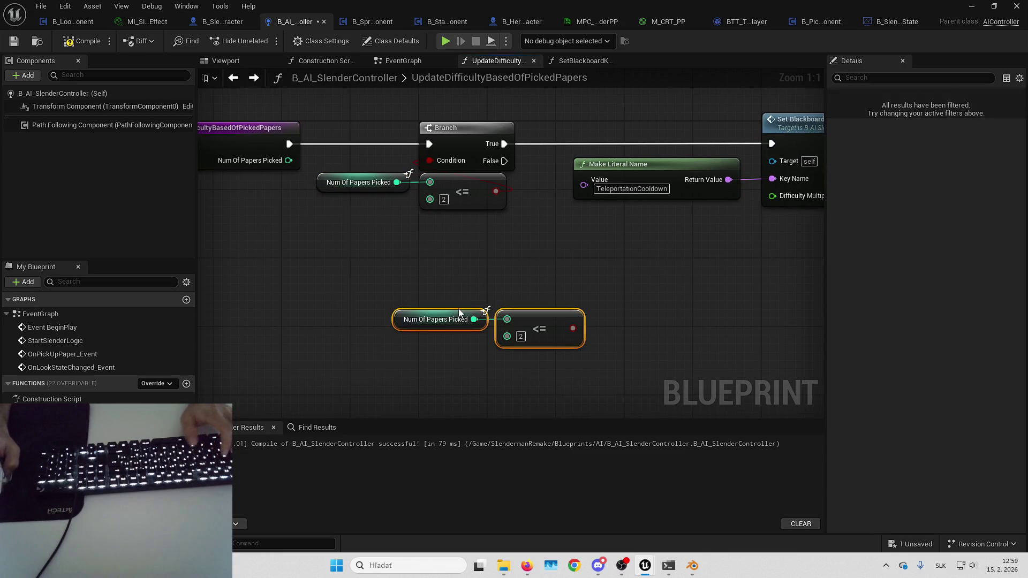
pyautogui.hotkey('ctrl', 'z')
pyautogui.hotkey('ctrl', 'c')
pyautogui.hotkey('ctrl', 'v')
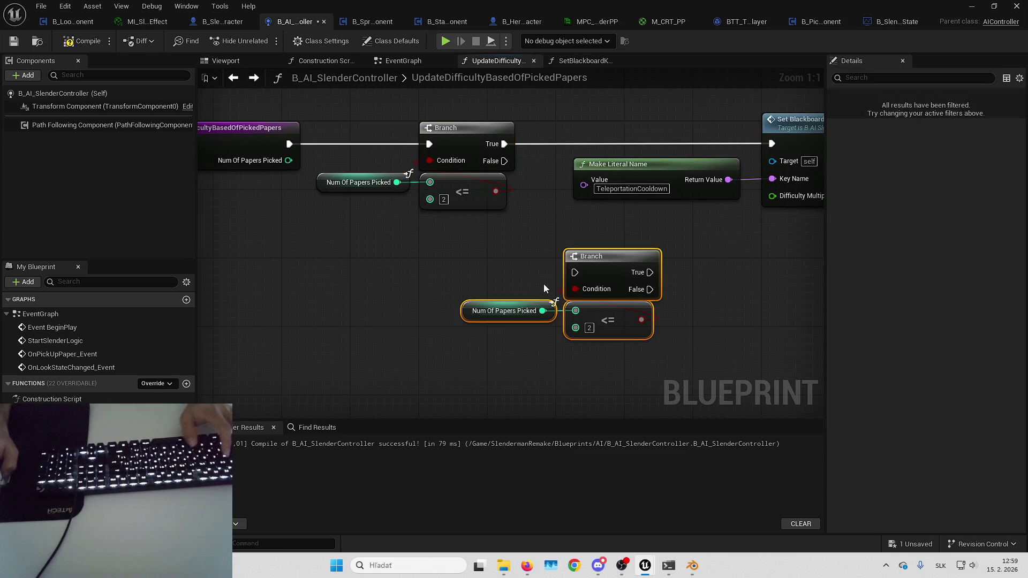
pyautogui.moveTo(504, 160)
pyautogui.mouseDown()
pyautogui.moveTo(591, 291)
pyautogui.moveTo(574, 272)
pyautogui.moveTo(583, 265)
pyautogui.mouseUp()
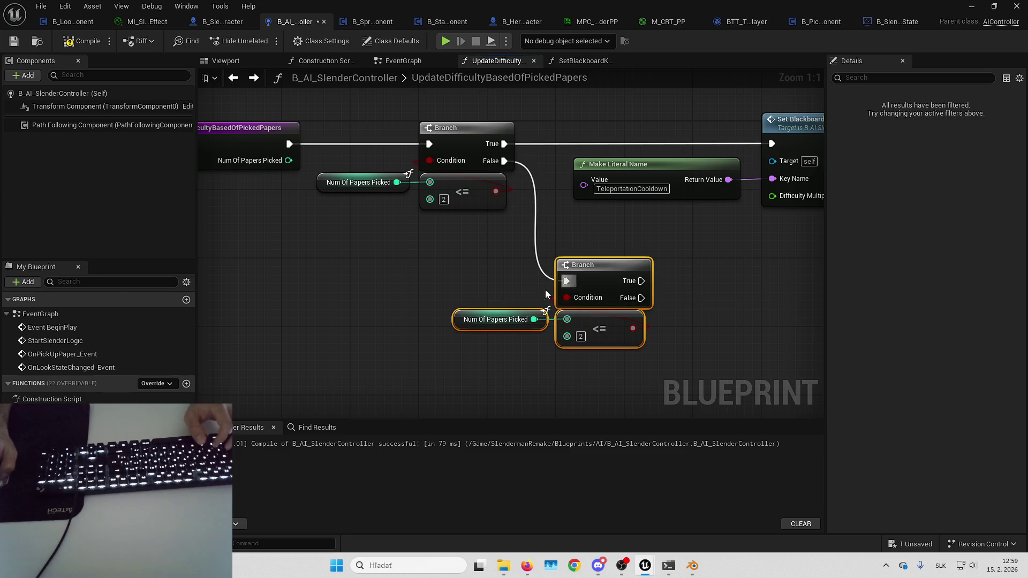
pyautogui.moveTo(506, 300); pyautogui.dragTo(431, 242)
pyautogui.moveTo(550, 310); pyautogui.dragTo(512, 260)
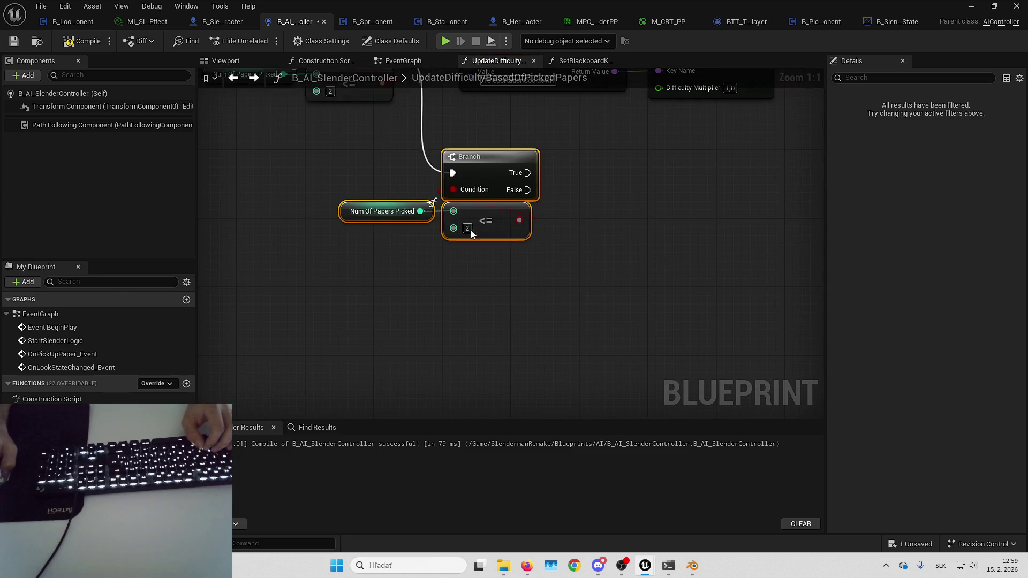
pyautogui.write('5')
pyautogui.click(502, 265)
# - Add a third Branch on the previous False, testing Num Of Papers Picked with a > node
pyautogui.hotkey('ctrl', 'v')
pyautogui.moveTo(495, 266); pyautogui.dragTo(425, 171)
pyautogui.click(522, 256)
pyautogui.moveTo(436, 253); pyautogui.dragTo(522, 304)
pyautogui.moveTo(530, 264); pyautogui.dragTo(522, 290)
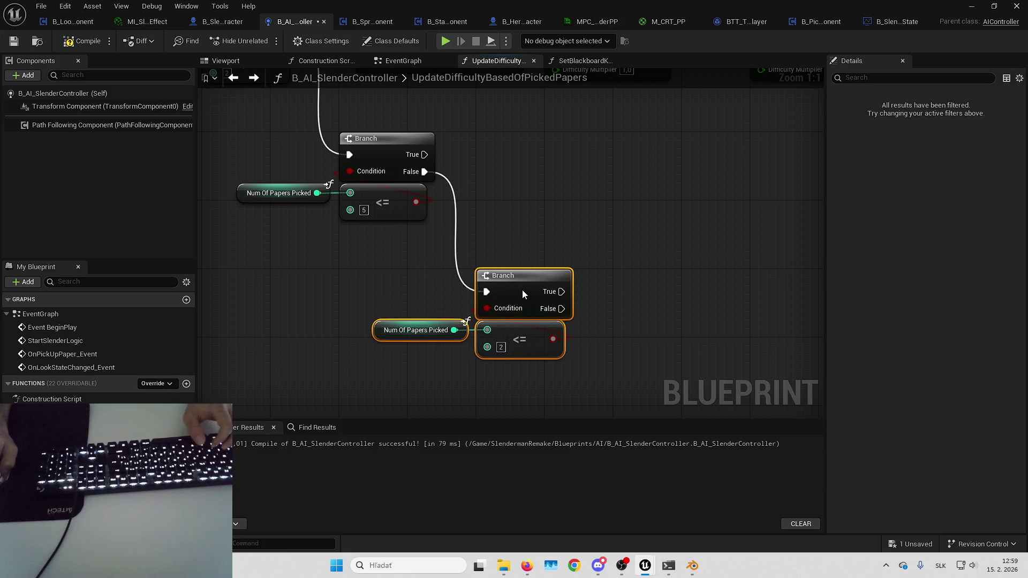
pyautogui.click(490, 334)
pyautogui.click(490, 335)
pyautogui.press('Delete')
pyautogui.moveTo(454, 330); pyautogui.dragTo(492, 336)
pyautogui.write('>')
pyautogui.press('Return')
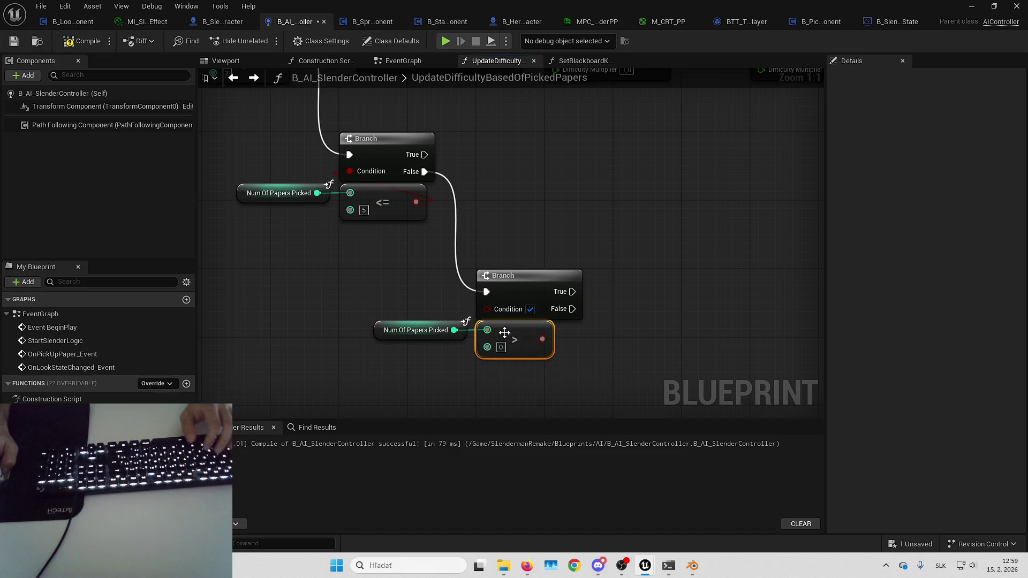
pyautogui.moveTo(542, 339); pyautogui.dragTo(486, 309)
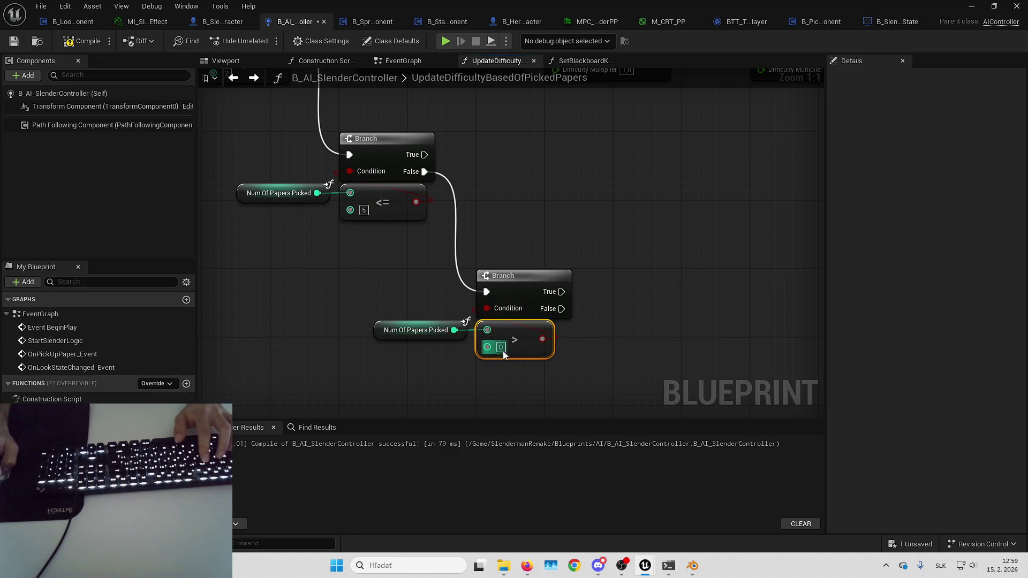
# - Chain the execution of the three Set Blackboard Key Value nodes together
pyautogui.moveTo(625, 343)
pyautogui.mouseDown()
pyautogui.moveTo(608, 276)
pyautogui.moveTo(538, 316)
pyautogui.moveTo(442, 342)
pyautogui.mouseUp()
pyautogui.moveTo(621, 233)
pyautogui.mouseDown()
pyautogui.moveTo(505, 230)
pyautogui.moveTo(519, 232)
pyautogui.mouseUp()
pyautogui.moveTo(639, 183); pyautogui.dragTo(400, 183)
pyautogui.moveTo(487, 232); pyautogui.dragTo(586, 260)
pyautogui.moveTo(587, 263)
pyautogui.mouseDown()
pyautogui.moveTo(680, 230)
pyautogui.moveTo(602, 228)
pyautogui.mouseUp()
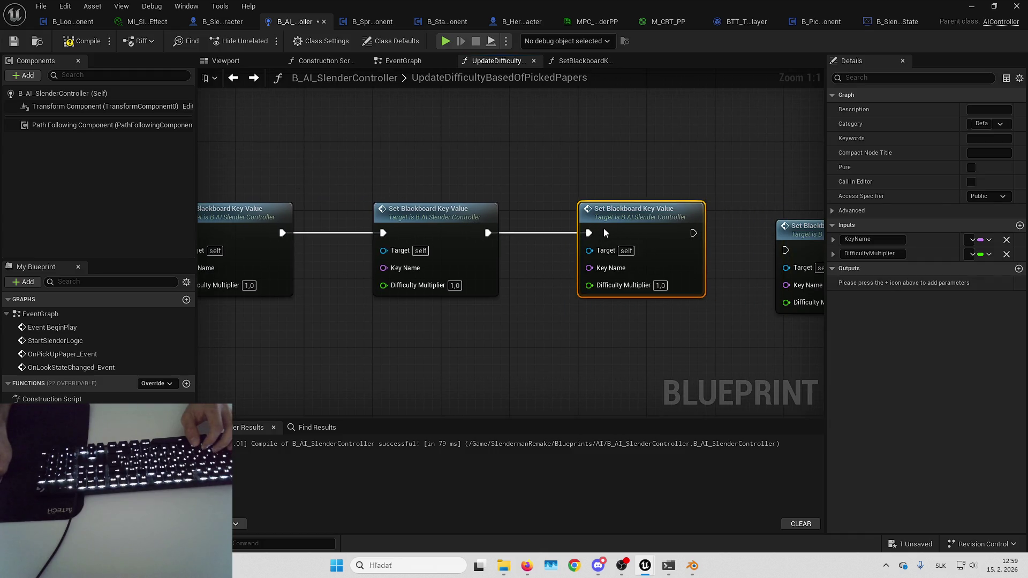
pyautogui.moveTo(674, 198); pyautogui.dragTo(458, 211)
pyautogui.moveTo(616, 238); pyautogui.dragTo(755, 208)
pyautogui.moveTo(705, 231)
pyautogui.mouseDown()
pyautogui.moveTo(477, 245)
pyautogui.moveTo(647, 221)
pyautogui.moveTo(725, 229)
pyautogui.mouseUp()
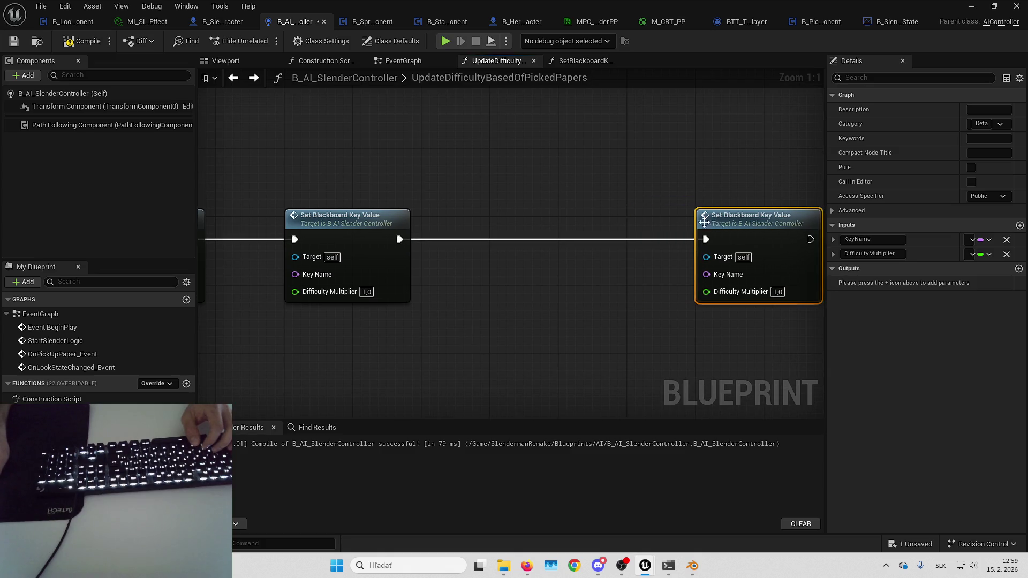
pyautogui.click(778, 209)
pyautogui.moveTo(779, 210)
pyautogui.mouseDown()
pyautogui.moveTo(534, 265)
pyautogui.moveTo(534, 243)
pyautogui.moveTo(615, 241)
pyautogui.mouseUp()
pyautogui.click(300, 274)
pyautogui.hotkey('ctrl', 'c')
pyautogui.hotkey('ctrl', 'v')
pyautogui.moveTo(667, 265); pyautogui.dragTo(657, 264)
pyautogui.moveTo(688, 270); pyautogui.dragTo(714, 271)
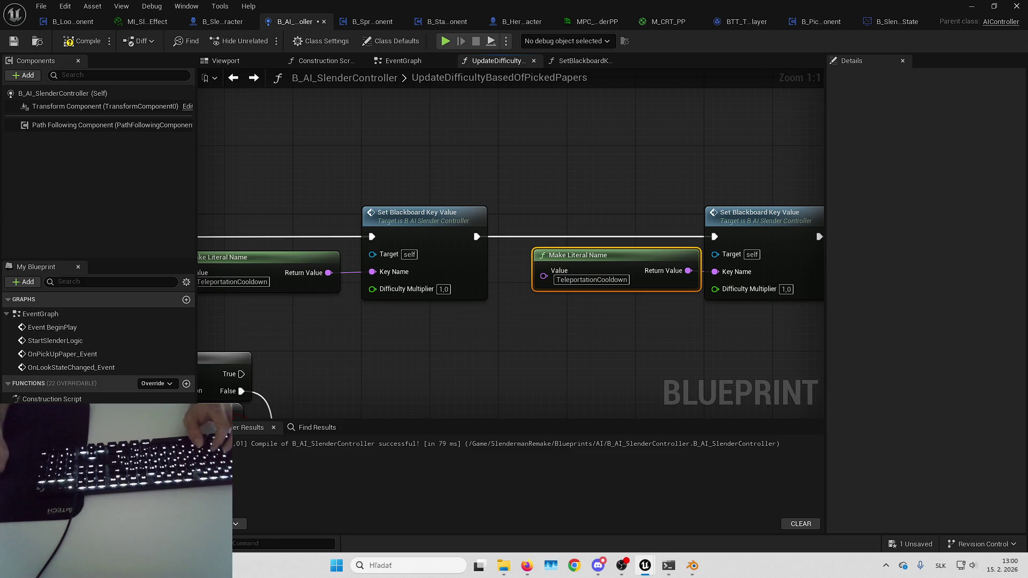
pyautogui.click(592, 281)
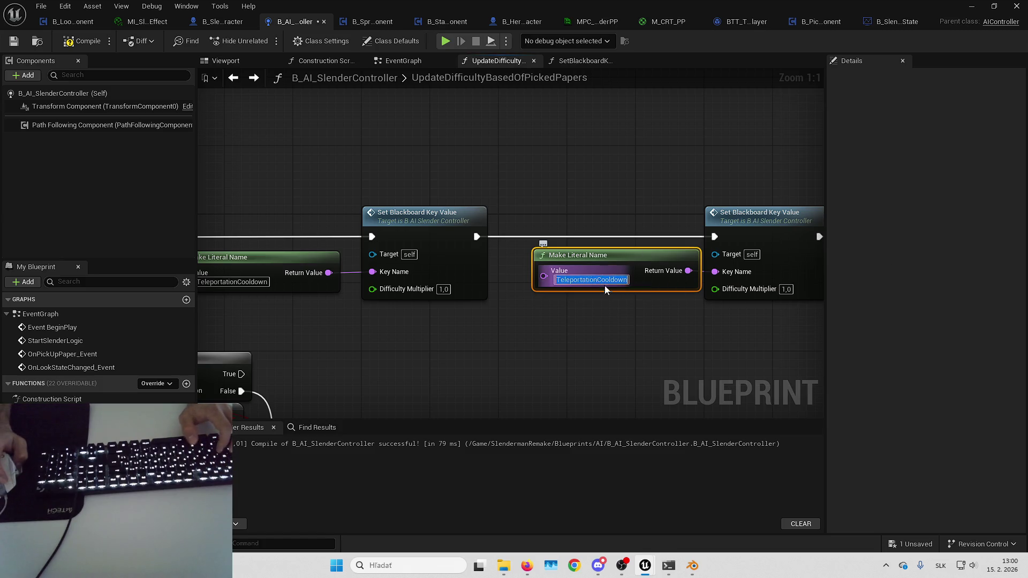
pyautogui.moveTo(601, 284); pyautogui.dragTo(446, 279)
pyautogui.write('ConeHalfAngle')
pyautogui.moveTo(709, 186)
pyautogui.mouseDown()
pyautogui.moveTo(569, 195)
pyautogui.moveTo(369, 297)
pyautogui.mouseUp()
pyautogui.moveTo(438, 225); pyautogui.dragTo(573, 225)
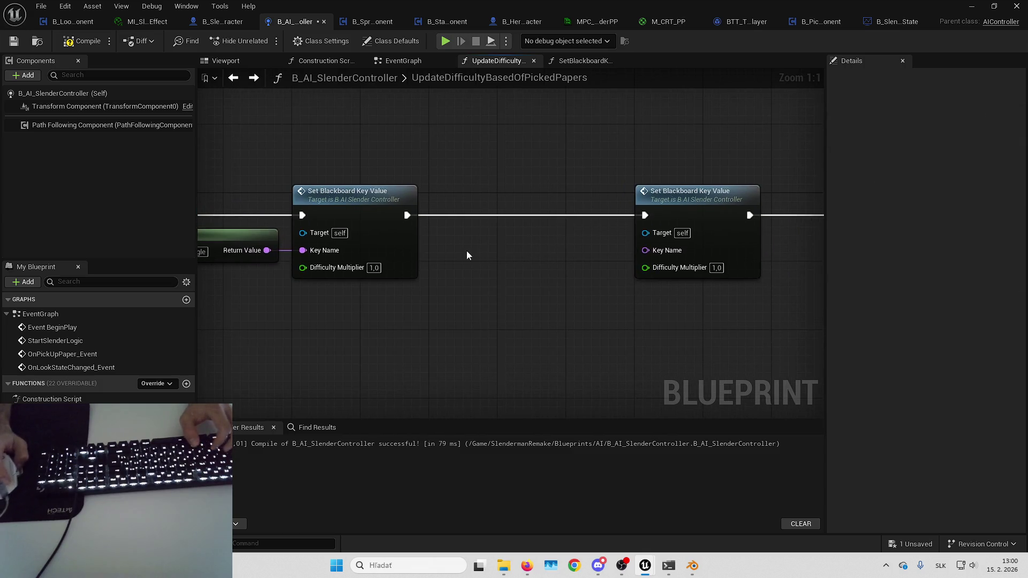
pyautogui.moveTo(493, 251); pyautogui.dragTo(575, 240)
pyautogui.click(268, 224)
pyautogui.hotkey('ctrl', 'c')
pyautogui.hotkey('ctrl', 'v')
pyautogui.moveTo(665, 239)
pyautogui.mouseDown()
pyautogui.moveTo(727, 240)
pyautogui.moveTo(690, 264)
pyautogui.mouseUp()
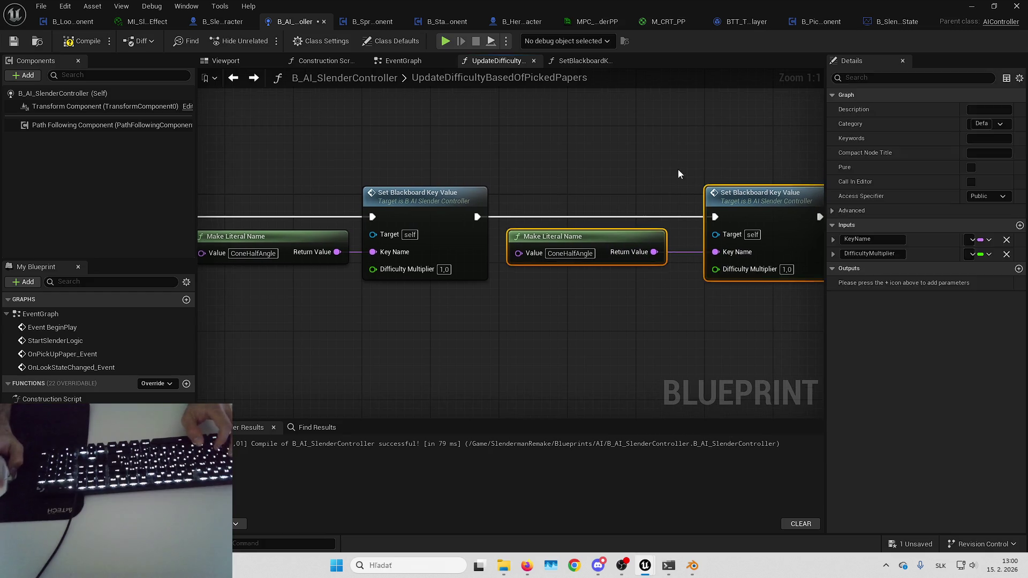
pyautogui.moveTo(678, 169); pyautogui.dragTo(603, 172)
pyautogui.click(606, 292)
pyautogui.moveTo(606, 292); pyautogui.dragTo(566, 310)
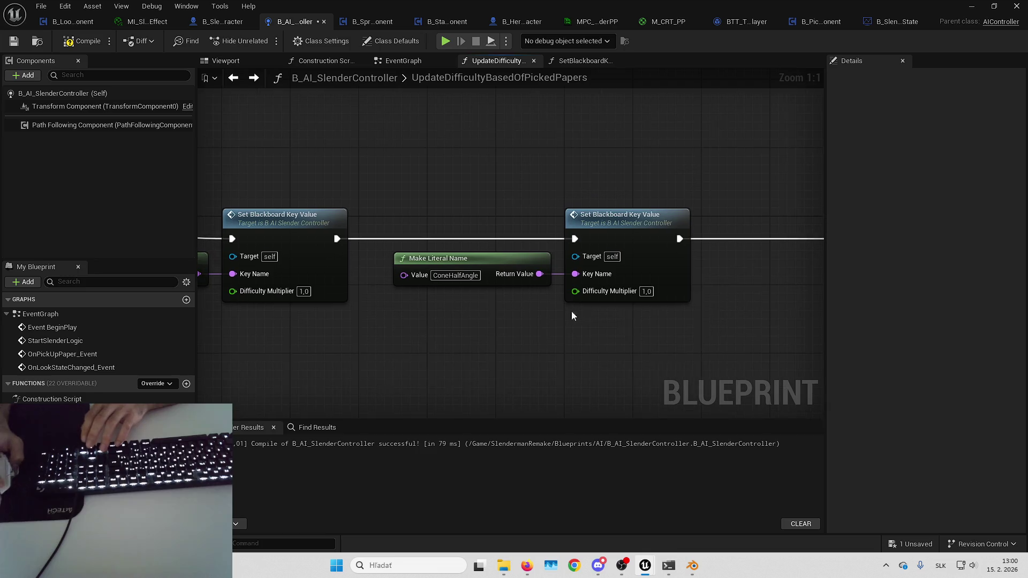
pyautogui.moveTo(720, 307); pyautogui.dragTo(687, 298)
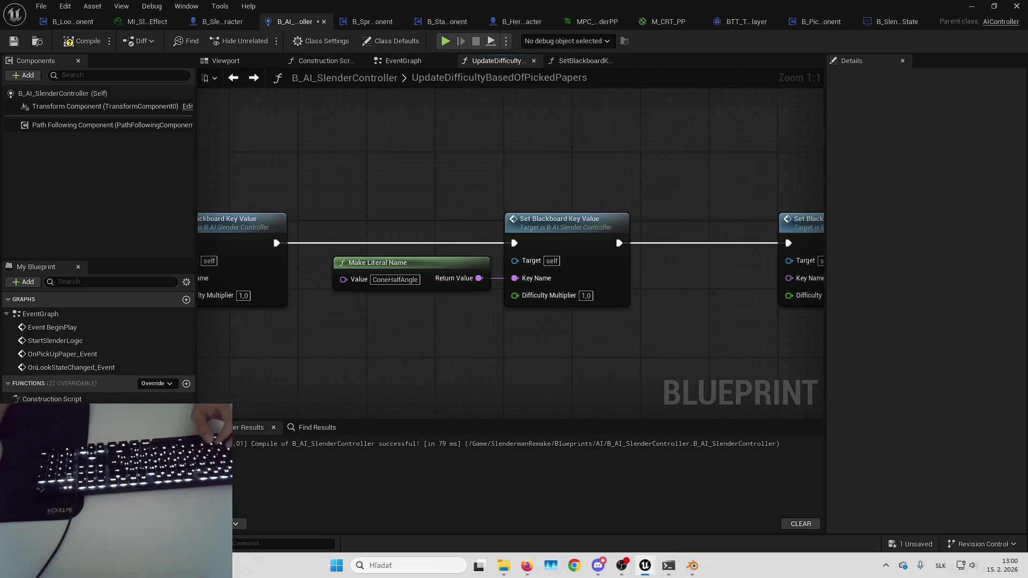
pyautogui.doubleClick(395, 280)
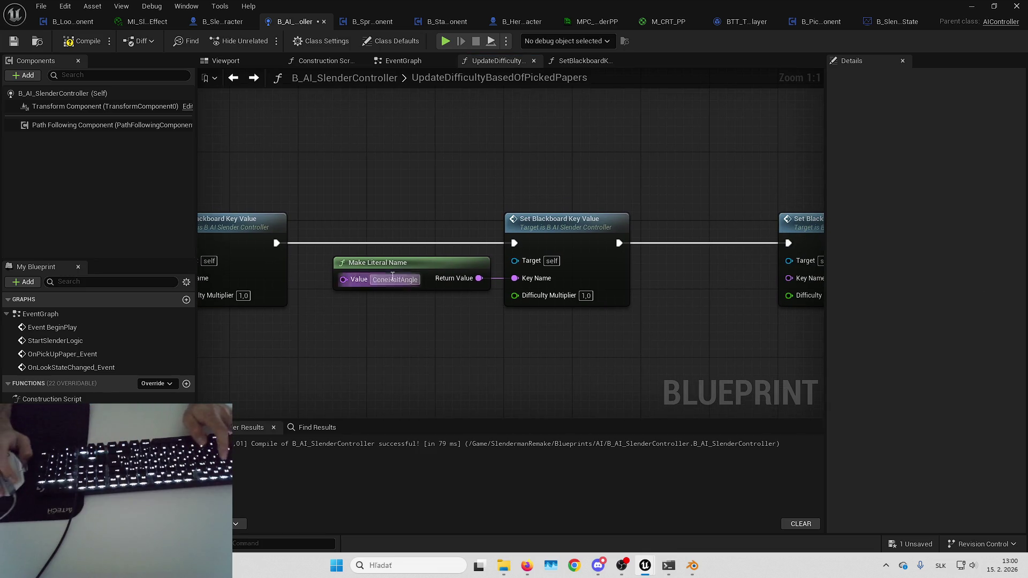
pyautogui.hotkey('ctrl', 'v')
pyautogui.moveTo(508, 319)
pyautogui.mouseDown()
pyautogui.moveTo(444, 322)
pyautogui.moveTo(422, 294)
pyautogui.moveTo(406, 294)
pyautogui.mouseUp()
pyautogui.moveTo(607, 345); pyautogui.dragTo(505, 342)
pyautogui.moveTo(670, 239); pyautogui.dragTo(739, 239)
pyautogui.moveTo(537, 275); pyautogui.dragTo(605, 275)
pyautogui.click(300, 256)
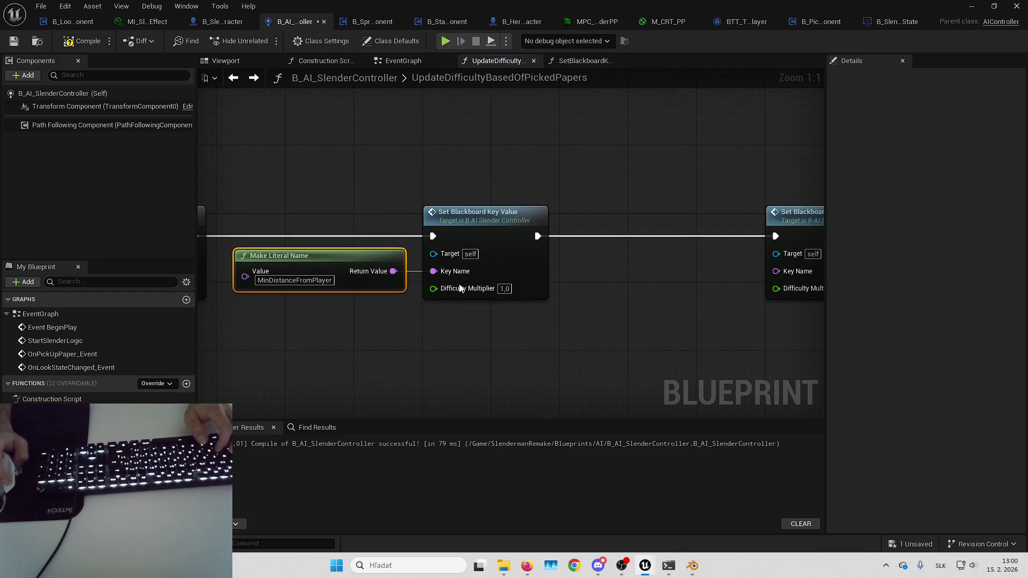
pyautogui.hotkey('ctrl', 'c')
pyautogui.hotkey('ctrl', 'v')
pyautogui.moveTo(727, 279)
pyautogui.mouseDown()
pyautogui.moveTo(776, 271)
pyautogui.moveTo(727, 284)
pyautogui.mouseUp()
pyautogui.press('Escape')
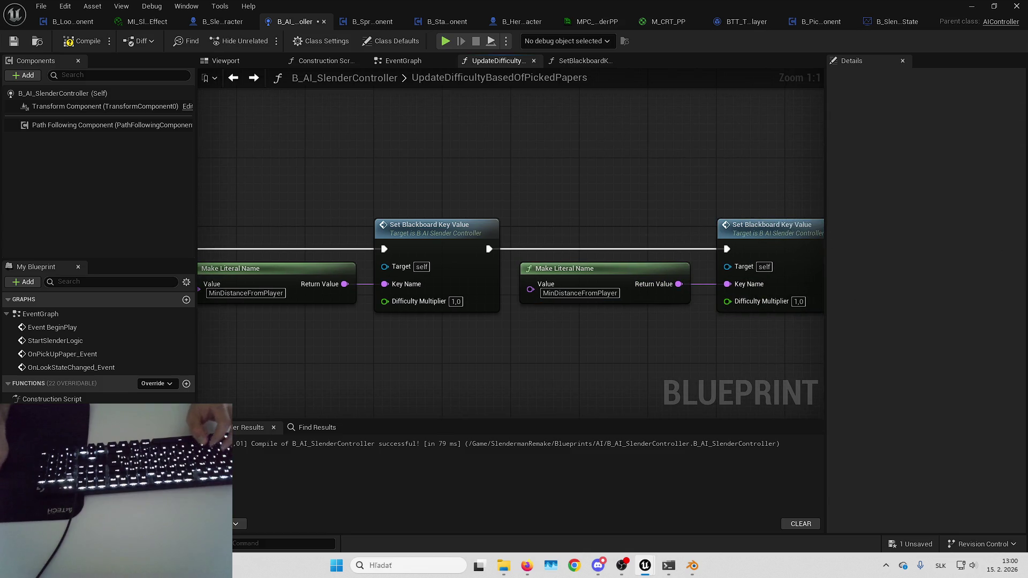
pyautogui.doubleClick(598, 292)
pyautogui.write('MaxDistanceFromPlayer')
pyautogui.moveTo(646, 318)
pyautogui.mouseDown()
pyautogui.moveTo(587, 340)
pyautogui.moveTo(243, 360)
pyautogui.mouseUp()
pyautogui.moveTo(555, 268)
pyautogui.mouseDown()
pyautogui.moveTo(428, 268)
pyautogui.moveTo(374, 188)
pyautogui.mouseUp()
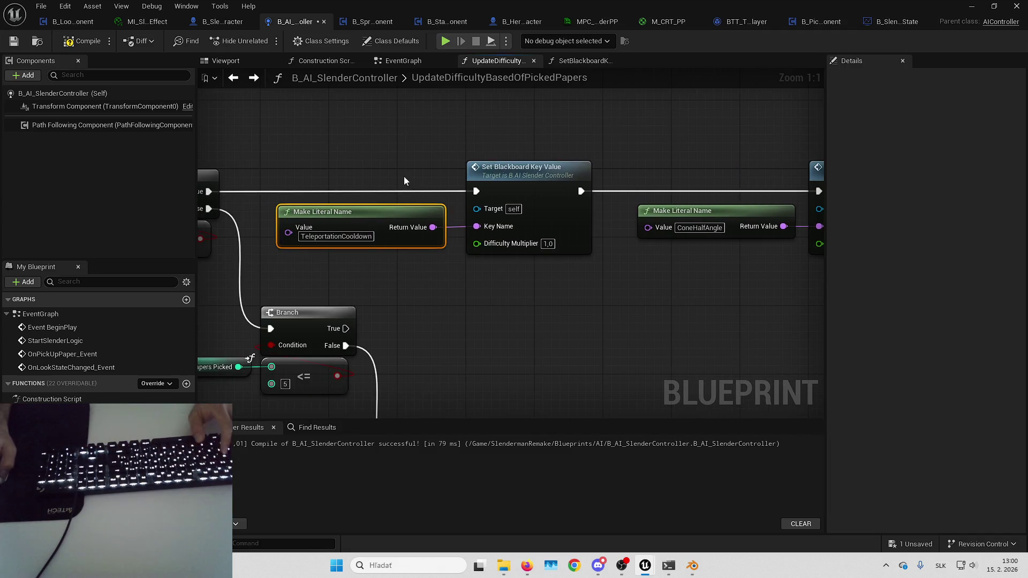
pyautogui.moveTo(505, 286)
pyautogui.mouseDown()
pyautogui.moveTo(619, 298)
pyautogui.moveTo(401, 291)
pyautogui.moveTo(617, 290)
pyautogui.mouseUp()
pyautogui.moveTo(571, 262); pyautogui.dragTo(844, 266)
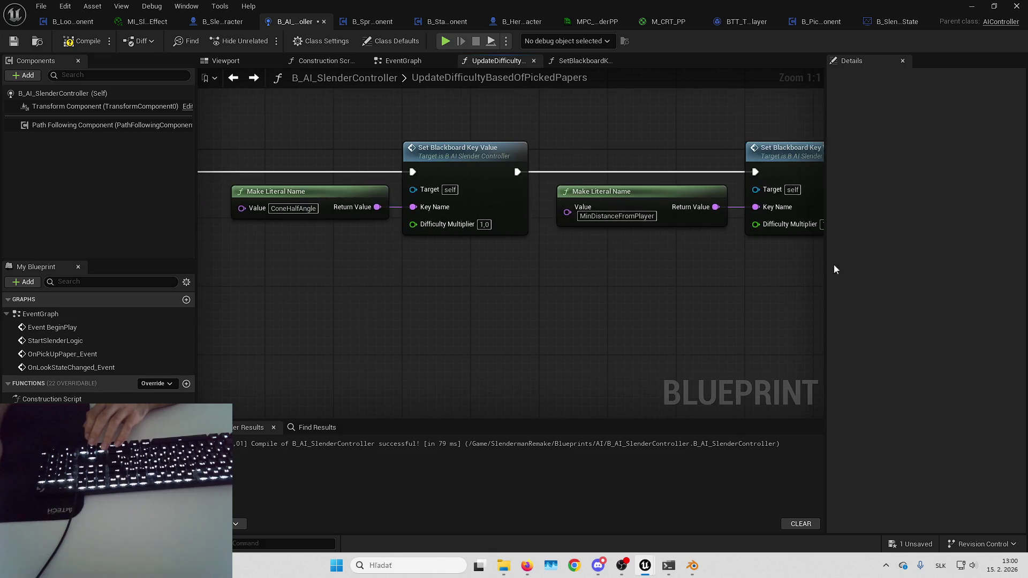
pyautogui.scroll(-3, 608, 271)
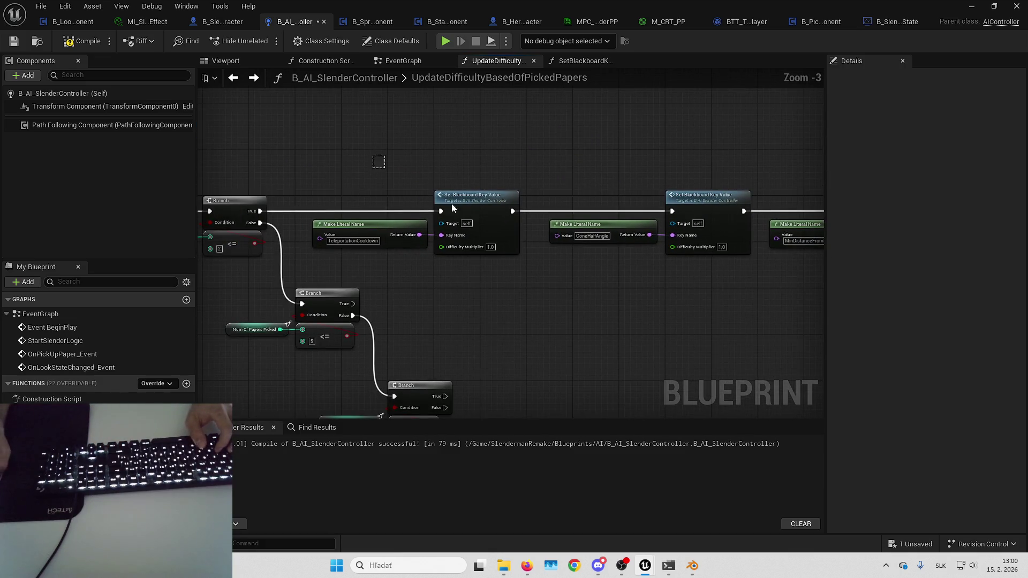
# - Paste the blackboard-setting row beside the second Branch and run it from its True output
pyautogui.hotkey('ctrl', 'v')
pyautogui.moveTo(456, 253)
pyautogui.mouseDown()
pyautogui.moveTo(551, 220)
pyautogui.moveTo(532, 229)
pyautogui.moveTo(350, 223)
pyautogui.mouseUp()
pyautogui.moveTo(541, 219); pyautogui.dragTo(507, 213)
pyautogui.click(561, 277)
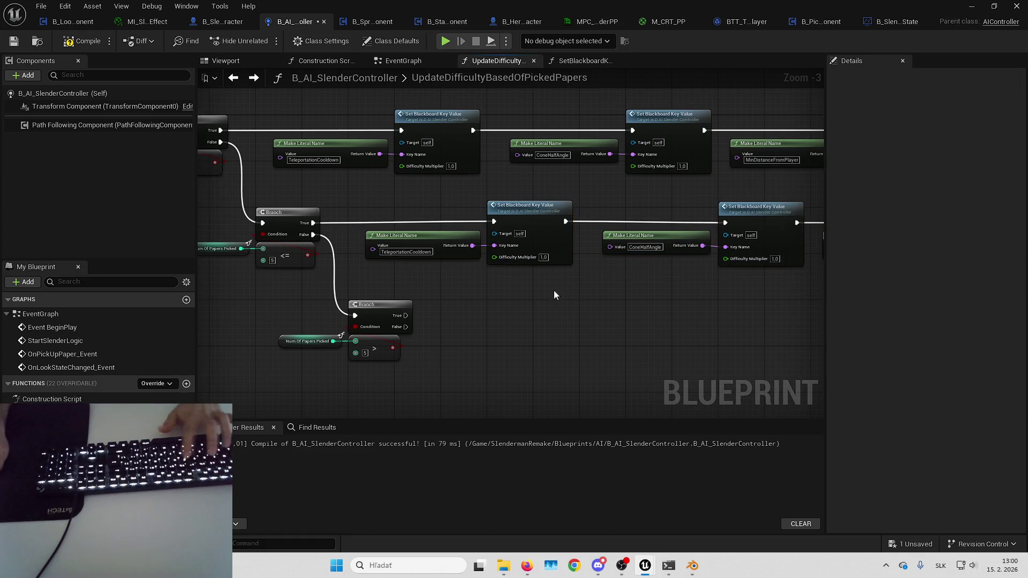
pyautogui.press('q')
# - Move a copy of the second-row chain beside the third Branch, run from its True output
pyautogui.moveTo(597, 271); pyautogui.dragTo(567, 280)
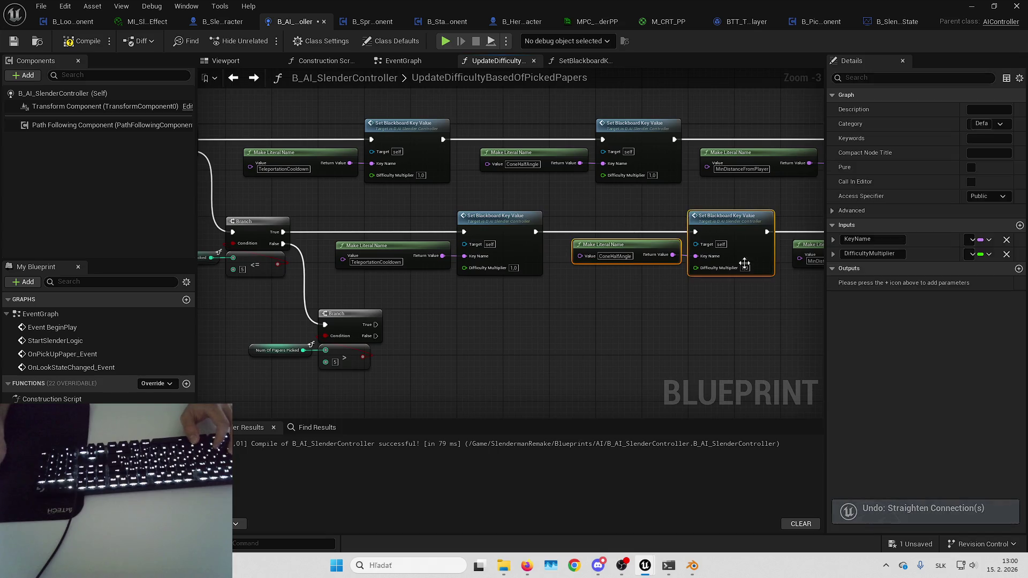
pyautogui.moveTo(744, 254); pyautogui.dragTo(479, 279)
pyautogui.moveTo(585, 222); pyautogui.dragTo(726, 240)
pyautogui.moveTo(664, 303); pyautogui.dragTo(628, 296)
pyautogui.scroll(-2, 640, 317)
pyautogui.moveTo(327, 210); pyautogui.dragTo(767, 260)
pyautogui.scroll(4, 650, 278)
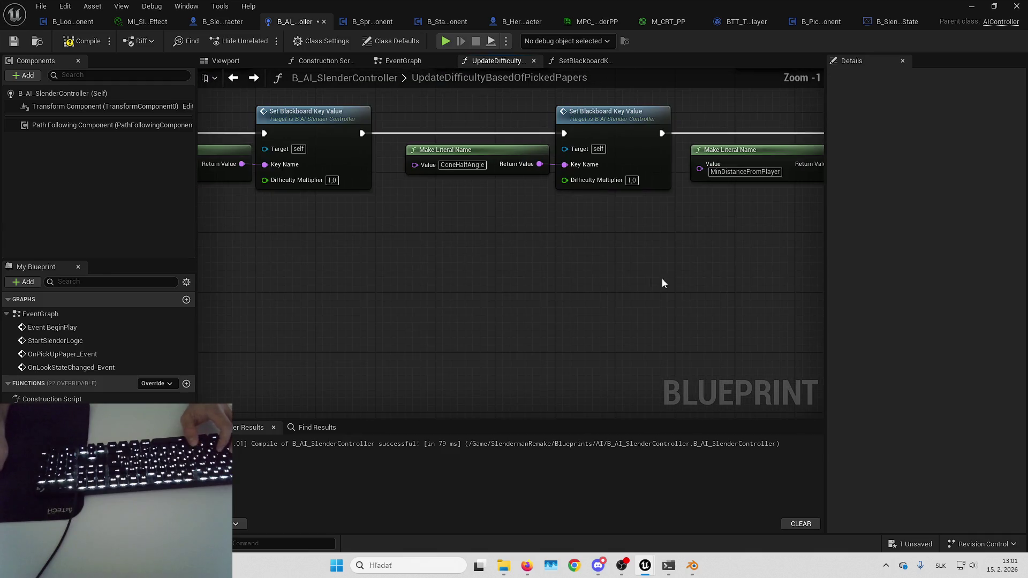
pyautogui.moveTo(641, 258); pyautogui.dragTo(663, 244)
pyautogui.moveTo(438, 240); pyautogui.dragTo(633, 255)
pyautogui.moveTo(714, 261)
pyautogui.mouseDown()
pyautogui.moveTo(686, 247)
pyautogui.moveTo(759, 243)
pyautogui.moveTo(707, 264)
pyautogui.moveTo(724, 245)
pyautogui.mouseUp()
# - Inspect the TeleportationCooldown literal nodes across the copied chains
pyautogui.click(641, 343)
pyautogui.moveTo(640, 348); pyautogui.dragTo(599, 365)
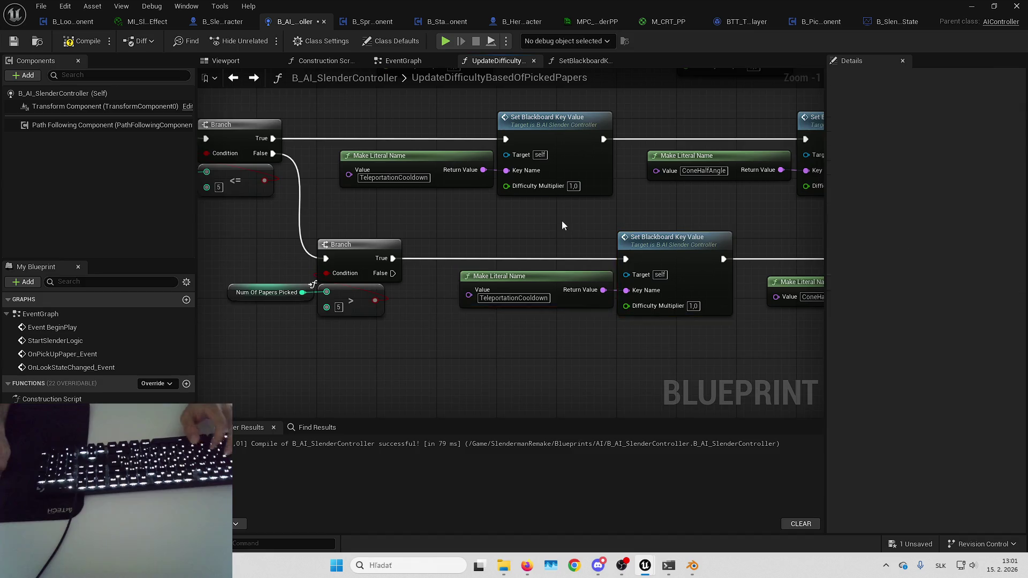
pyautogui.moveTo(568, 221); pyautogui.dragTo(465, 222)
pyautogui.moveTo(327, 210); pyautogui.dragTo(423, 200)
pyautogui.click(530, 279)
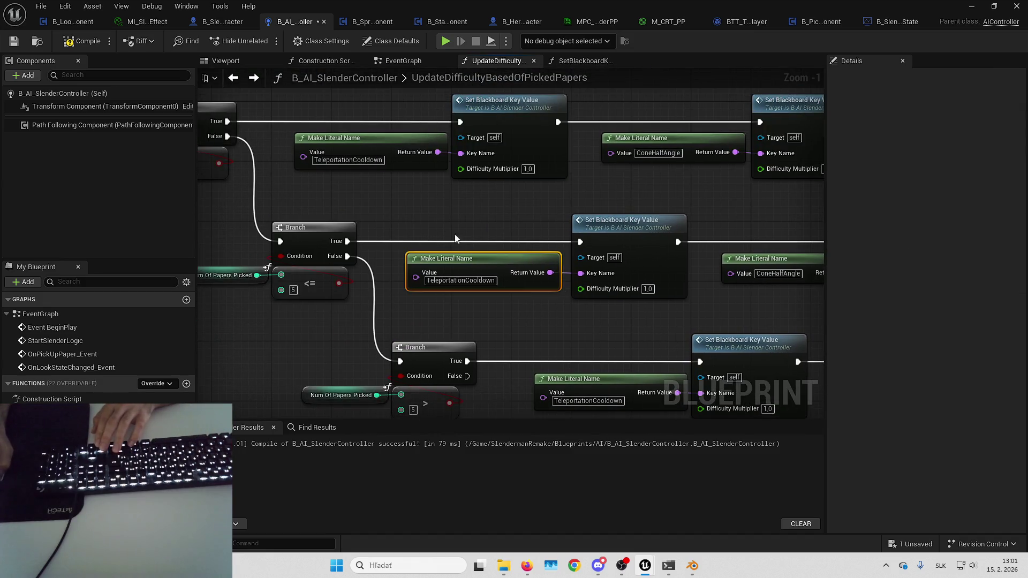
pyautogui.click(423, 160)
pyautogui.click(496, 200)
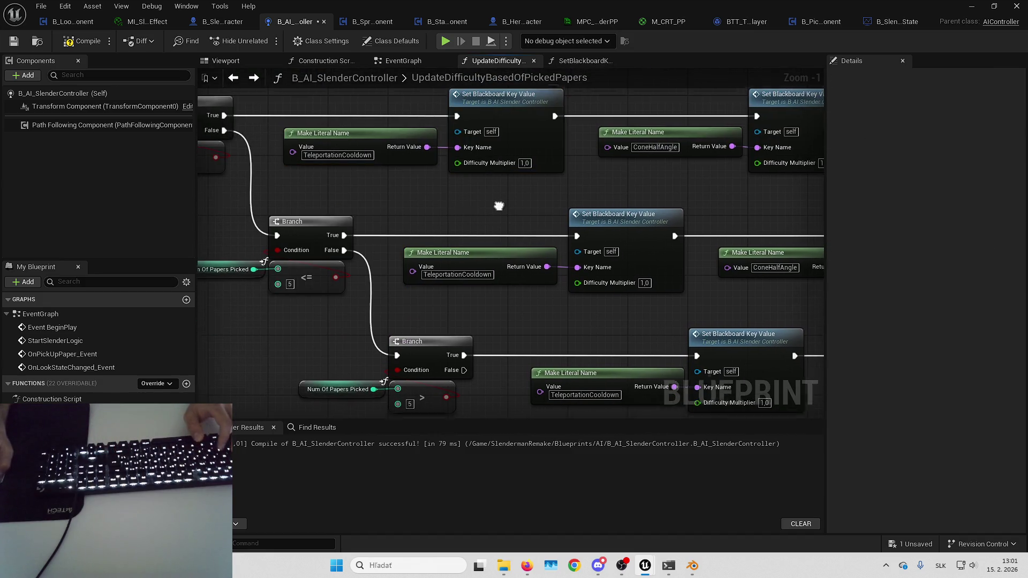
pyautogui.moveTo(507, 193); pyautogui.dragTo(467, 152)
pyautogui.click(625, 347)
pyautogui.moveTo(584, 272)
pyautogui.mouseDown()
pyautogui.moveTo(550, 344)
pyautogui.moveTo(387, 360)
pyautogui.mouseUp()
# - Inspect the ConeHalfAngle and MaxDistanceFromPlayer literal and setter nodes in each chain
pyautogui.click(322, 284)
pyautogui.moveTo(589, 251)
pyautogui.mouseDown()
pyautogui.moveTo(440, 255)
pyautogui.moveTo(587, 274)
pyautogui.moveTo(380, 354)
pyautogui.mouseUp()
pyautogui.click(444, 296)
pyautogui.moveTo(557, 305)
pyautogui.mouseDown()
pyautogui.moveTo(574, 268)
pyautogui.moveTo(586, 354)
pyautogui.mouseUp()
pyautogui.moveTo(604, 238)
pyautogui.mouseDown()
pyautogui.moveTo(643, 241)
pyautogui.moveTo(621, 306)
pyautogui.mouseUp()
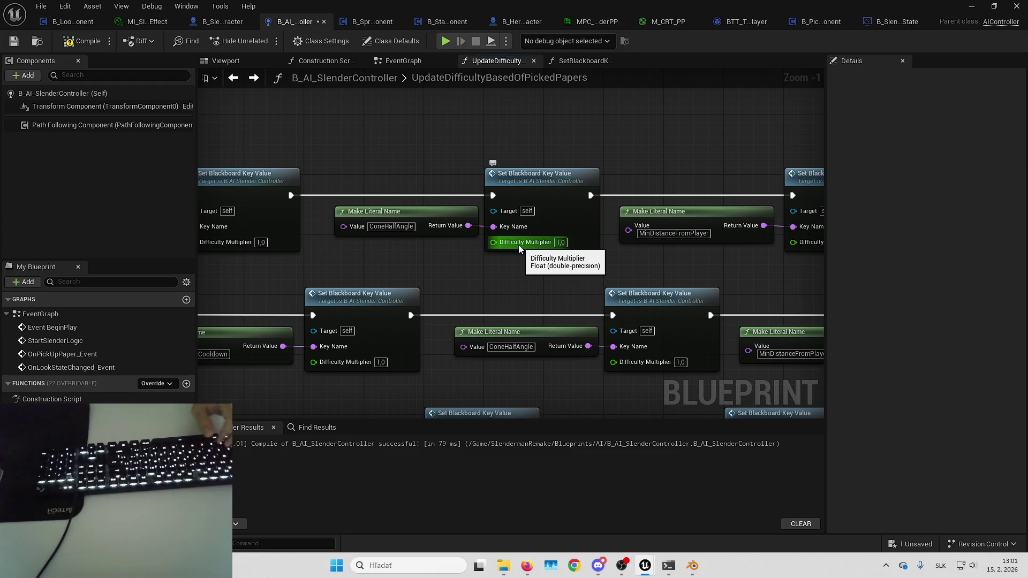
pyautogui.moveTo(512, 298); pyautogui.dragTo(570, 255)
pyautogui.moveTo(572, 247); pyautogui.dragTo(588, 109)
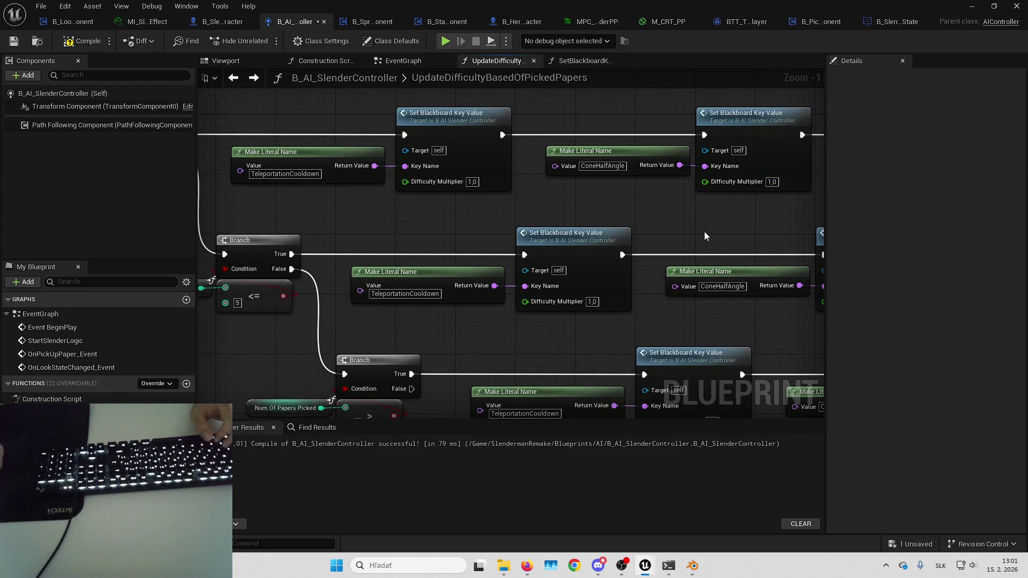
pyautogui.moveTo(650, 233); pyautogui.dragTo(637, 251)
pyautogui.moveTo(663, 180)
pyautogui.mouseDown()
pyautogui.moveTo(694, 121)
pyautogui.moveTo(681, 131)
pyautogui.moveTo(351, 162)
pyautogui.moveTo(521, 165)
pyautogui.moveTo(564, 193)
pyautogui.mouseUp()
pyautogui.moveTo(271, 150); pyautogui.dragTo(394, 147)
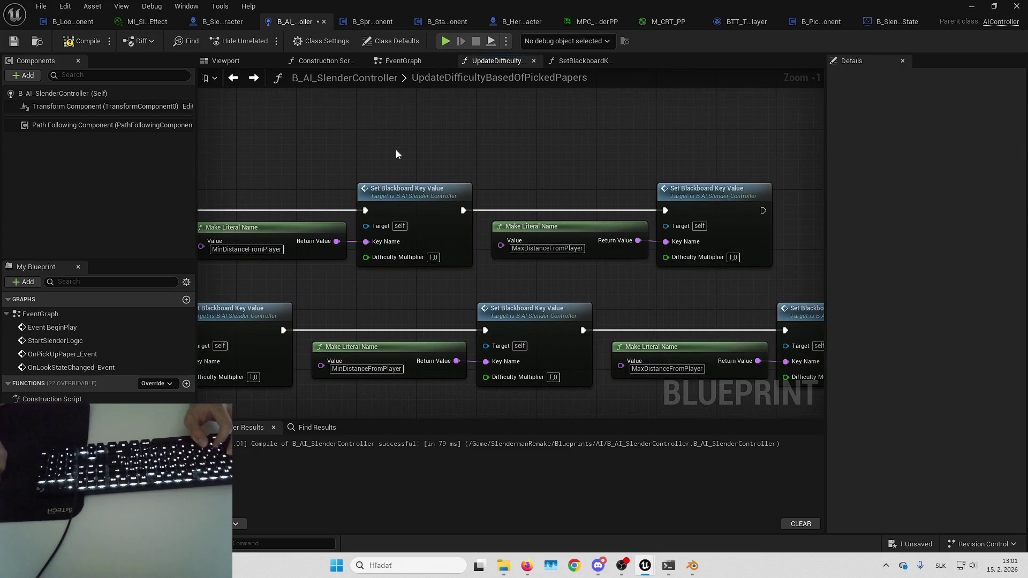
pyautogui.moveTo(538, 144); pyautogui.dragTo(826, 161)
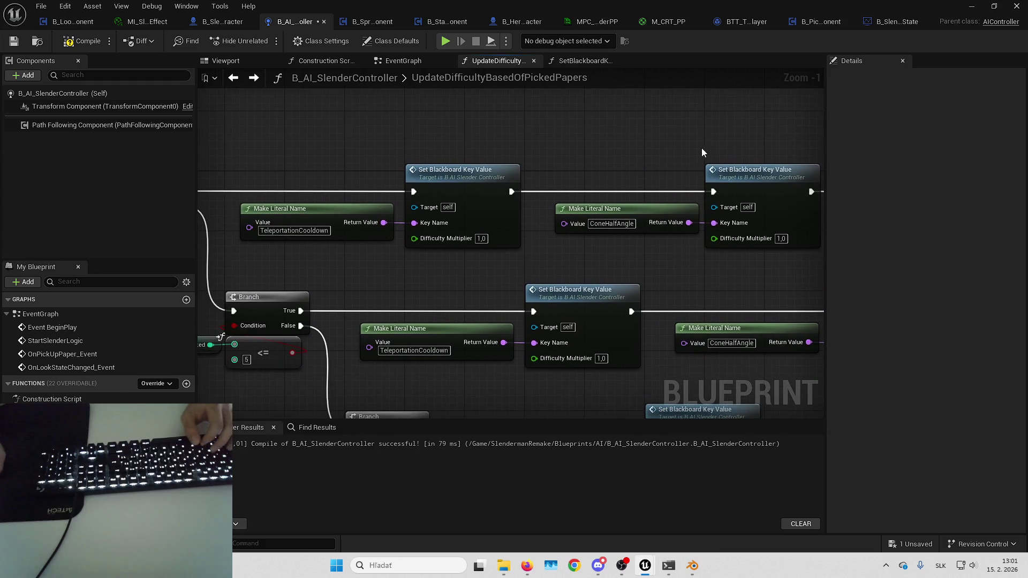
pyautogui.moveTo(509, 197); pyautogui.dragTo(597, 195)
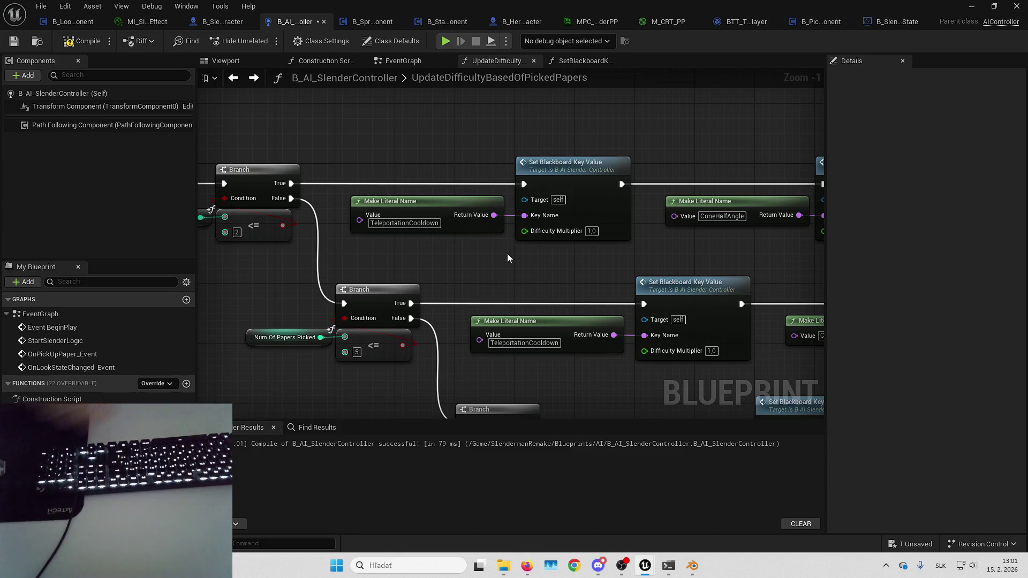
# - Save the blueprint and select the third Branch's greater-than comparison node
pyautogui.click(915, 550)
pyautogui.press('Return')
pyautogui.moveTo(595, 393)
pyautogui.mouseDown()
pyautogui.moveTo(591, 351)
pyautogui.moveTo(545, 284)
pyautogui.moveTo(503, 281)
pyautogui.mouseUp()
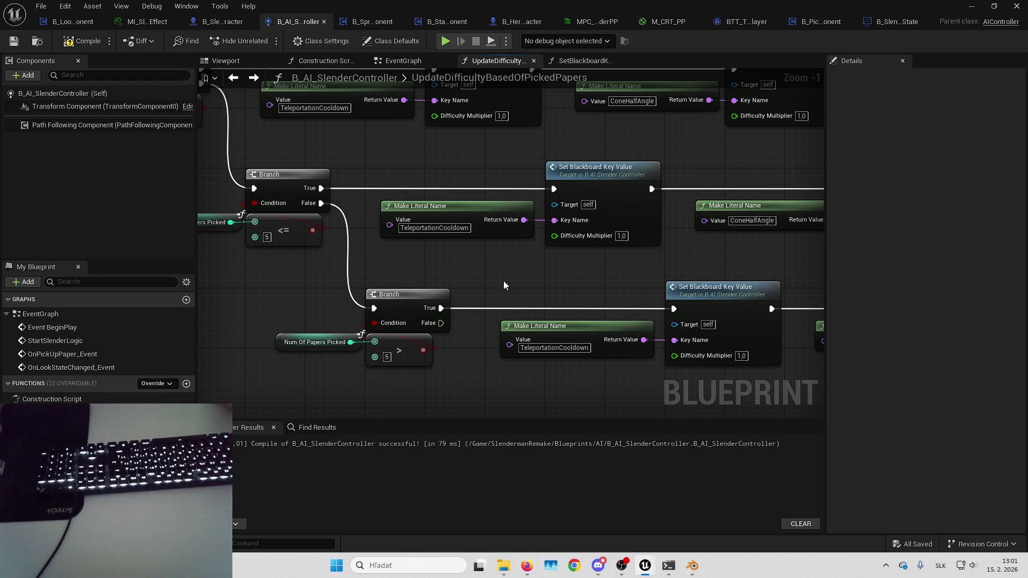
pyautogui.moveTo(503, 281)
pyautogui.mouseDown()
pyautogui.moveTo(598, 326)
pyautogui.moveTo(555, 202)
pyautogui.mouseUp()
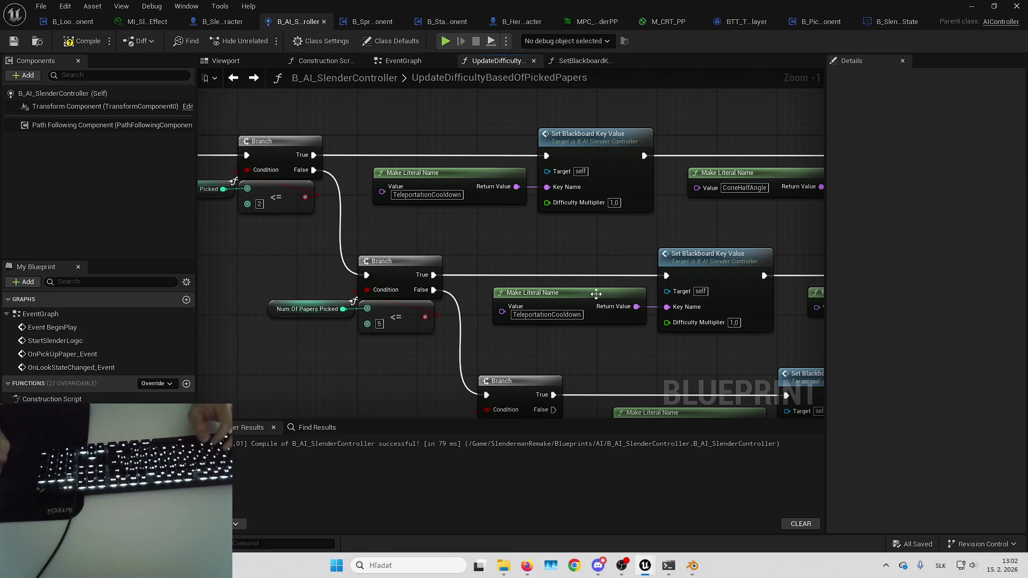
pyautogui.moveTo(596, 290); pyautogui.dragTo(575, 197)
pyautogui.moveTo(554, 316)
pyautogui.mouseDown()
pyautogui.moveTo(490, 286)
pyautogui.moveTo(488, 248)
pyautogui.mouseUp()
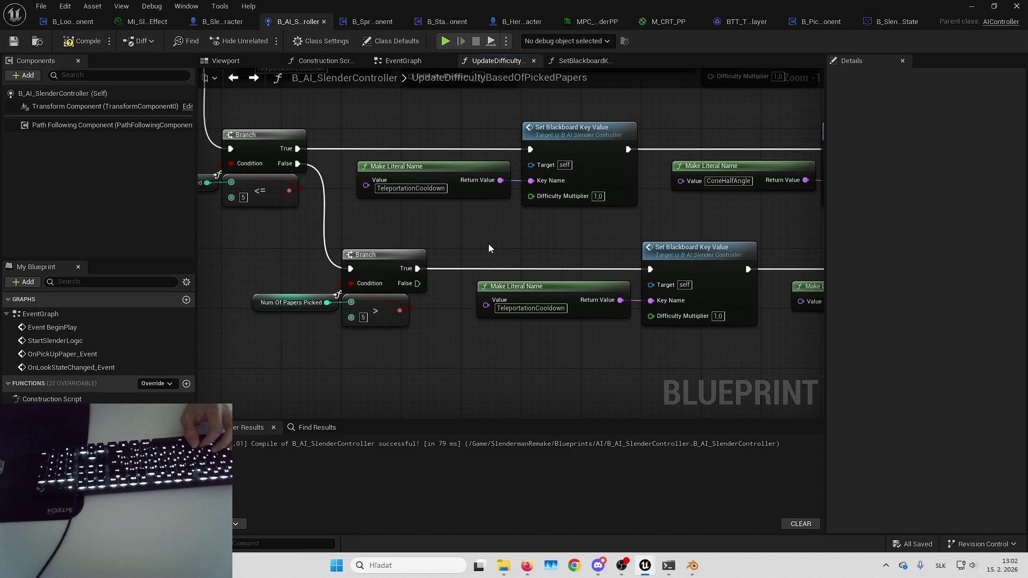
pyautogui.moveTo(458, 265)
pyautogui.mouseDown()
pyautogui.moveTo(354, 272)
pyautogui.moveTo(615, 249)
pyautogui.mouseUp()
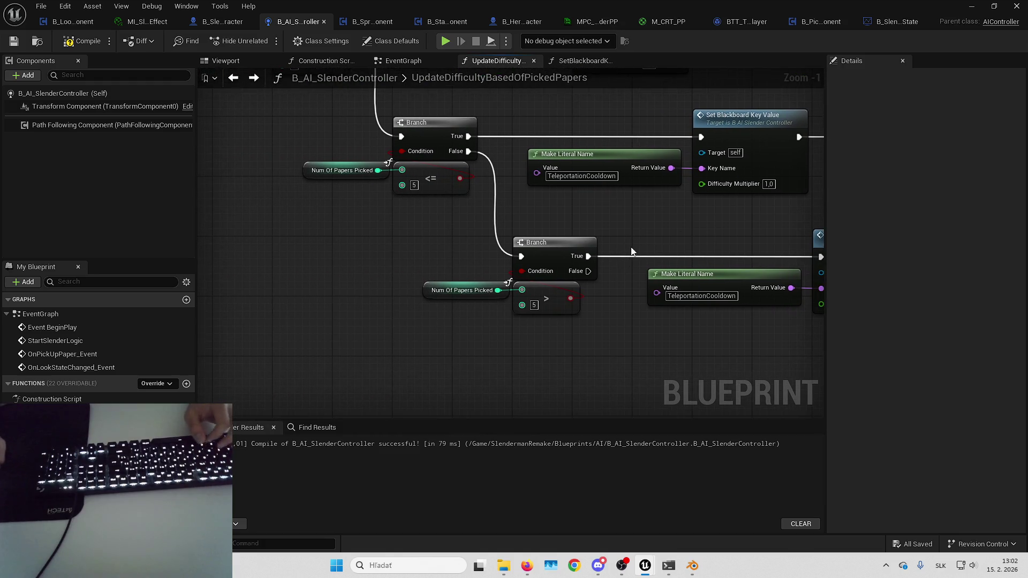
pyautogui.moveTo(551, 340)
pyautogui.mouseDown()
pyautogui.moveTo(503, 307)
pyautogui.moveTo(540, 281)
pyautogui.mouseUp()
# - Replace the third Branch's > node with a <= comparison node
pyautogui.press('Delete')
pyautogui.write('<=')
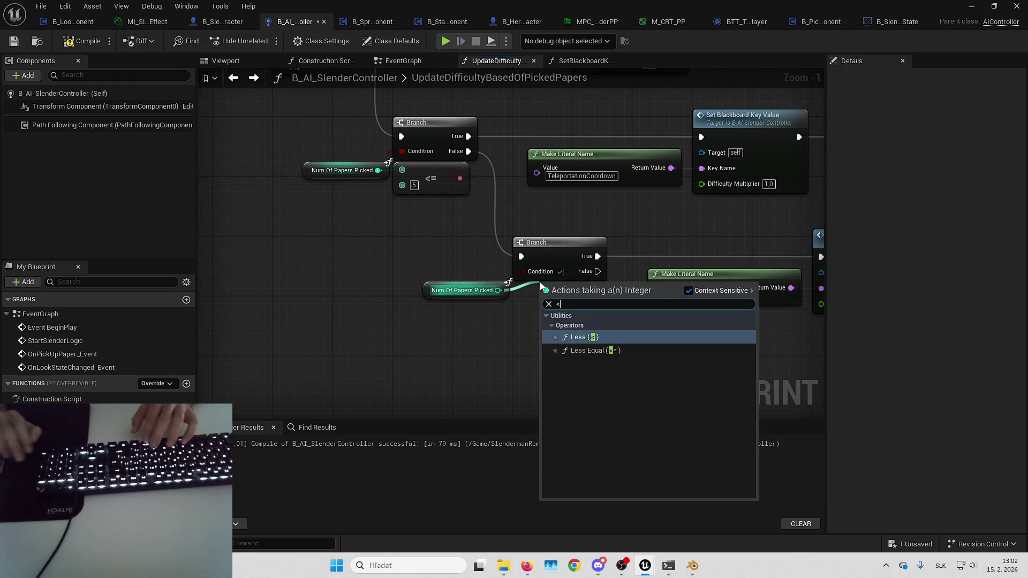
pyautogui.press('Return')
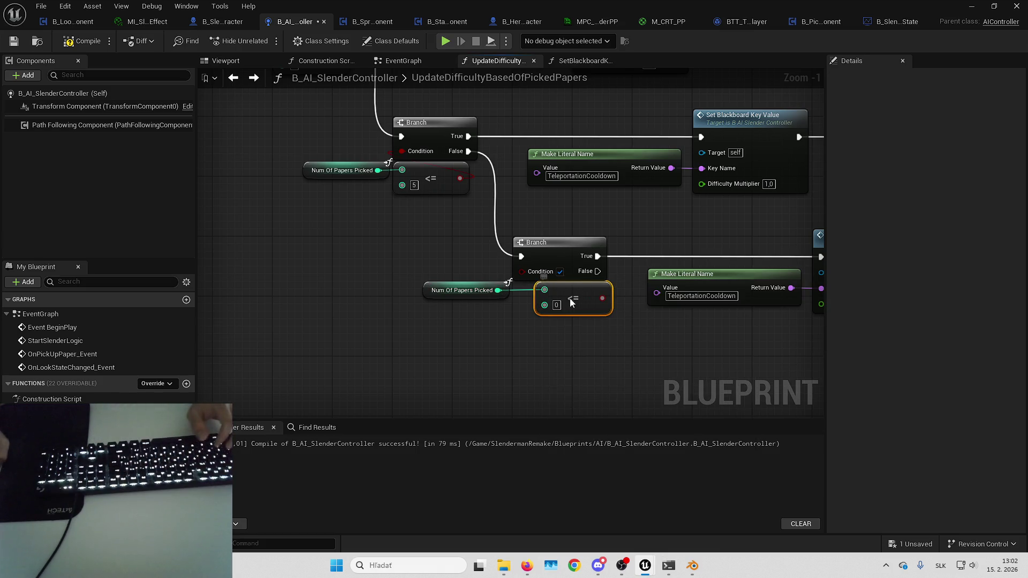
pyautogui.moveTo(452, 265)
pyautogui.mouseDown()
pyautogui.moveTo(474, 318)
pyautogui.moveTo(551, 338)
pyautogui.mouseUp()
pyautogui.rightClick(550, 345)
pyautogui.press('Escape')
# - Enter 6 as the <= threshold and select the last blackboard-setting chain
pyautogui.click(355, 216)
pyautogui.keyDown('ctrl'); pyautogui.click(445, 229); pyautogui.keyUp('ctrl')
pyautogui.moveTo(445, 229)
pyautogui.mouseDown()
pyautogui.moveTo(417, 277)
pyautogui.moveTo(395, 235)
pyautogui.mouseUp()
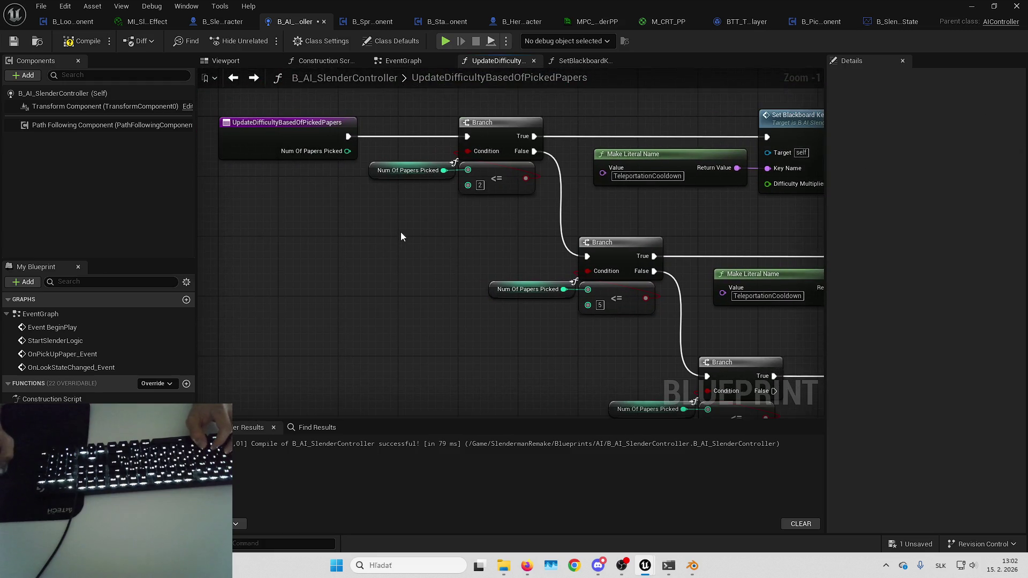
pyautogui.moveTo(482, 204)
pyautogui.mouseDown()
pyautogui.moveTo(415, 261)
pyautogui.moveTo(281, 167)
pyautogui.moveTo(207, 142)
pyautogui.mouseUp()
pyautogui.click(475, 329)
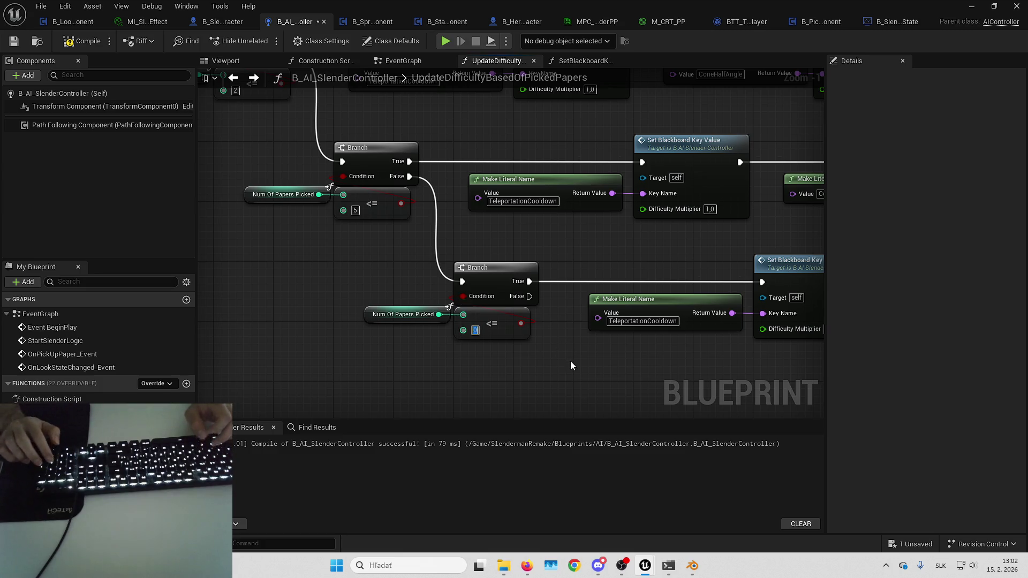
pyautogui.write('6')
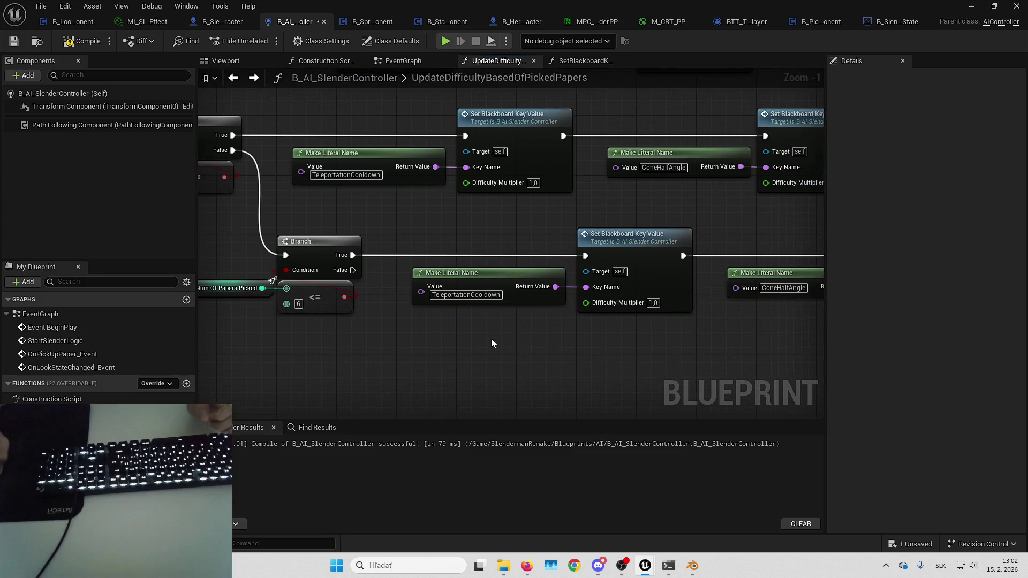
pyautogui.scroll(-3, 490, 340)
pyautogui.moveTo(410, 249); pyautogui.dragTo(832, 341)
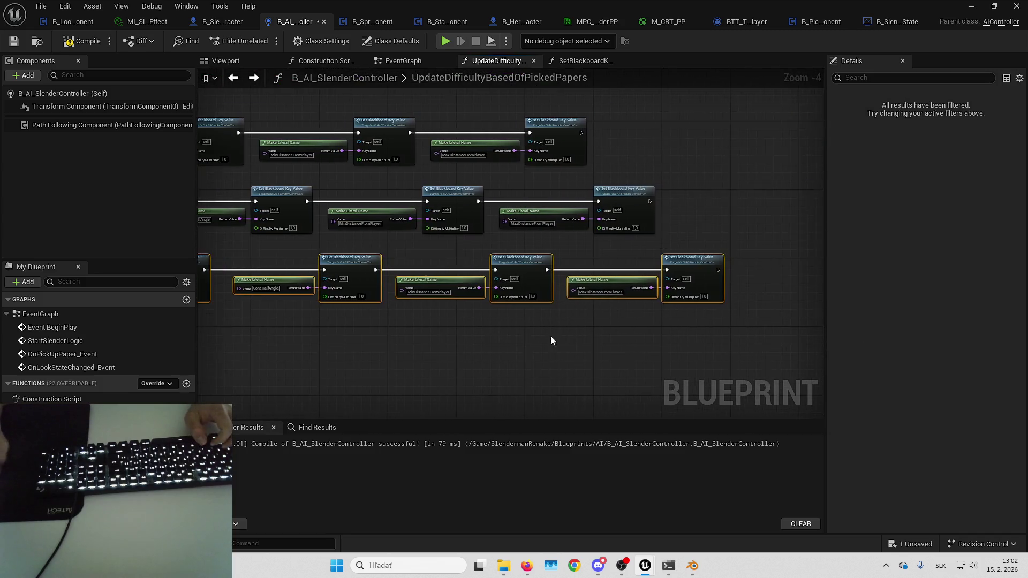
# - Duplicate the last chain below the ≤ 6 Branch and run it from the False output
pyautogui.hotkey('ctrl', 'c')
pyautogui.hotkey('ctrl', 'v')
pyautogui.scroll(3, 406, 267)
pyautogui.moveTo(407, 267); pyautogui.dragTo(739, 219)
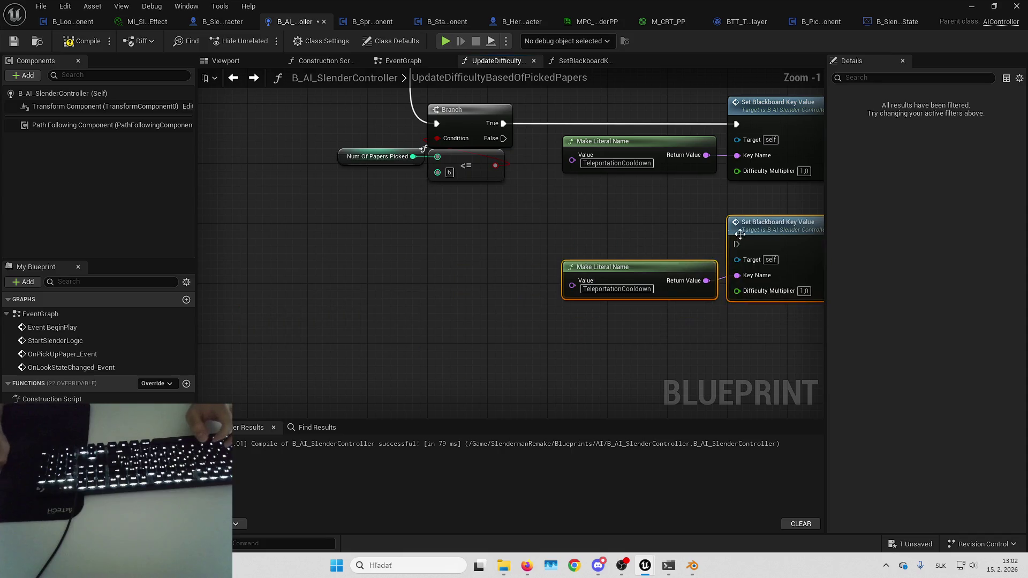
pyautogui.moveTo(503, 138)
pyautogui.mouseDown()
pyautogui.moveTo(761, 285)
pyautogui.moveTo(732, 239)
pyautogui.moveTo(672, 255)
pyautogui.mouseUp()
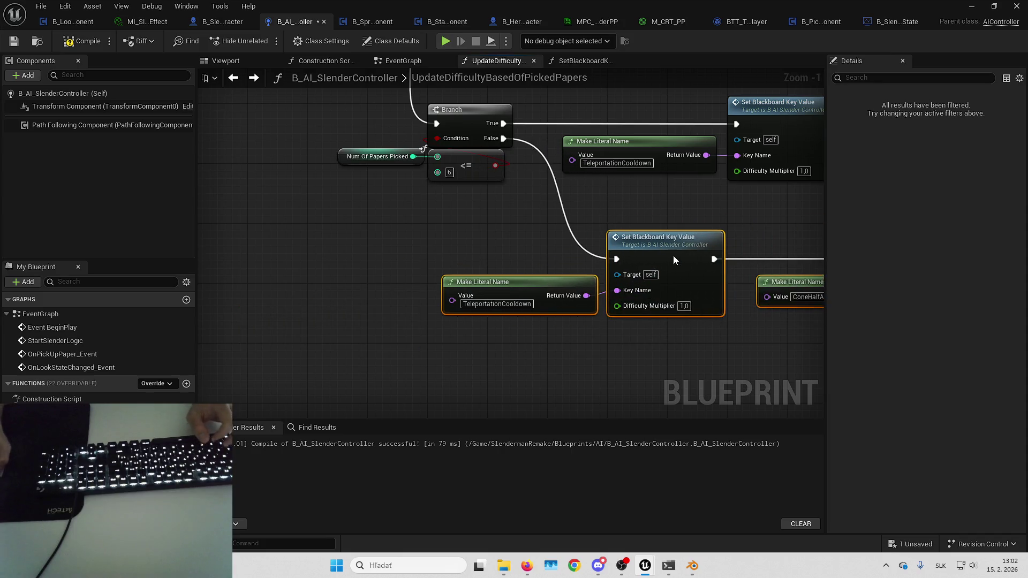
pyautogui.moveTo(657, 337)
pyautogui.mouseDown()
pyautogui.moveTo(548, 243)
pyautogui.moveTo(477, 201)
pyautogui.mouseUp()
# - Review the new chain's MinDistanceFromPlayer nodes, then save the blueprint
pyautogui.click(506, 239)
pyautogui.click(541, 229)
pyautogui.moveTo(621, 230); pyautogui.dragTo(540, 230)
pyautogui.moveTo(212, 133); pyautogui.dragTo(271, 134)
pyautogui.moveTo(605, 218); pyautogui.dragTo(428, 216)
pyautogui.moveTo(659, 232); pyautogui.dragTo(481, 232)
pyautogui.click(588, 279)
pyautogui.keyDown('ctrl'); pyautogui.click(695, 240); pyautogui.keyUp('ctrl')
pyautogui.moveTo(634, 236); pyautogui.dragTo(555, 239)
pyautogui.moveTo(803, 236); pyautogui.dragTo(628, 236)
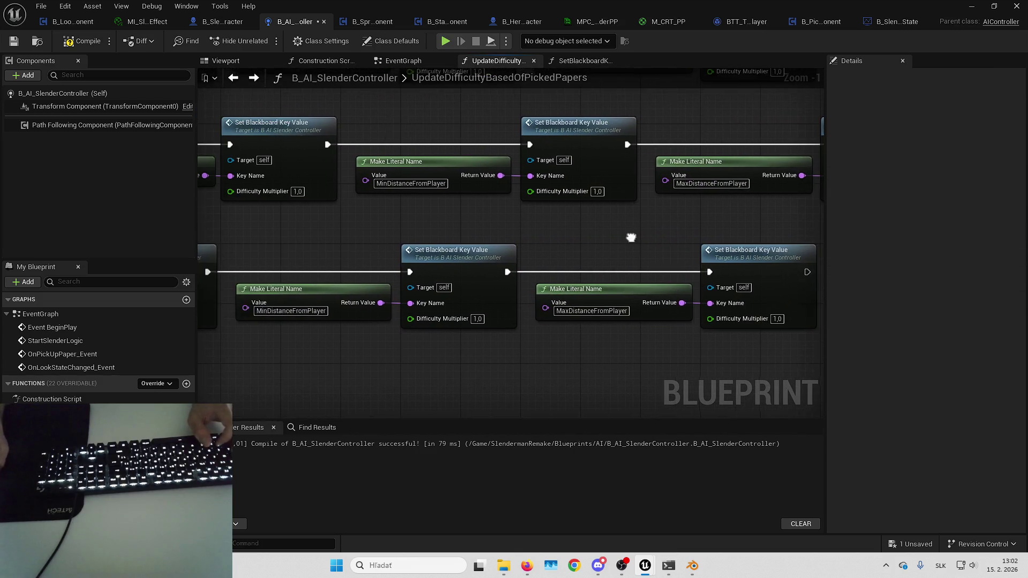
pyautogui.moveTo(575, 275)
pyautogui.mouseDown()
pyautogui.moveTo(525, 222)
pyautogui.moveTo(713, 261)
pyautogui.moveTo(551, 327)
pyautogui.mouseUp()
pyautogui.moveTo(519, 235); pyautogui.dragTo(537, 201)
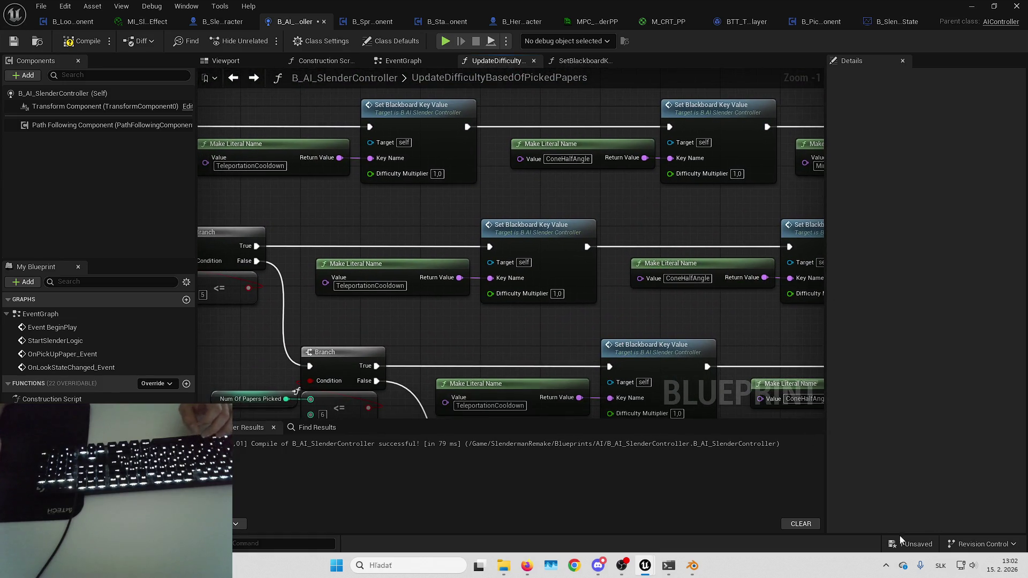
pyautogui.click(914, 546)
pyautogui.press('Return')
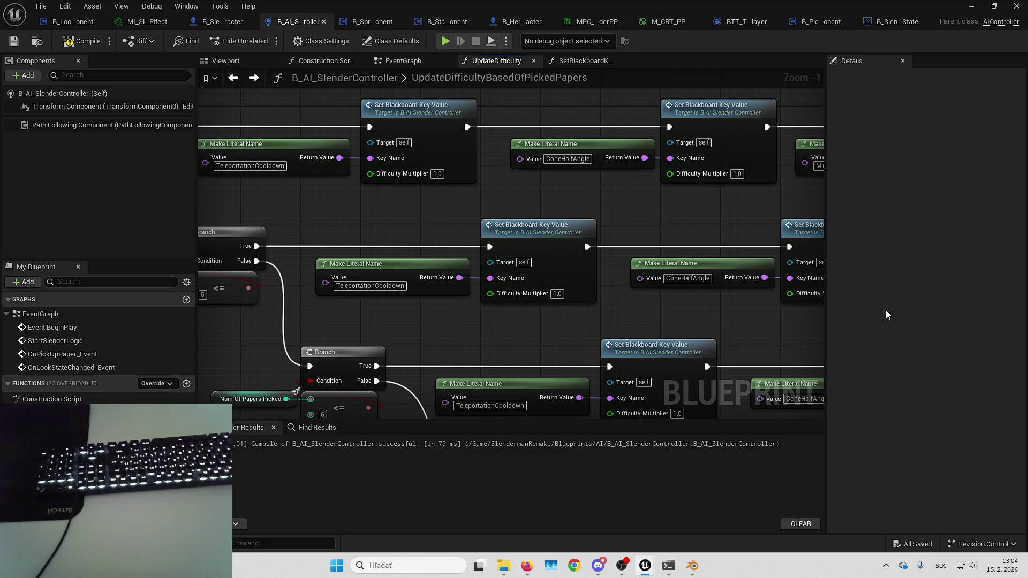
pyautogui.scroll(-1, 541, 346)
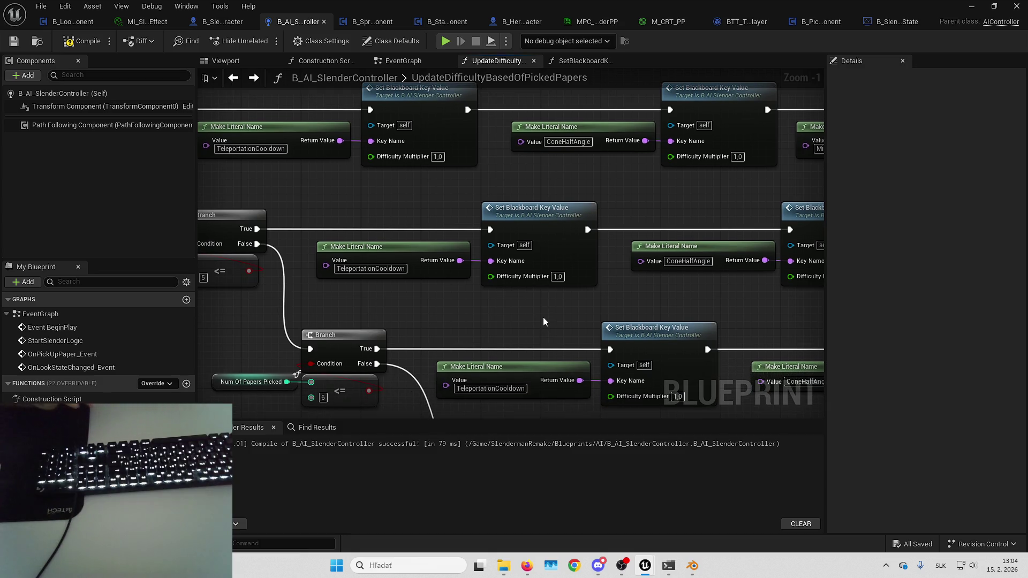
pyautogui.moveTo(402, 287)
pyautogui.mouseDown()
pyautogui.moveTo(375, 289)
pyautogui.moveTo(573, 348)
pyautogui.moveTo(547, 201)
pyautogui.moveTo(733, 174)
pyautogui.moveTo(688, 298)
pyautogui.moveTo(675, 264)
pyautogui.moveTo(618, 291)
pyautogui.moveTo(695, 291)
pyautogui.moveTo(711, 257)
pyautogui.mouseUp()
pyautogui.moveTo(616, 54)
pyautogui.mouseDown()
pyautogui.moveTo(557, 160)
pyautogui.moveTo(528, 171)
pyautogui.mouseUp()
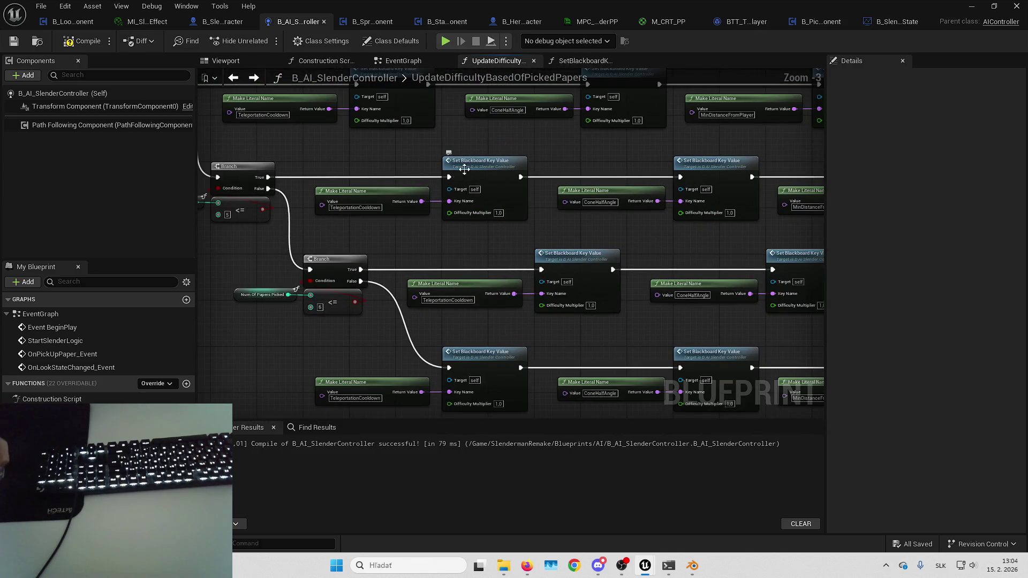
pyautogui.moveTo(607, 255); pyautogui.dragTo(459, 289)
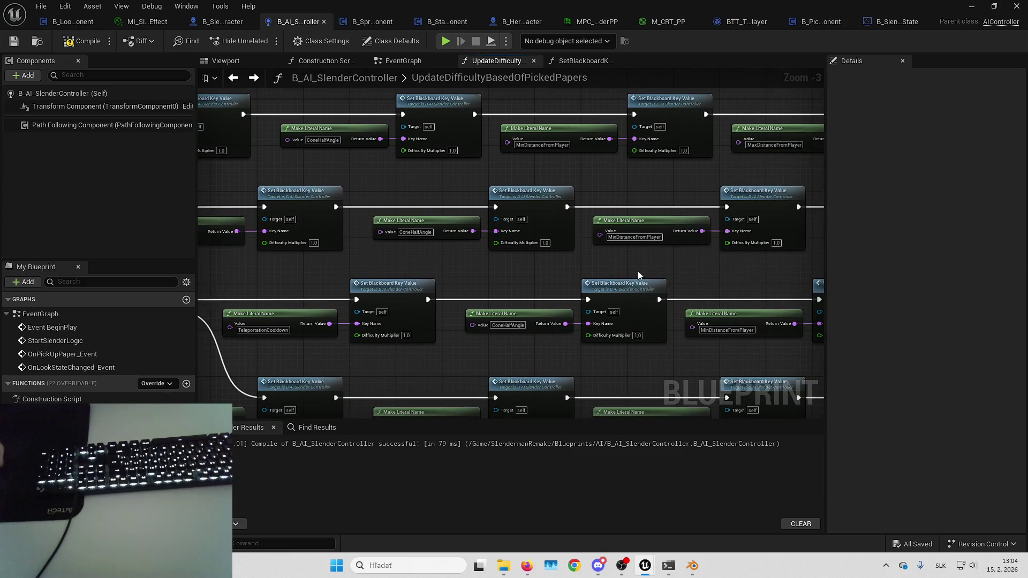
pyautogui.moveTo(509, 225); pyautogui.dragTo(500, 176)
pyautogui.moveTo(576, 274); pyautogui.dragTo(693, 202)
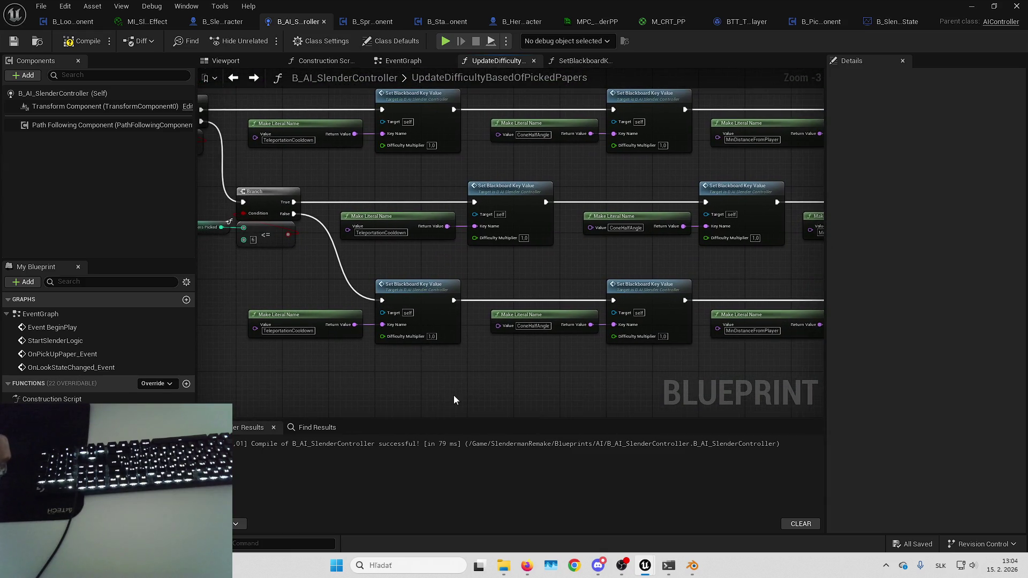
pyautogui.scroll(2, 453, 395)
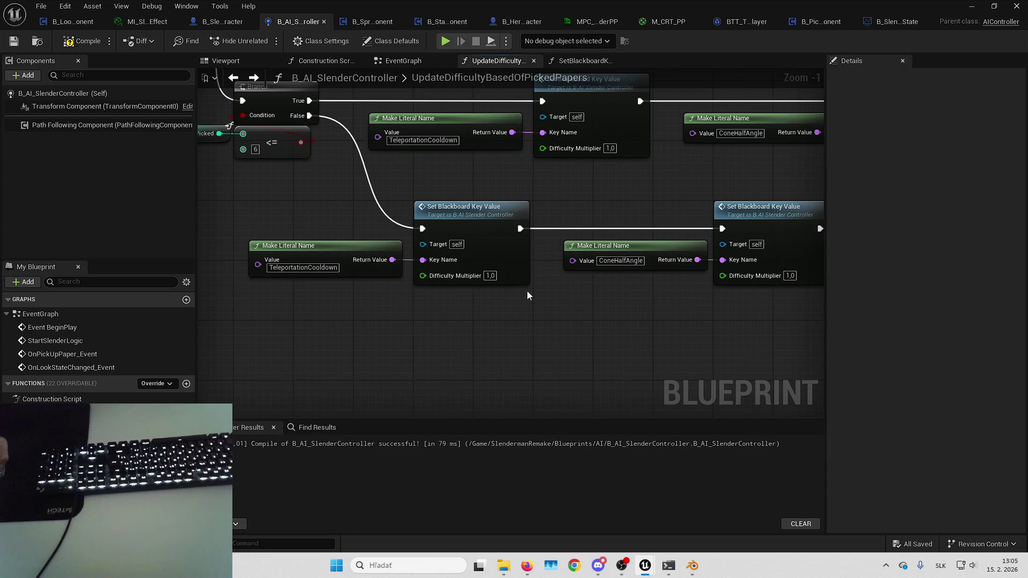
pyautogui.moveTo(480, 290); pyautogui.dragTo(456, 319)
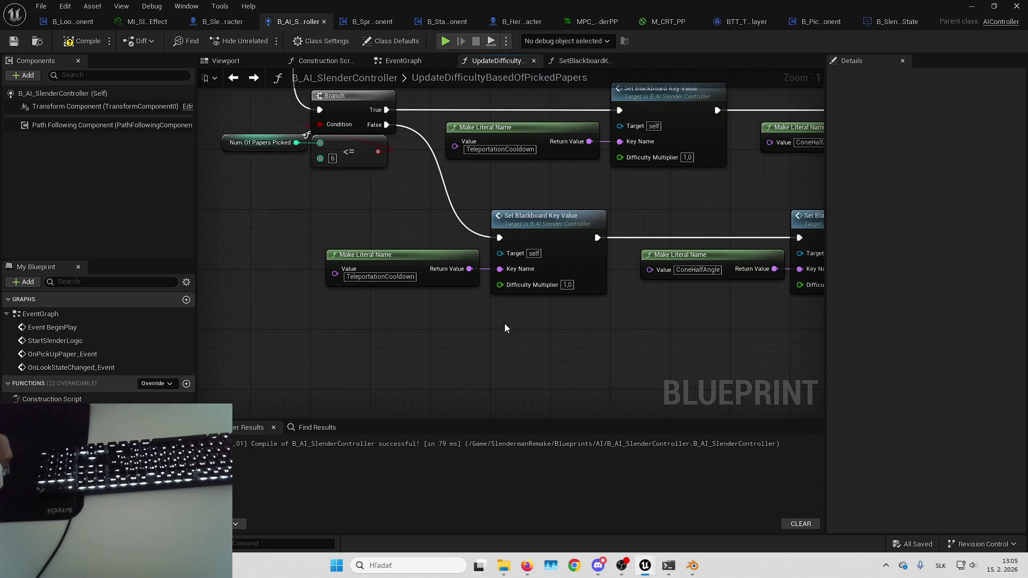
pyautogui.moveTo(542, 340); pyautogui.dragTo(516, 348)
# - Set the lower TeleportationCooldown node's Difficulty Multiplier to 4,0 by entering 20/5
pyautogui.click(541, 293)
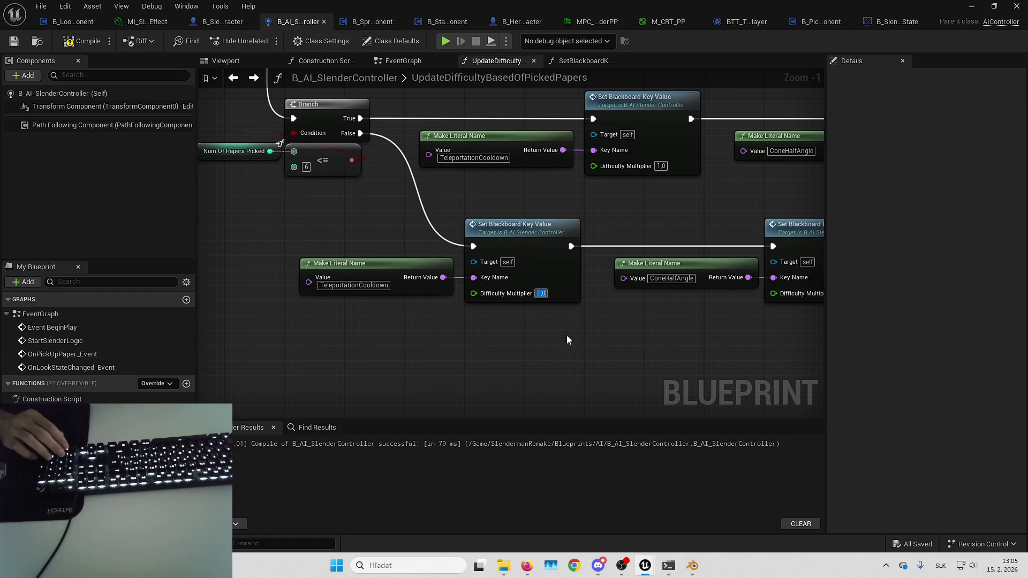
pyautogui.write('100')
pyautogui.press('Return')
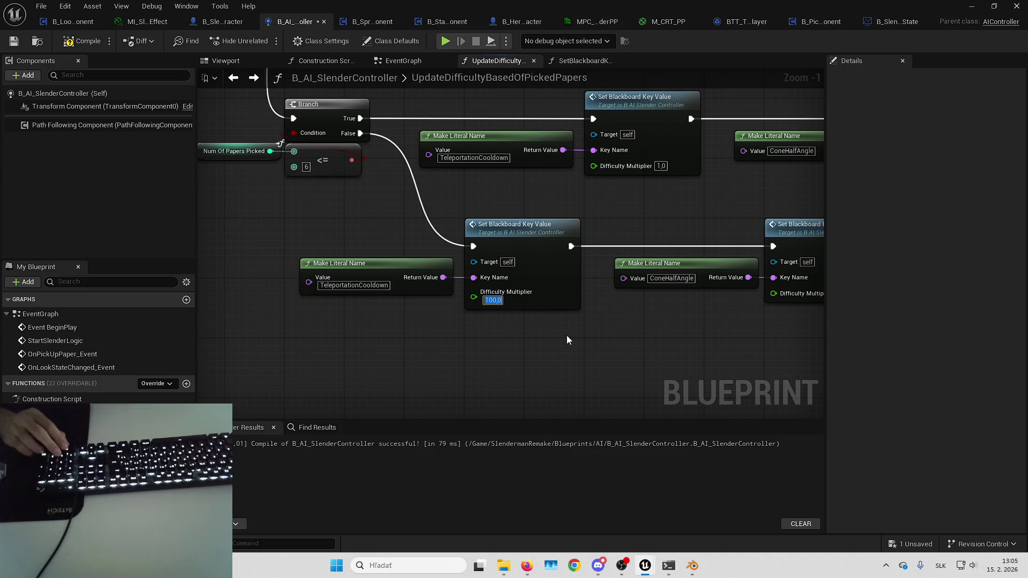
pyautogui.write('20/5')
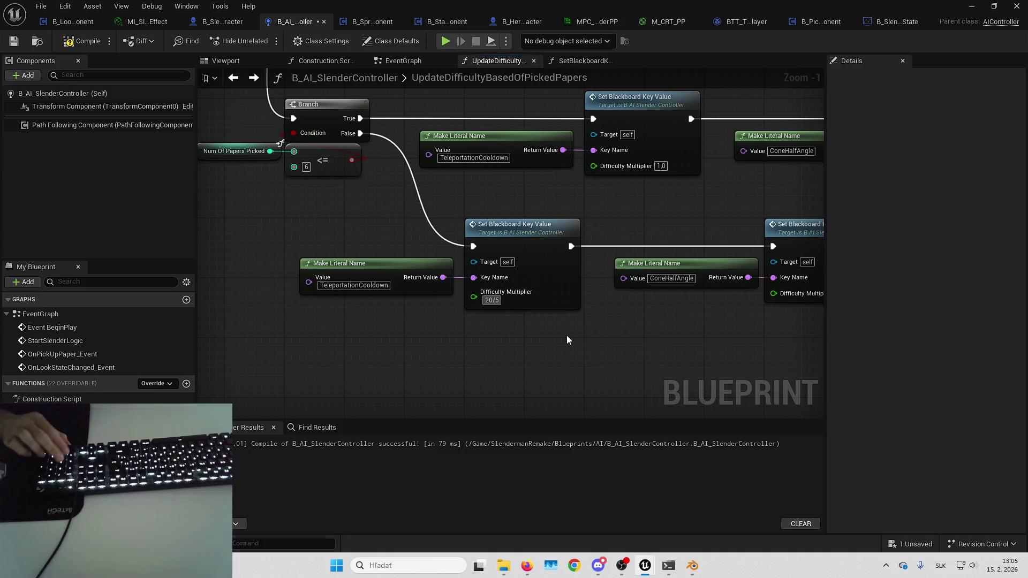
pyautogui.press('Return')
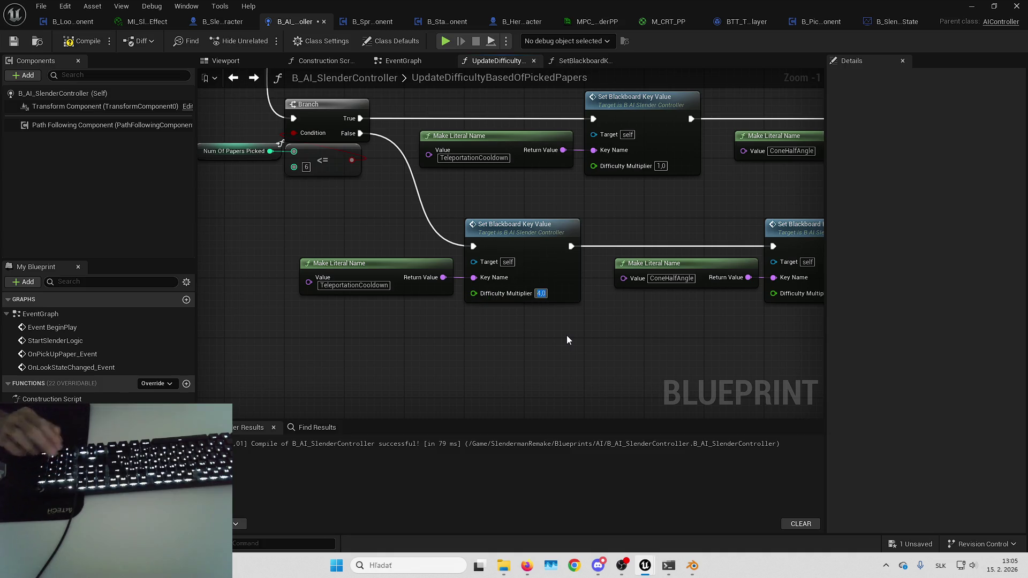
# - Leave the lower-row ConeHalfAngle multiplier at 1,0 and open the SetBlackboardKeyValue function
pyautogui.moveTo(564, 331)
pyautogui.mouseDown()
pyautogui.moveTo(498, 341)
pyautogui.moveTo(471, 308)
pyautogui.mouseUp()
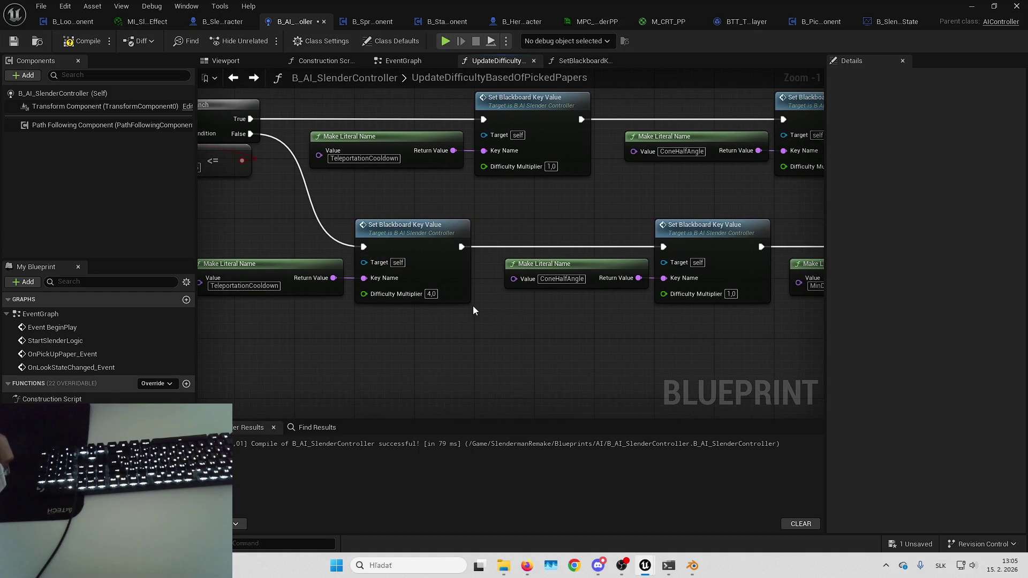
pyautogui.moveTo(435, 307); pyautogui.dragTo(536, 301)
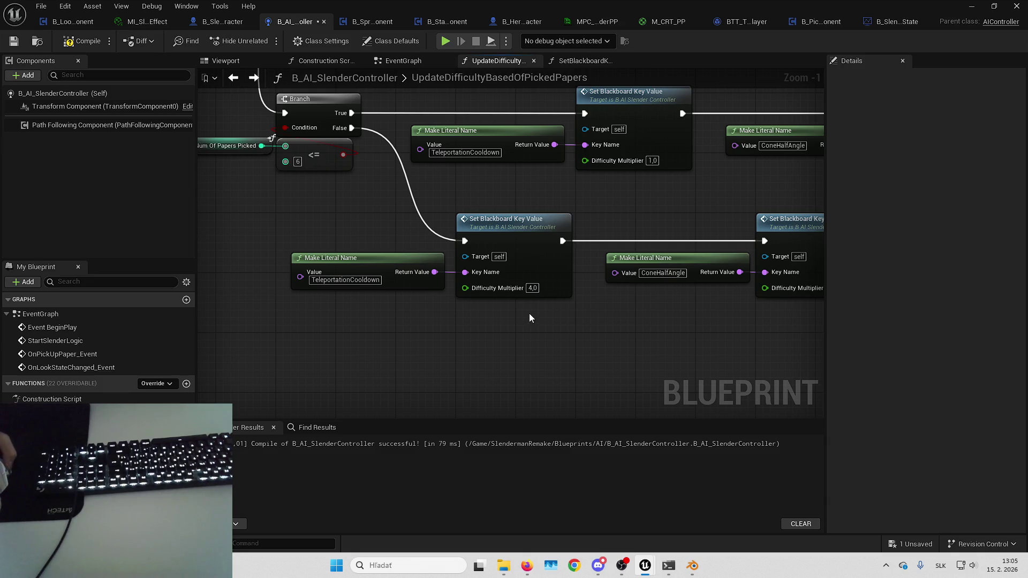
pyautogui.moveTo(521, 313)
pyautogui.mouseDown()
pyautogui.moveTo(424, 320)
pyautogui.moveTo(532, 316)
pyautogui.mouseUp()
pyautogui.moveTo(557, 228)
pyautogui.mouseDown()
pyautogui.moveTo(577, 221)
pyautogui.moveTo(491, 240)
pyautogui.mouseUp()
pyautogui.moveTo(570, 231)
pyautogui.mouseDown()
pyautogui.moveTo(563, 208)
pyautogui.moveTo(475, 225)
pyautogui.moveTo(379, 216)
pyautogui.moveTo(527, 283)
pyautogui.moveTo(519, 401)
pyautogui.moveTo(537, 351)
pyautogui.mouseUp()
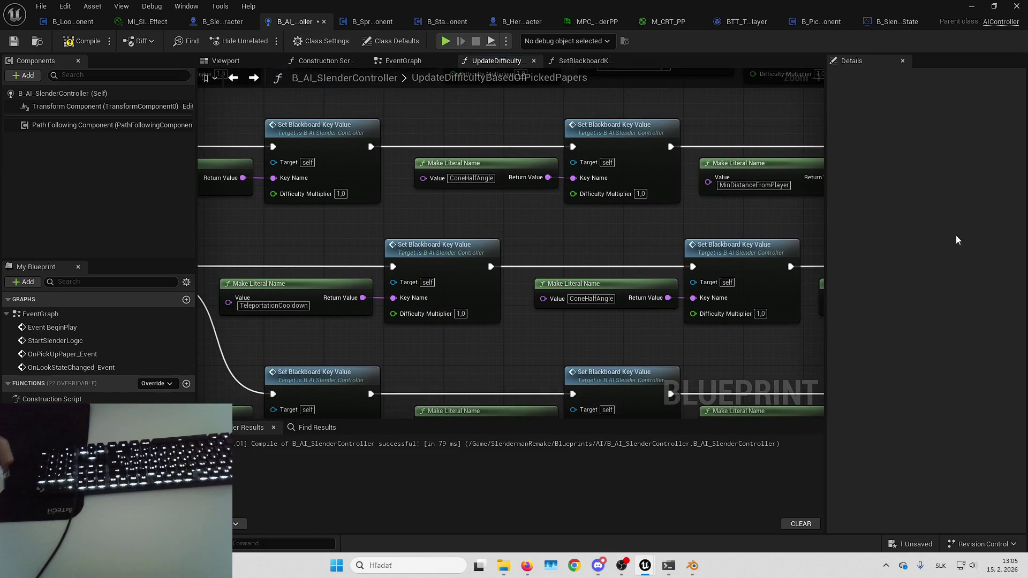
pyautogui.moveTo(558, 223)
pyautogui.mouseDown()
pyautogui.moveTo(553, 304)
pyautogui.moveTo(594, 267)
pyautogui.moveTo(599, 234)
pyautogui.mouseUp()
pyautogui.click(561, 337)
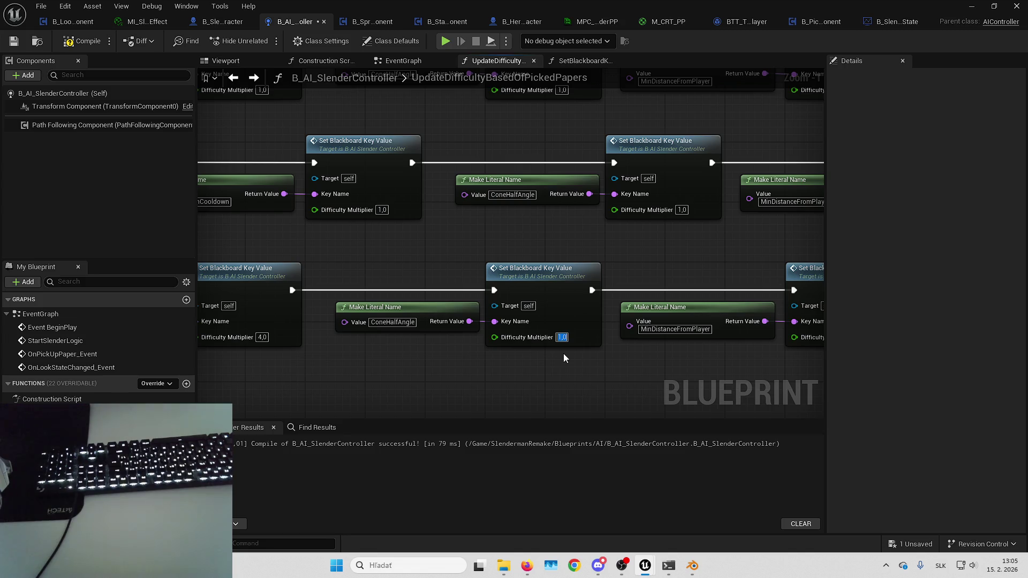
pyautogui.press('Tab')
pyautogui.press('Tab')
pyautogui.doubleClick(504, 236)
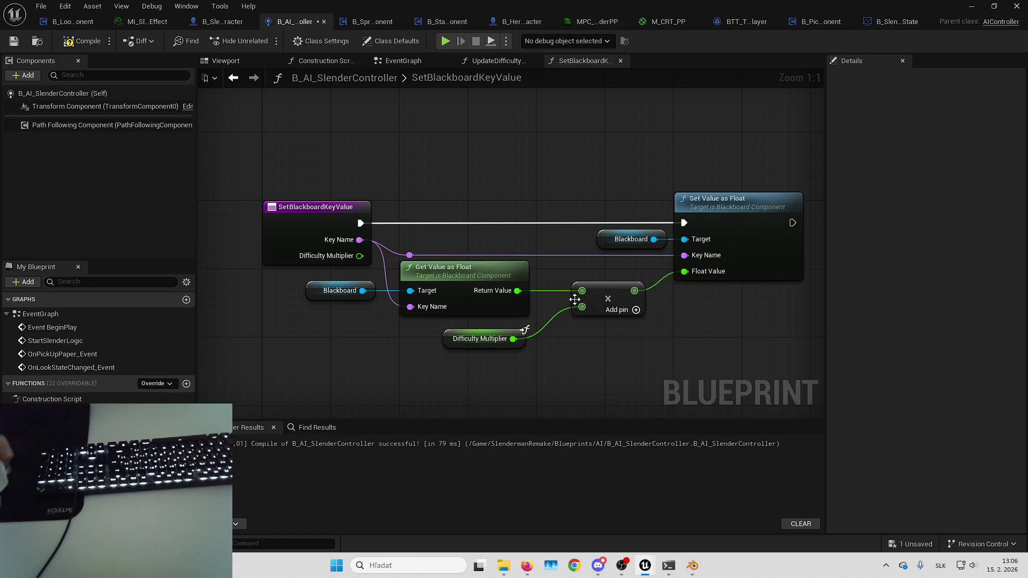
pyautogui.moveTo(592, 343); pyautogui.dragTo(601, 336)
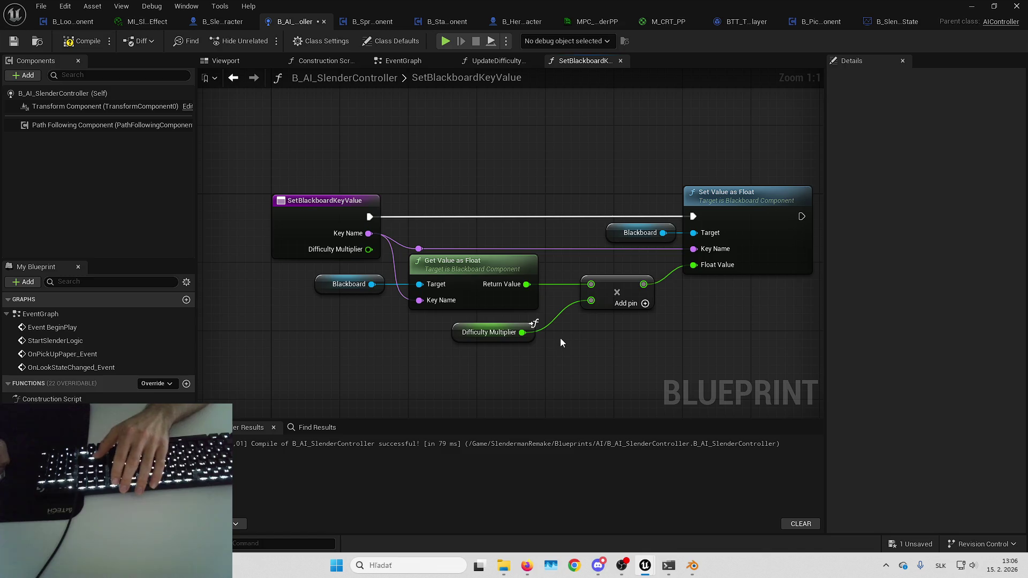
pyautogui.moveTo(553, 353); pyautogui.dragTo(512, 342)
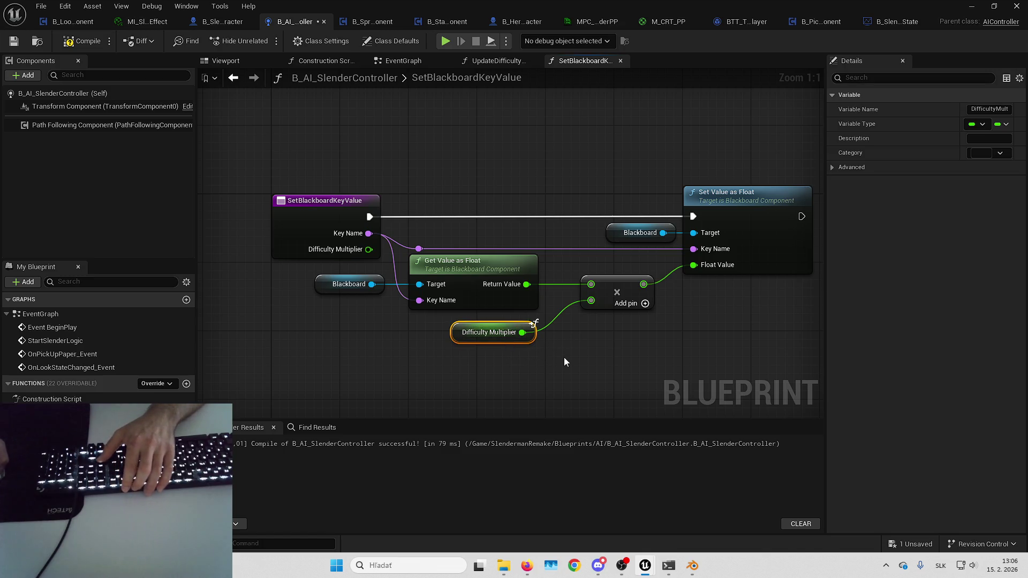
pyautogui.hotkey('alt', 'Left')
pyautogui.click(563, 294)
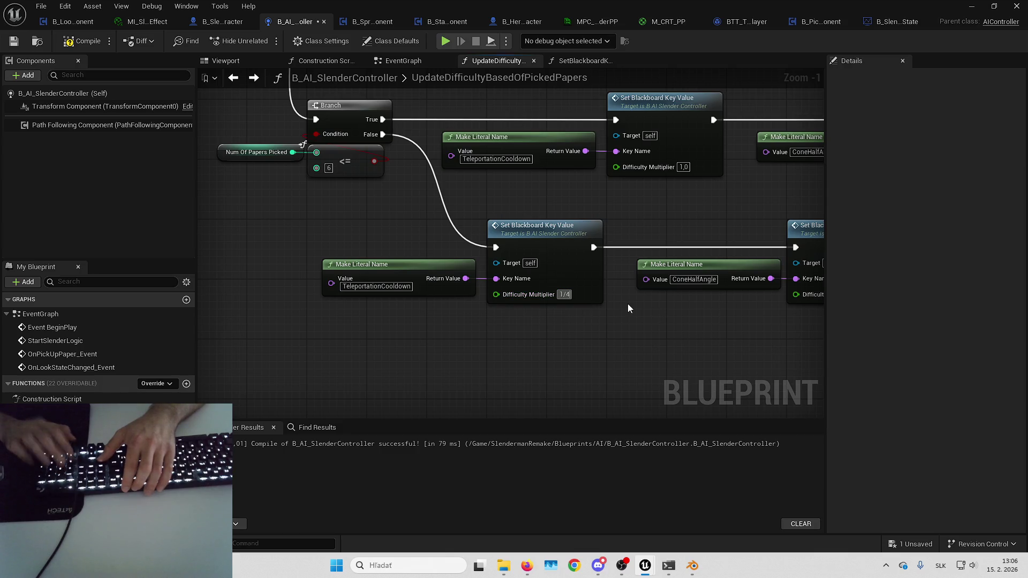
# - Commit 0,25 as the current Set Blackboard node's Difficulty Multiplier
pyautogui.write('0,25')
pyautogui.press('Return')
pyautogui.moveTo(589, 337); pyautogui.dragTo(501, 332)
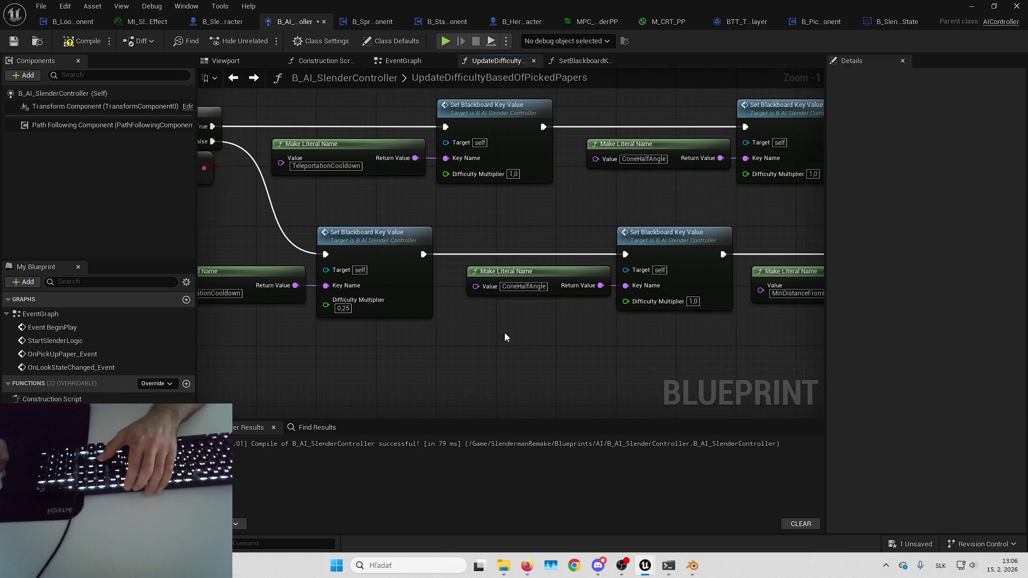
pyautogui.moveTo(562, 319)
pyautogui.mouseDown()
pyautogui.moveTo(497, 323)
pyautogui.moveTo(522, 307)
pyautogui.mouseUp()
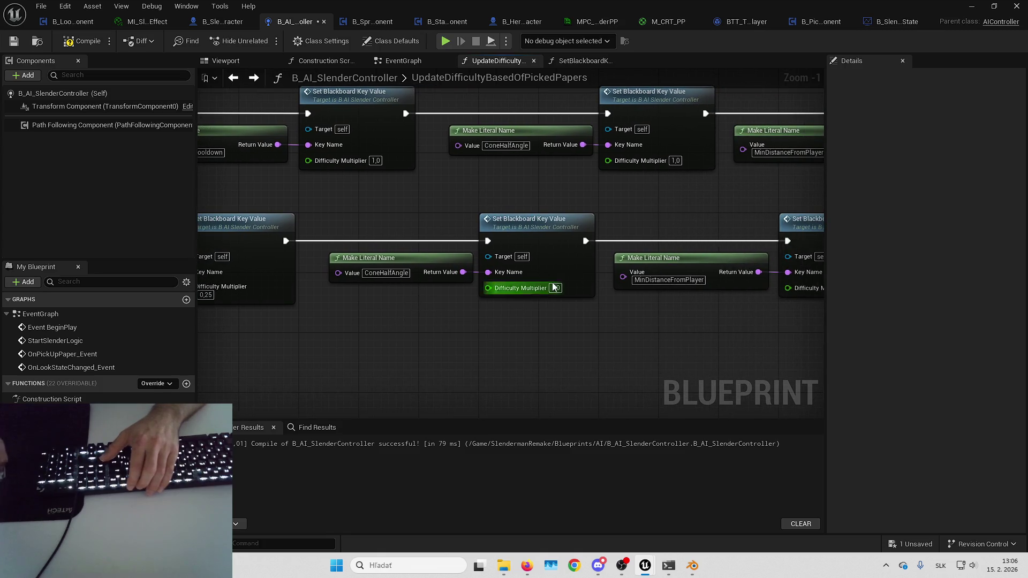
pyautogui.moveTo(574, 326); pyautogui.dragTo(532, 330)
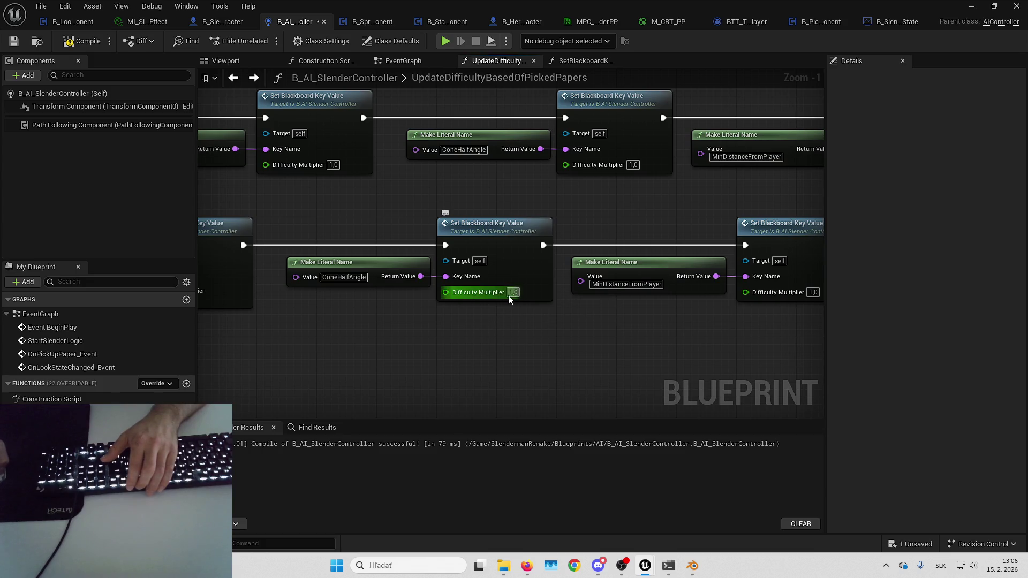
# - Set the ConeHalfAngle multiplier to 8/11, then invert it to 1/(8/11) = 1,374999
pyautogui.click(512, 292)
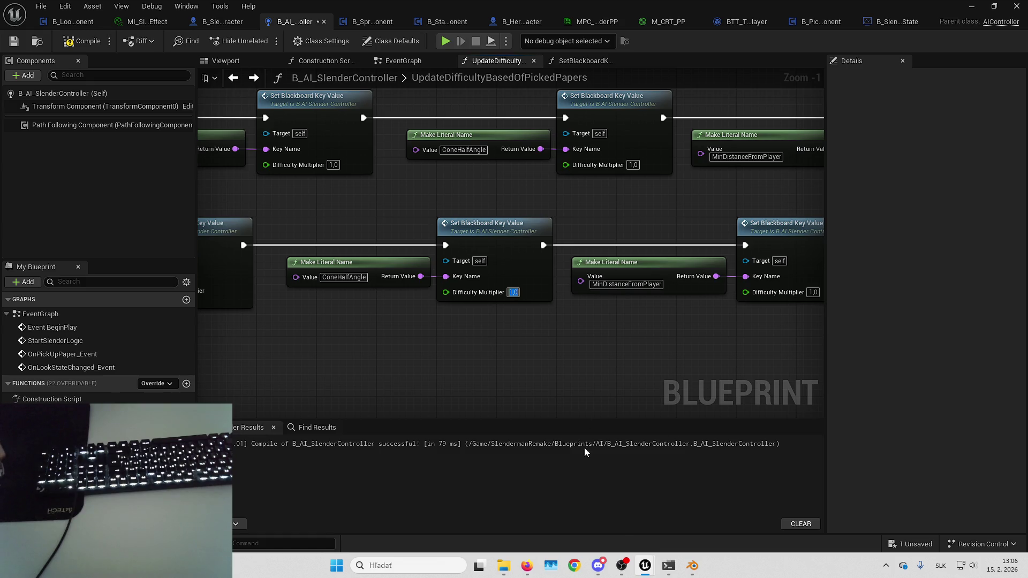
pyautogui.write('8/11')
pyautogui.press('Return')
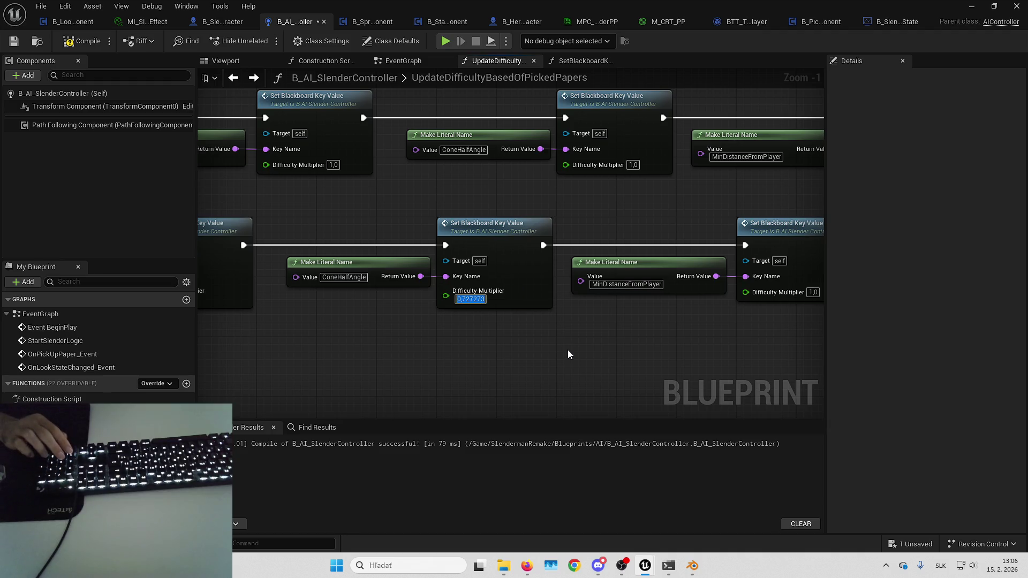
pyautogui.click(568, 355)
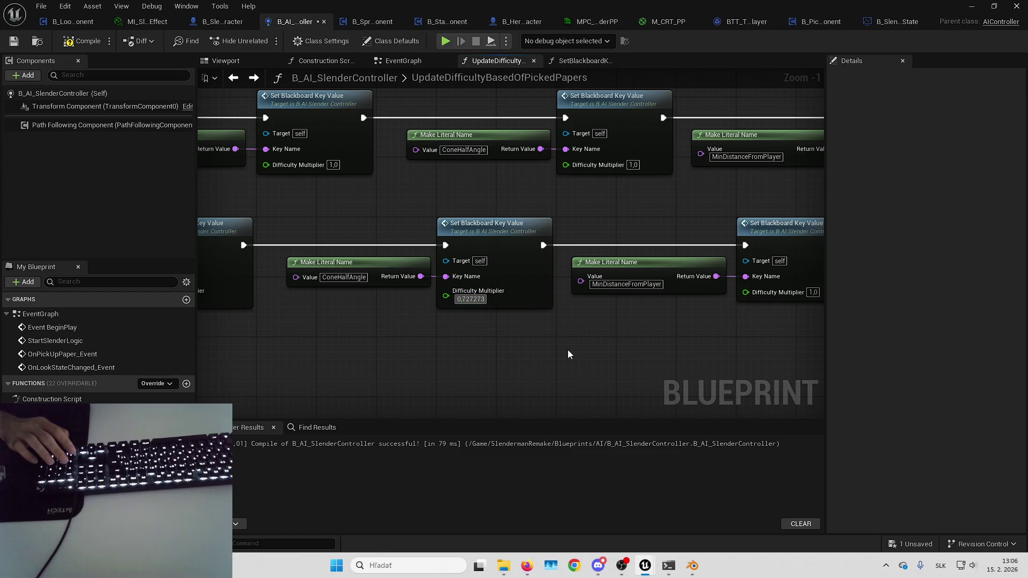
pyautogui.press('Tab')
pyautogui.press('Home')
pyautogui.write('1/')
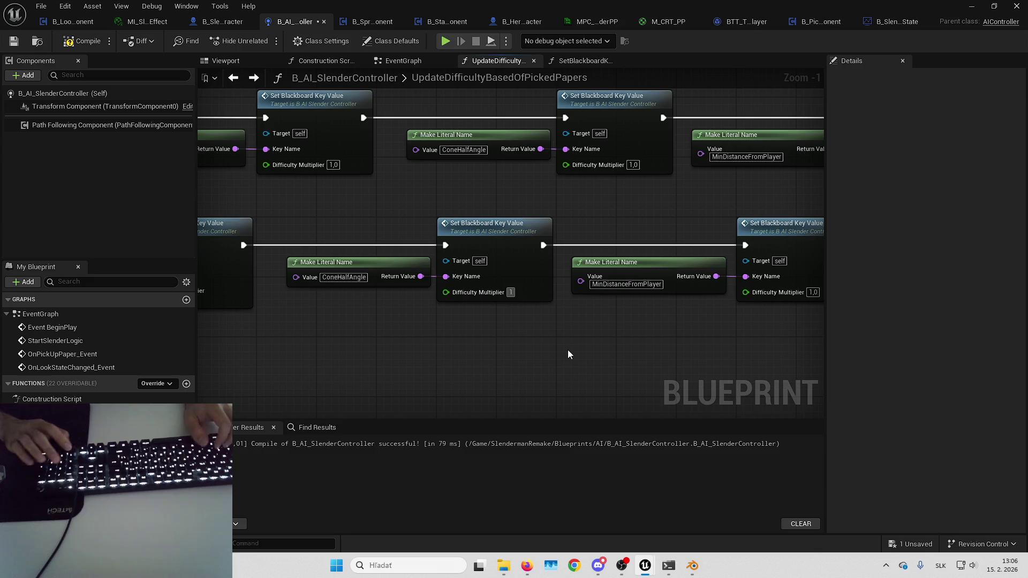
pyautogui.write('.374999')
pyautogui.press('Return')
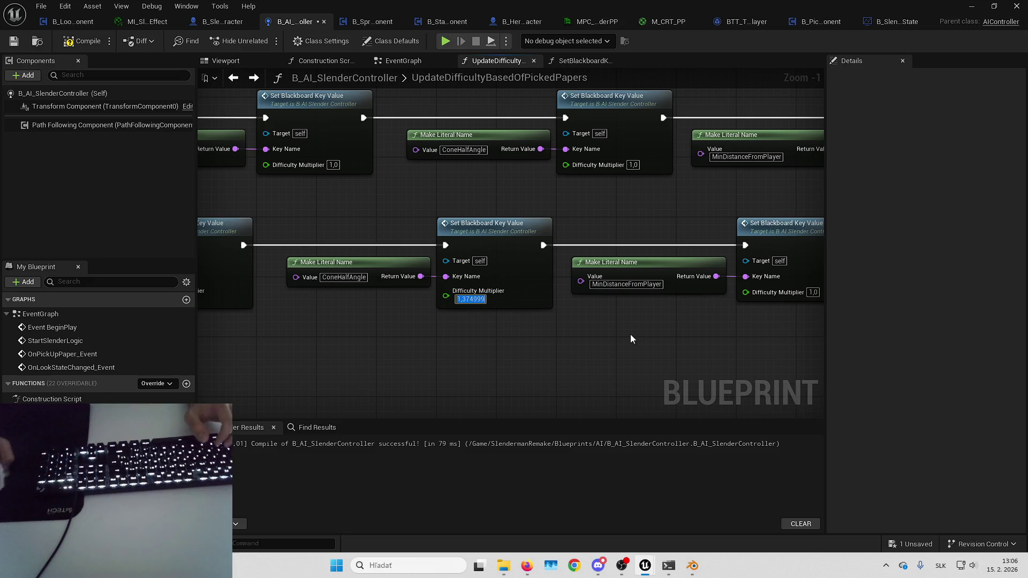
# - Set the MinDistanceFromPlayer node's Difficulty Multiplier to 0,5
pyautogui.moveTo(577, 325); pyautogui.dragTo(539, 323)
pyautogui.moveTo(419, 306)
pyautogui.mouseDown()
pyautogui.moveTo(458, 332)
pyautogui.moveTo(449, 326)
pyautogui.moveTo(513, 314)
pyautogui.mouseUp()
pyautogui.click(390, 299)
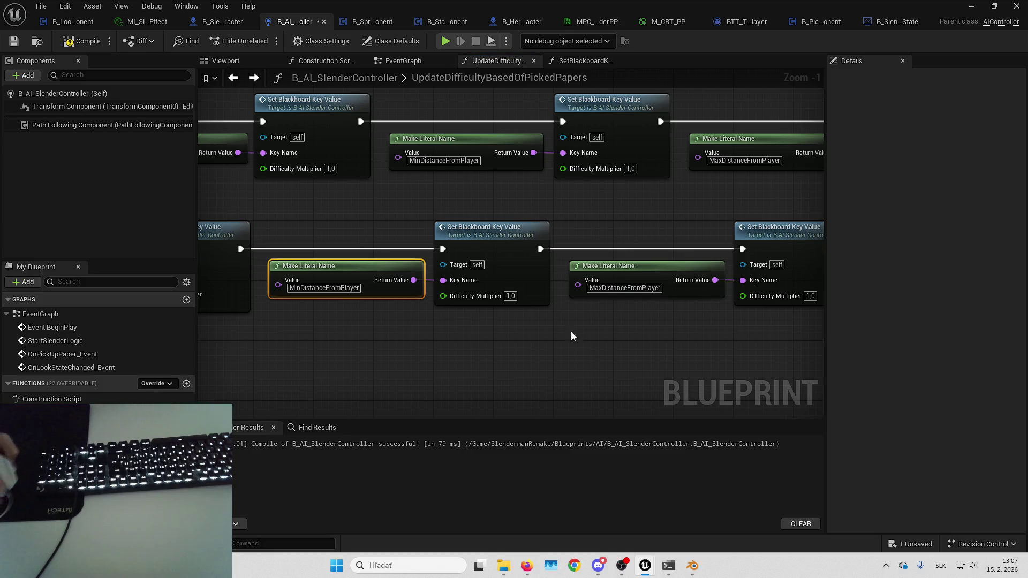
pyautogui.moveTo(458, 325); pyautogui.dragTo(503, 326)
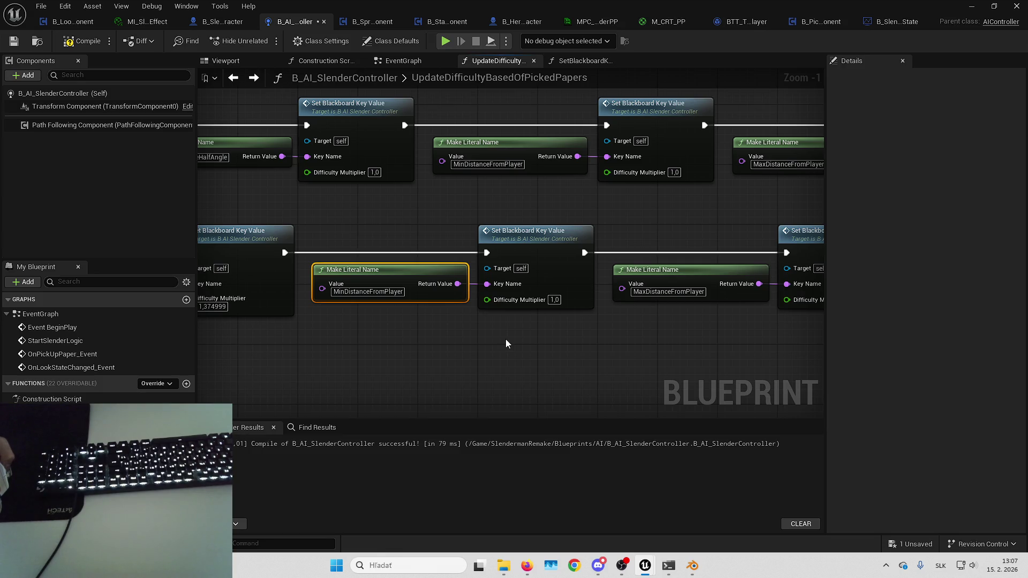
pyautogui.click(554, 300)
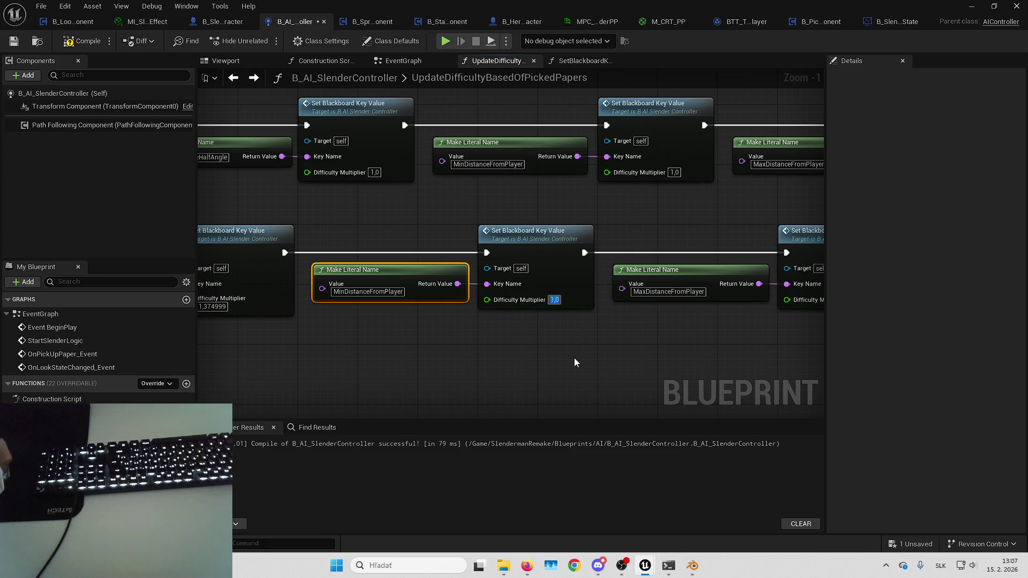
pyautogui.write('0,5')
pyautogui.press('Return')
# - Enter 0,533333 as the final MaxDistanceFromPlayer setter's Difficulty Multiplier
pyautogui.moveTo(572, 358); pyautogui.dragTo(416, 282)
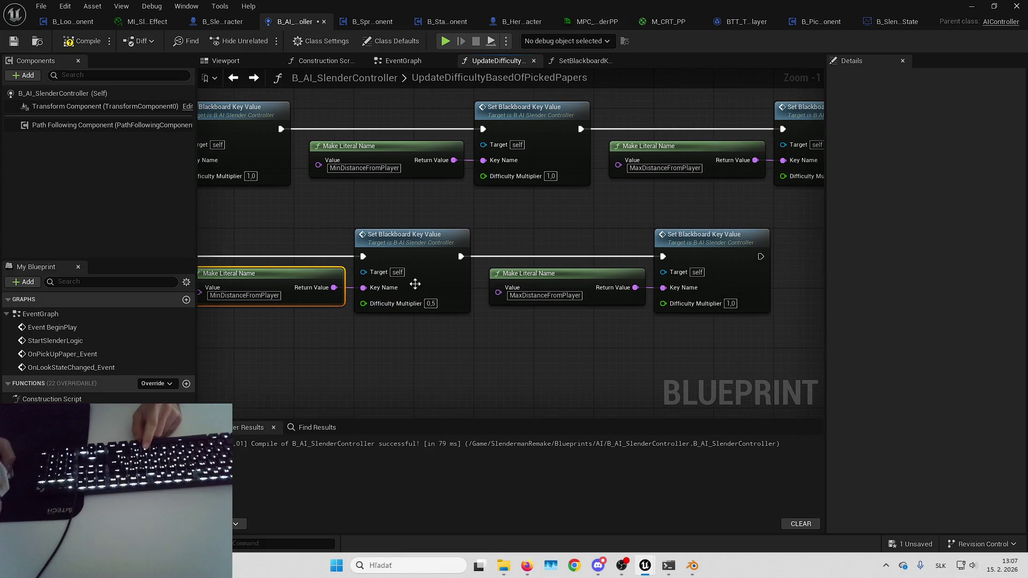
pyautogui.moveTo(528, 358)
pyautogui.mouseDown()
pyautogui.moveTo(554, 345)
pyautogui.moveTo(472, 330)
pyautogui.moveTo(486, 327)
pyautogui.mouseUp()
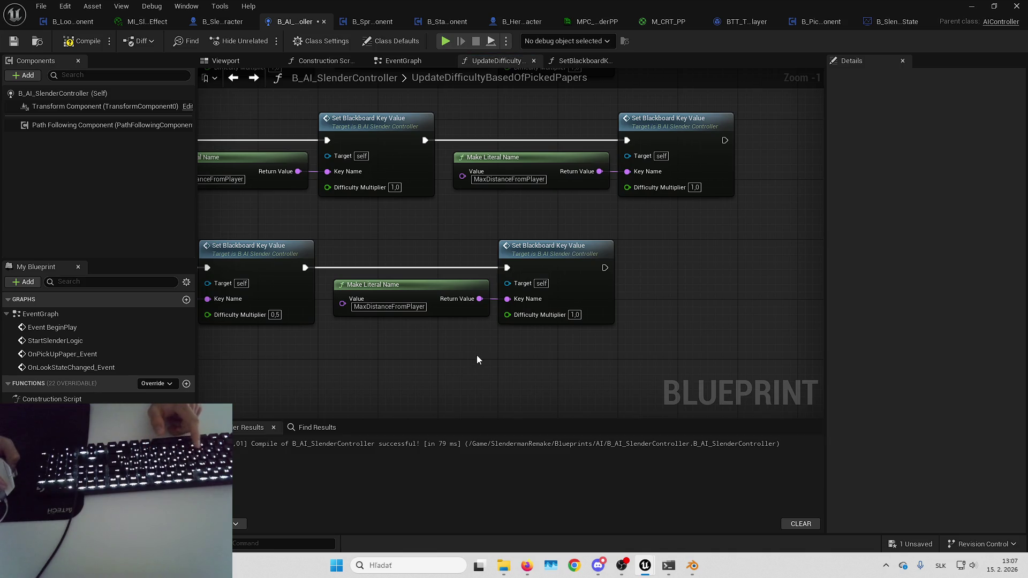
pyautogui.moveTo(478, 353); pyautogui.dragTo(489, 345)
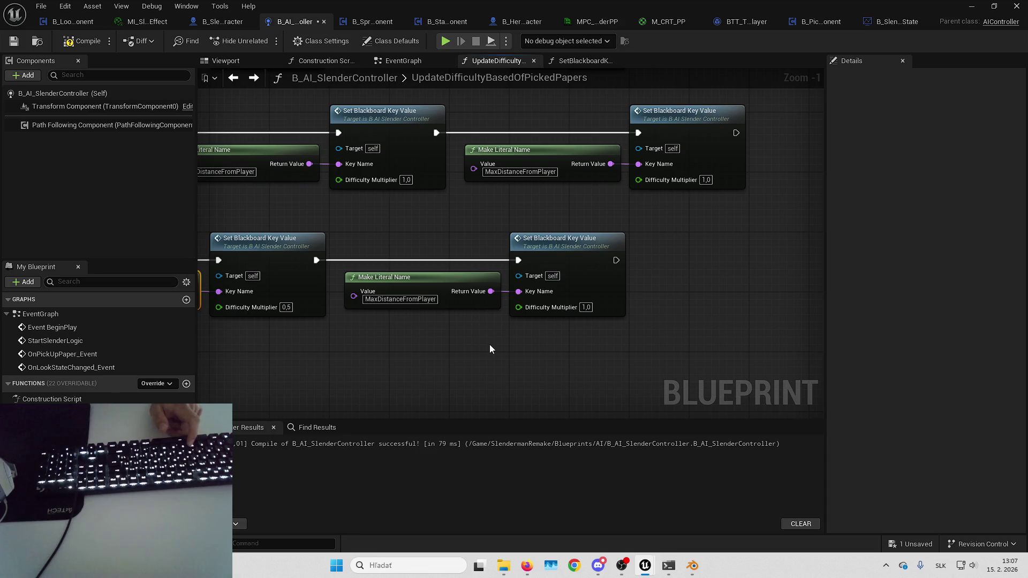
pyautogui.hotkey('ctrl', 'z')
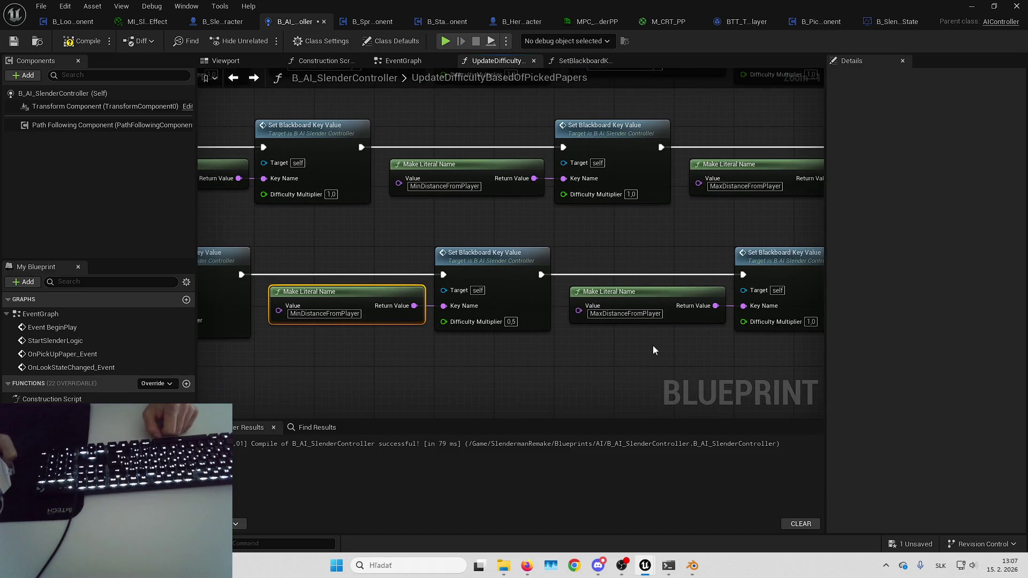
pyautogui.hotkey('ctrl', 'z')
pyautogui.hotkey('ctrl', 'z')
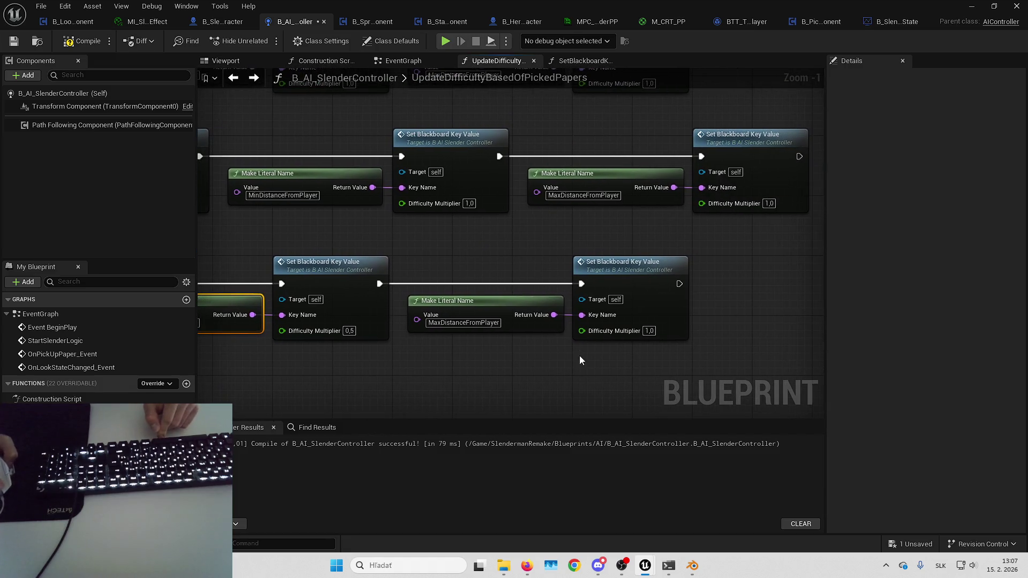
pyautogui.hotkey('ctrl', 'z')
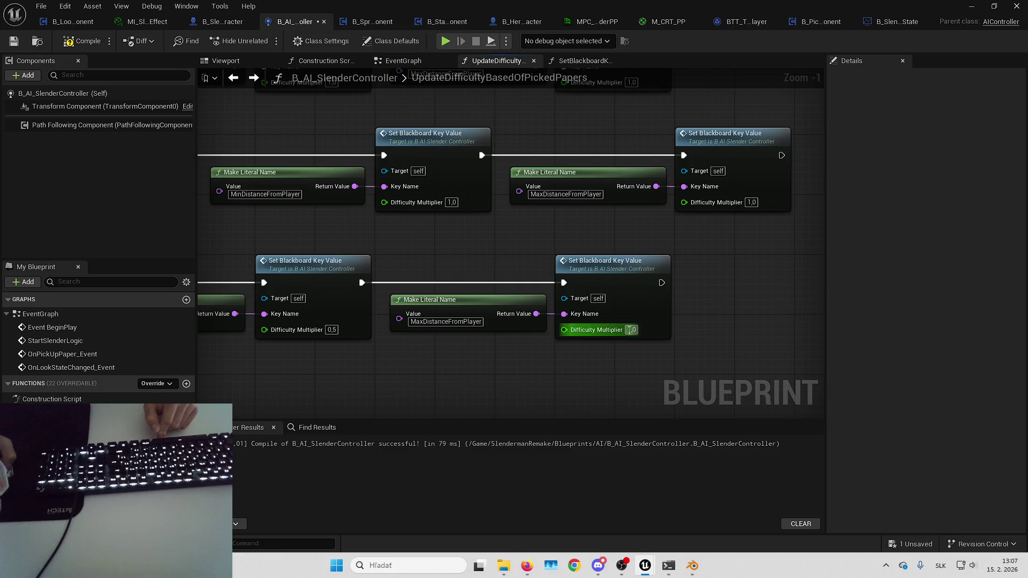
pyautogui.hotkey('ctrl', 'a')
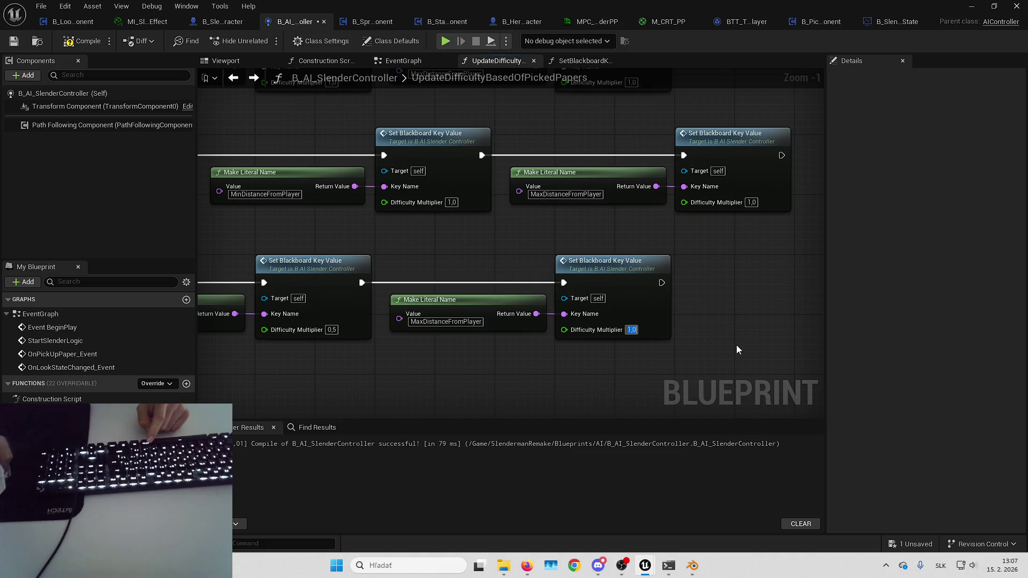
pyautogui.write('15')
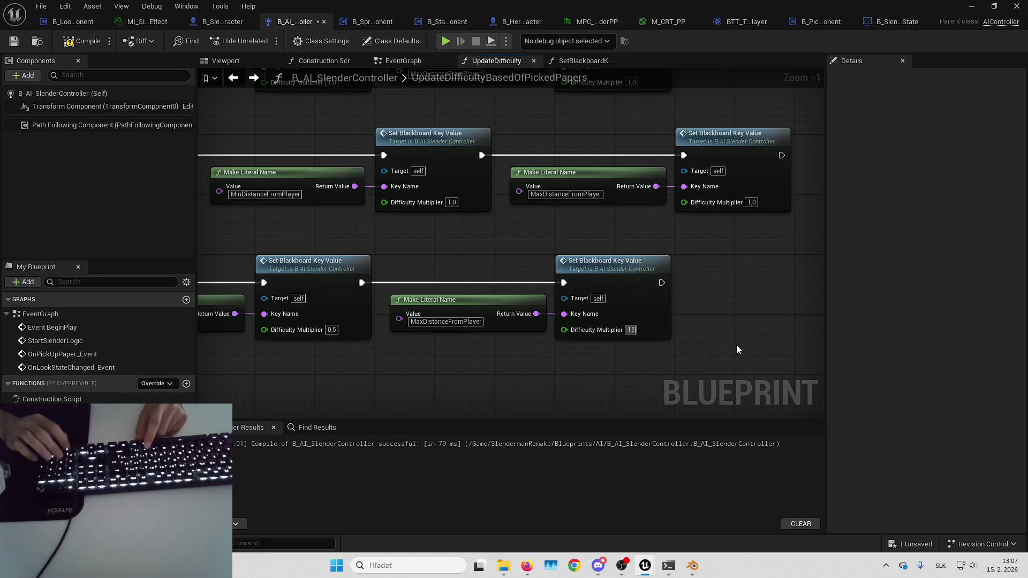
pyautogui.press('Left')
pyautogui.write(',87')
pyautogui.hotkey('ctrl', 'a')
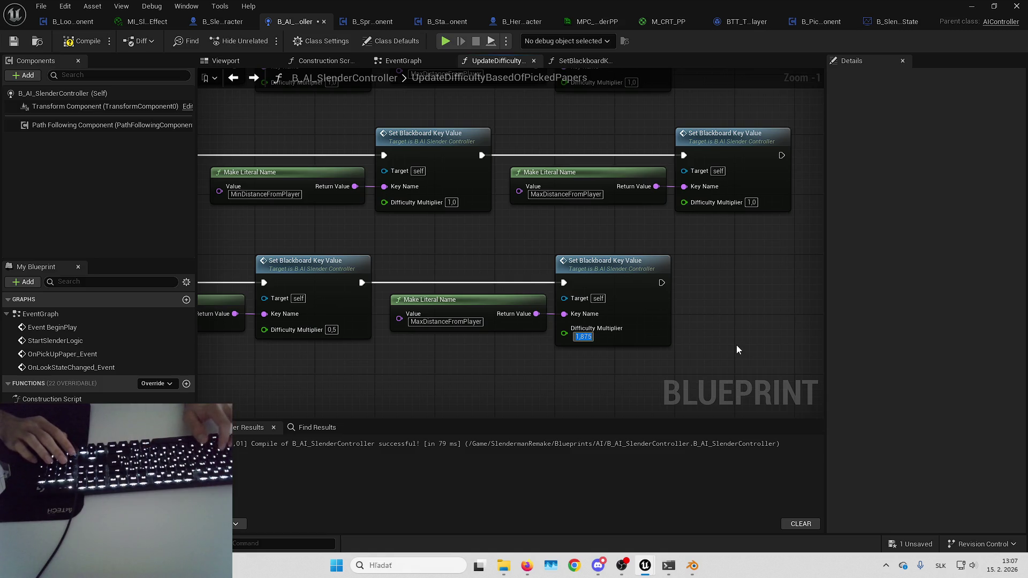
pyautogui.write('0,533333')
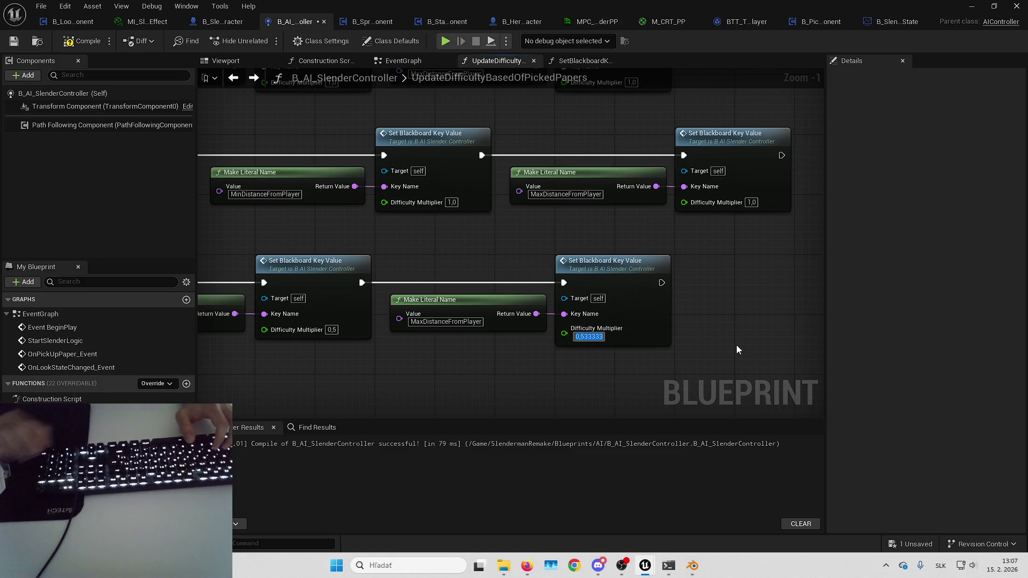
pyautogui.press('Return')
pyautogui.moveTo(582, 250); pyautogui.dragTo(711, 323)
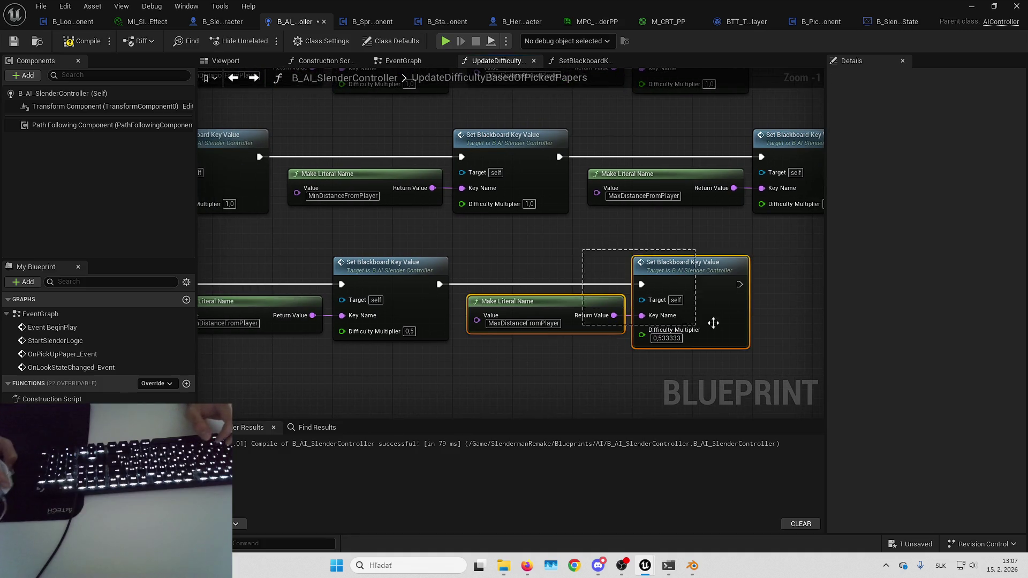
pyautogui.scroll(-1, 739, 232)
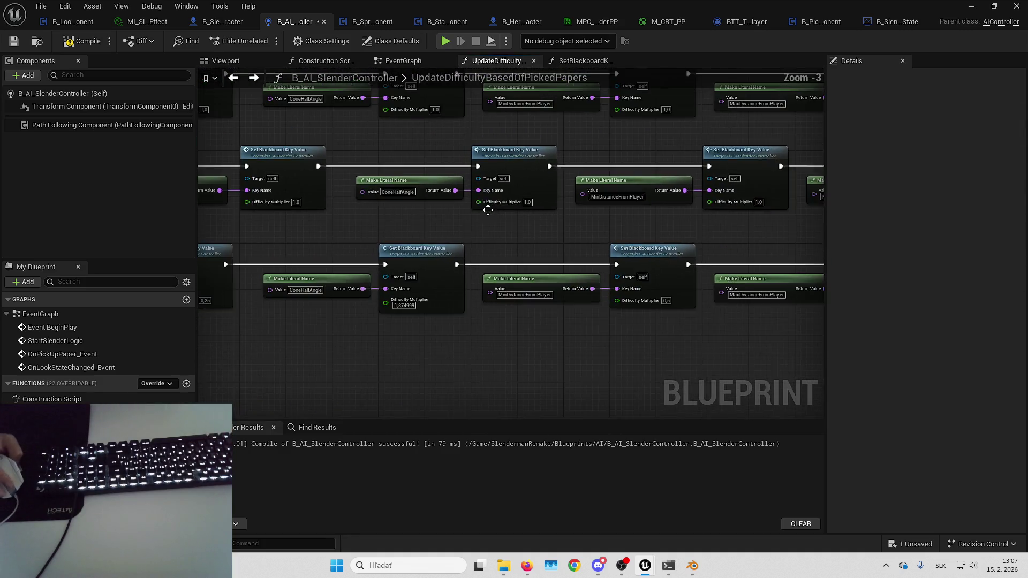
pyautogui.scroll(-1, 486, 209)
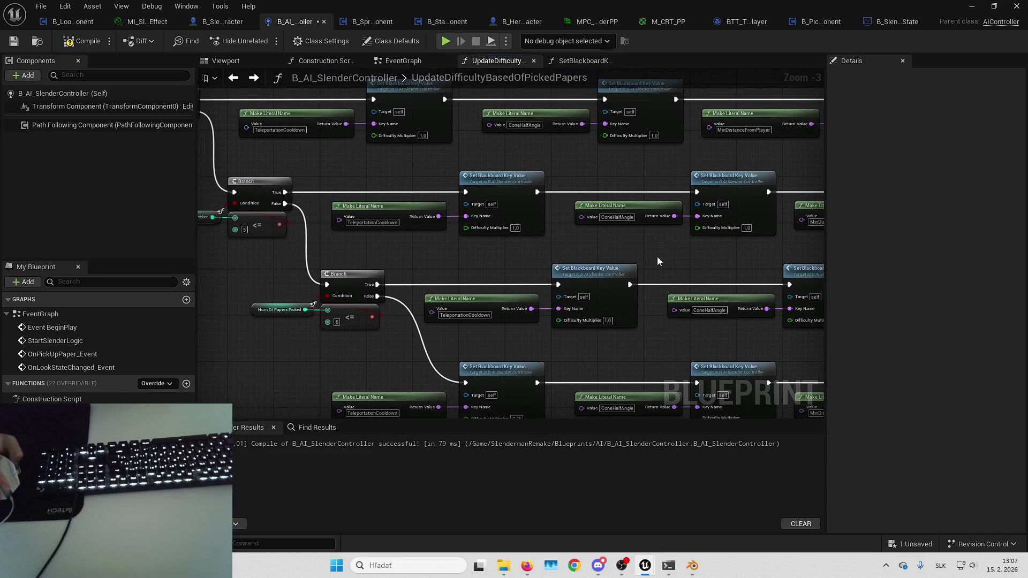
pyautogui.moveTo(435, 246)
pyautogui.mouseDown()
pyautogui.moveTo(485, 255)
pyautogui.moveTo(493, 160)
pyautogui.moveTo(533, 173)
pyautogui.moveTo(485, 153)
pyautogui.mouseUp()
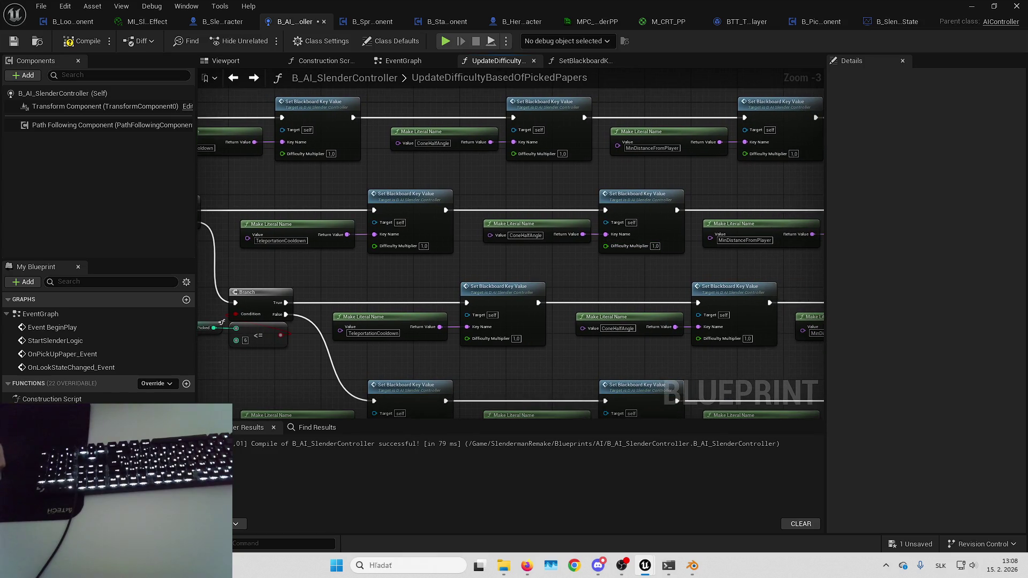
pyautogui.hotkey('alt', 'Tab')
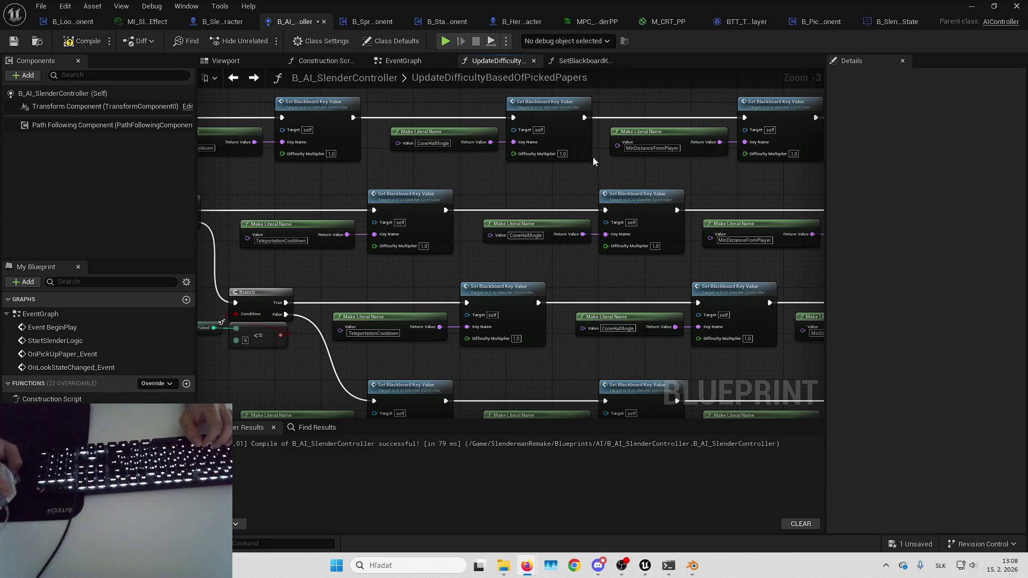
pyautogui.hotkey('alt', 'Tab')
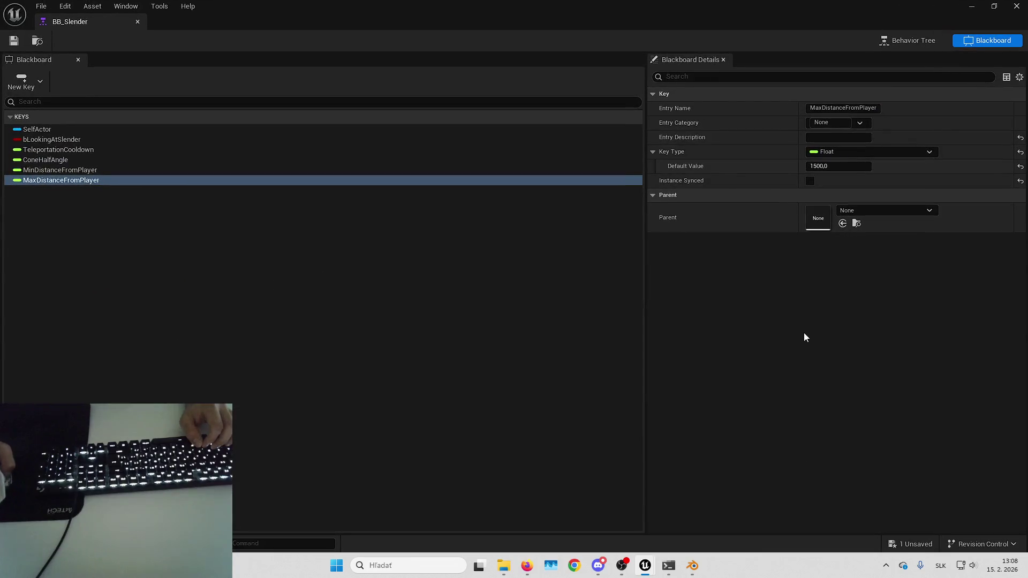
pyautogui.click(108, 152)
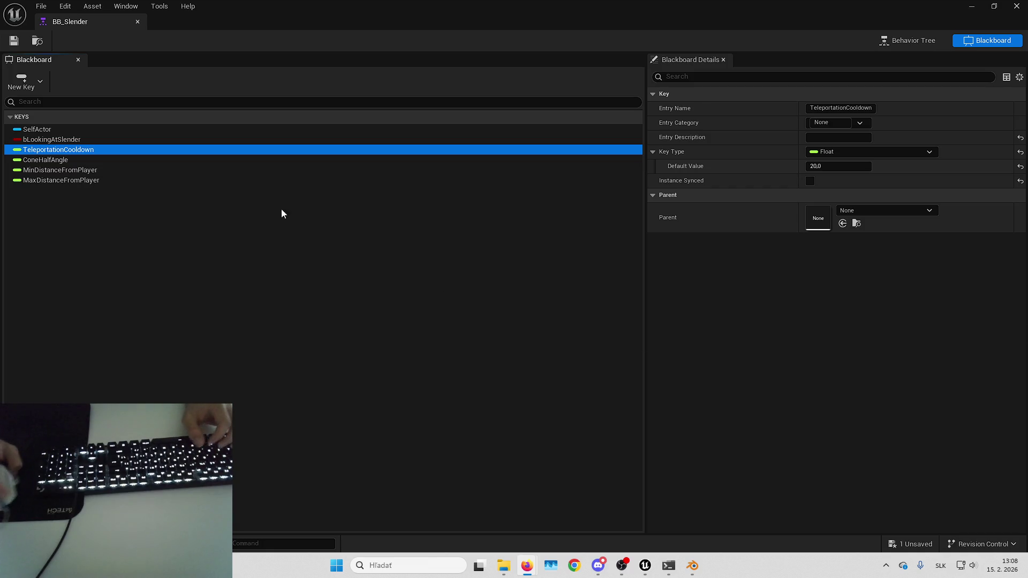
pyautogui.click(155, 159)
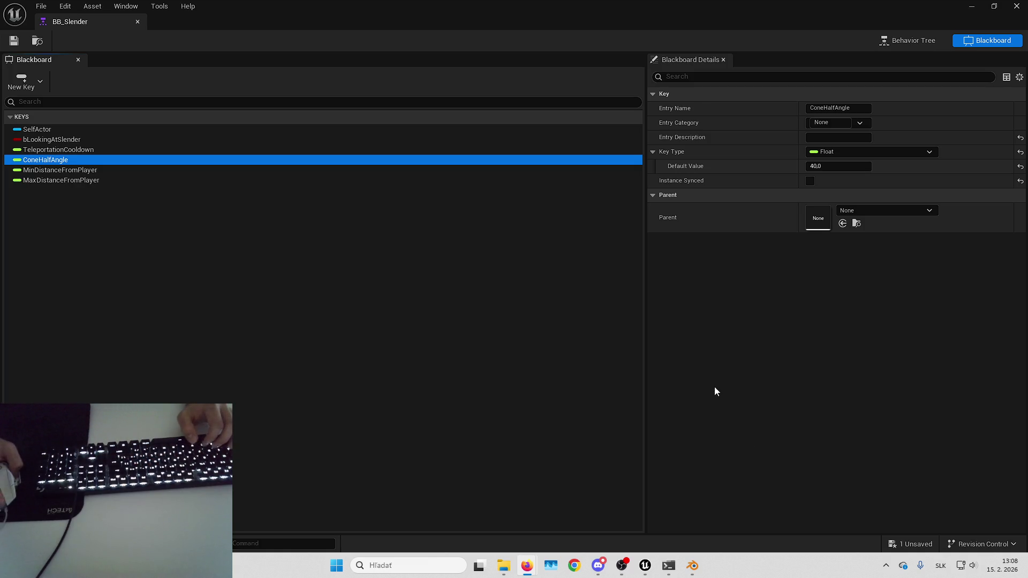
pyautogui.click(971, 6)
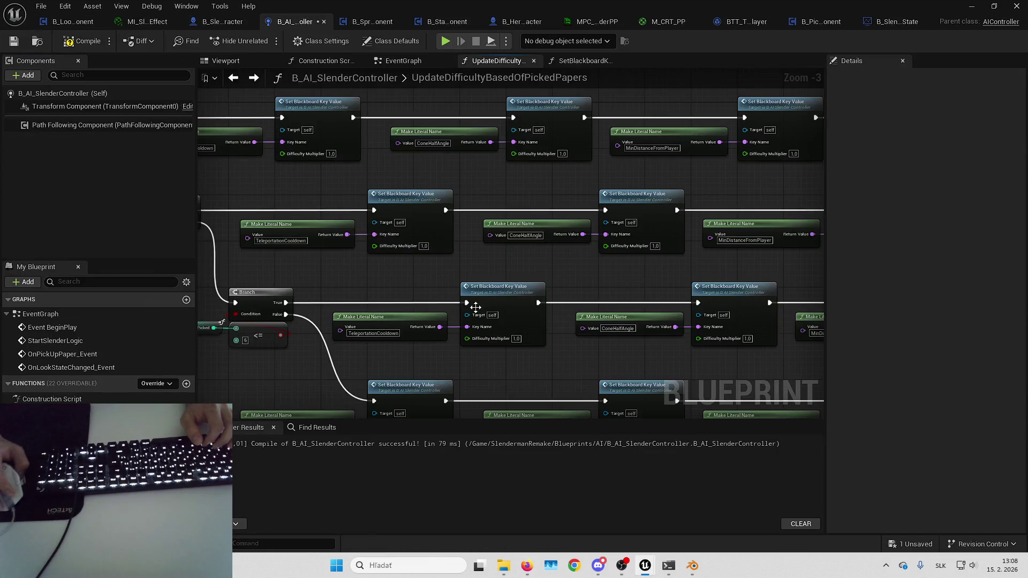
pyautogui.moveTo(475, 307); pyautogui.dragTo(610, 211)
pyautogui.click(460, 338)
pyautogui.moveTo(464, 356); pyautogui.dragTo(532, 331)
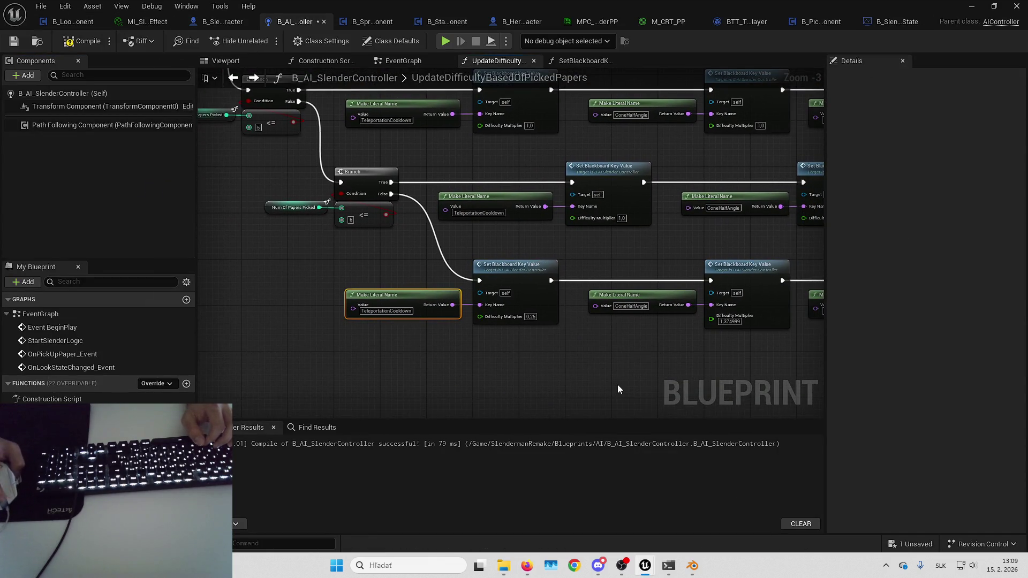
pyautogui.hotkey('alt', 'Tab')
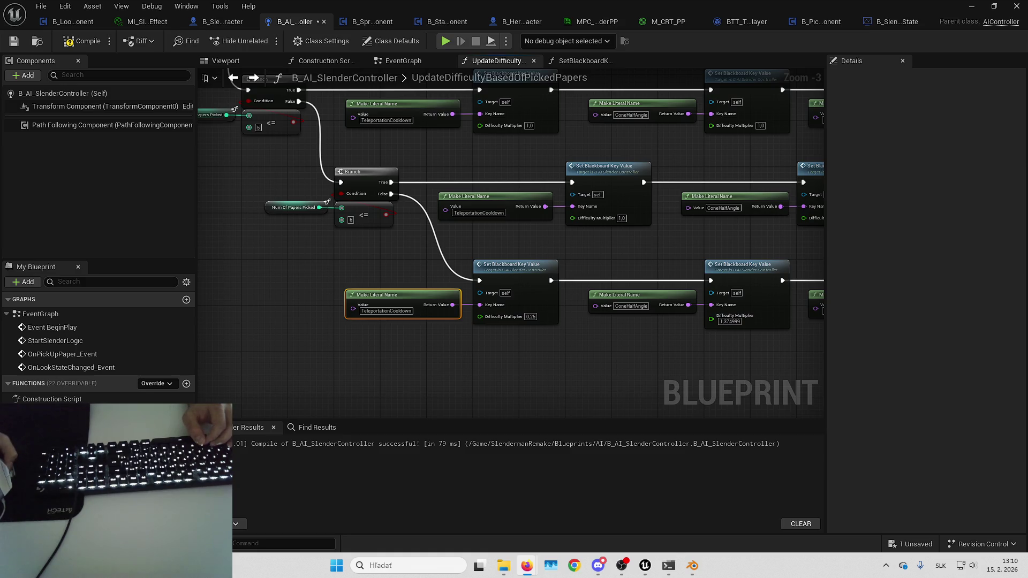
# - Set the middle row's TeleportationCooldown multiplier to 1,125
pyautogui.click(722, 294)
pyautogui.moveTo(505, 254); pyautogui.dragTo(615, 365)
pyautogui.moveTo(584, 270)
pyautogui.mouseDown()
pyautogui.moveTo(561, 289)
pyautogui.moveTo(566, 300)
pyautogui.moveTo(502, 314)
pyautogui.moveTo(592, 301)
pyautogui.moveTo(551, 317)
pyautogui.moveTo(561, 323)
pyautogui.moveTo(583, 278)
pyautogui.mouseUp()
pyautogui.click(597, 287)
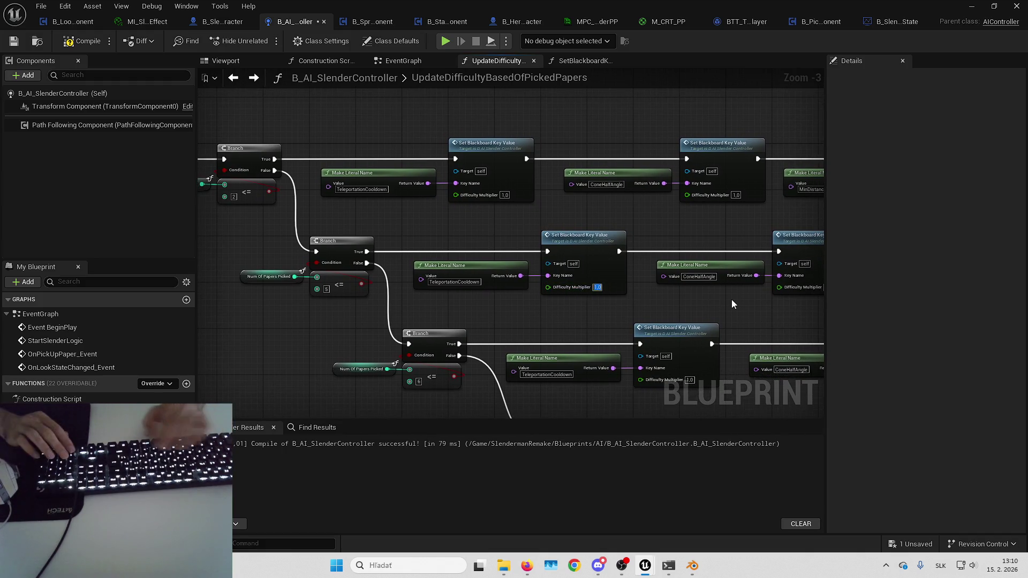
pyautogui.write('1.125')
pyautogui.press('Return')
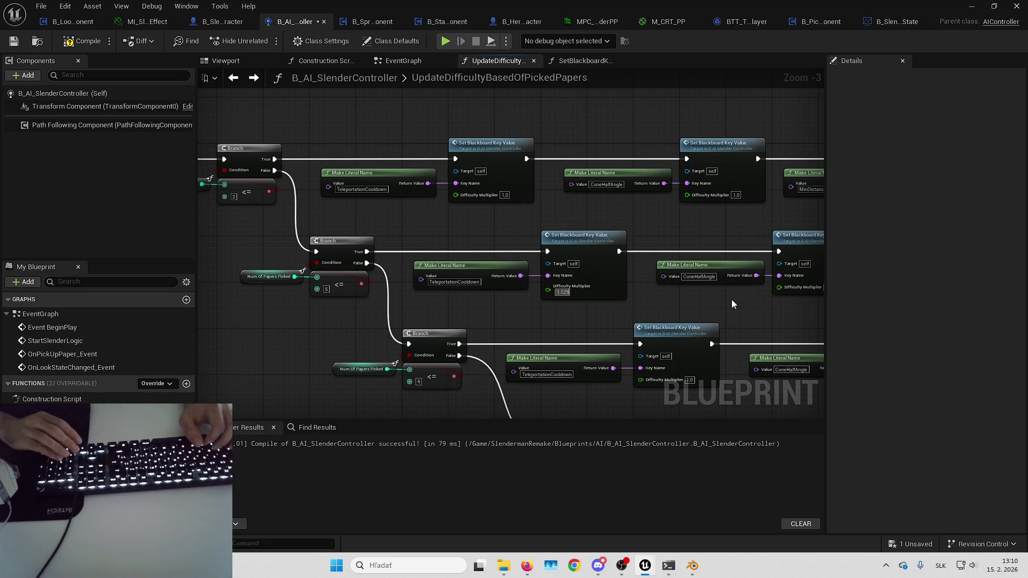
# - Revise the TeleportationCooldown multipliers to 0,75 and 0,5 on the following rows
pyautogui.moveTo(731, 299); pyautogui.dragTo(661, 290)
pyautogui.click(663, 280)
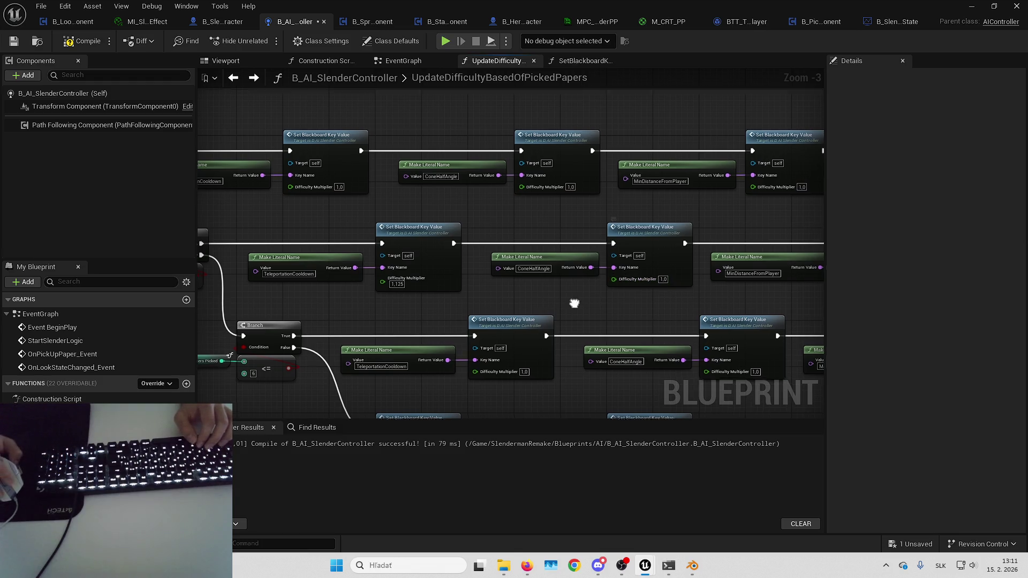
pyautogui.moveTo(631, 310); pyautogui.dragTo(646, 281)
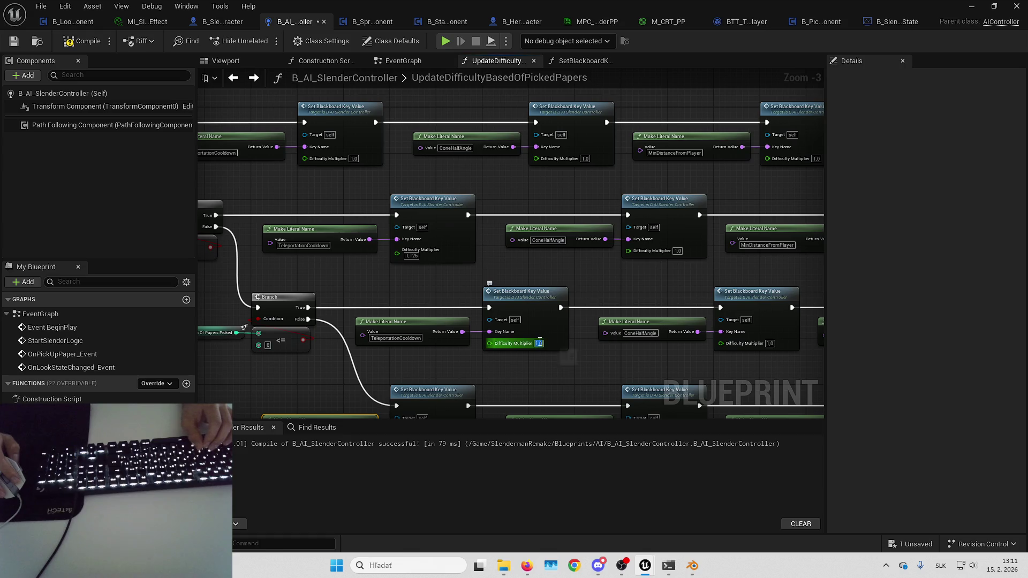
pyautogui.click(537, 343)
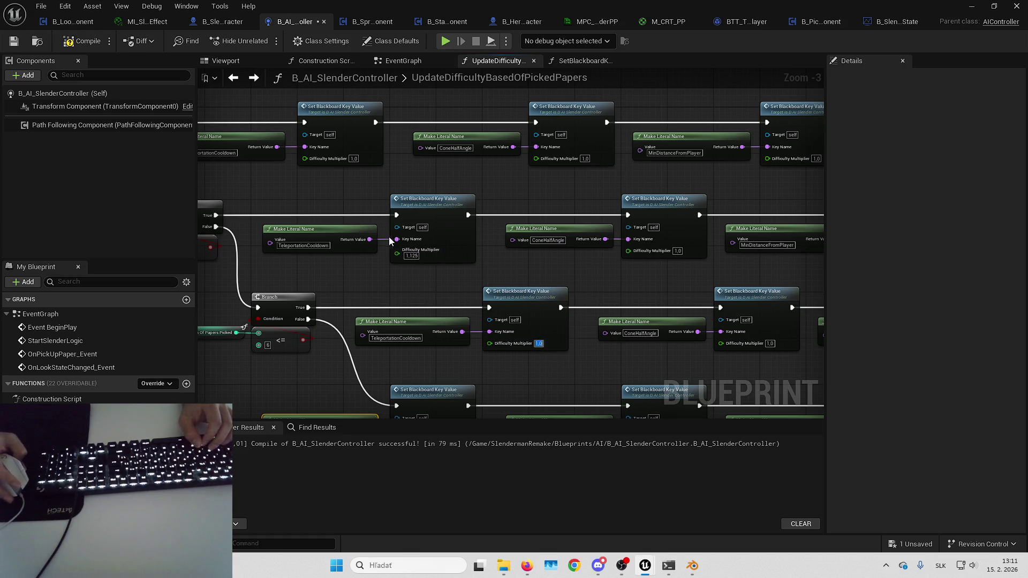
pyautogui.click(415, 256)
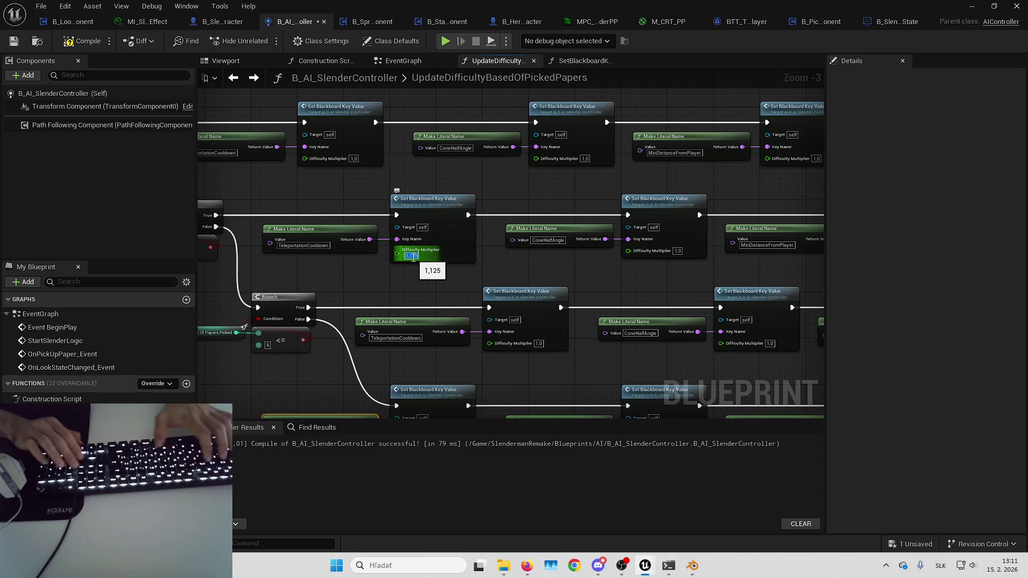
pyautogui.write('0,75')
pyautogui.press('Return')
pyautogui.click(538, 343)
pyautogui.write('0,5')
pyautogui.press('Return')
# - Set ConeHalfAngle multipliers to 1,125 and 1,25, and MinDistanceFromPlayer to 0,833333
pyautogui.moveTo(589, 336); pyautogui.dragTo(499, 254)
pyautogui.moveTo(391, 165); pyautogui.dragTo(557, 263)
pyautogui.moveTo(595, 170)
pyautogui.mouseDown()
pyautogui.moveTo(617, 174)
pyautogui.moveTo(624, 160)
pyautogui.mouseUp()
pyautogui.click(691, 257)
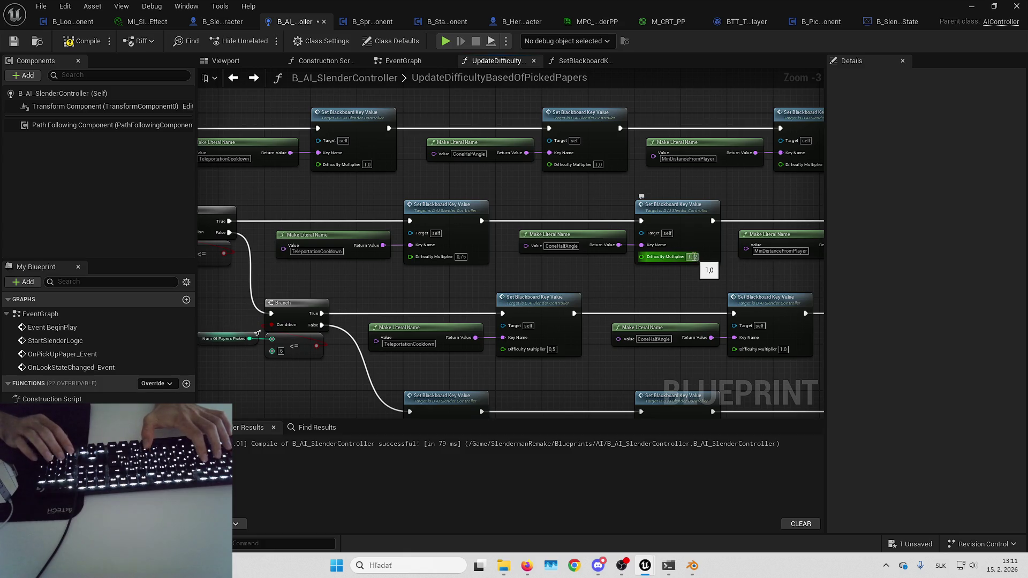
pyautogui.write('1.125')
pyautogui.click(620, 242)
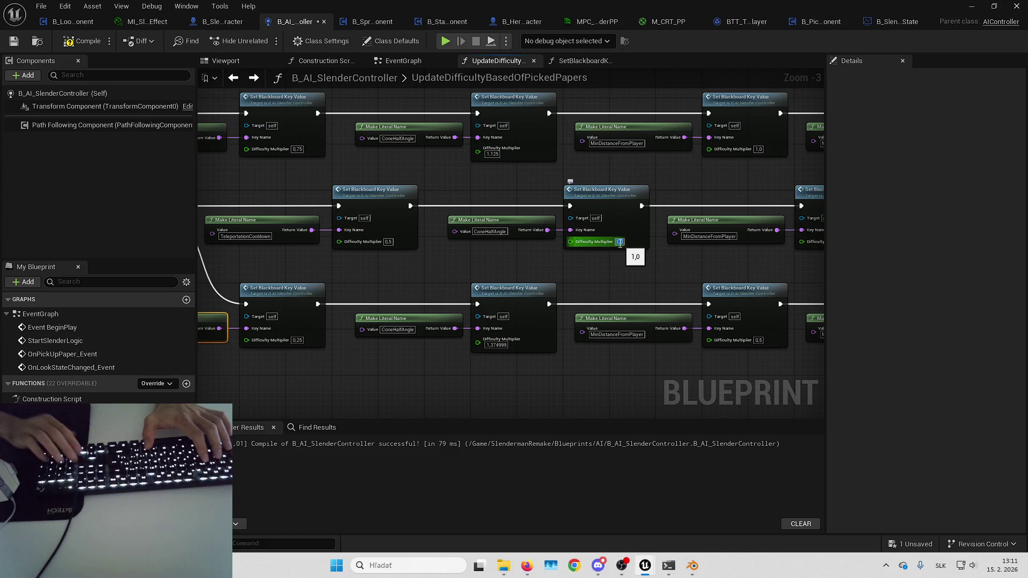
pyautogui.write('1.25')
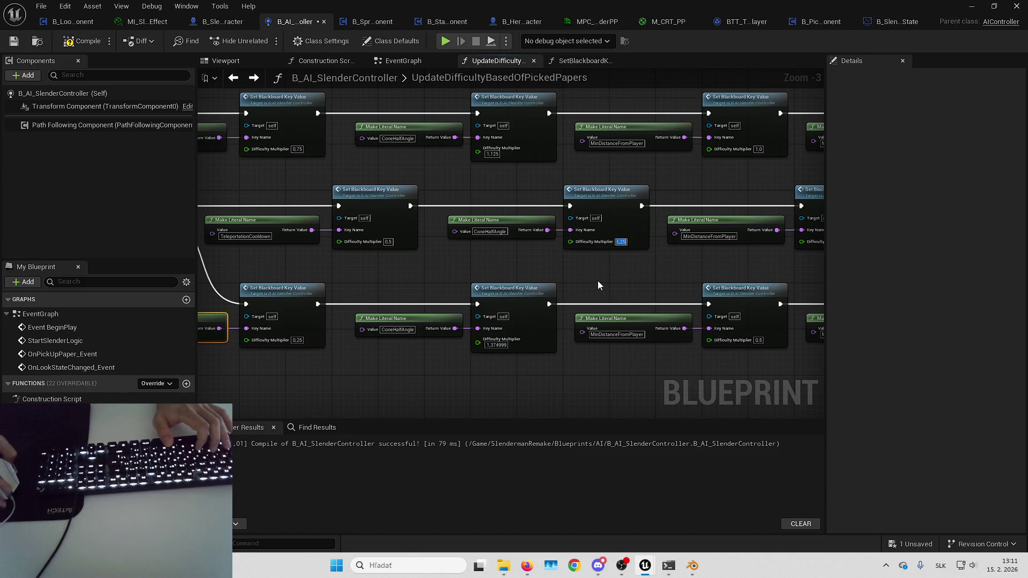
pyautogui.press('Tab')
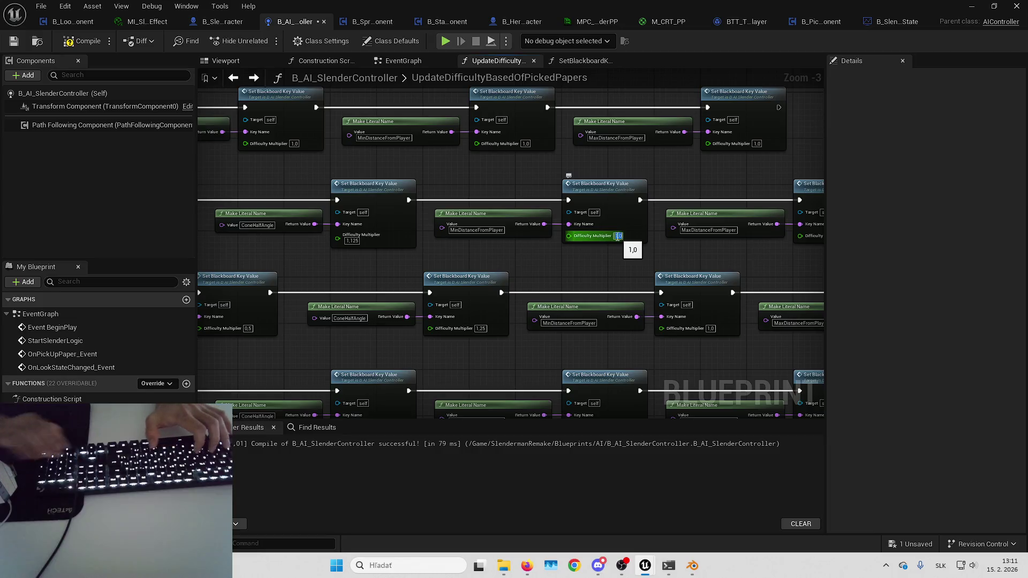
pyautogui.write('0.833333')
pyautogui.press('Return')
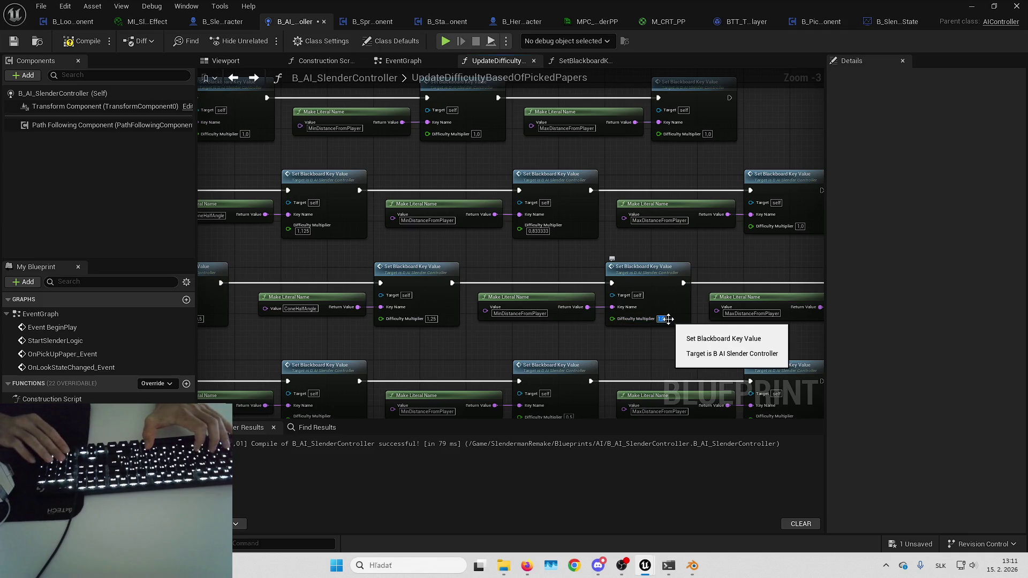
# - Set the MaxDistanceFromPlayer multipliers to 0,66667, 0,84444 and 0,68889
pyautogui.write('0.66667')
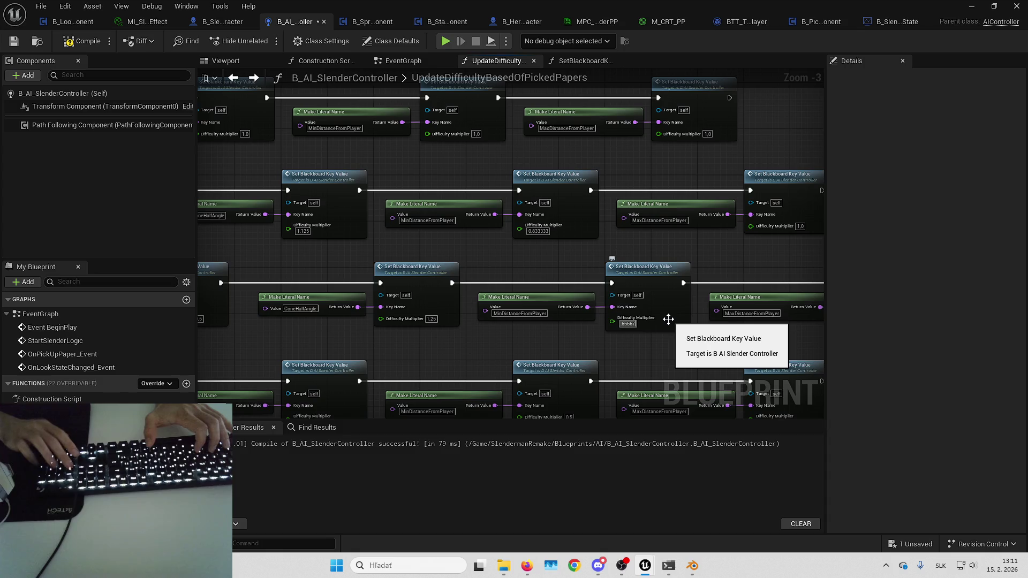
pyautogui.moveTo(753, 246); pyautogui.dragTo(594, 232)
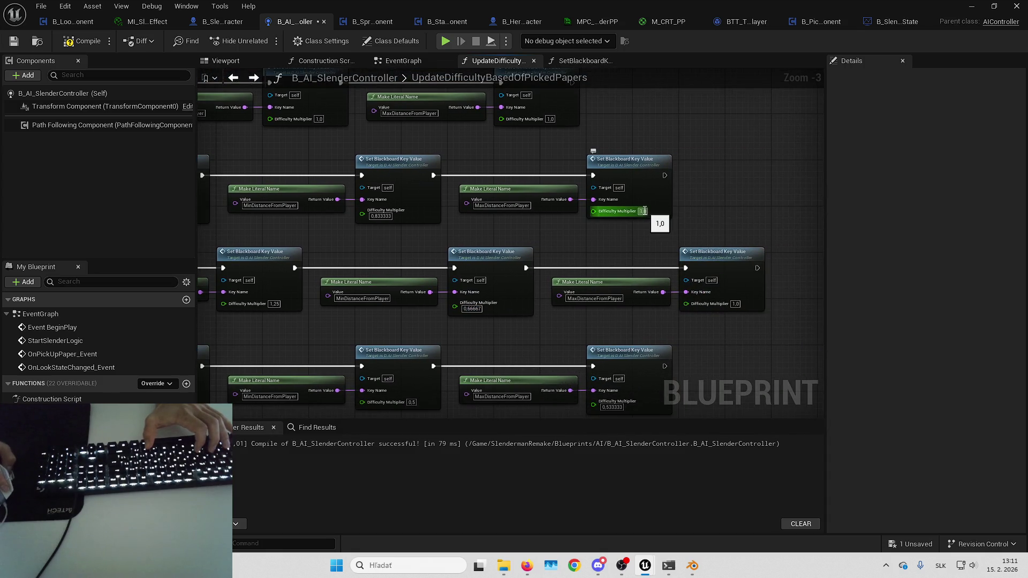
pyautogui.write('0.644444')
pyautogui.press('Return')
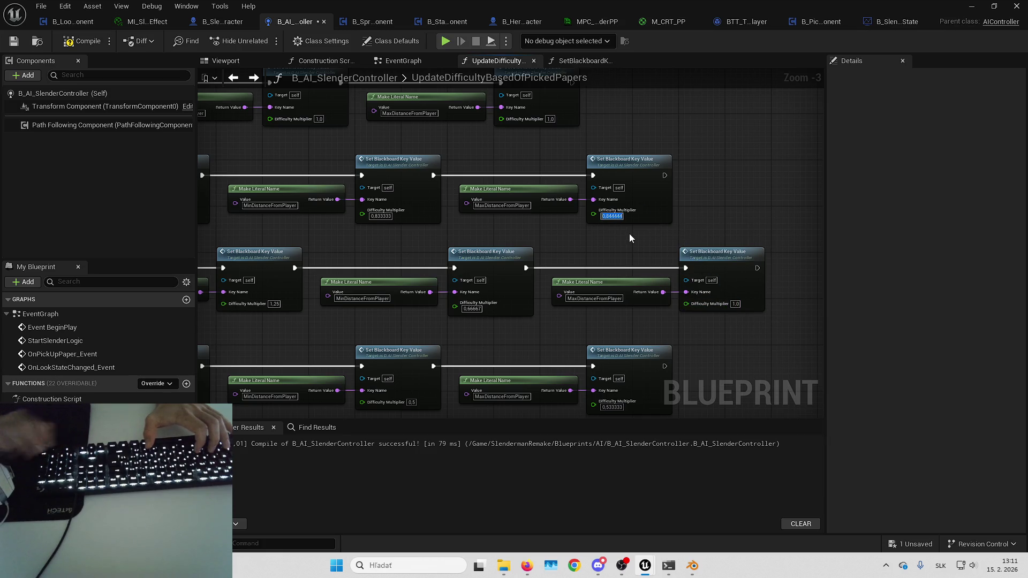
pyautogui.click(381, 216)
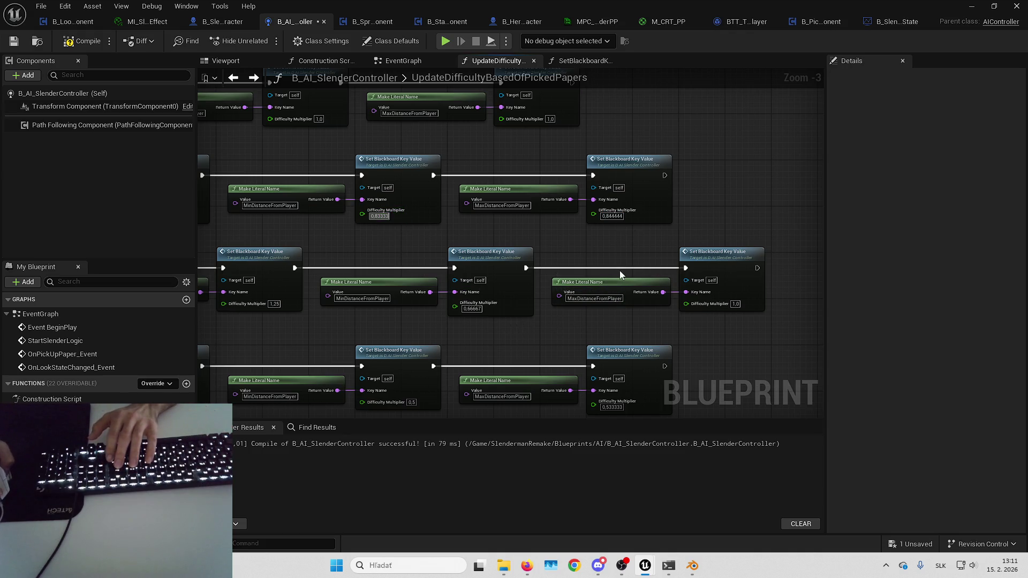
pyautogui.click(613, 216)
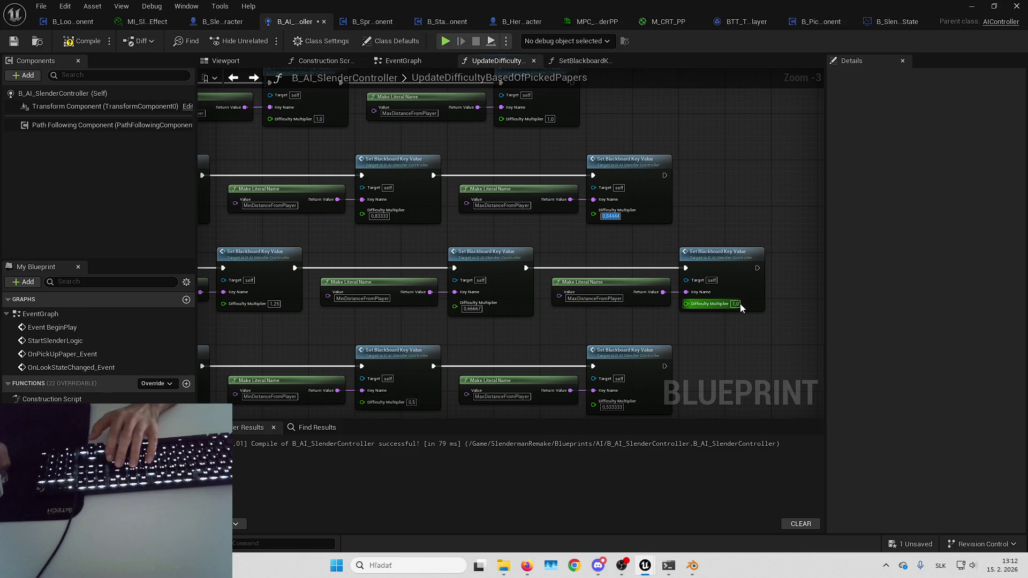
pyautogui.press('Return')
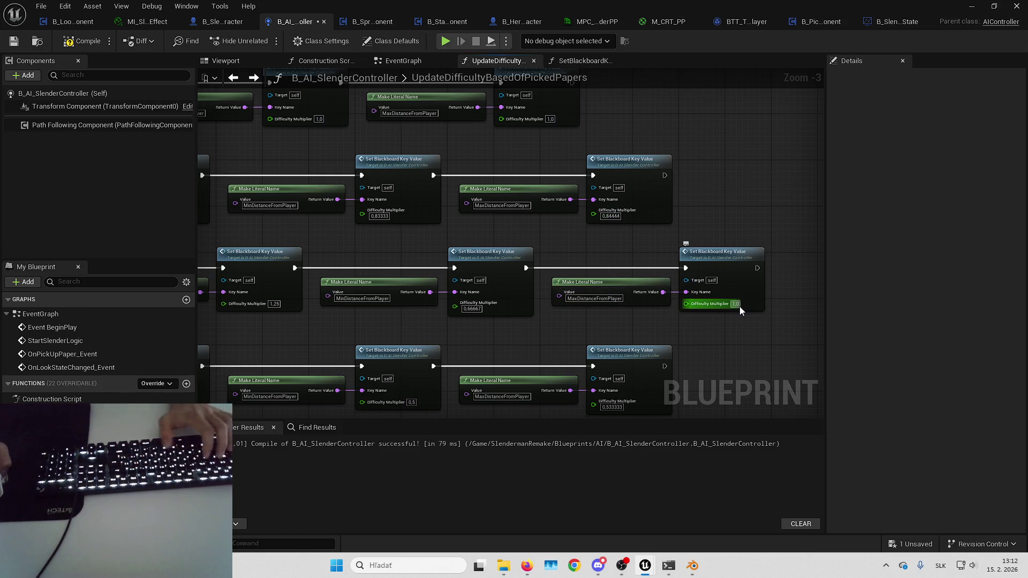
pyautogui.write('0,68')
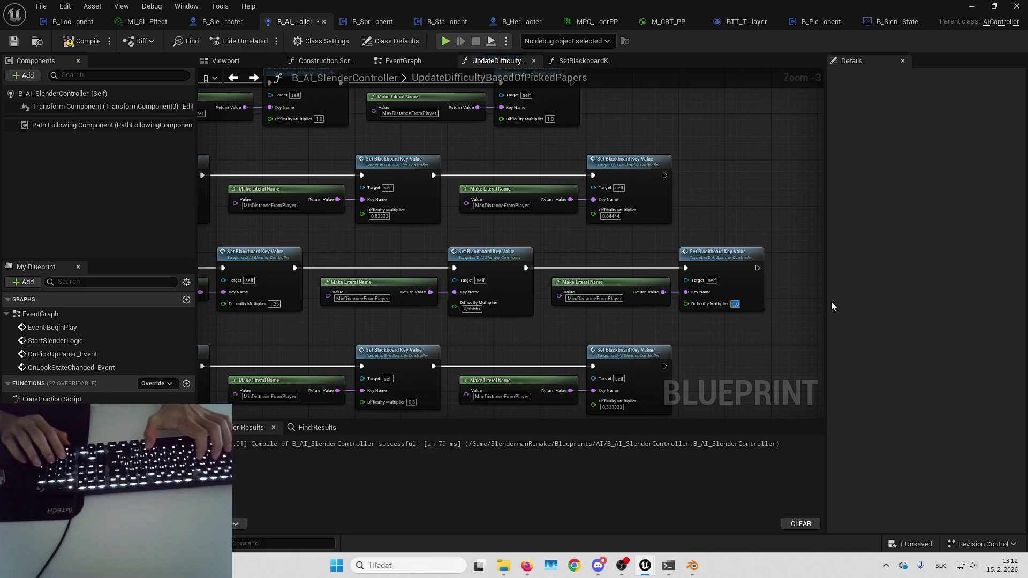
pyautogui.write('88')
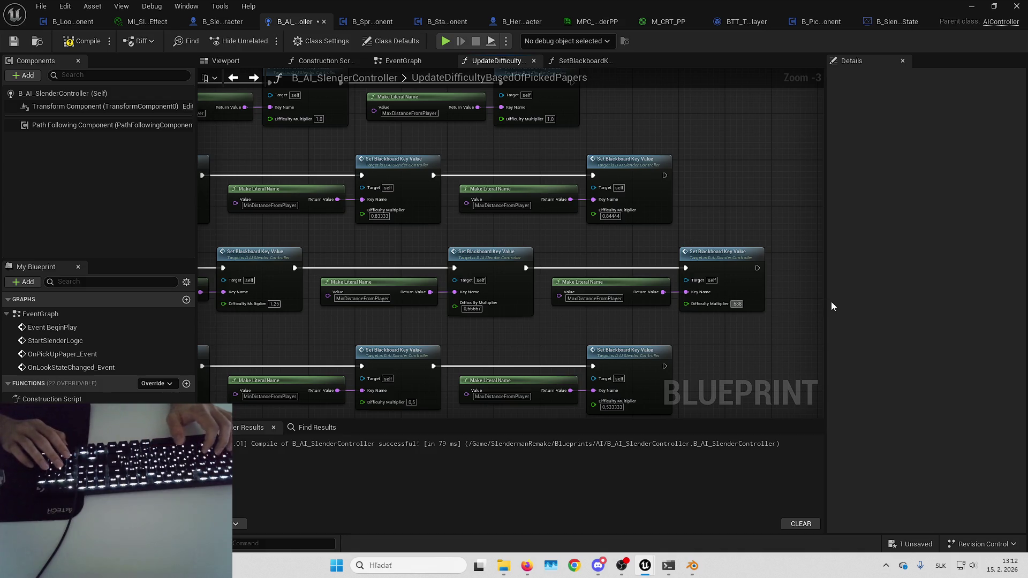
pyautogui.write('9')
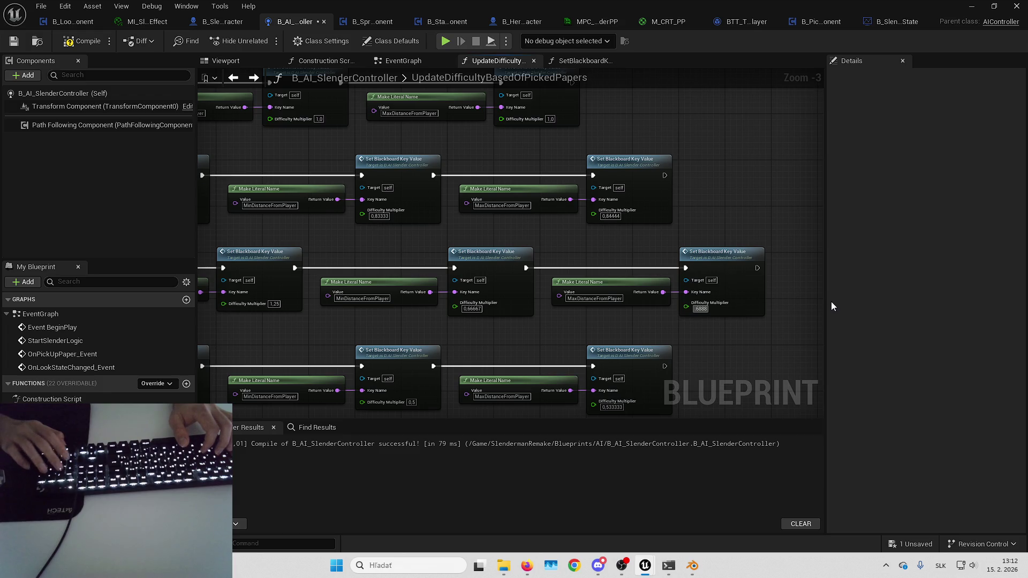
pyautogui.moveTo(673, 239); pyautogui.dragTo(723, 190)
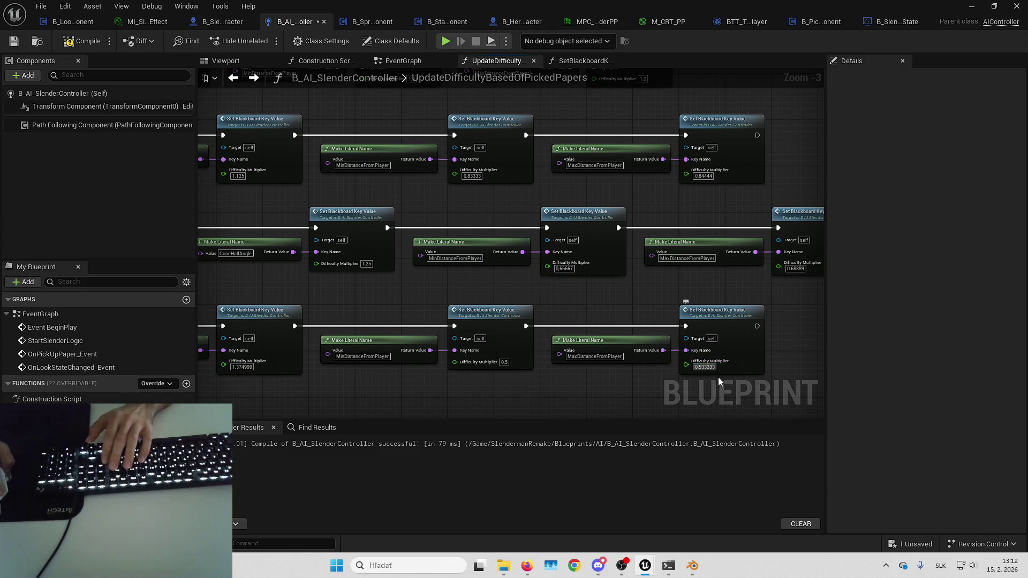
pyautogui.hotkey('ctrl', 'a')
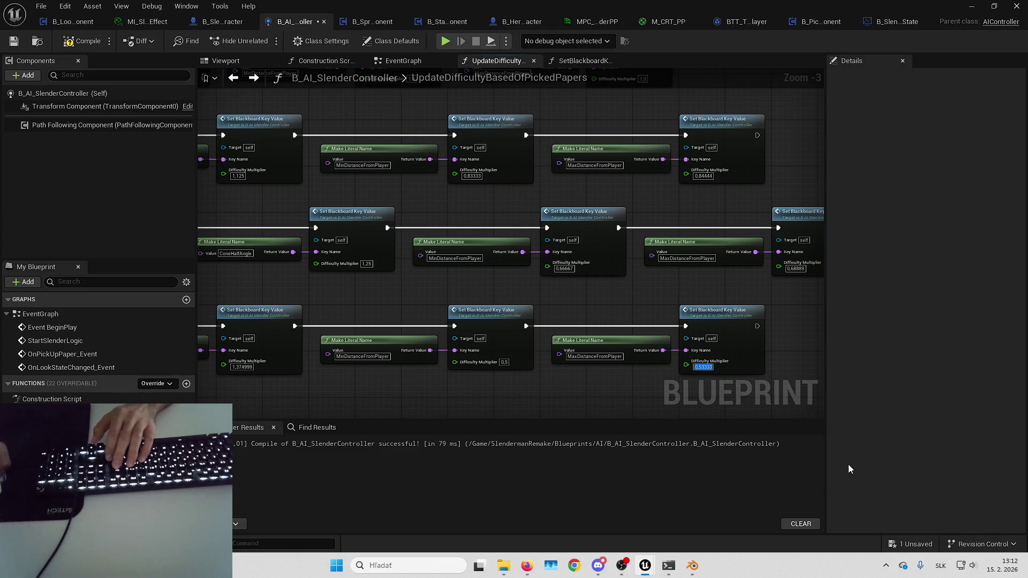
# - Save the AI controller blueprint, minimise its editor and close the reference viewer
pyautogui.click(912, 544)
pyautogui.press('Return')
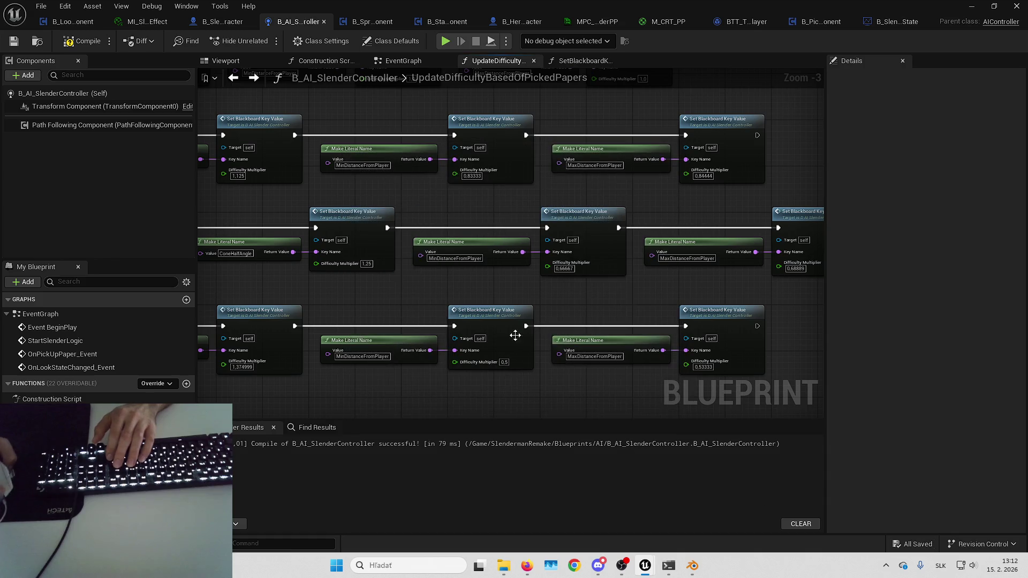
pyautogui.scroll(-4, 401, 264)
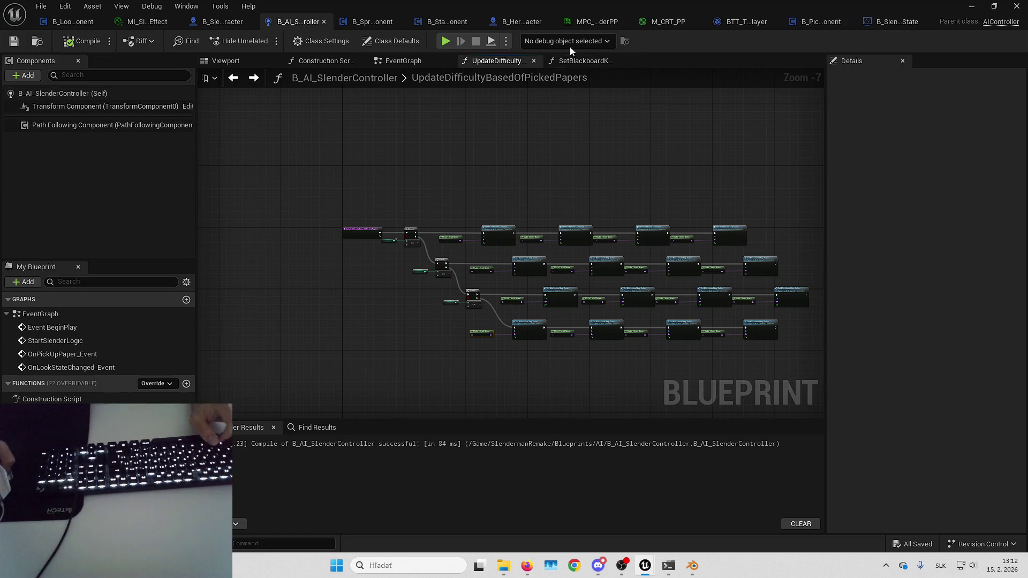
pyautogui.press('super+Down')
pyautogui.click(1007, 5)
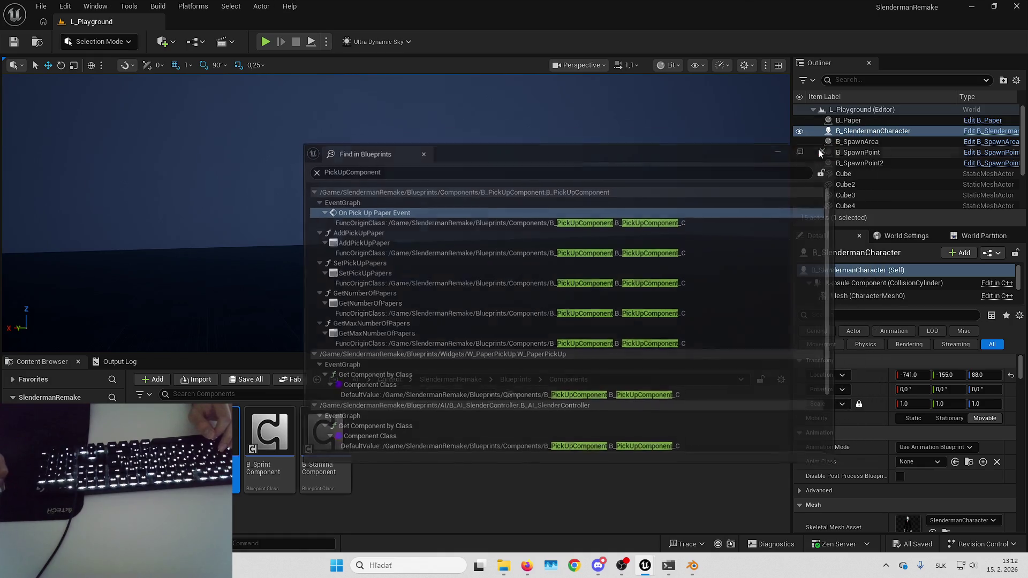
# - Close the Find in Blueprints results and switch the level viewport to Unlit
pyautogui.click(871, 125)
pyautogui.press('f')
pyautogui.moveTo(413, 218)
pyautogui.mouseDown()
pyautogui.moveTo(413, 230)
pyautogui.moveTo(413, 217)
pyautogui.mouseUp()
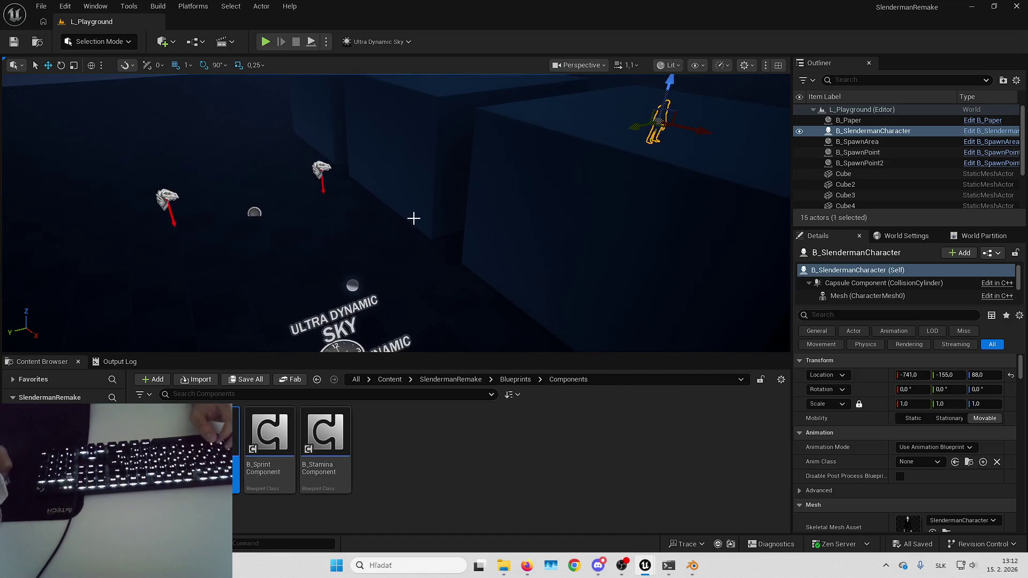
pyautogui.press('Left')
pyautogui.press('Escape')
pyautogui.press('Up')
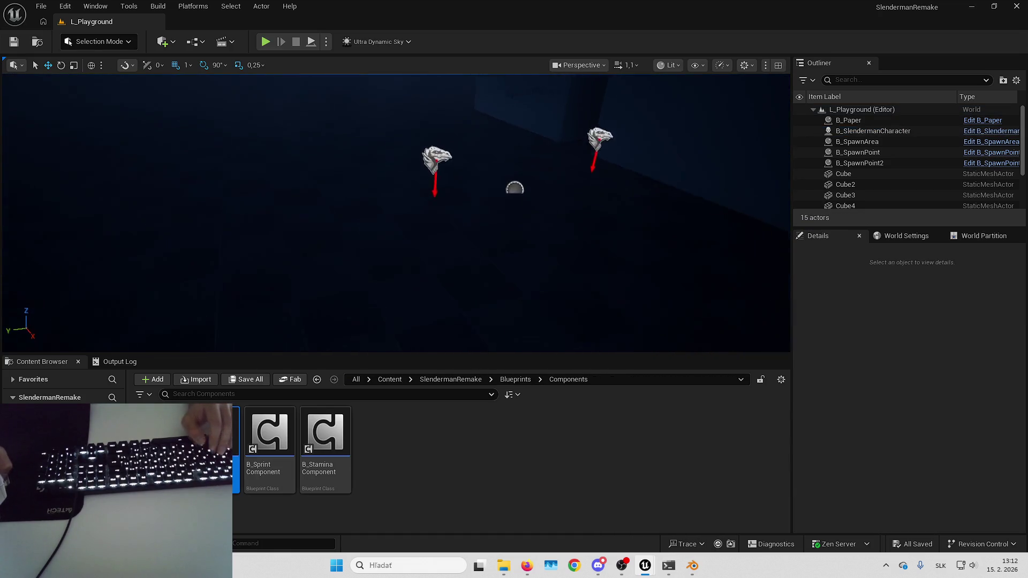
pyautogui.moveTo(203, 84); pyautogui.dragTo(203, 84)
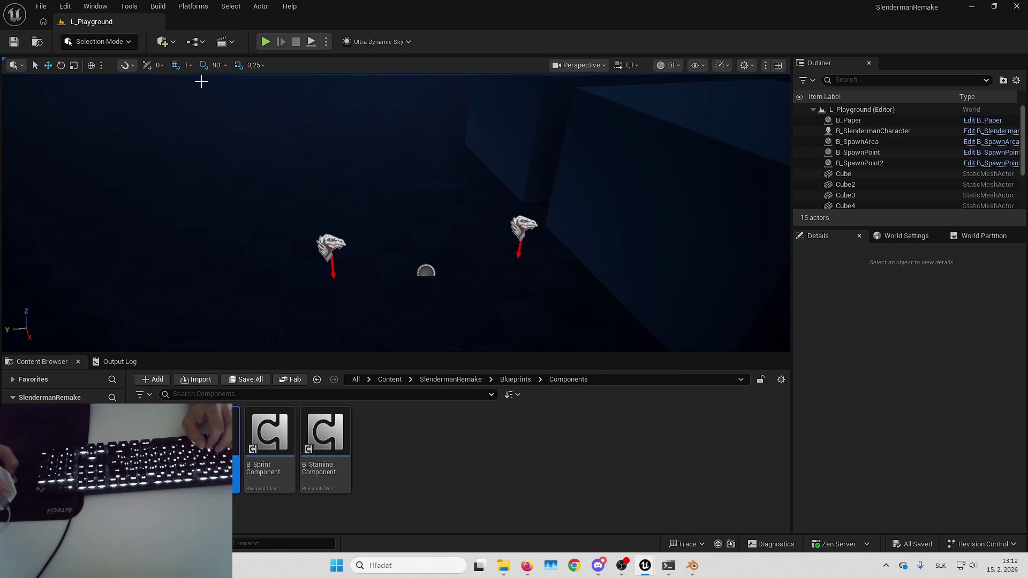
pyautogui.click(669, 65)
pyautogui.click(691, 116)
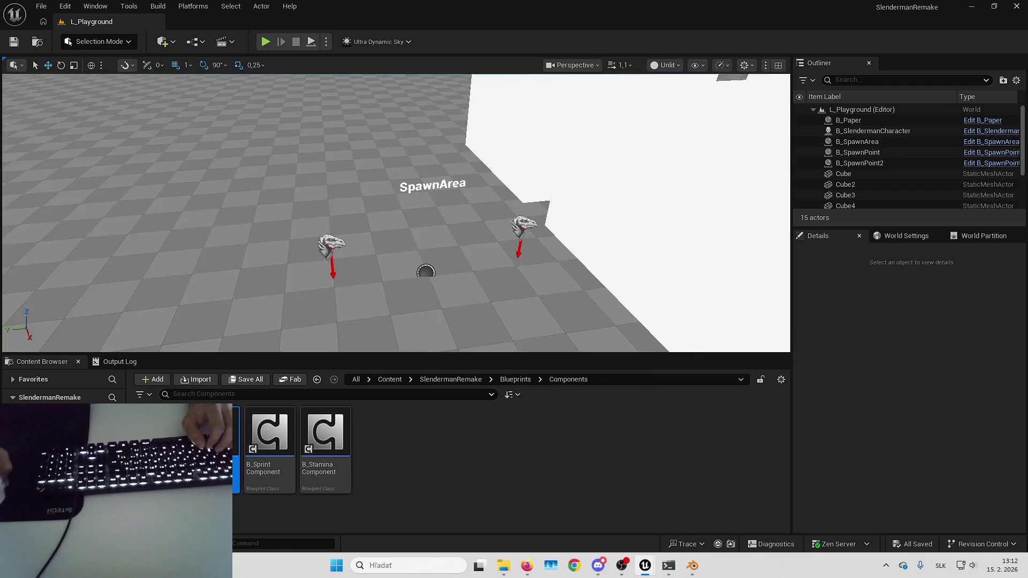
# - Duplicate the SpawnArea with its two spawn points into several copies along the level
pyautogui.click(461, 253)
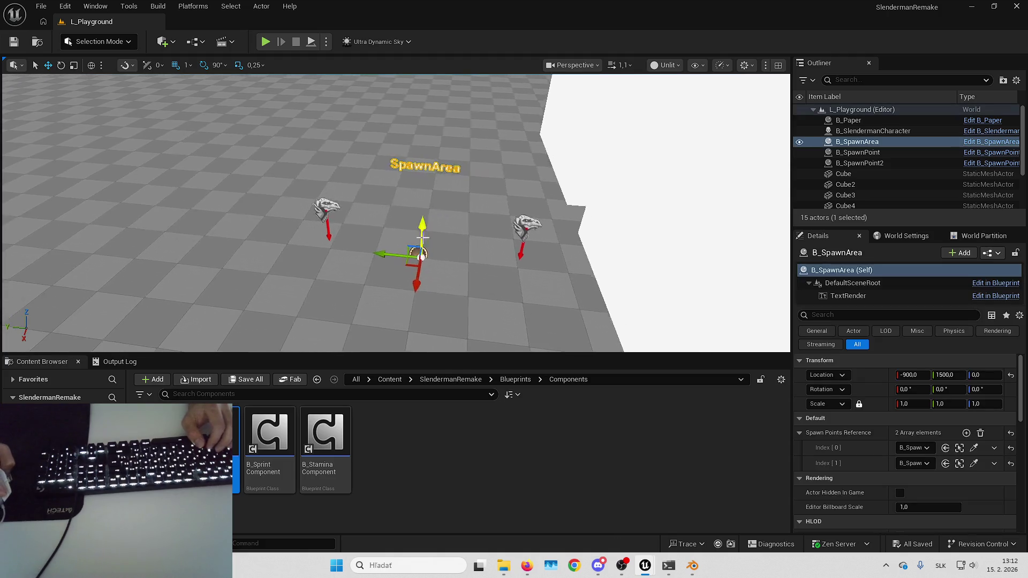
pyautogui.keyDown('ctrl'); pyautogui.click(503, 222); pyautogui.keyUp('ctrl')
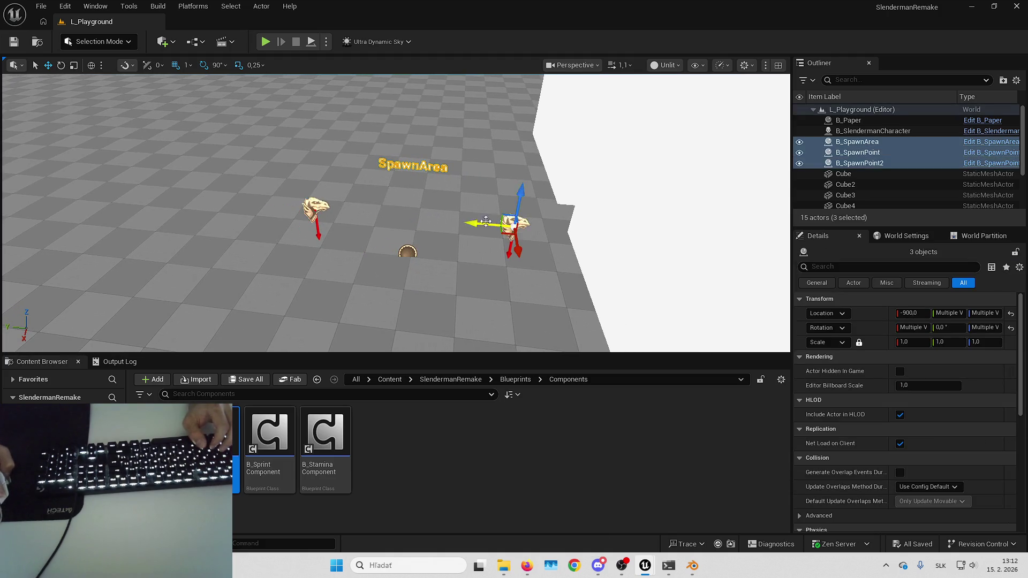
pyautogui.hotkey('ctrl', 'd')
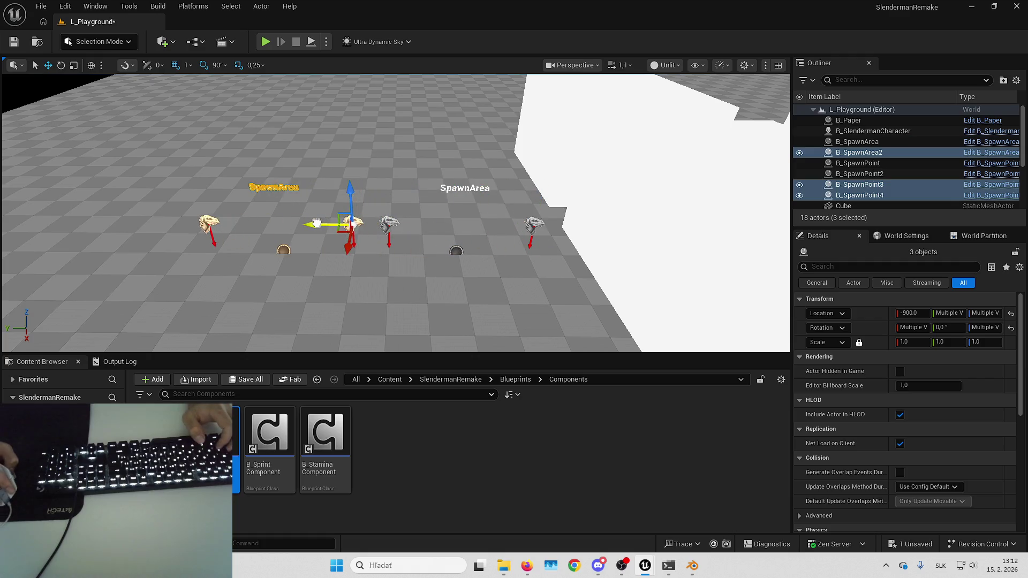
pyautogui.moveTo(333, 256)
pyautogui.mouseDown()
pyautogui.moveTo(333, 247)
pyautogui.moveTo(363, 238)
pyautogui.mouseUp()
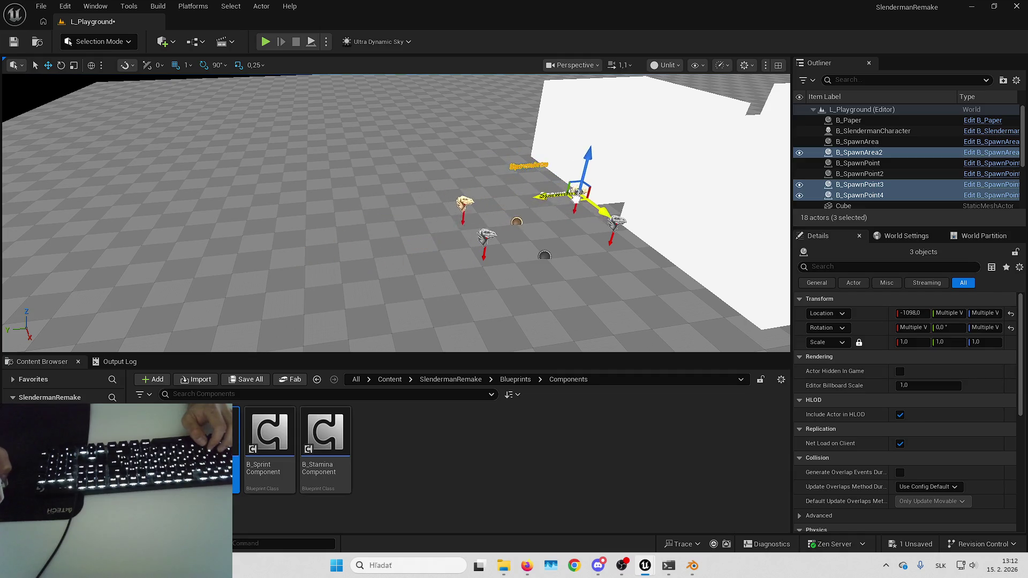
pyautogui.moveTo(582, 200); pyautogui.dragTo(636, 260)
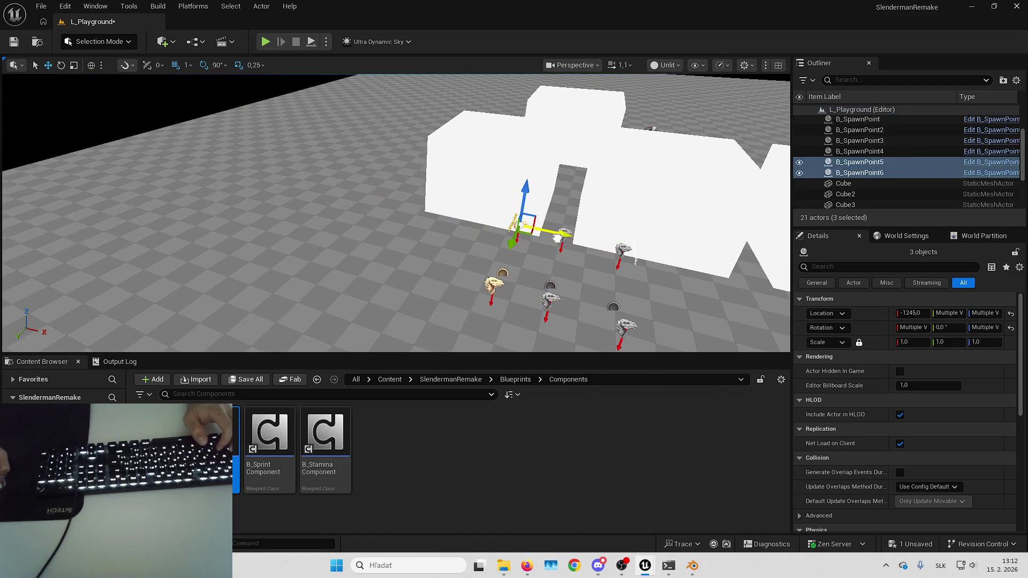
pyautogui.moveTo(566, 234); pyautogui.dragTo(497, 220)
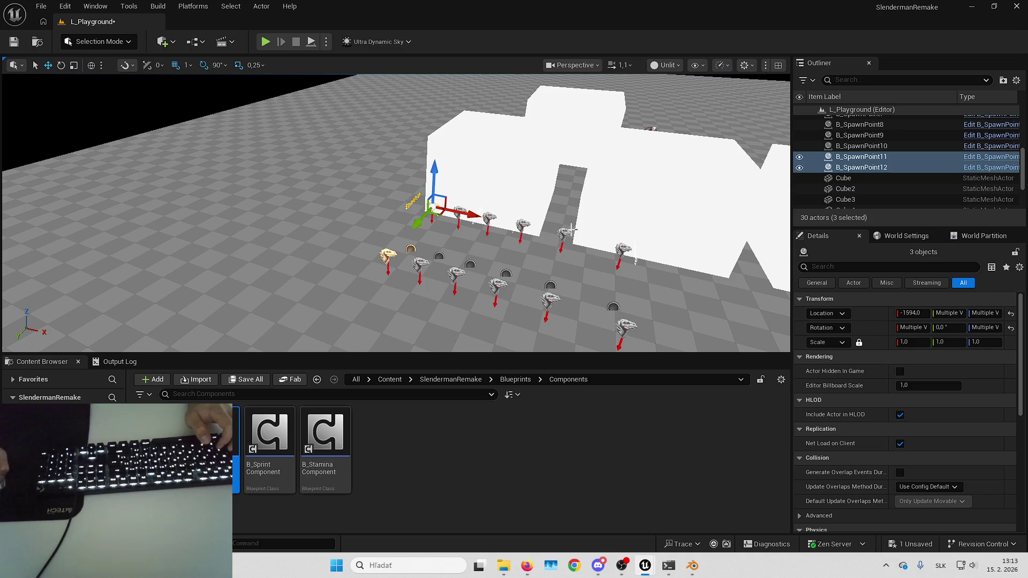
pyautogui.moveTo(470, 215); pyautogui.dragTo(366, 197)
pyautogui.press('Escape')
# - Save the L_Playground level with Save All and start a play session
pyautogui.hotkey('ctrl', 'alt', 's')
pyautogui.press('Return')
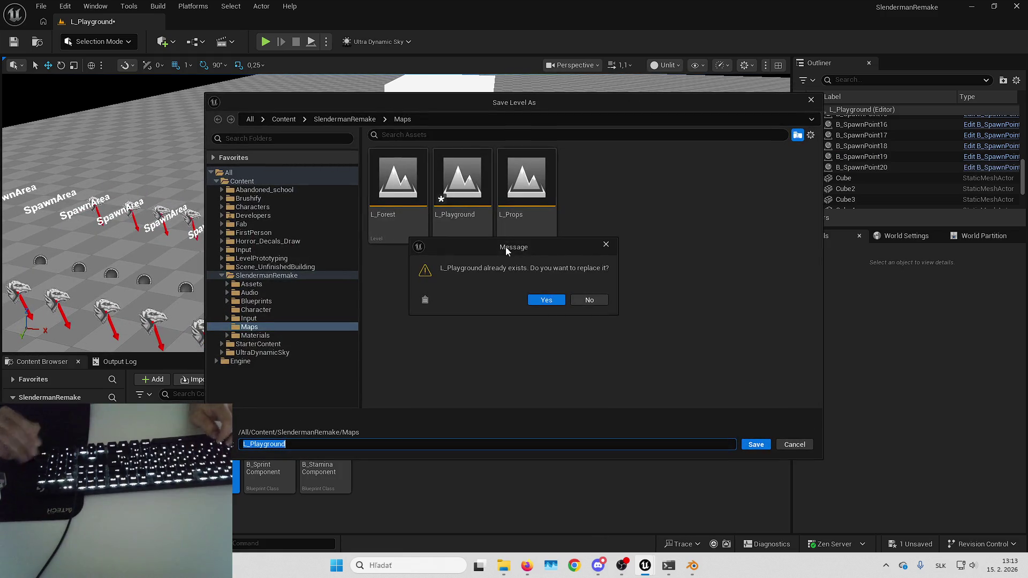
pyautogui.click(593, 297)
pyautogui.click(792, 443)
pyautogui.click(923, 544)
pyautogui.press('Return')
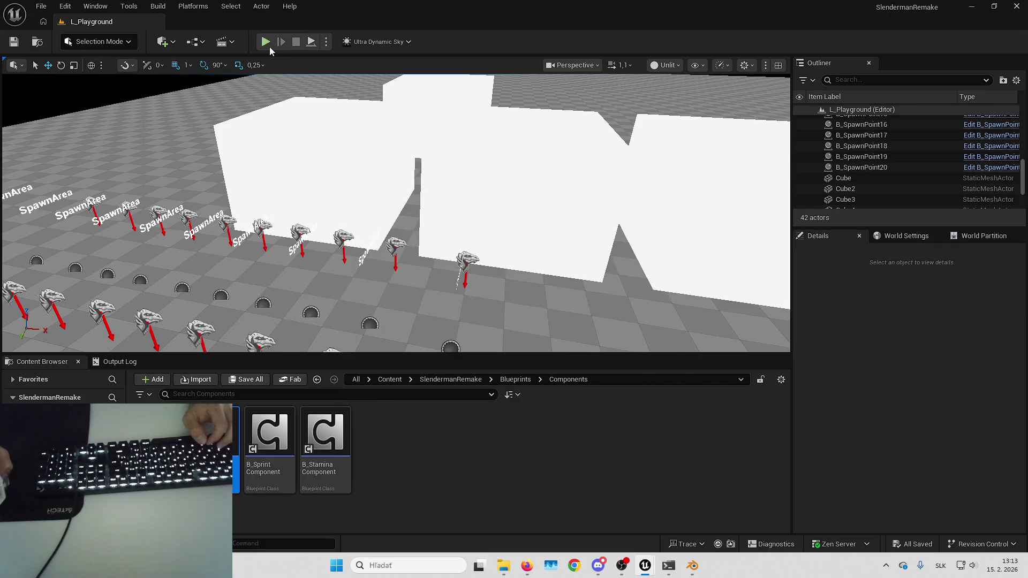
pyautogui.hotkey('alt', 'p')
# - Play fullscreen and walk around to pick up the first two notes
pyautogui.press('F11')
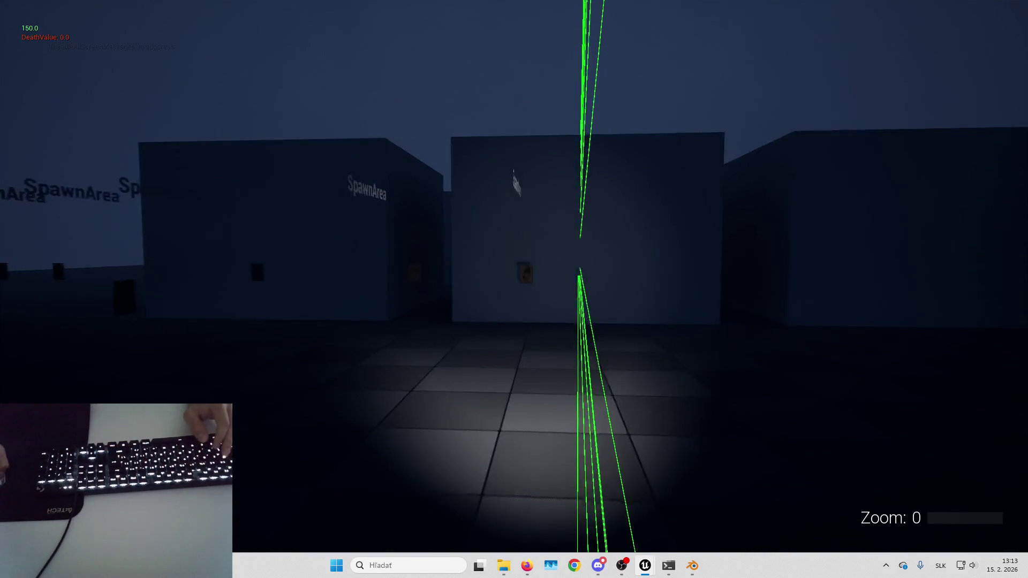
pyautogui.press('w')
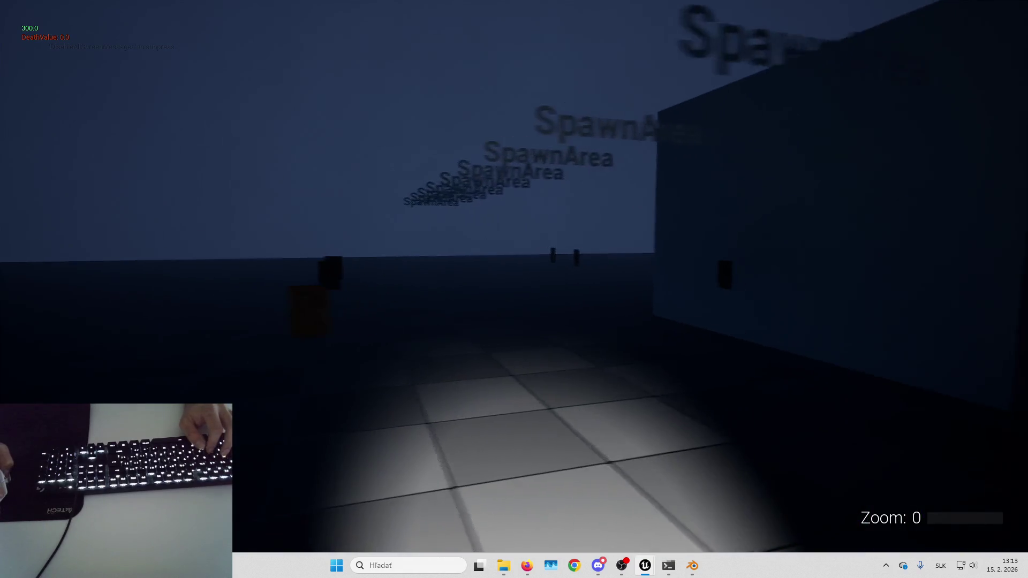
pyautogui.press('w')
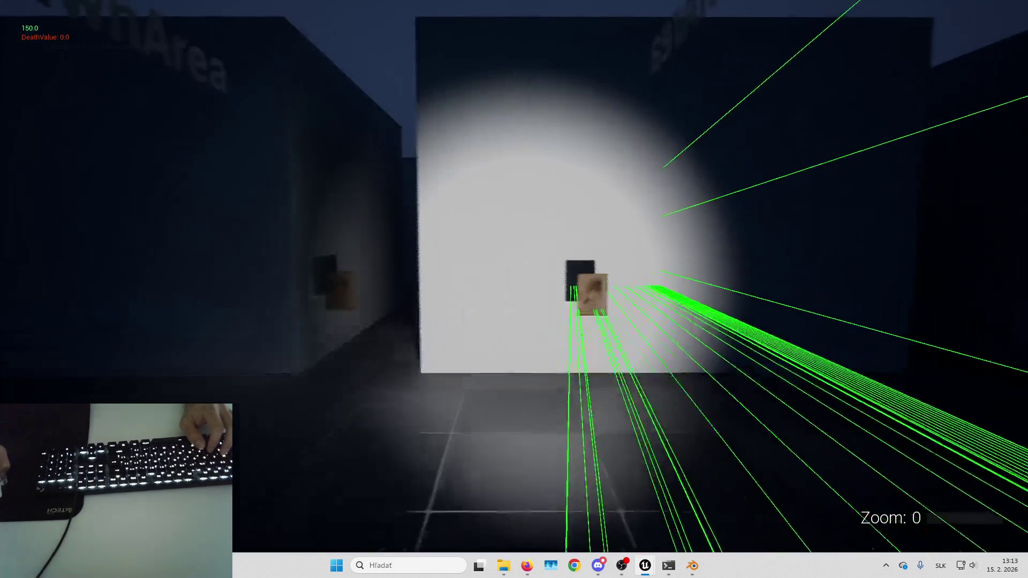
pyautogui.press('w')
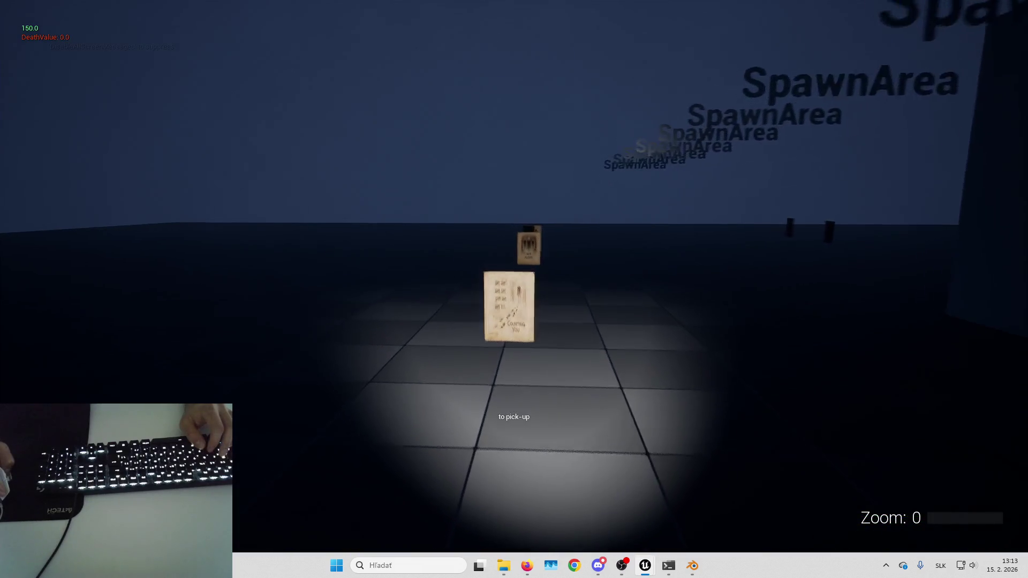
pyautogui.press('w')
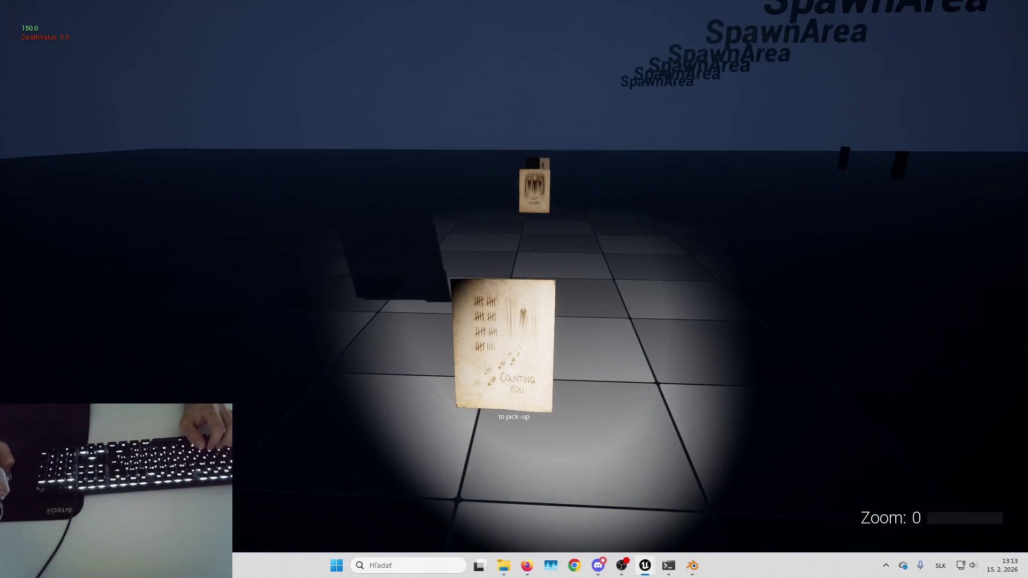
pyautogui.press('e')
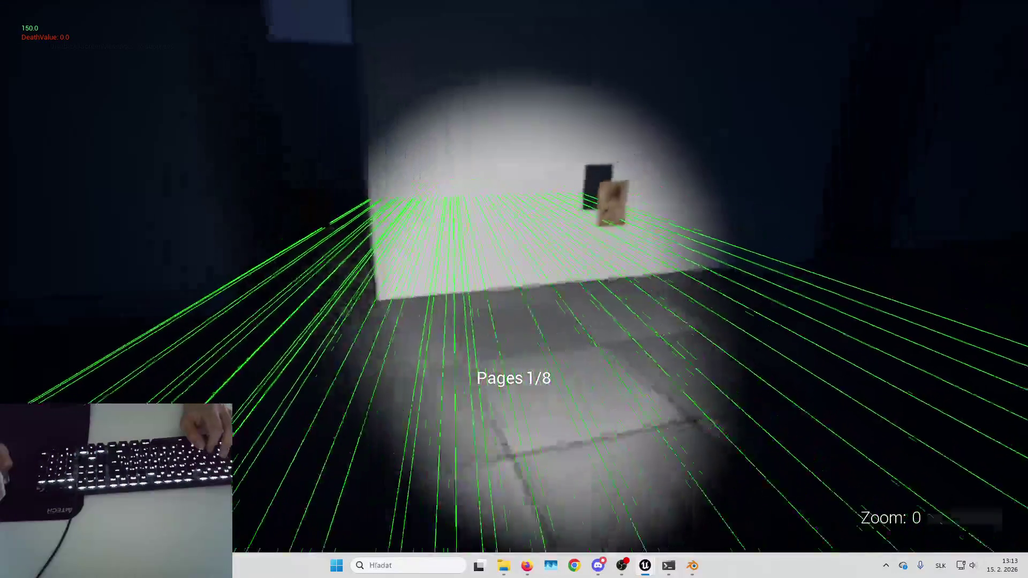
pyautogui.press('w')
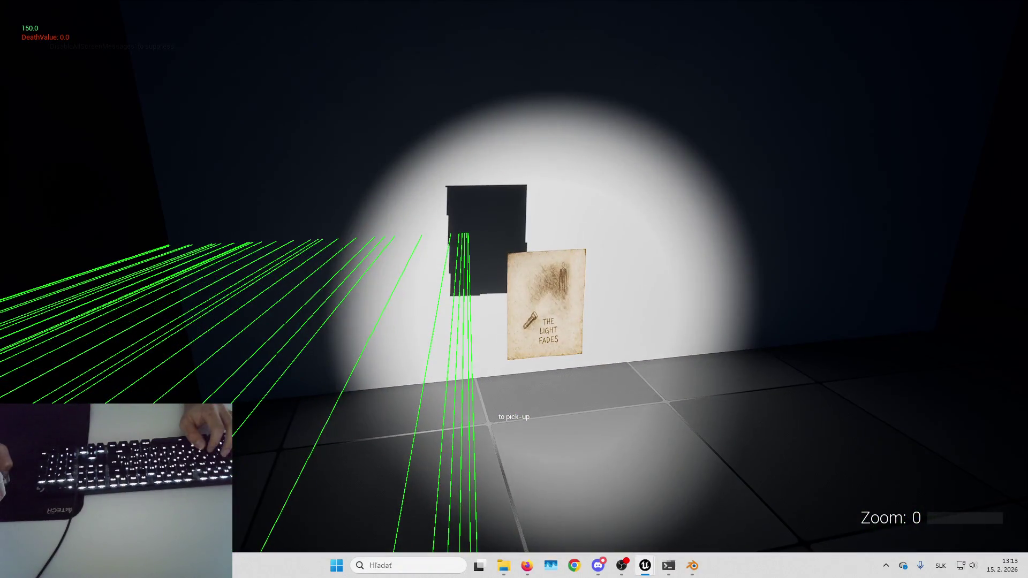
pyautogui.press('e')
# - Collect three more notes and a wall page, then stop the play session
pyautogui.press('w')
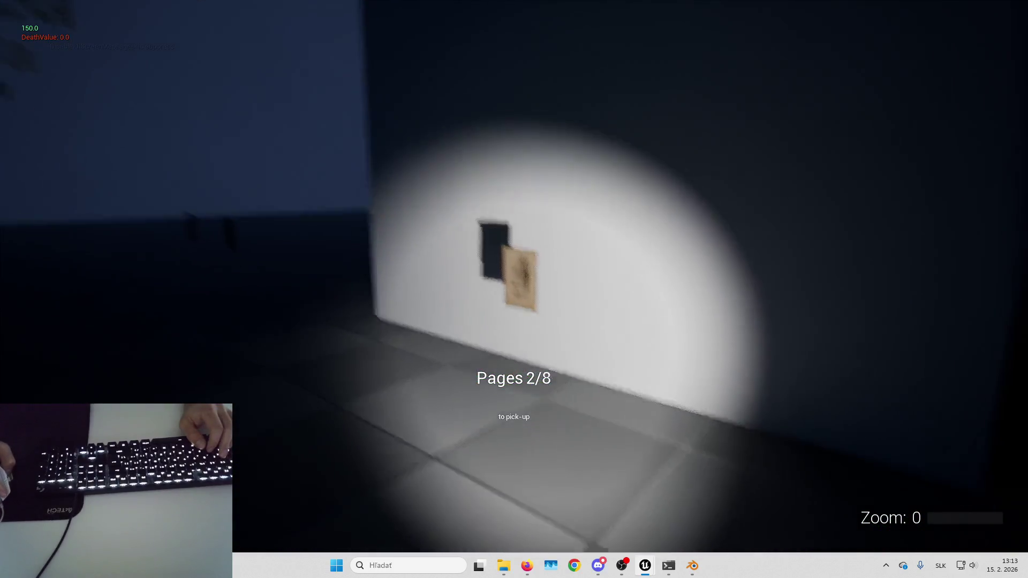
pyautogui.press('e')
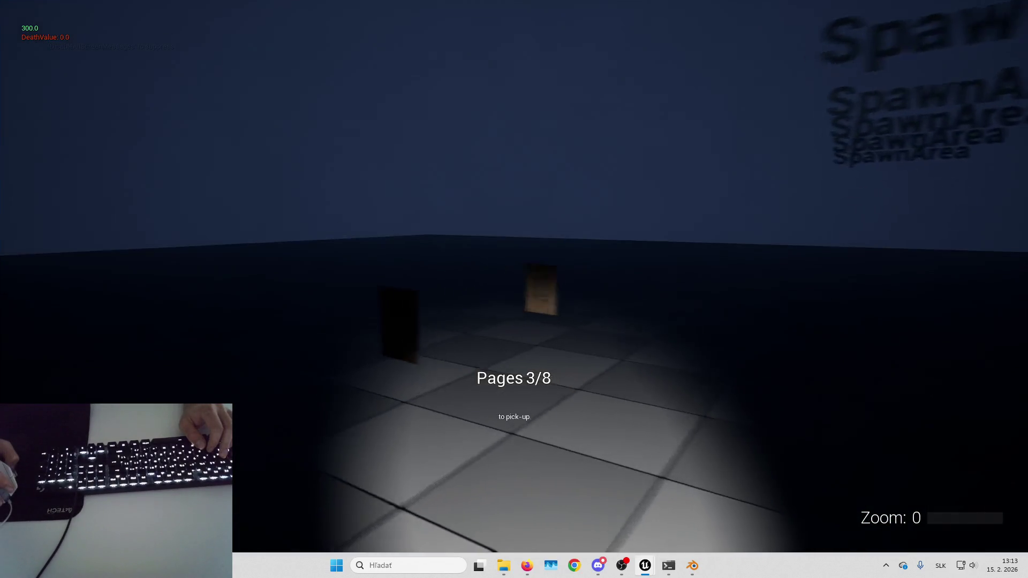
pyautogui.press('e')
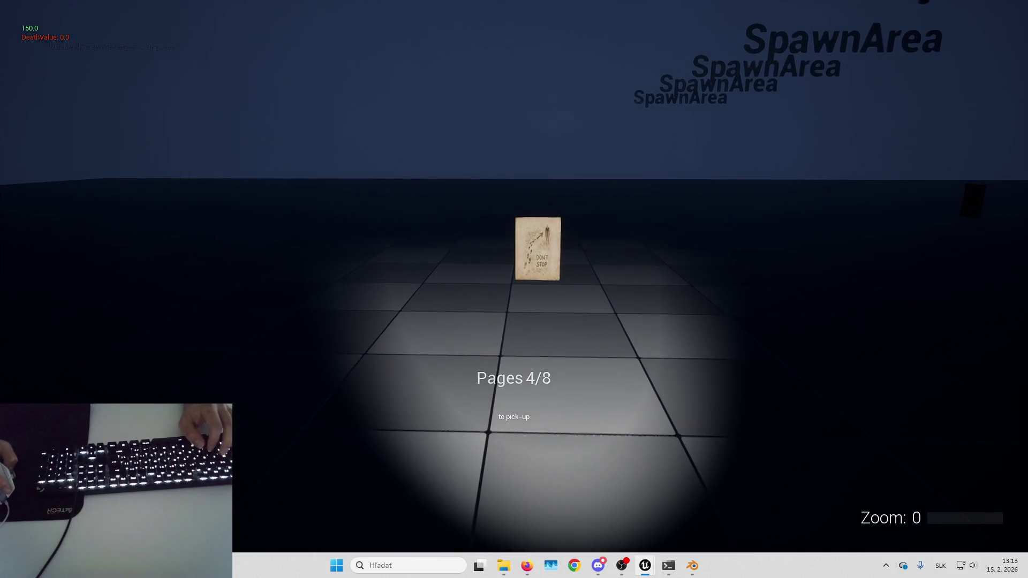
pyautogui.press('e')
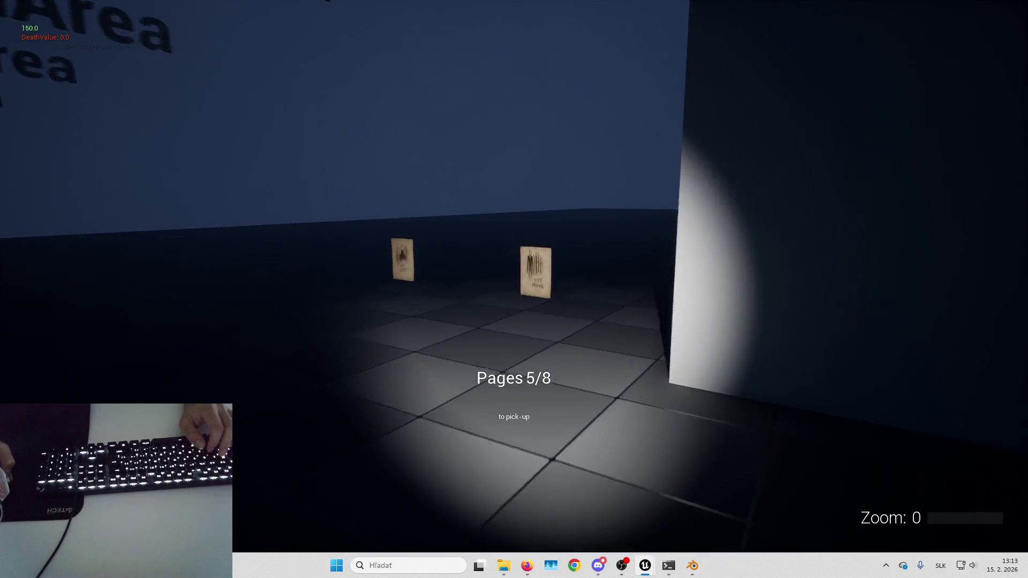
pyautogui.press('w')
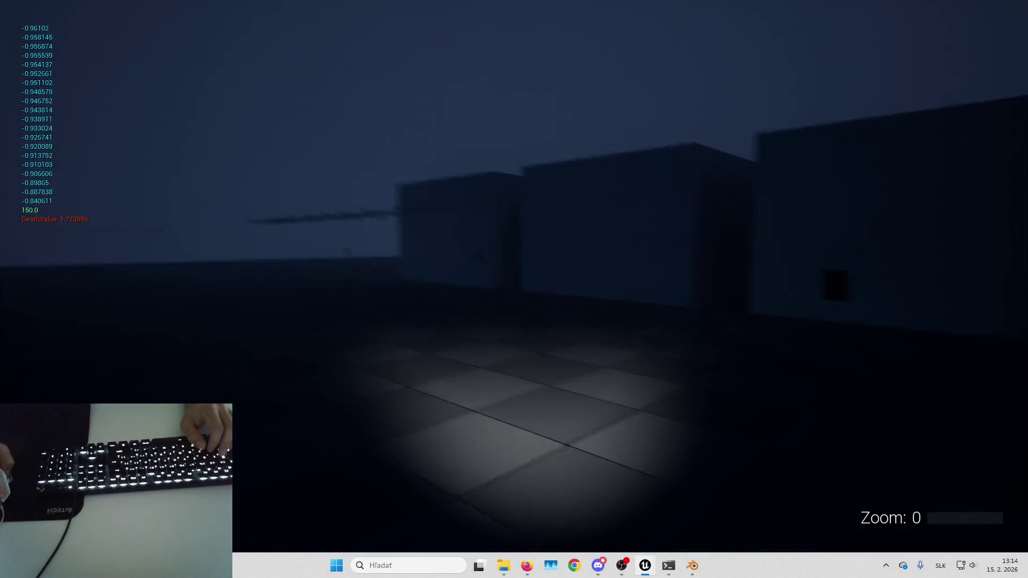
pyautogui.press('w')
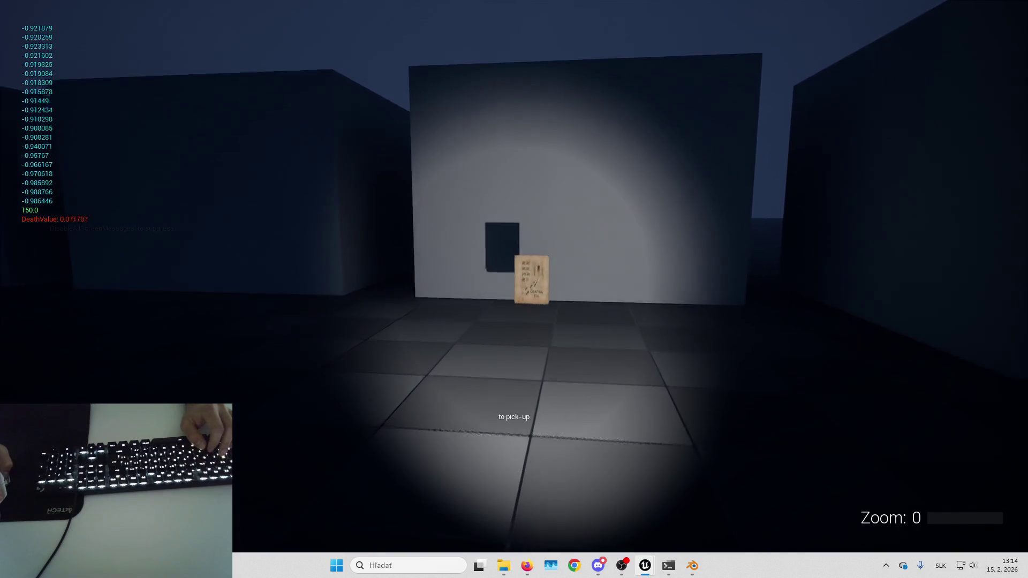
pyautogui.press('e')
pyautogui.press('w')
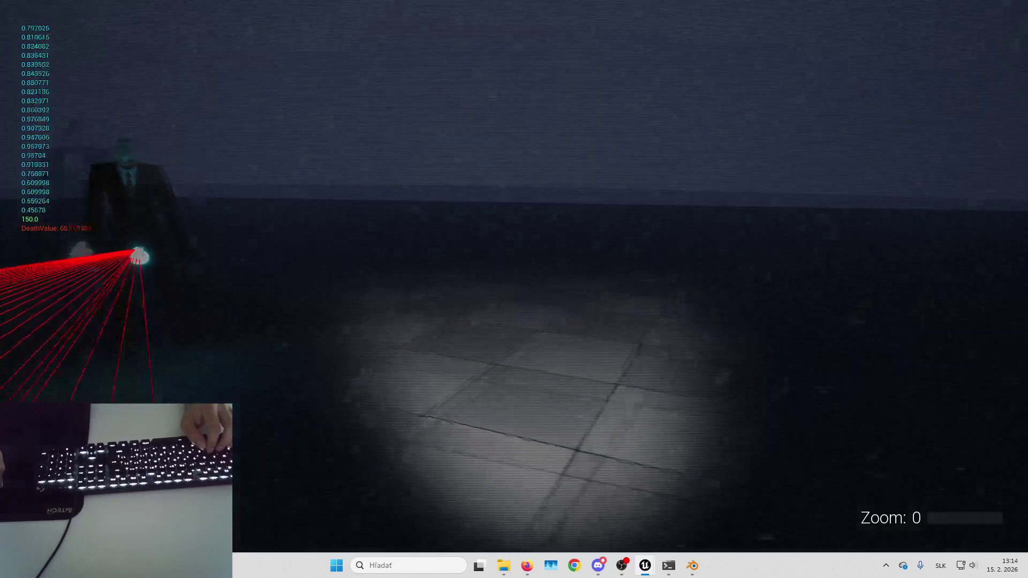
pyautogui.press('Escape')
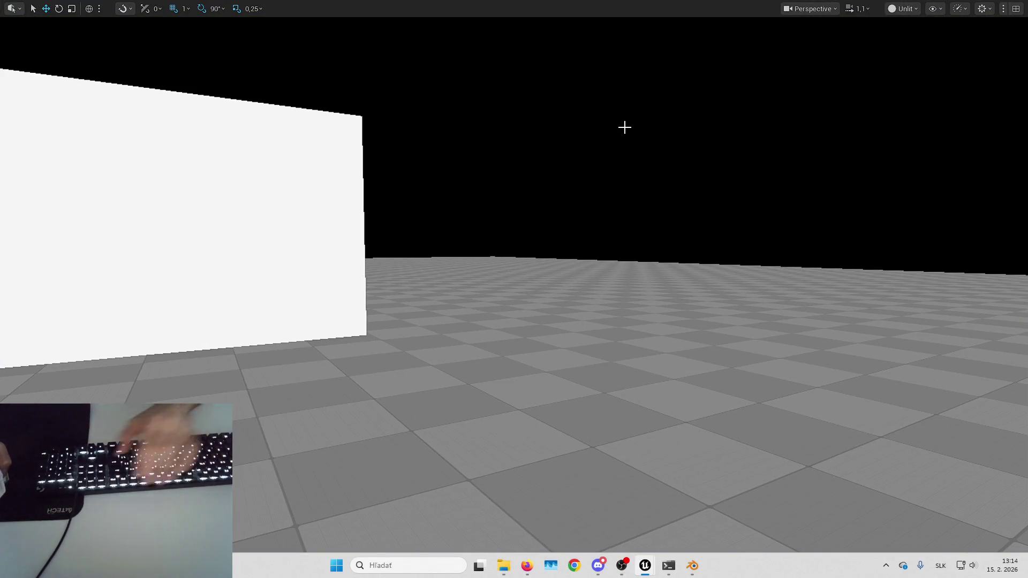
# - Restore the full editor layout and close the BB_Slender blackboard window
pyautogui.press('F11')
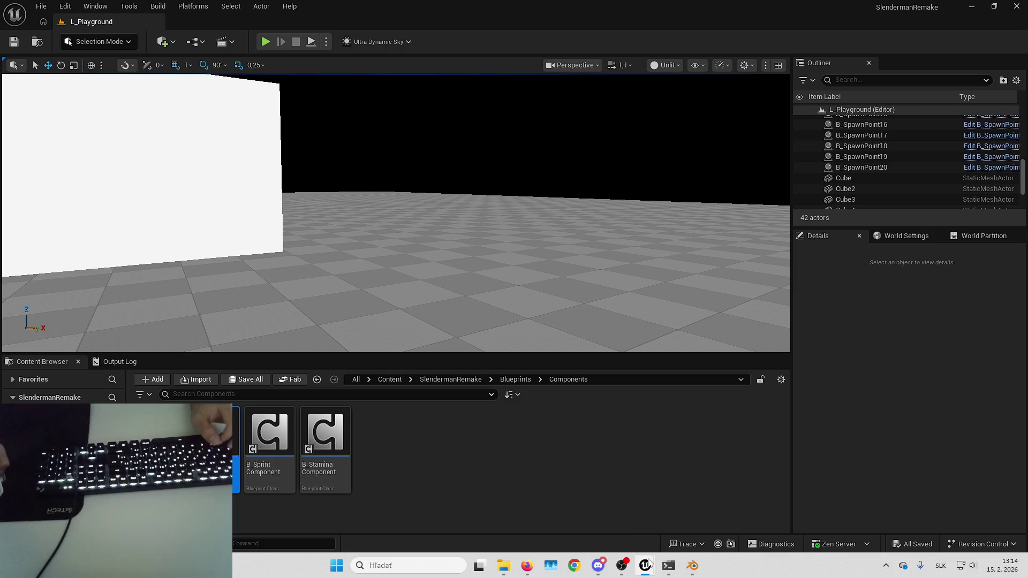
pyautogui.moveTo(649, 562)
pyautogui.click(661, 512)
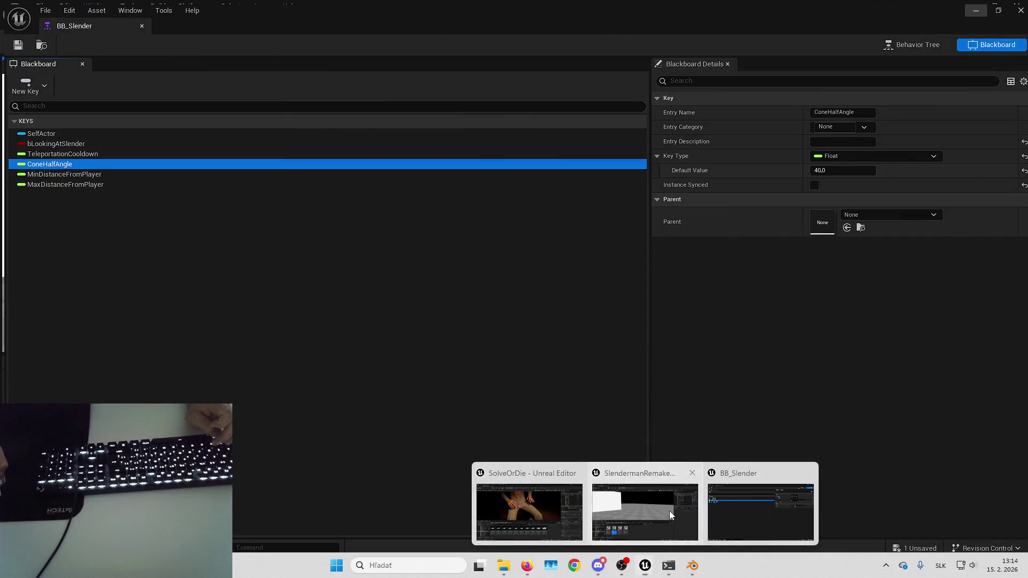
pyautogui.click(669, 515)
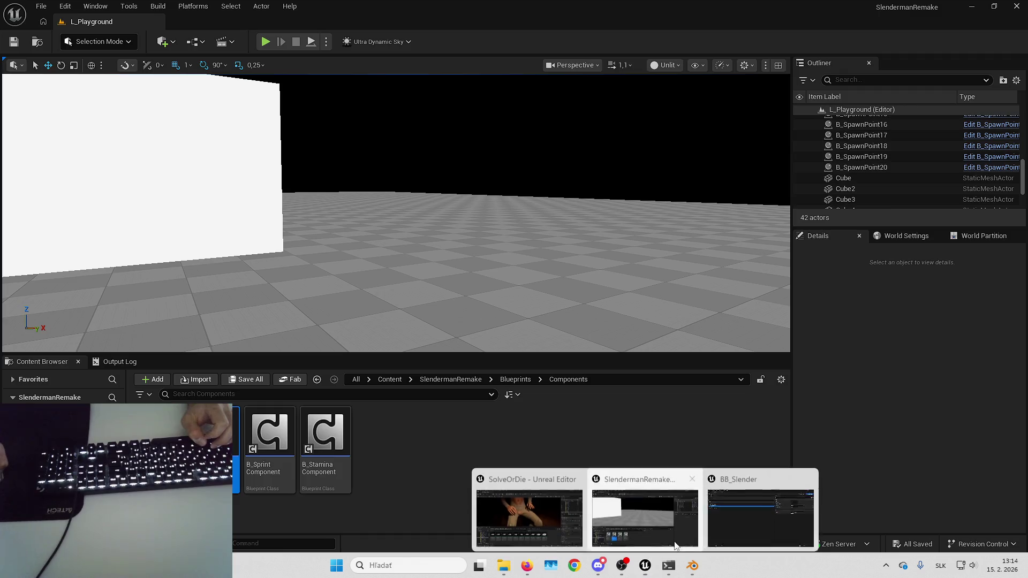
pyautogui.hotkey('alt', 'Tab')
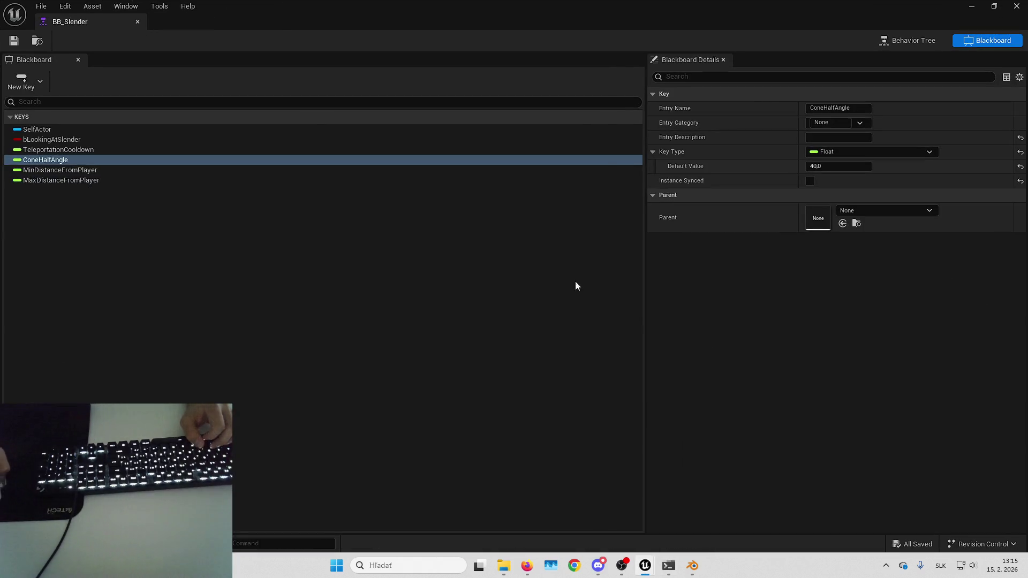
pyautogui.click(1014, 6)
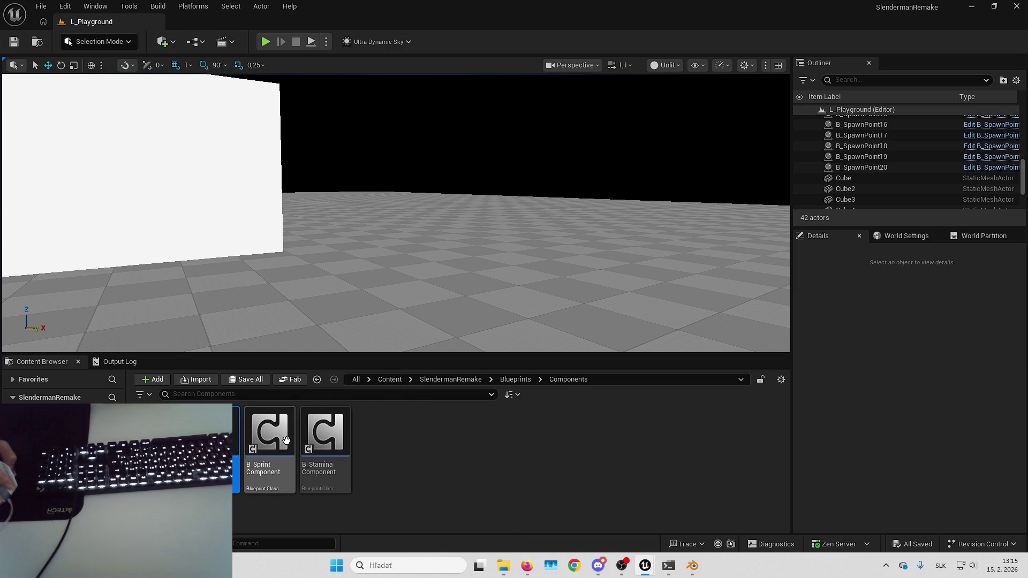
# - Browse the Content Browser to Blueprints > AI > Components
pyautogui.click(519, 377)
pyautogui.click(564, 429)
pyautogui.click(511, 379)
pyautogui.doubleClick(161, 434)
pyautogui.doubleClick(206, 434)
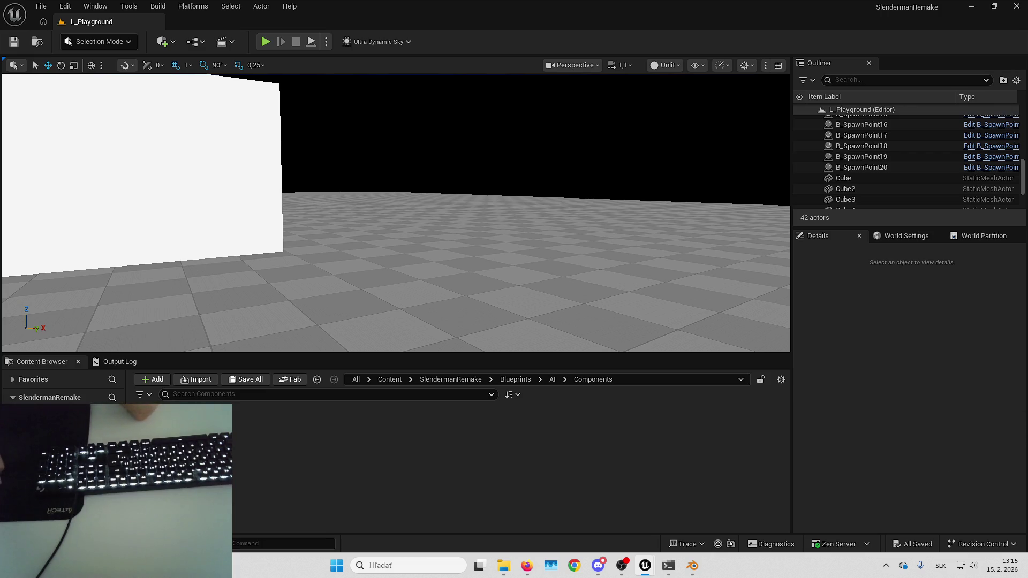
pyautogui.hotkey('alt', 'Tab')
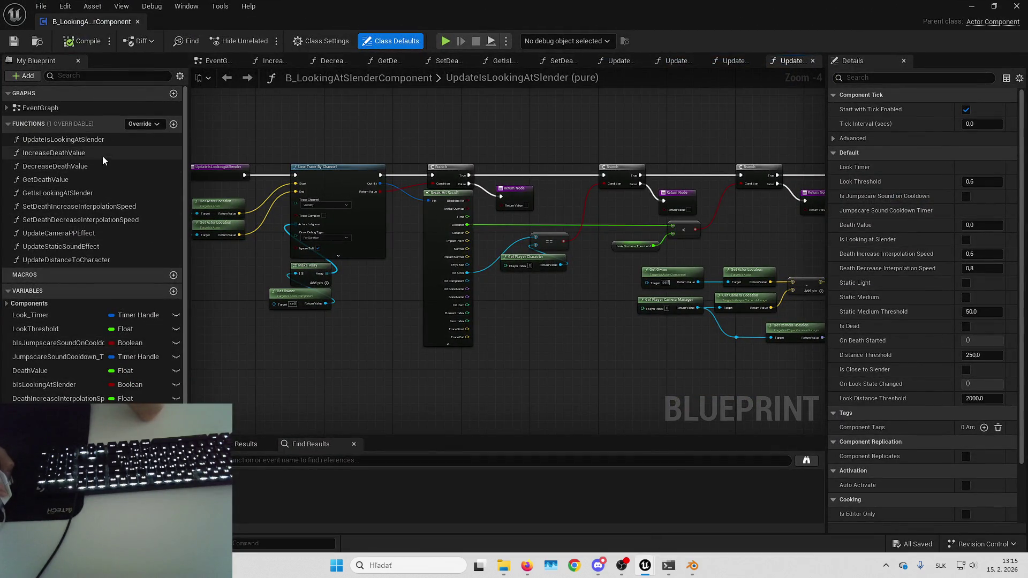
# - Open the IncreaseDeathValue function, screenshot its nodes, then go back to the EventGraph
pyautogui.doubleClick(102, 156)
pyautogui.moveTo(287, 190)
pyautogui.mouseDown()
pyautogui.moveTo(568, 169)
pyautogui.moveTo(555, 182)
pyautogui.mouseUp()
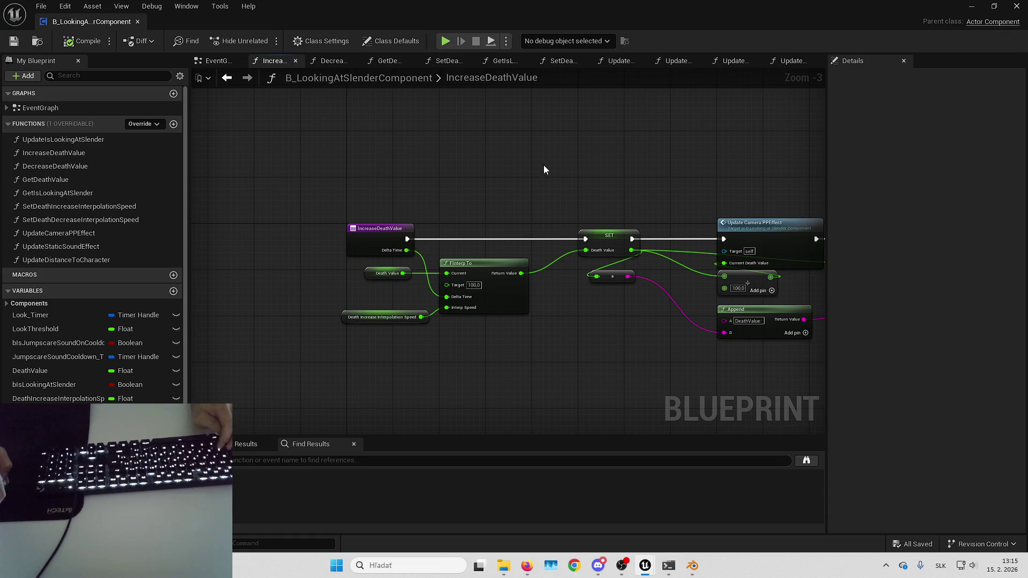
pyautogui.press('super+shift+s')
pyautogui.moveTo(310, 170)
pyautogui.mouseDown()
pyautogui.moveTo(624, 344)
pyautogui.moveTo(657, 348)
pyautogui.mouseUp()
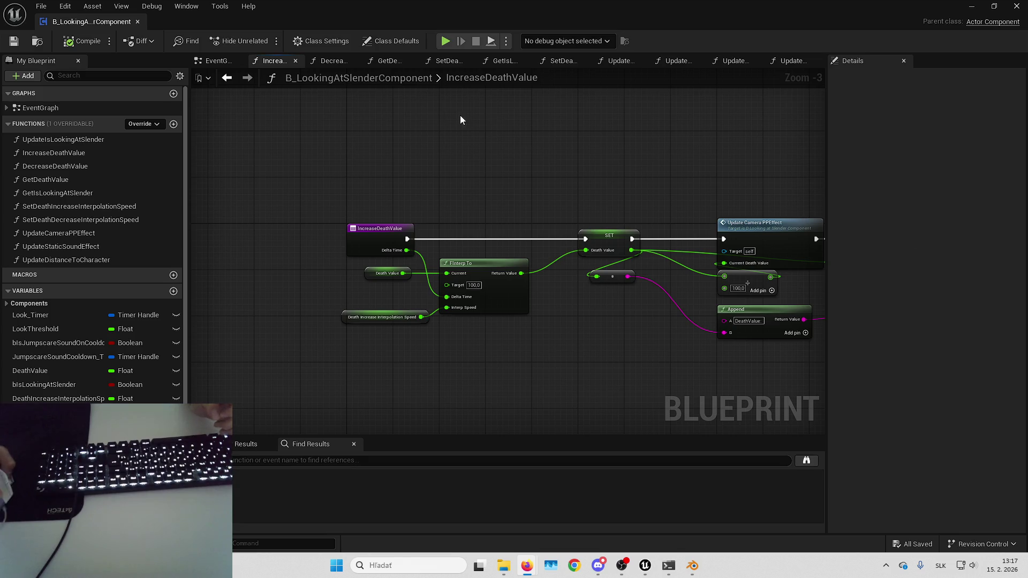
pyautogui.click(213, 61)
pyautogui.scroll(-5, 496, 202)
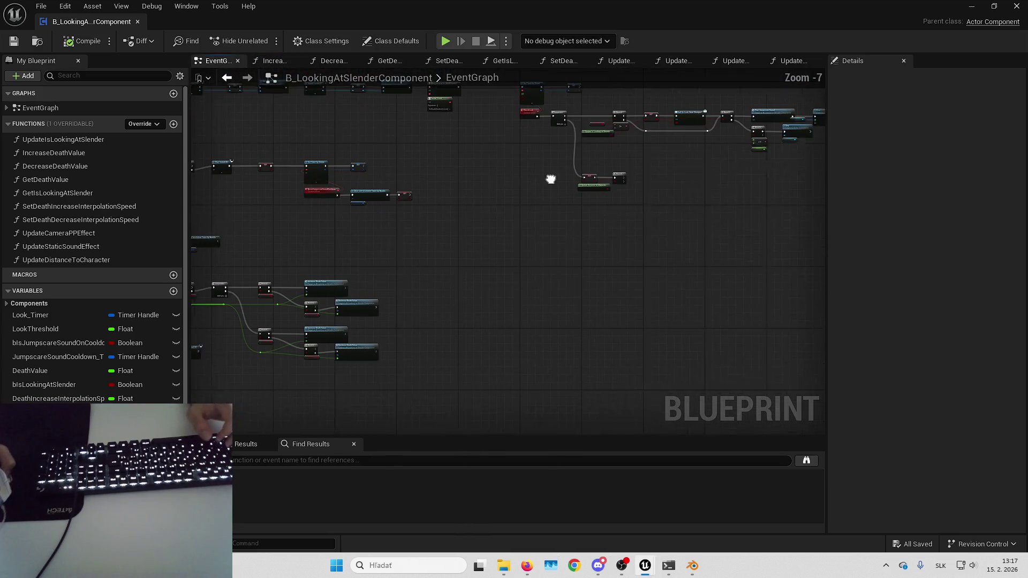
# - Search the EventGraph's node list for 'add timeline'
pyautogui.rightClick(509, 258)
pyautogui.write('add timeline')
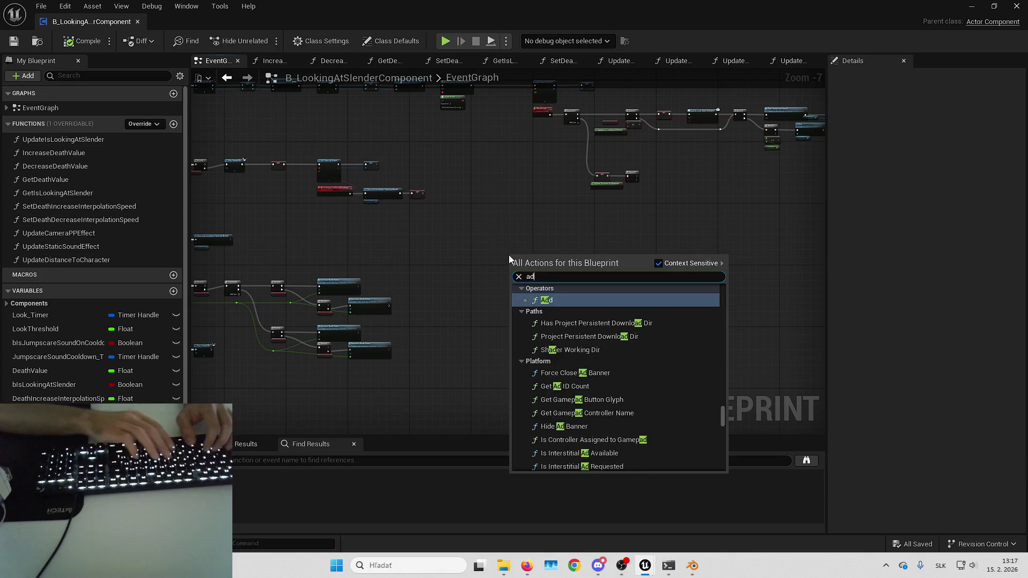
pyautogui.moveTo(514, 239)
pyautogui.mouseDown()
pyautogui.moveTo(607, 252)
pyautogui.moveTo(576, 267)
pyautogui.moveTo(515, 259)
pyautogui.mouseUp()
pyautogui.scroll(2, 525, 255)
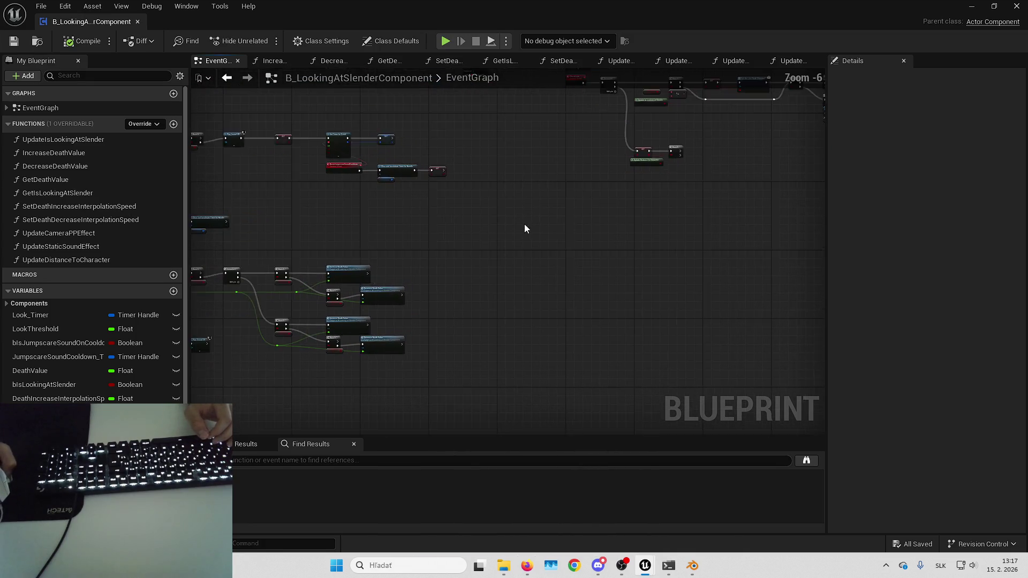
pyautogui.click(53, 303)
pyautogui.click(56, 303)
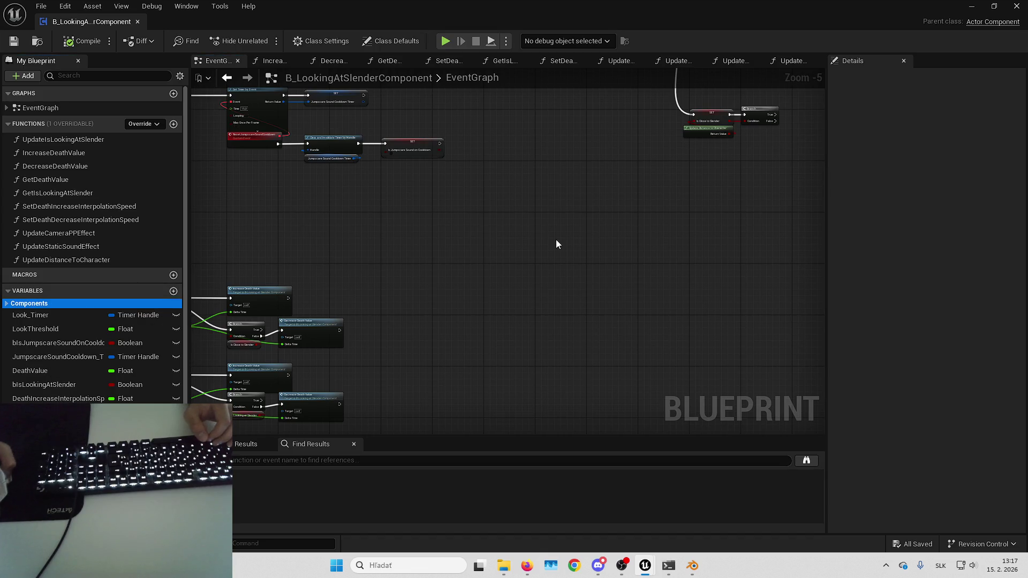
# - Add an Add Component by Class node with a Get Owner node wired to its Target
pyautogui.rightClick(556, 239)
pyautogui.write('add t')
pyautogui.press('BackSpace')
pyautogui.press('BackSpace')
pyautogui.press('BackSpace')
pyautogui.write('crea')
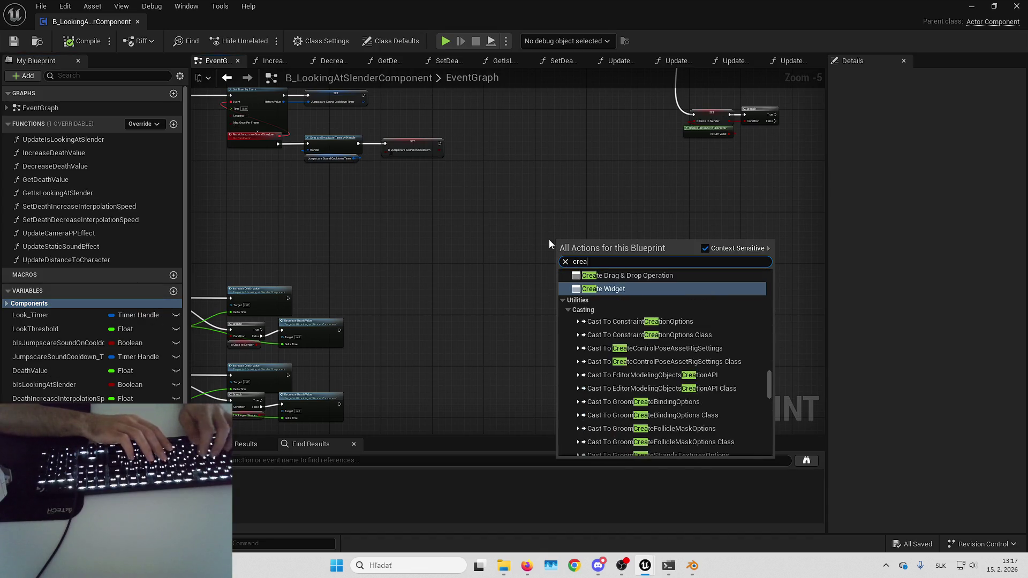
pyautogui.write('te component')
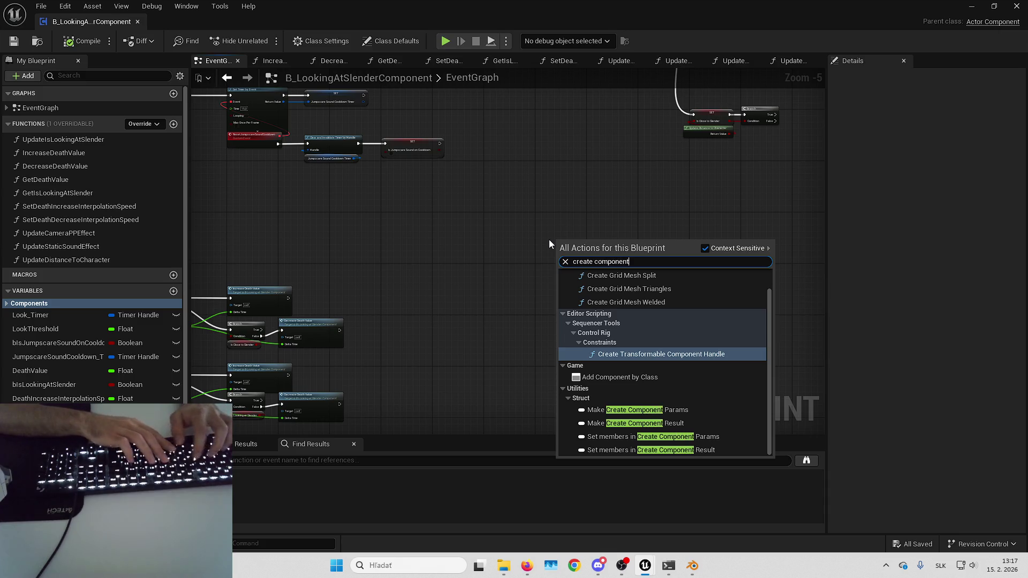
pyautogui.press('Down')
pyautogui.press('Return')
pyautogui.scroll(5, 548, 240)
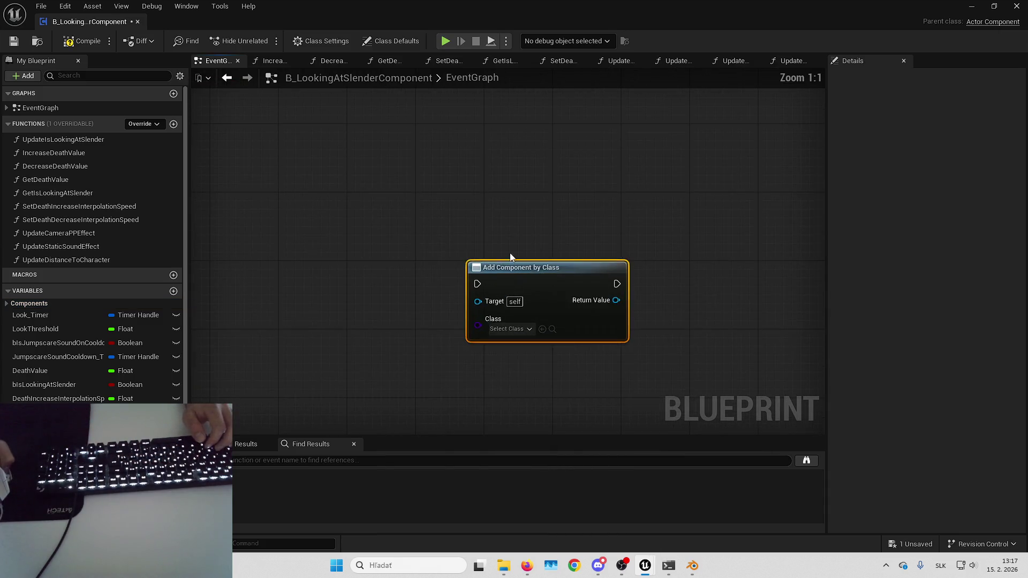
pyautogui.moveTo(608, 264); pyautogui.dragTo(537, 282)
pyautogui.write('get owner')
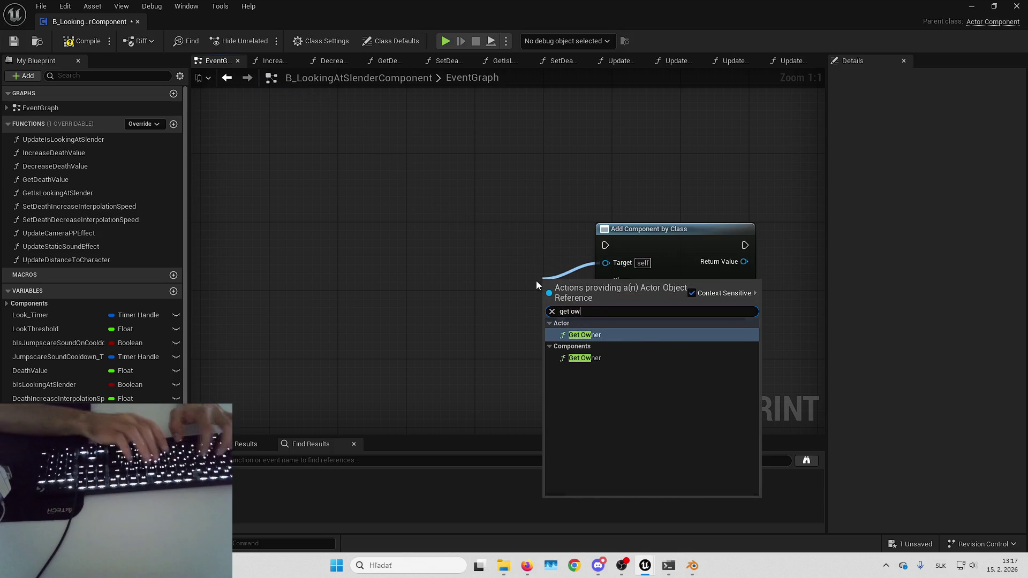
pyautogui.press('Return')
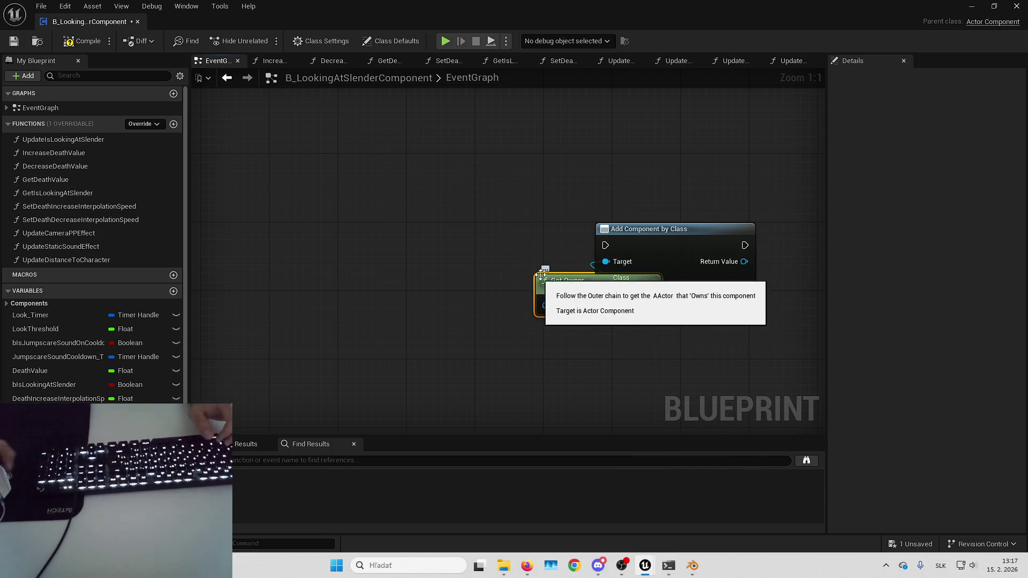
pyautogui.moveTo(541, 273); pyautogui.dragTo(456, 268)
# - Set the Add Component by Class node's Class to Timeline Component
pyautogui.click(591, 282)
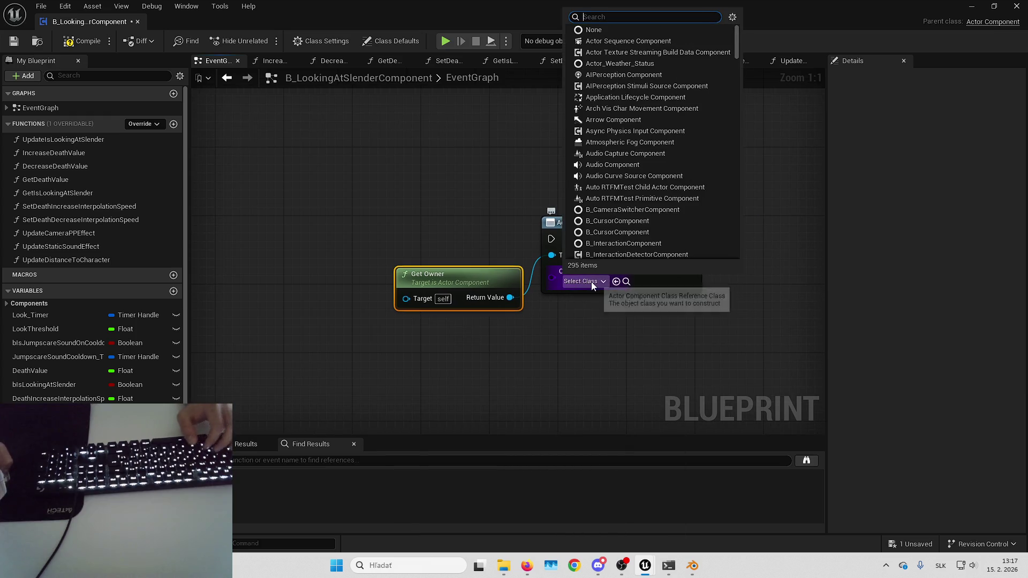
pyautogui.write('timelin')
pyautogui.press('Return')
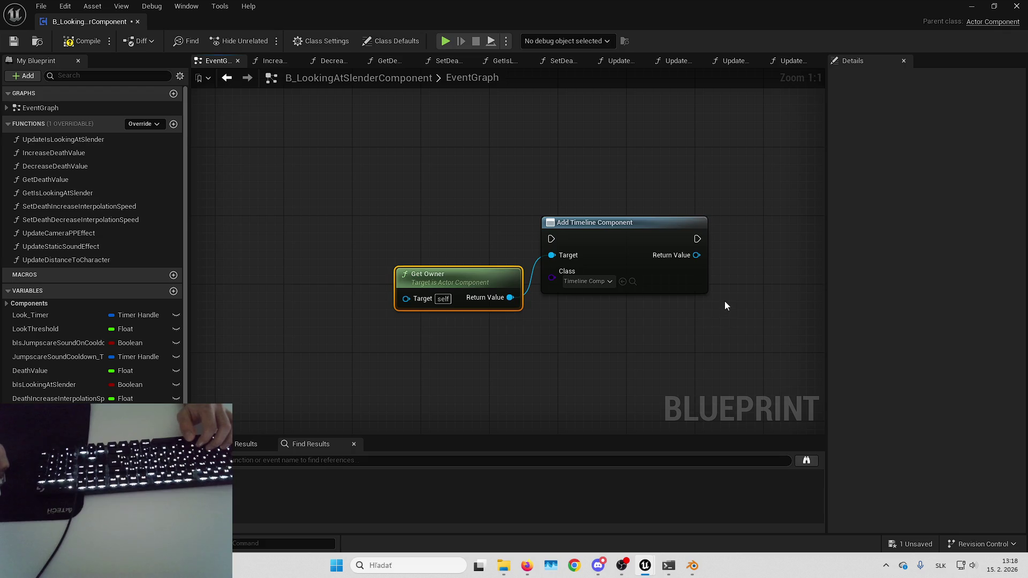
# - Delete both trial nodes and compile the component blueprint
pyautogui.moveTo(725, 305); pyautogui.dragTo(689, 300)
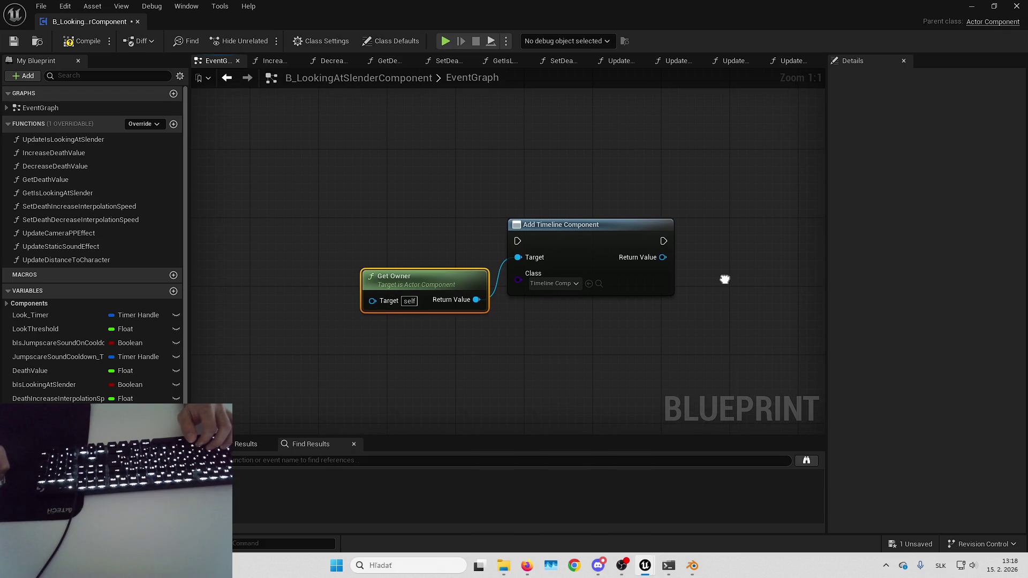
pyautogui.hotkey('ctrl', 'a')
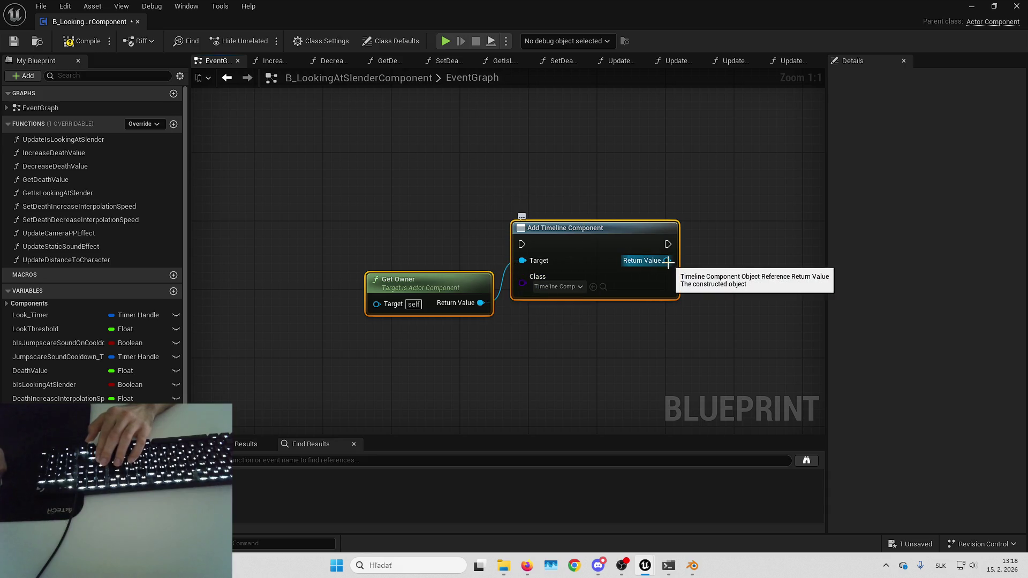
pyautogui.press('Delete')
pyautogui.click(80, 41)
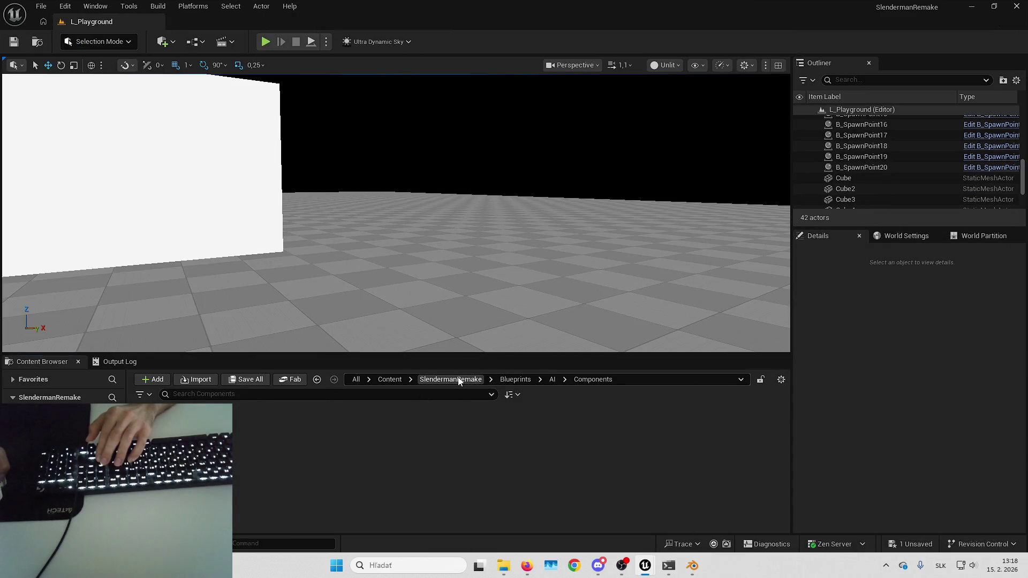
# - Open the B_SlendermanCharacter blueprint from SlendermanRemake > Blueprints > AI
pyautogui.click(450, 379)
pyautogui.doubleClick(255, 440)
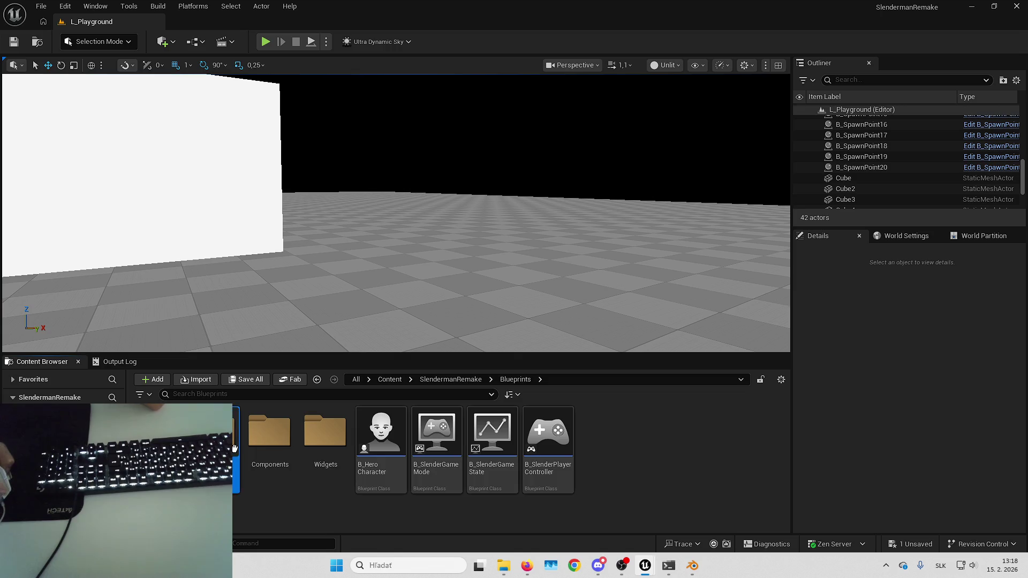
pyautogui.doubleClick(214, 434)
pyautogui.click(325, 434)
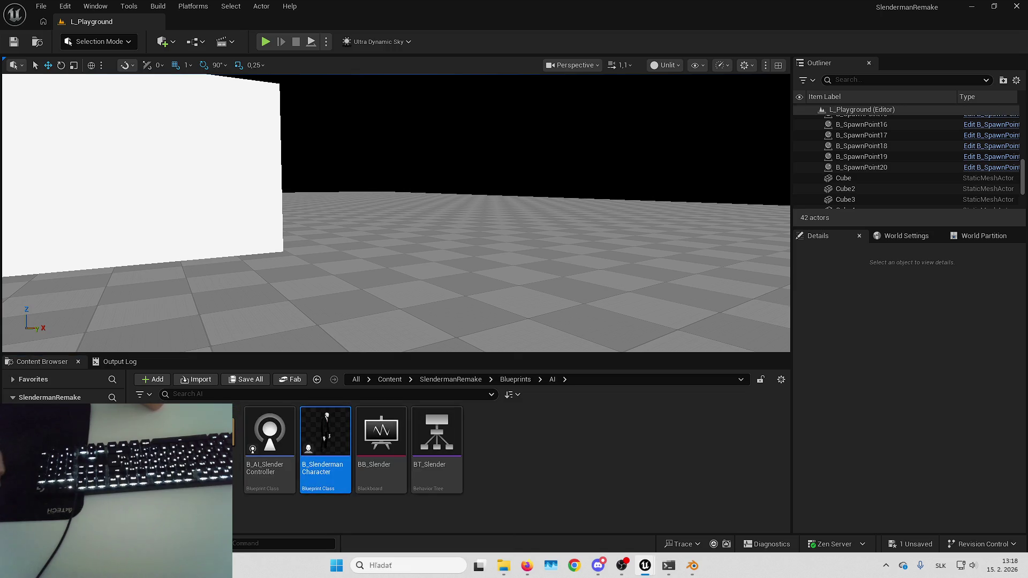
pyautogui.doubleClick(325, 434)
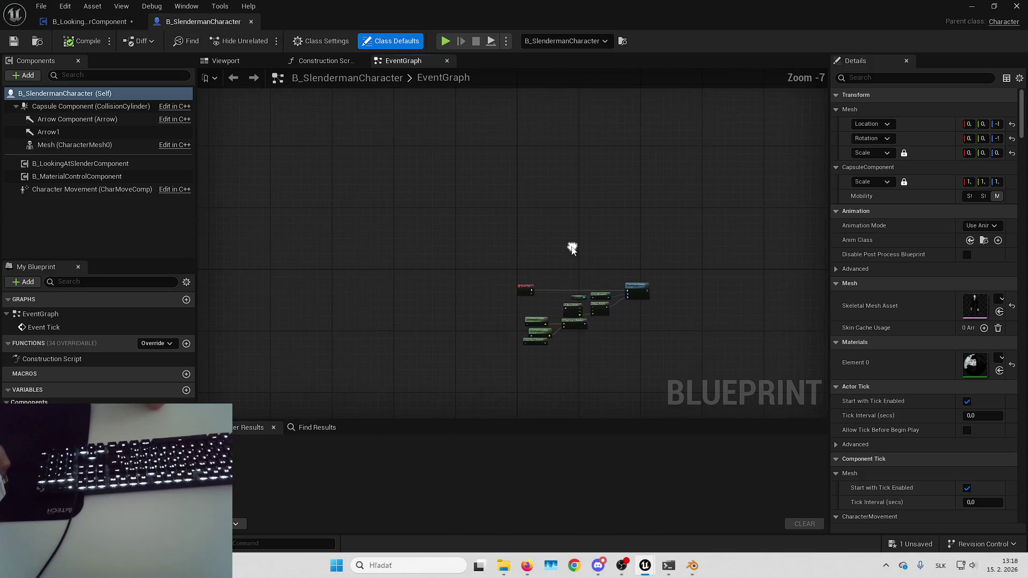
# - Add a Timeline node to the Slenderman EventGraph and compile
pyautogui.moveTo(482, 245)
pyautogui.mouseDown()
pyautogui.moveTo(475, 172)
pyautogui.moveTo(466, 232)
pyautogui.mouseUp()
pyautogui.rightClick(444, 217)
pyautogui.write('add timeline')
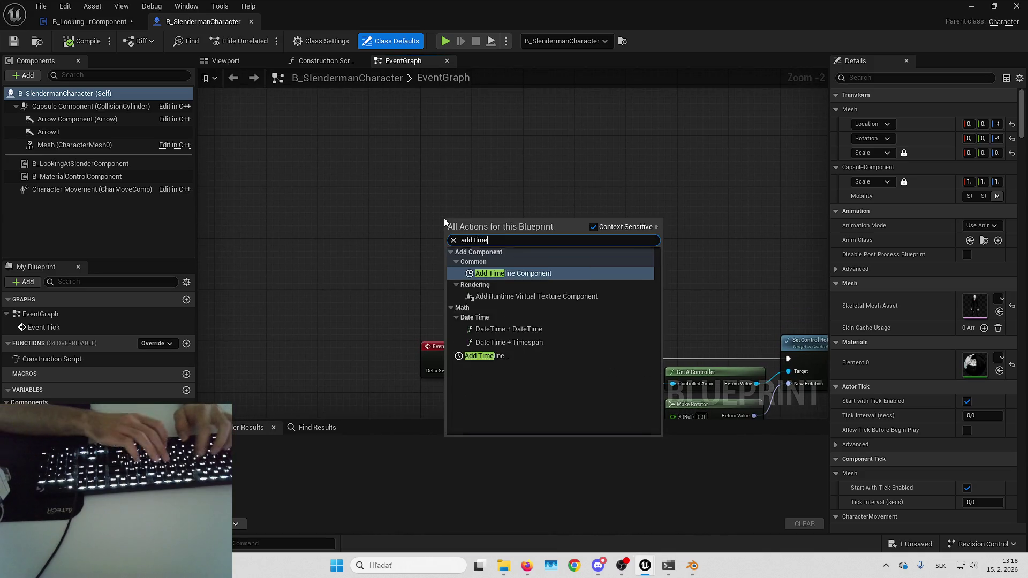
pyautogui.press('Escape')
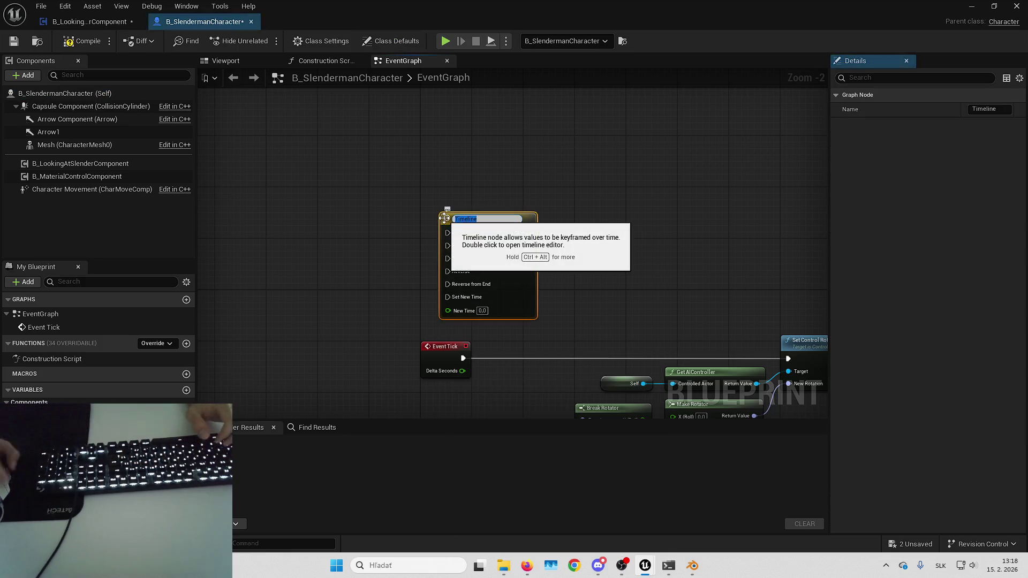
pyautogui.moveTo(491, 220); pyautogui.dragTo(476, 176)
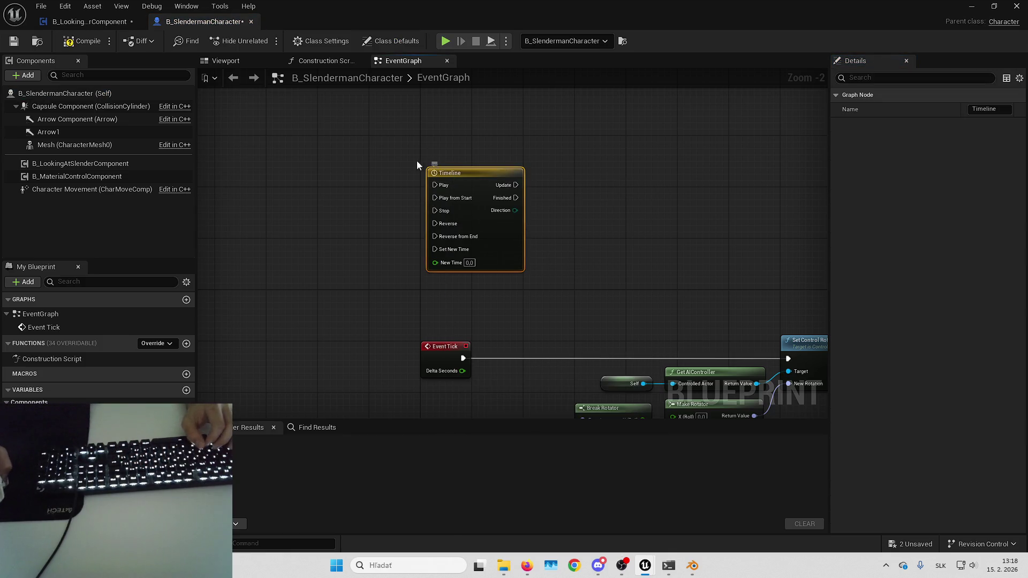
pyautogui.click(81, 41)
# - In the LookingAtSlender graph, add Get Owner feeding a Get Component by Class node
pyautogui.click(82, 22)
pyautogui.rightClick(486, 252)
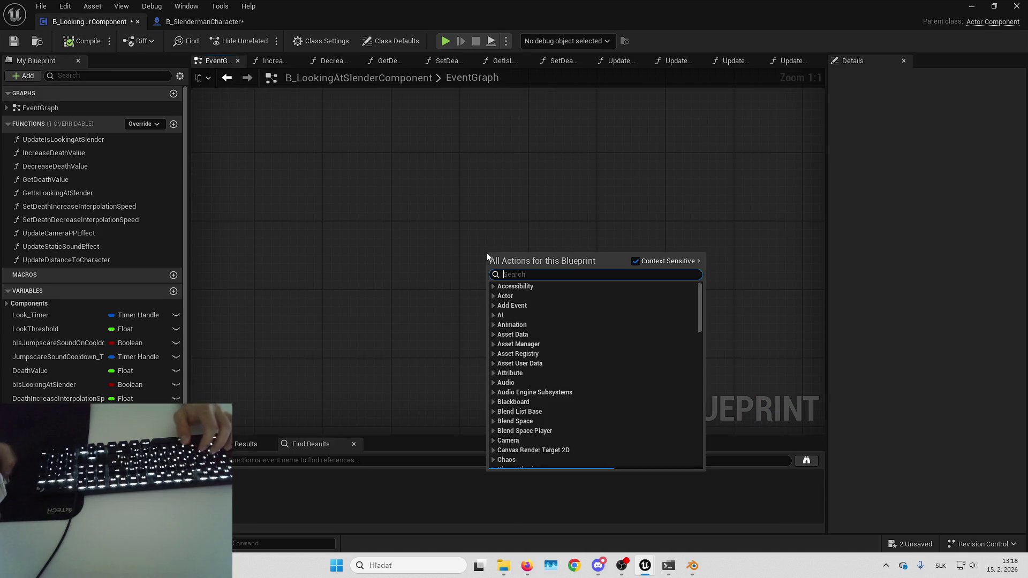
pyautogui.write('get owner')
pyautogui.press('Return')
pyautogui.moveTo(601, 276); pyautogui.dragTo(644, 258)
pyautogui.write('get comp by')
pyautogui.press('Up')
pyautogui.press('Up')
pyautogui.press('Up')
pyautogui.press('Return')
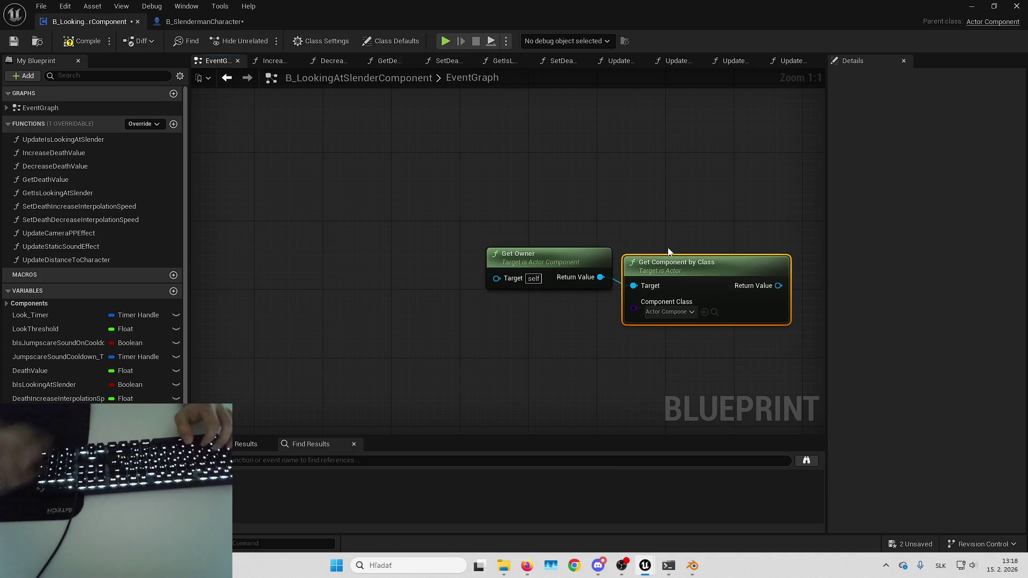
# - Set the Component Class to Timeline Component, then return to the Slenderman character graph
pyautogui.click(672, 313)
pyautogui.write('timeline')
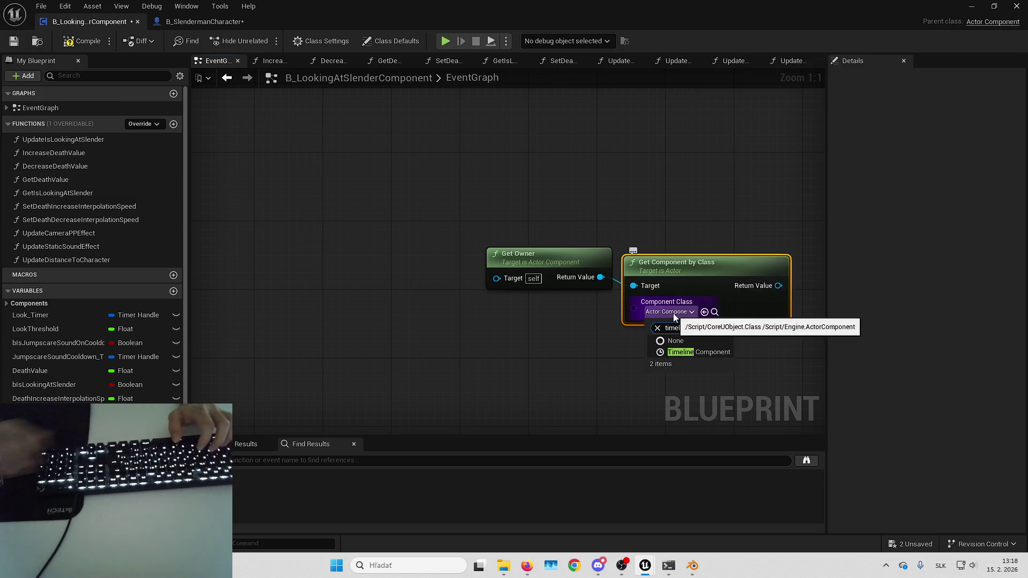
pyautogui.press('Return')
pyautogui.moveTo(614, 263); pyautogui.dragTo(693, 241)
pyautogui.press('Escape')
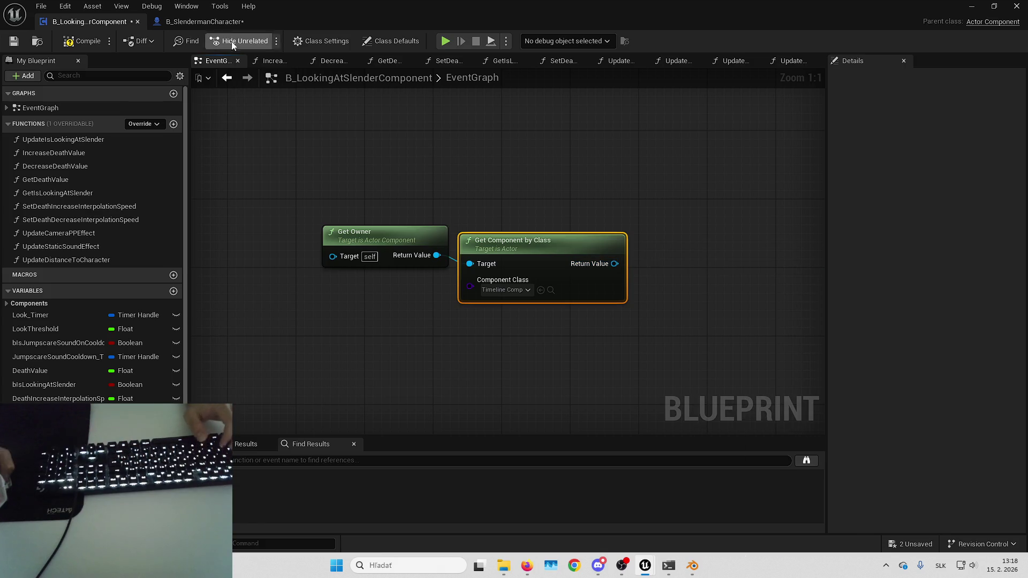
pyautogui.click(195, 24)
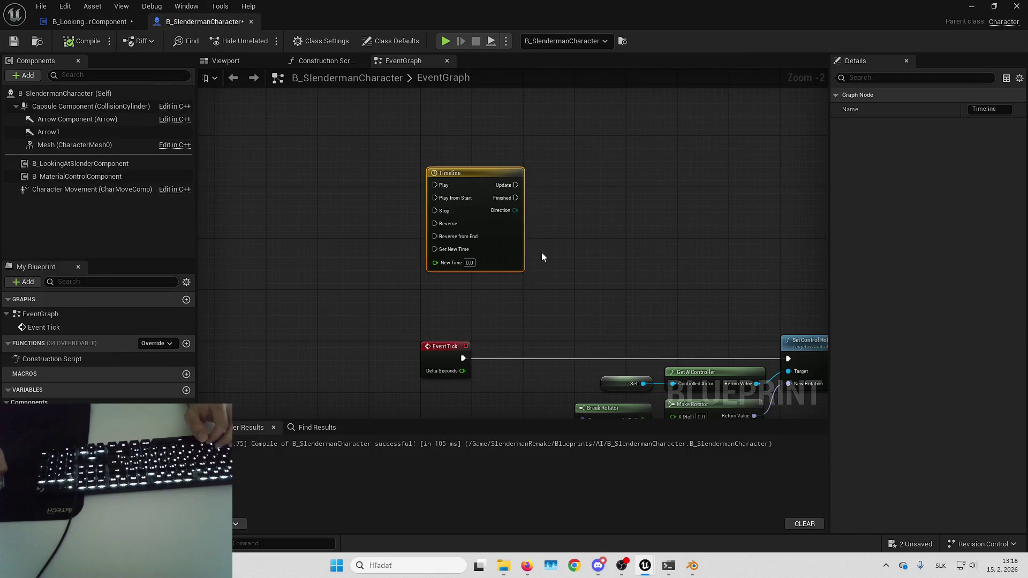
pyautogui.moveTo(546, 224)
pyautogui.mouseDown()
pyautogui.moveTo(586, 251)
pyautogui.moveTo(538, 238)
pyautogui.moveTo(539, 226)
pyautogui.mouseUp()
# - Add a float track named Alpha to the Slenderman's Timeline
pyautogui.doubleClick(540, 226)
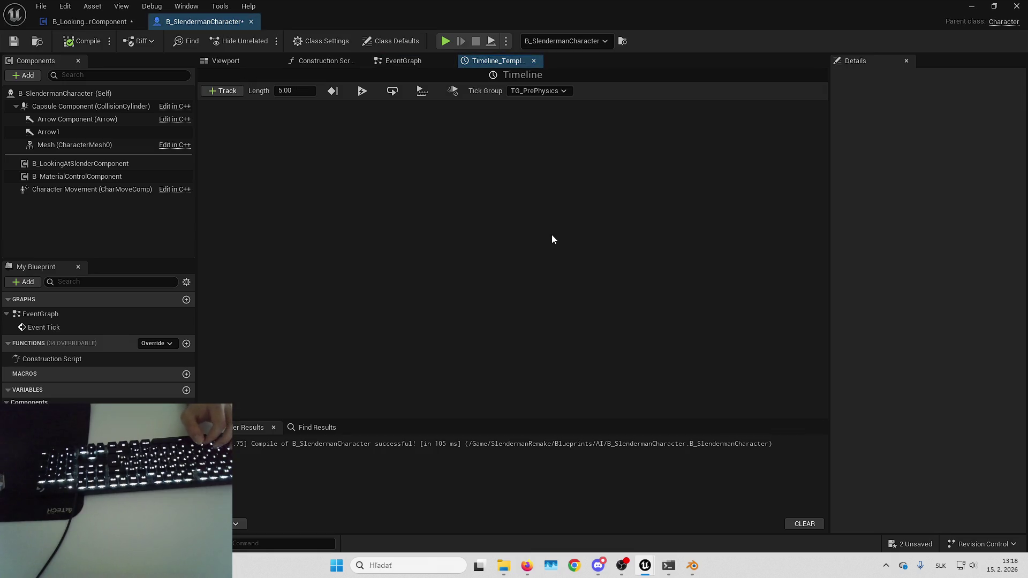
pyautogui.click(225, 91)
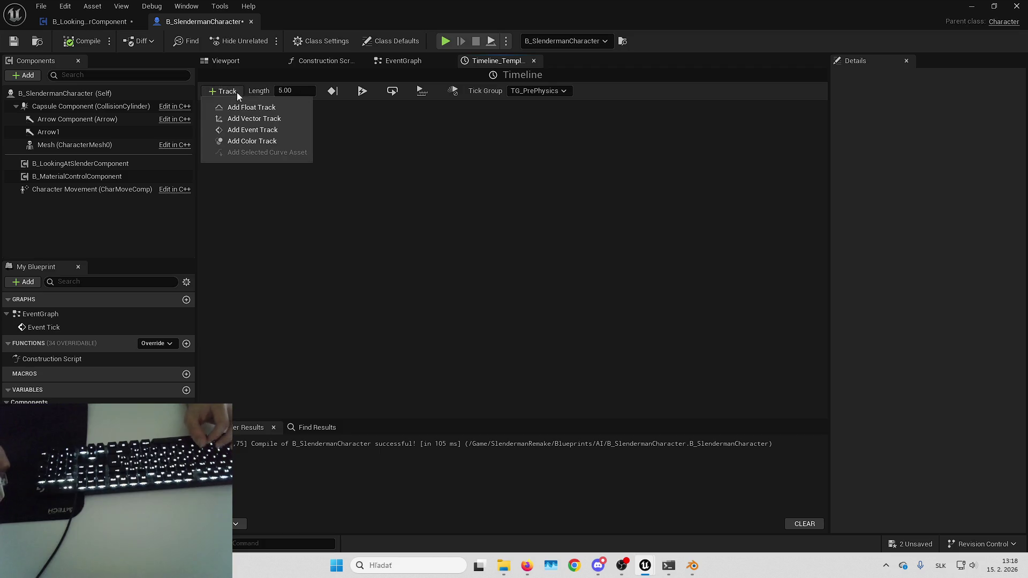
pyautogui.click(250, 107)
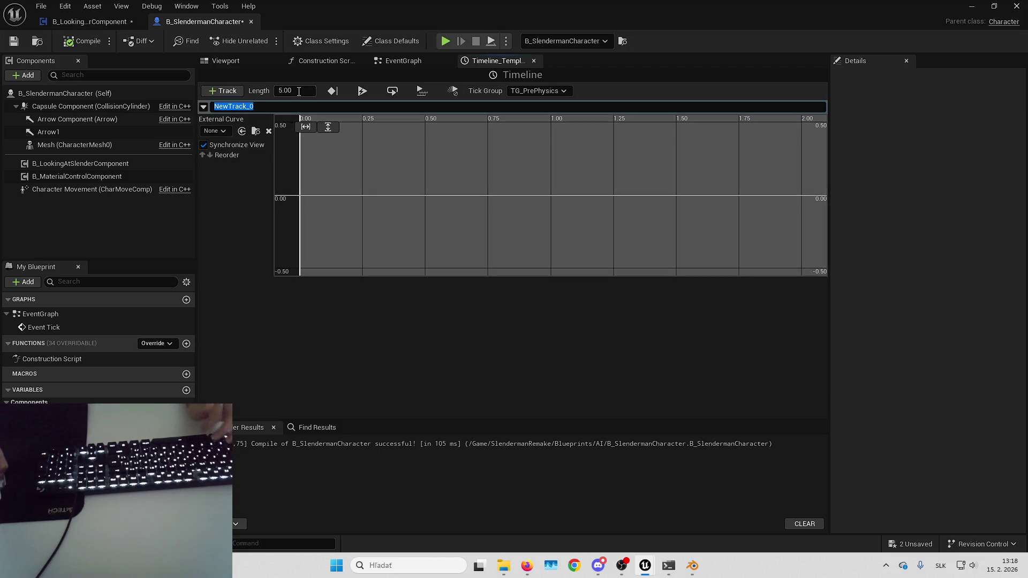
pyautogui.write('Alpha')
pyautogui.press('Return')
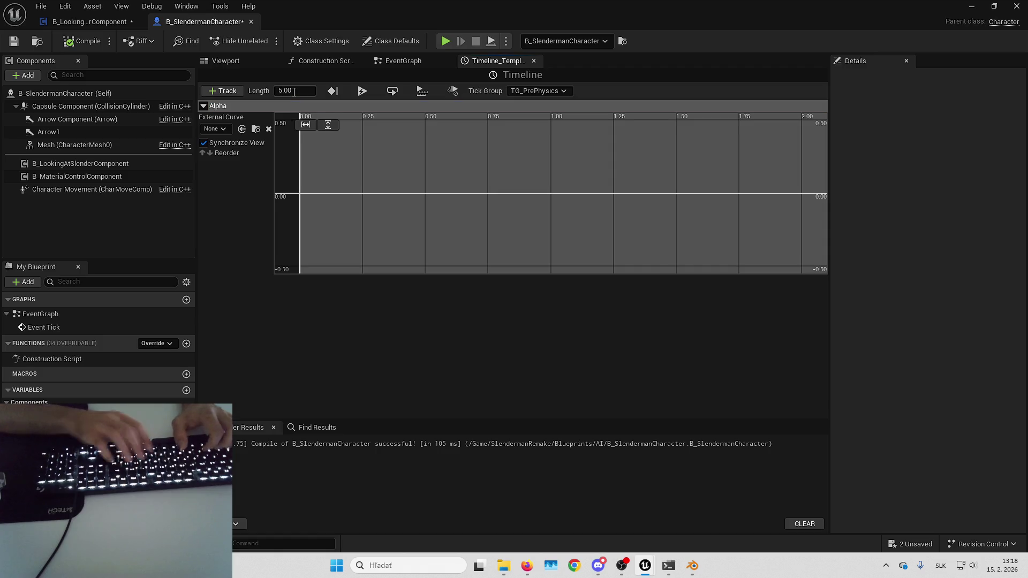
# - Set the timeline length to 2.00 and compile the blueprint
pyautogui.write('1')
pyautogui.press('Return')
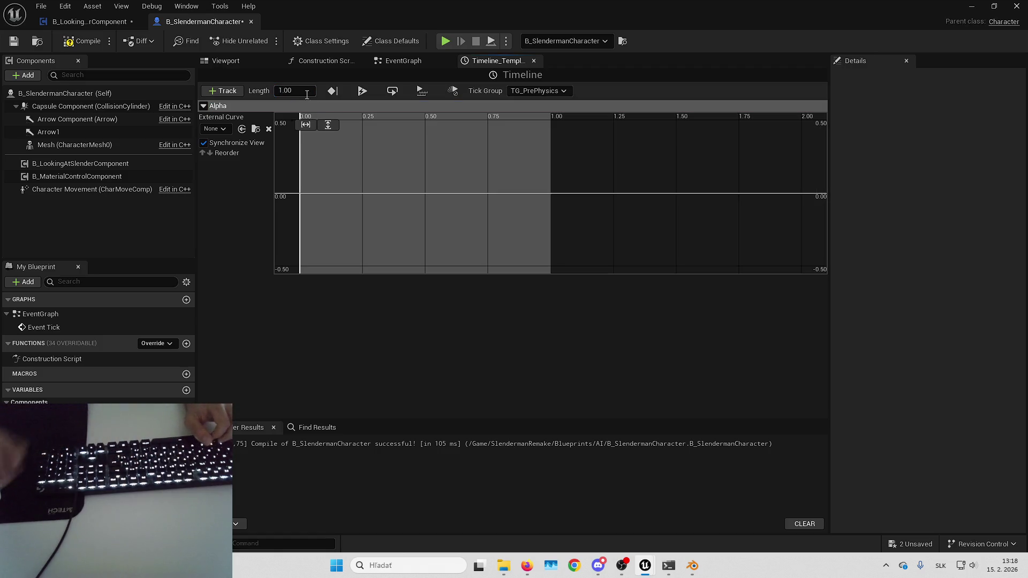
pyautogui.moveTo(386, 163); pyautogui.dragTo(458, 177)
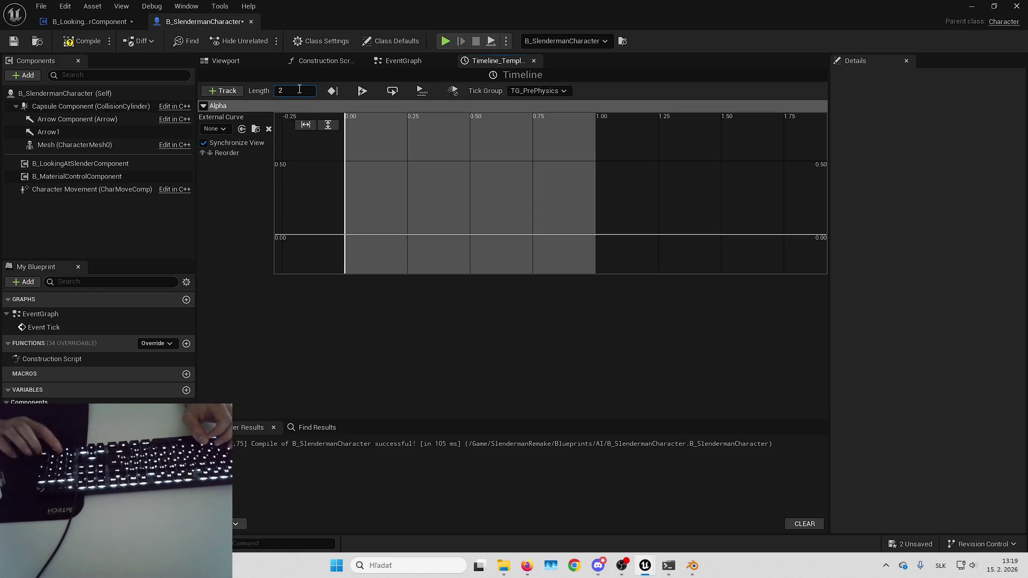
pyautogui.write('2')
pyautogui.press('Return')
pyautogui.click(83, 43)
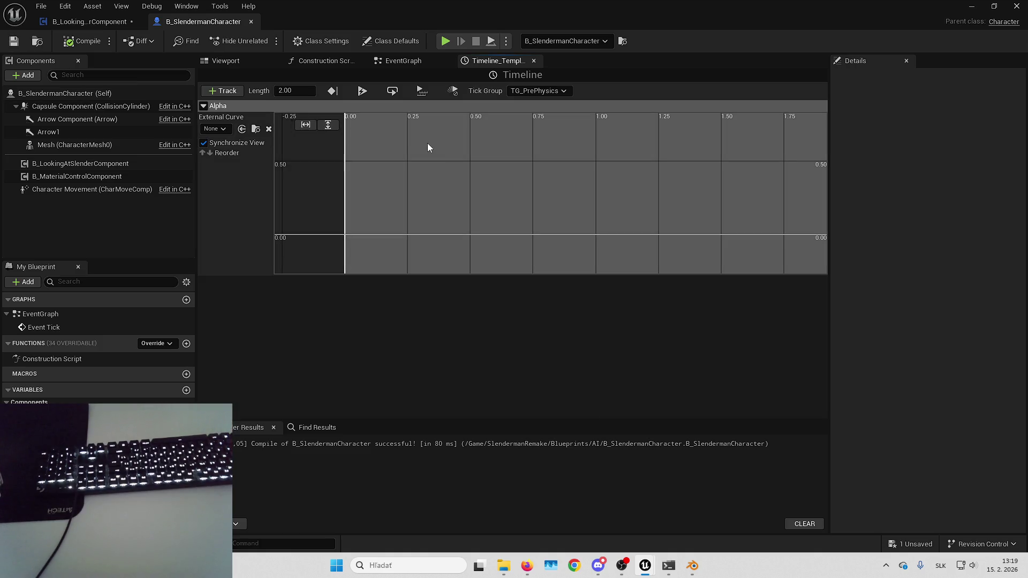
# - Enable Use Last Keyframe and add a first Alpha key at time 0, value 0
pyautogui.click(337, 91)
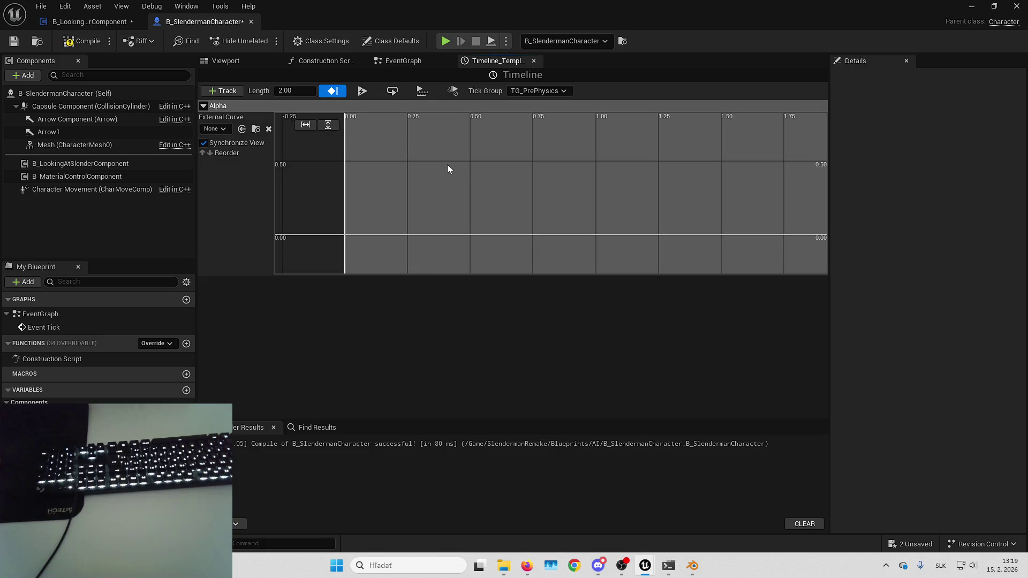
pyautogui.rightClick(460, 175)
pyautogui.click(498, 198)
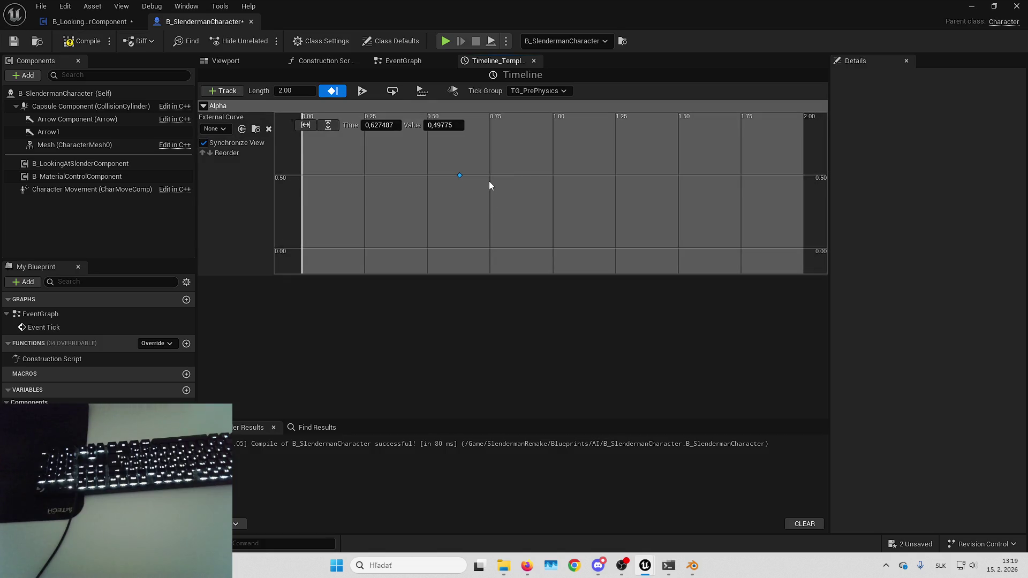
pyautogui.rightClick(500, 192)
pyautogui.click(548, 237)
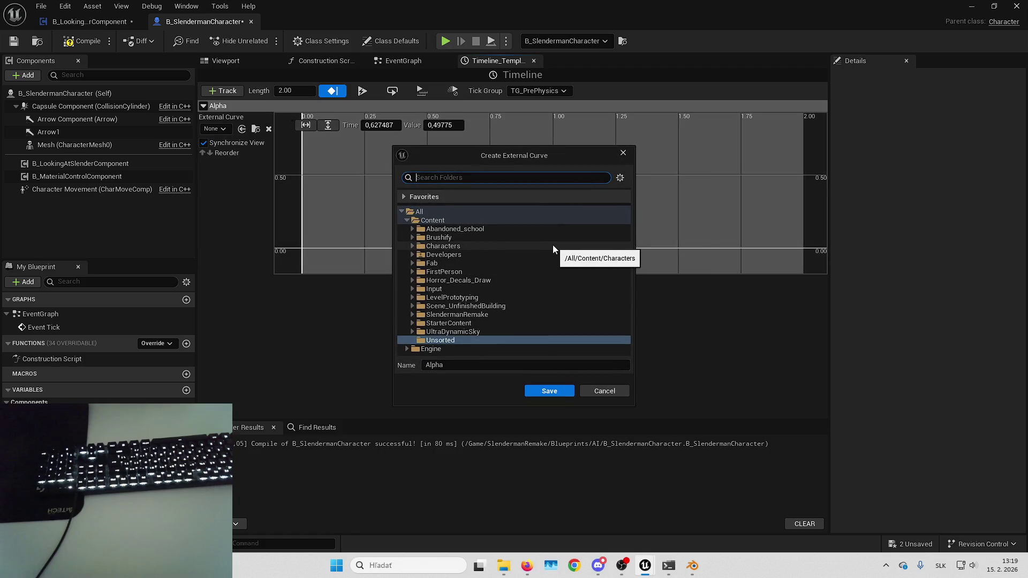
pyautogui.click(604, 390)
pyautogui.scroll(-2, 528, 203)
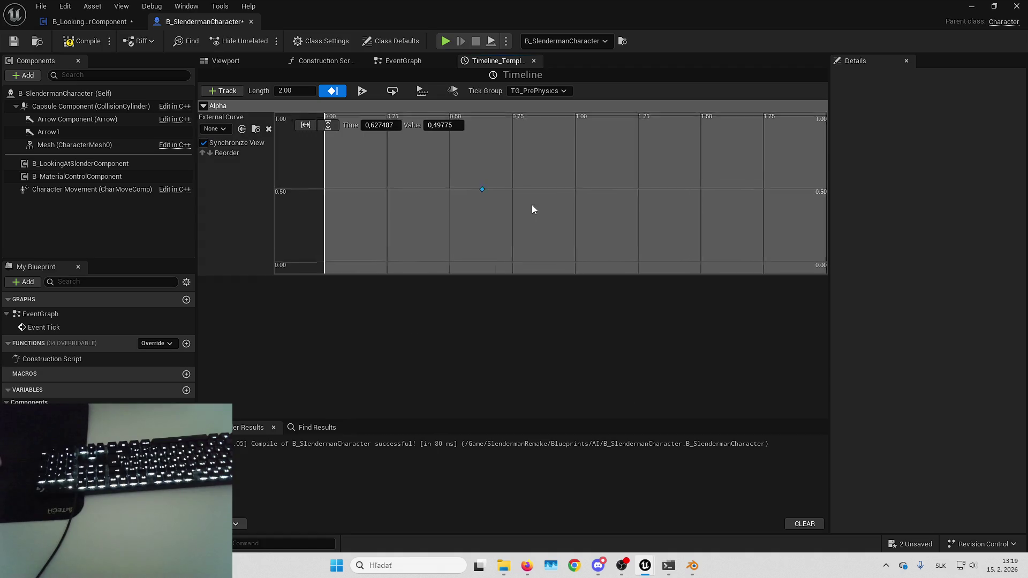
pyautogui.click(369, 127)
pyautogui.write('2.0')
pyautogui.write('0')
pyautogui.press('Tab')
pyautogui.write('0')
pyautogui.press('Return')
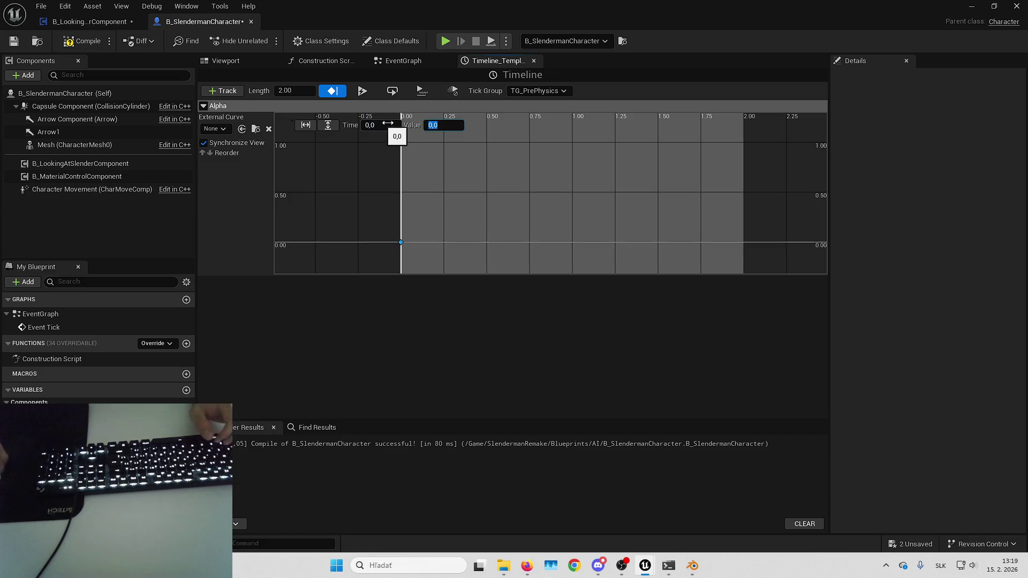
# - Add a second Alpha key at time 2,0 with value 1,0
pyautogui.rightClick(500, 173)
pyautogui.click(530, 190)
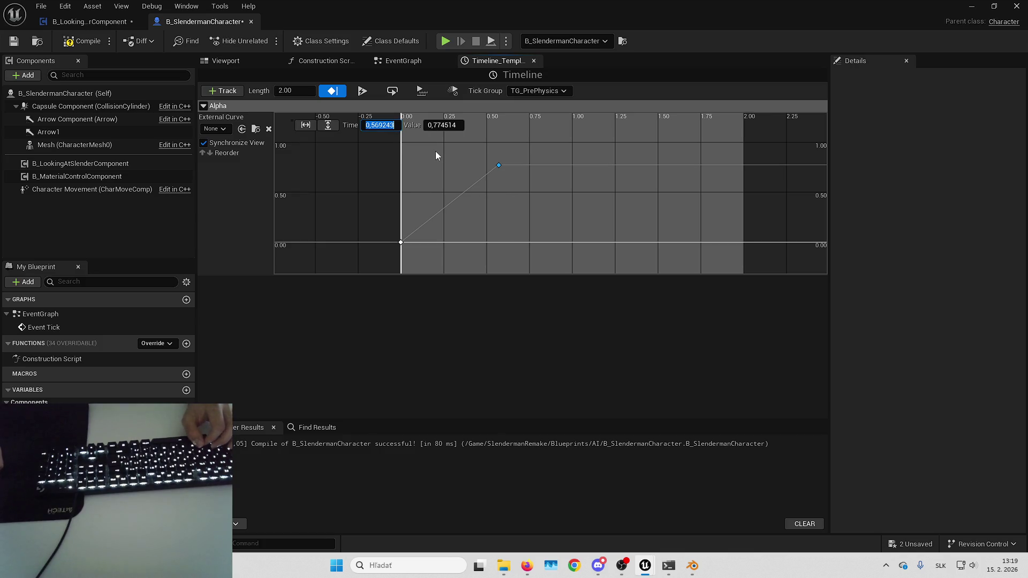
pyautogui.write('2,0')
pyautogui.press('Tab')
pyautogui.write('1')
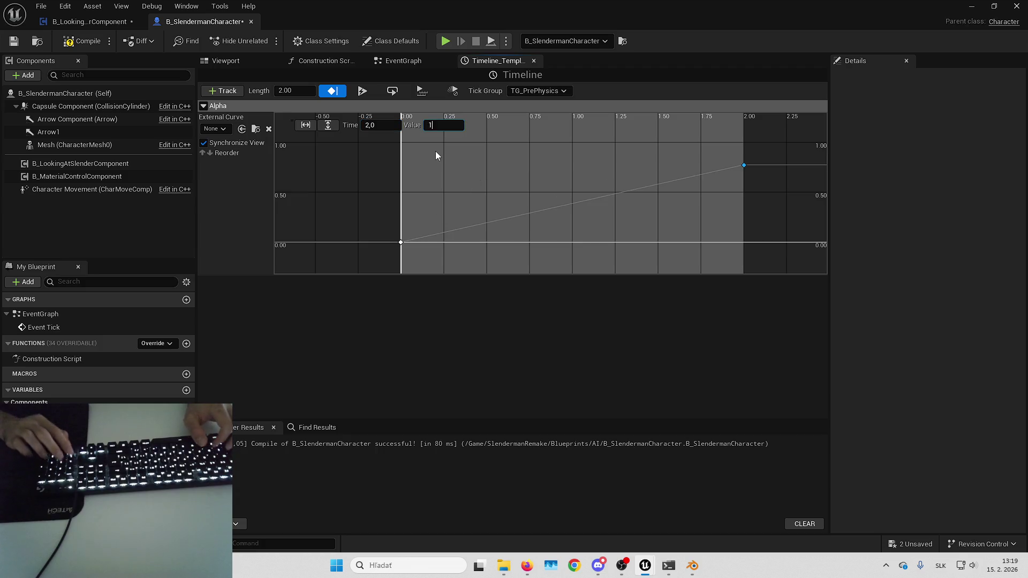
pyautogui.press('Return')
pyautogui.click(573, 165)
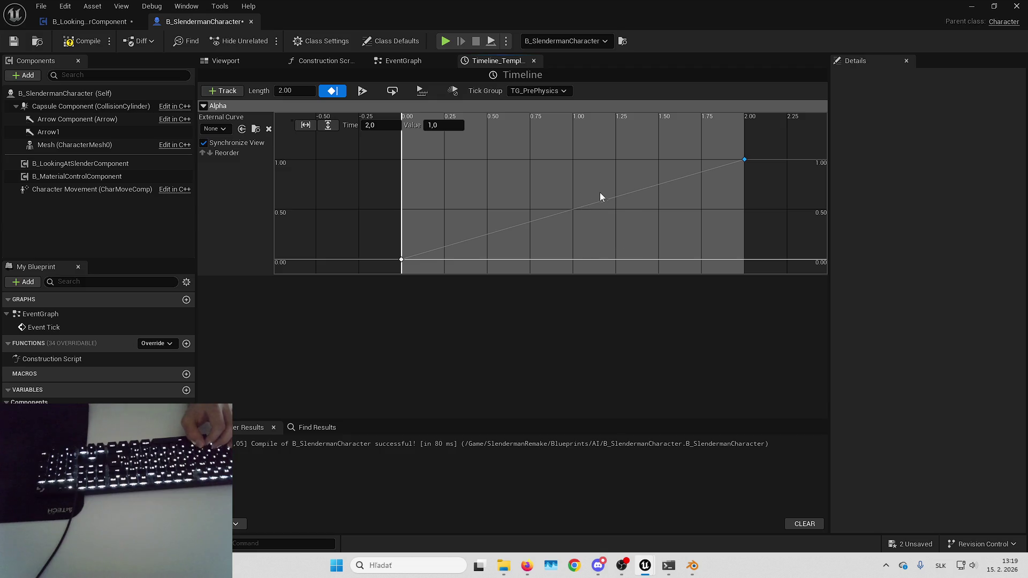
pyautogui.click(565, 212)
# - Make both keys smoothly interpolated and flatten the end key's tangent, discarding a trial midway key
pyautogui.rightClick(565, 213)
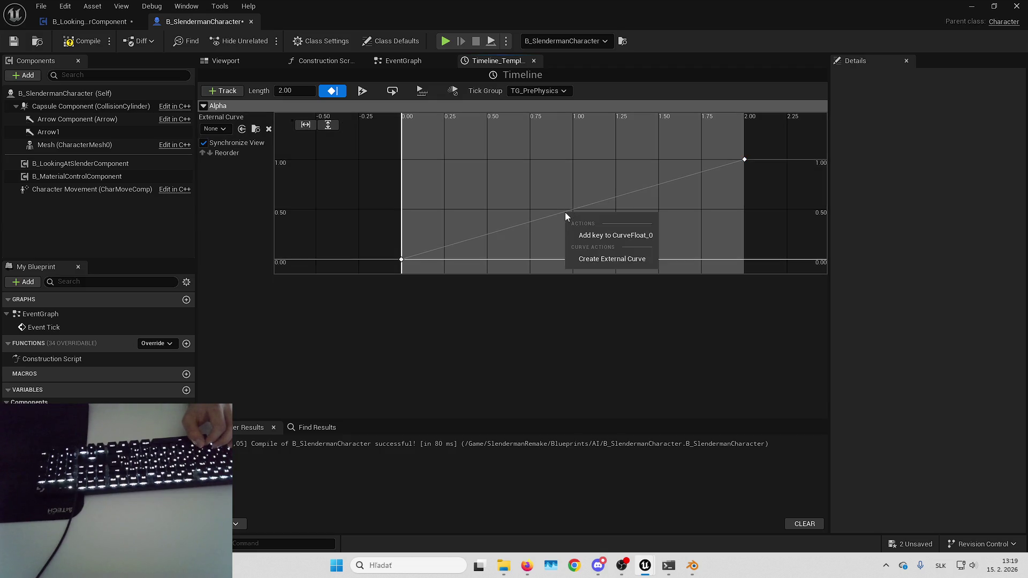
pyautogui.click(592, 234)
pyautogui.moveTo(566, 214)
pyautogui.mouseDown()
pyautogui.moveTo(600, 212)
pyautogui.moveTo(572, 199)
pyautogui.moveTo(534, 236)
pyautogui.moveTo(548, 204)
pyautogui.mouseUp()
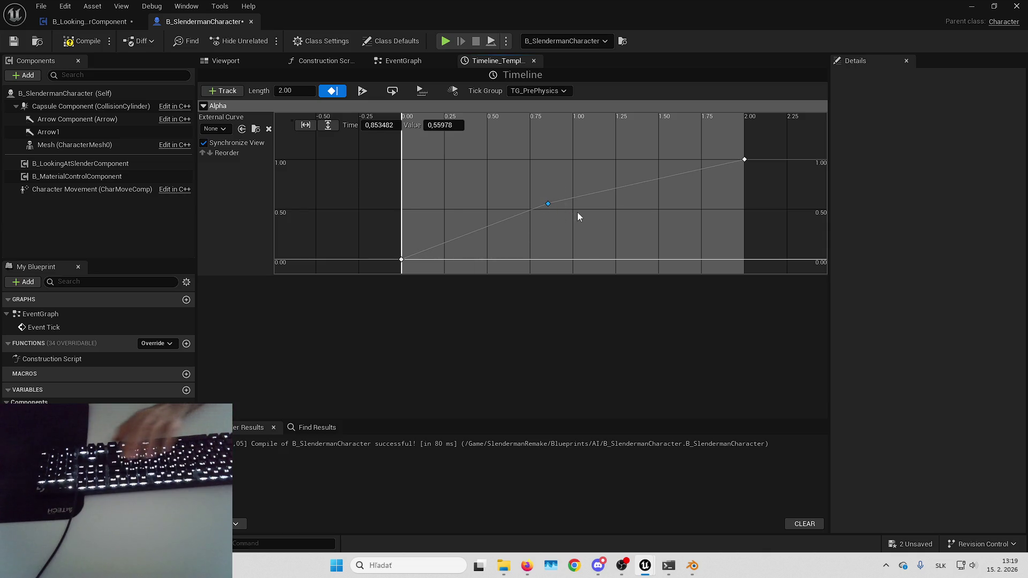
pyautogui.press('Delete')
pyautogui.moveTo(389, 268)
pyautogui.mouseDown()
pyautogui.moveTo(644, 128)
pyautogui.moveTo(774, 175)
pyautogui.mouseUp()
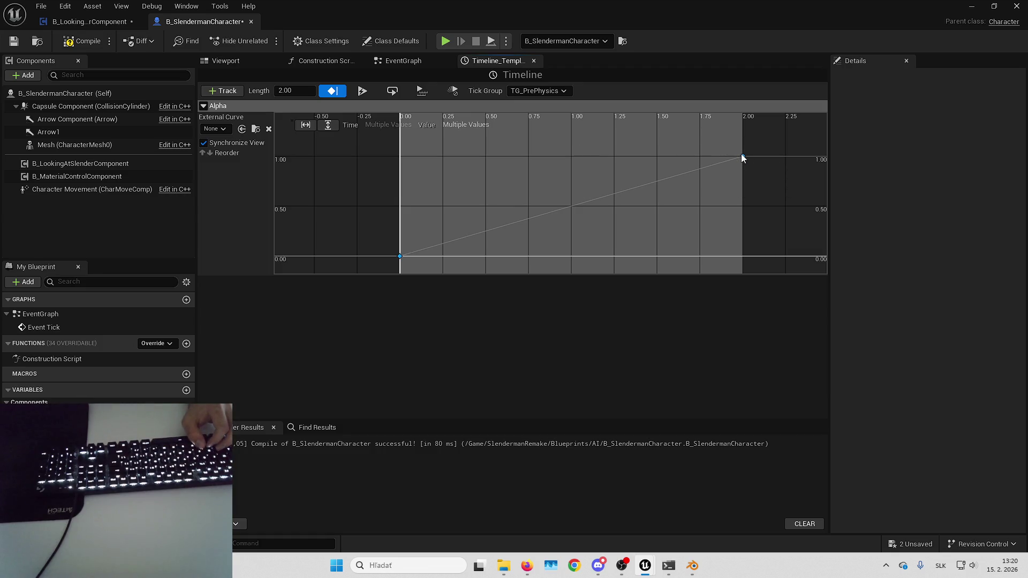
pyautogui.rightClick(743, 155)
pyautogui.click(770, 178)
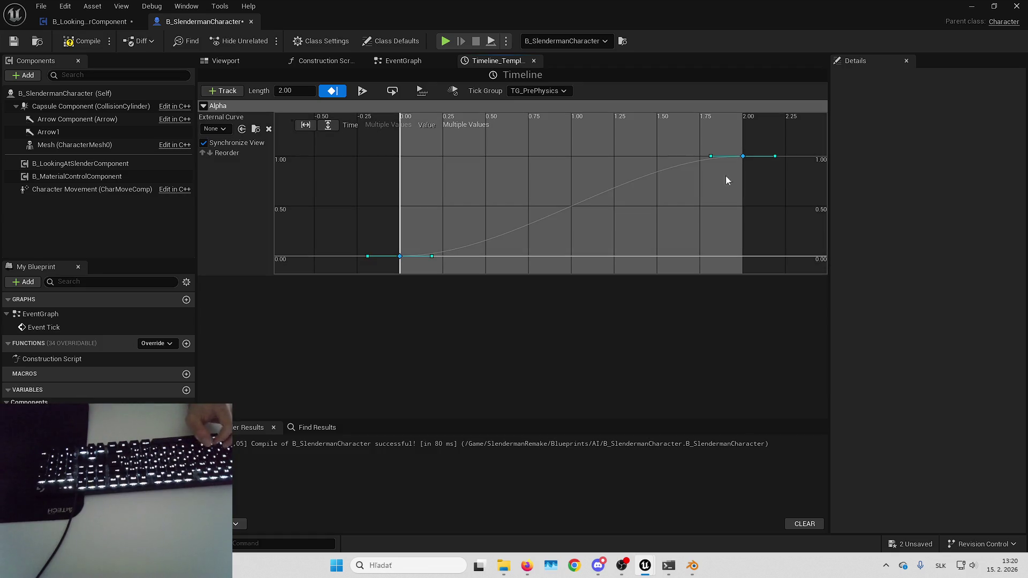
pyautogui.click(484, 213)
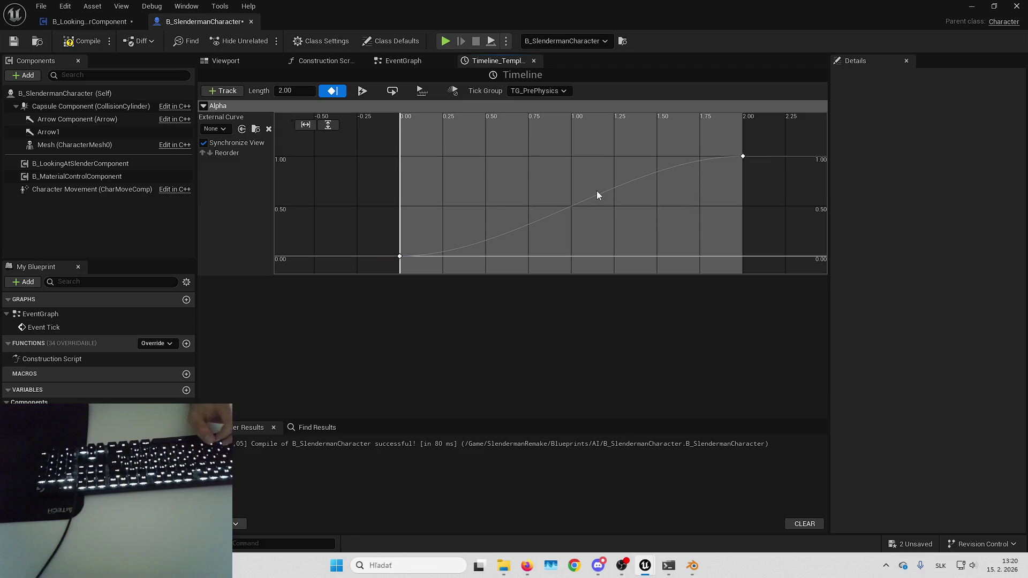
pyautogui.click(742, 156)
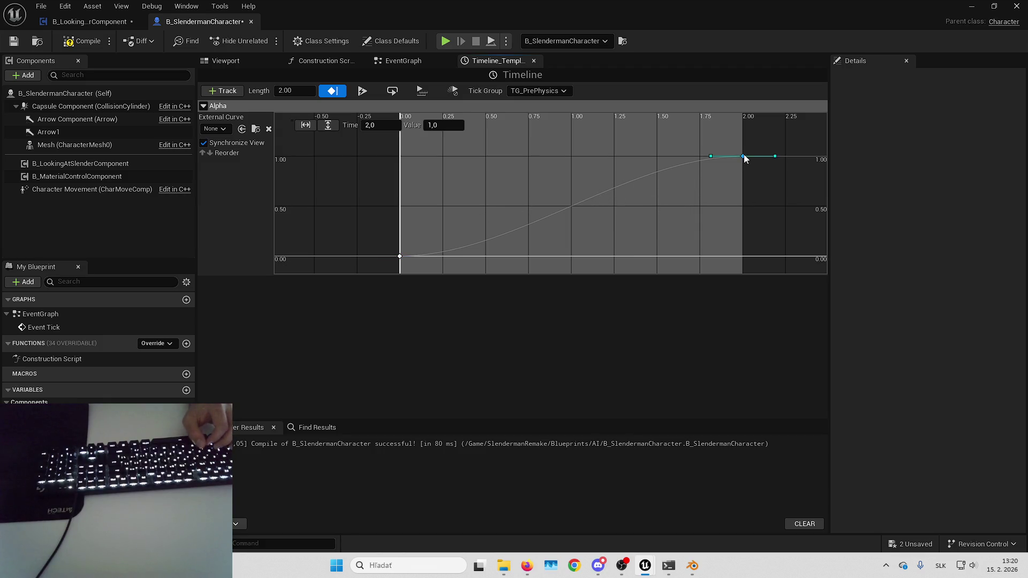
pyautogui.moveTo(711, 155); pyautogui.dragTo(712, 158)
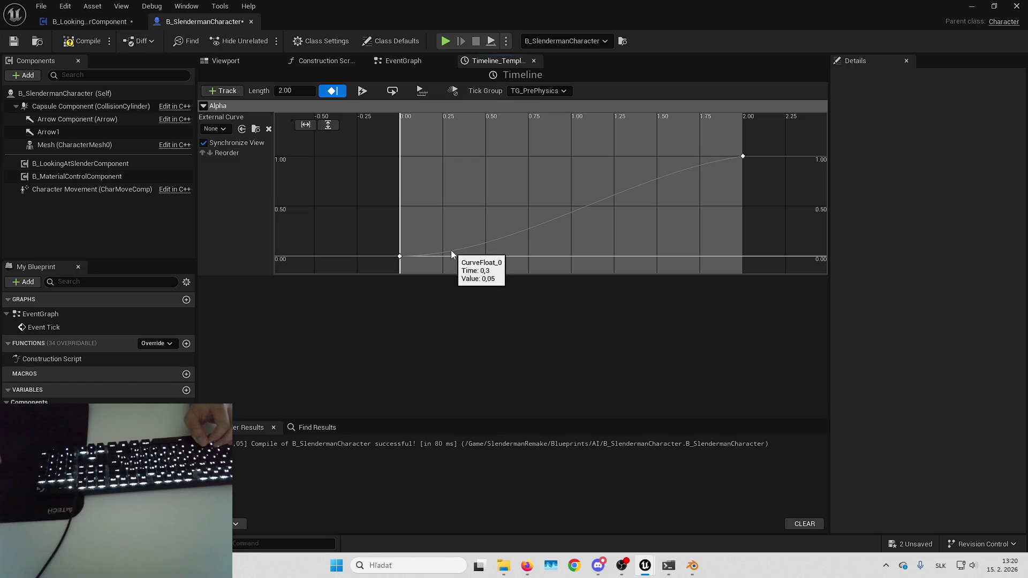
# - Add a middle key near 0.5 seconds with a value of about 0.5
pyautogui.click(400, 256)
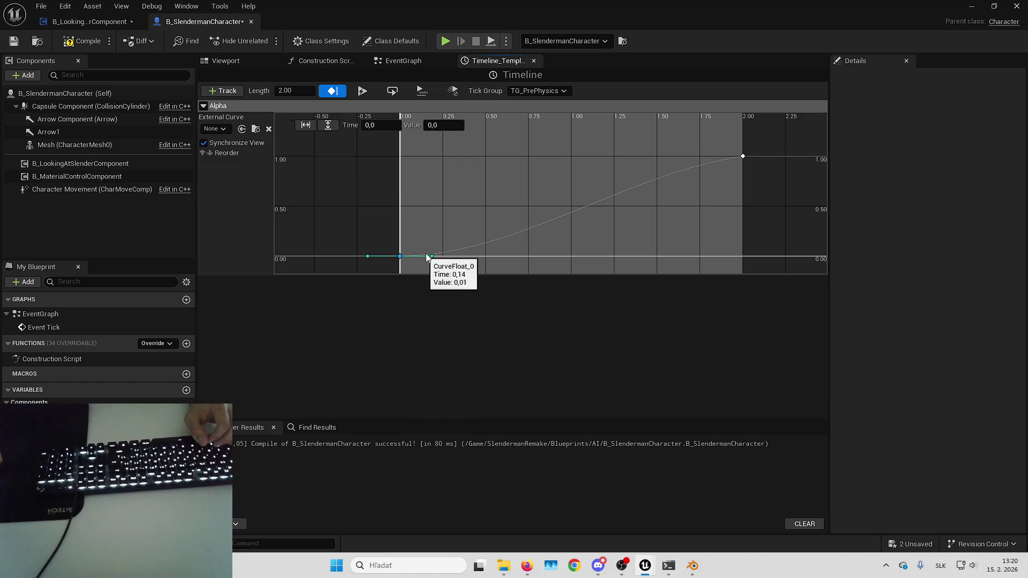
pyautogui.click(498, 239)
pyautogui.rightClick(498, 239)
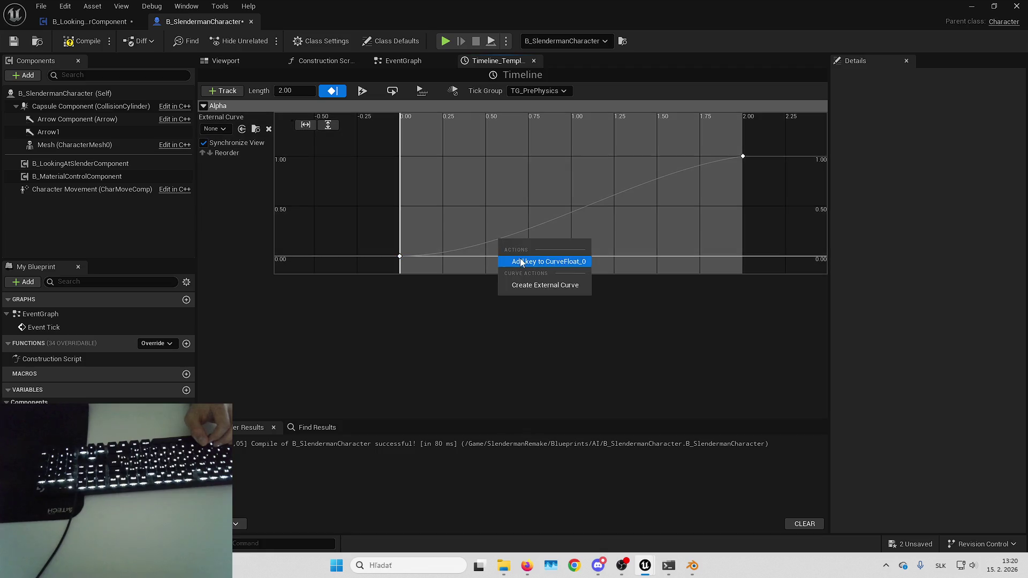
pyautogui.click(530, 261)
pyautogui.moveTo(499, 246)
pyautogui.mouseDown()
pyautogui.moveTo(497, 255)
pyautogui.moveTo(460, 252)
pyautogui.moveTo(454, 224)
pyautogui.moveTo(467, 214)
pyautogui.moveTo(478, 229)
pyautogui.moveTo(485, 211)
pyautogui.mouseUp()
pyautogui.click(590, 216)
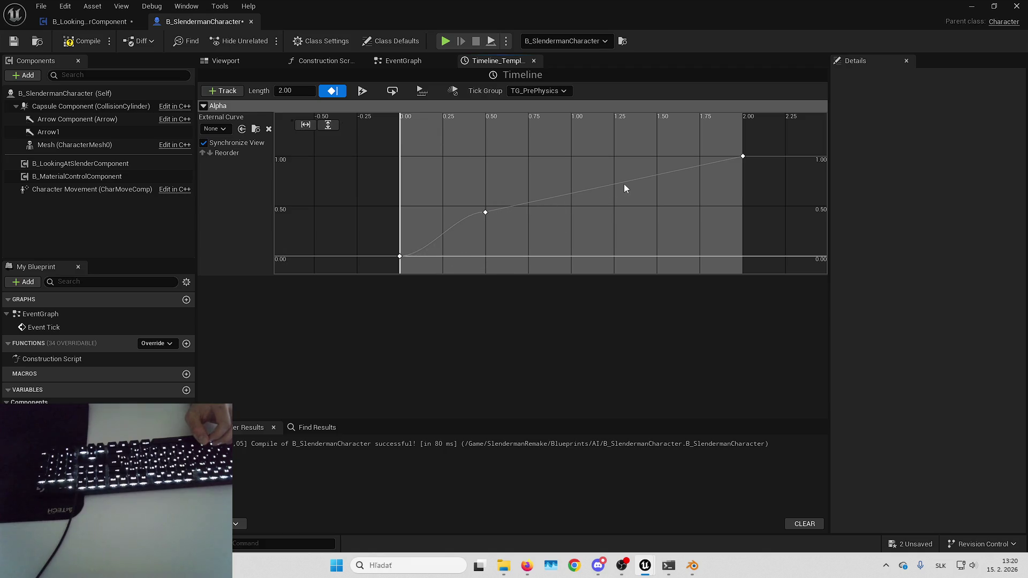
# - Tweak the middle and end key tangents, then compile and save the Slenderman blueprint
pyautogui.click(487, 212)
pyautogui.moveTo(517, 212); pyautogui.dragTo(521, 200)
pyautogui.click(743, 155)
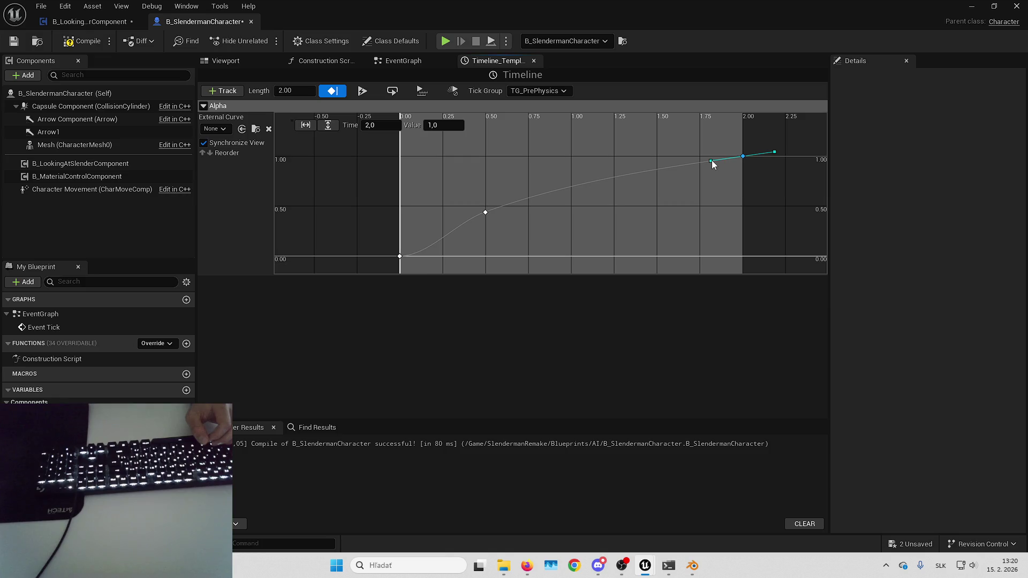
pyautogui.click(711, 159)
pyautogui.moveTo(710, 157); pyautogui.dragTo(711, 156)
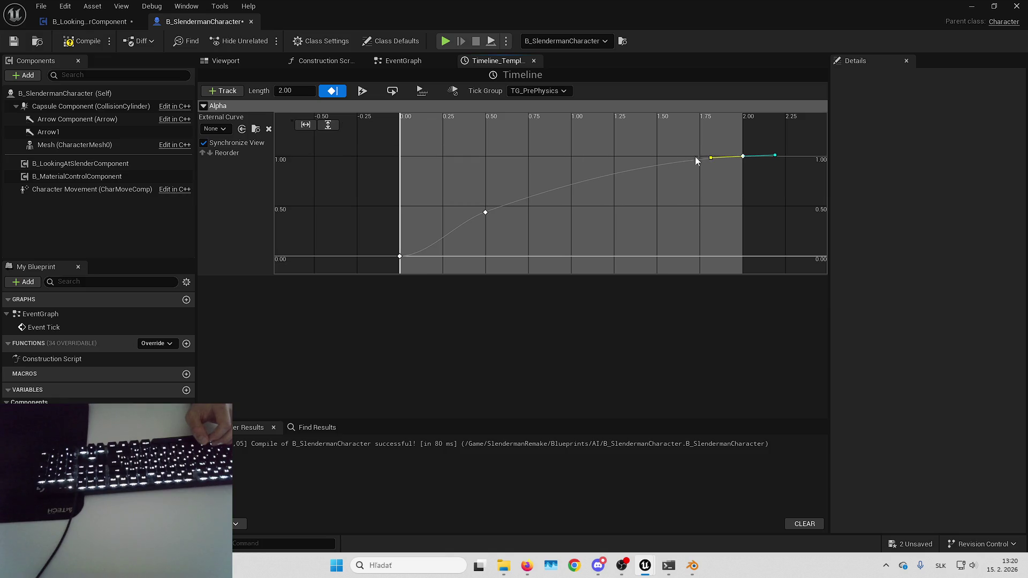
pyautogui.click(83, 41)
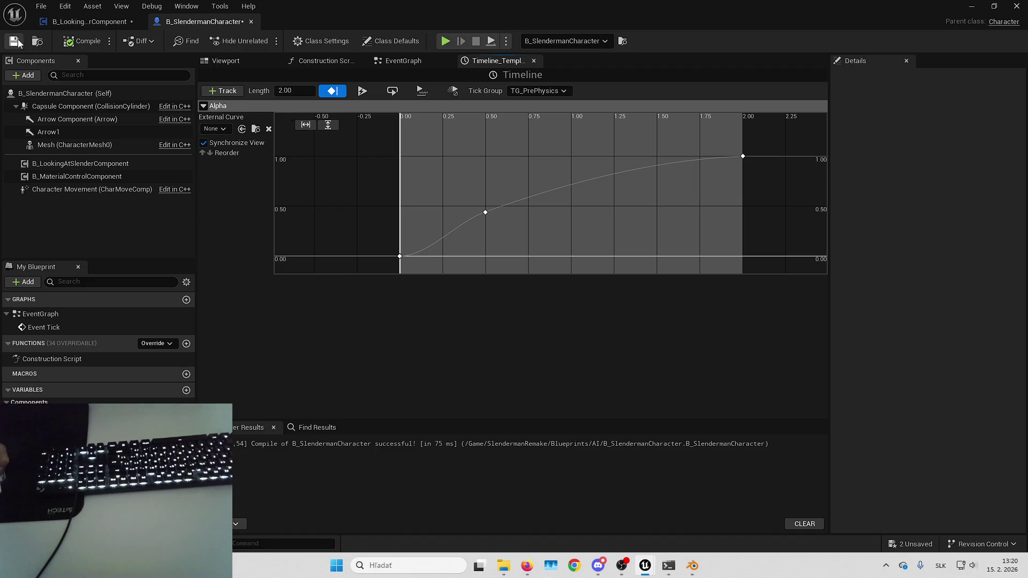
pyautogui.hotkey('ctrl', 's')
pyautogui.click(403, 60)
# - Move the Timeline node higher in the Slenderman character's graph
pyautogui.click(436, 214)
pyautogui.click(436, 214)
pyautogui.moveTo(532, 211); pyautogui.dragTo(536, 117)
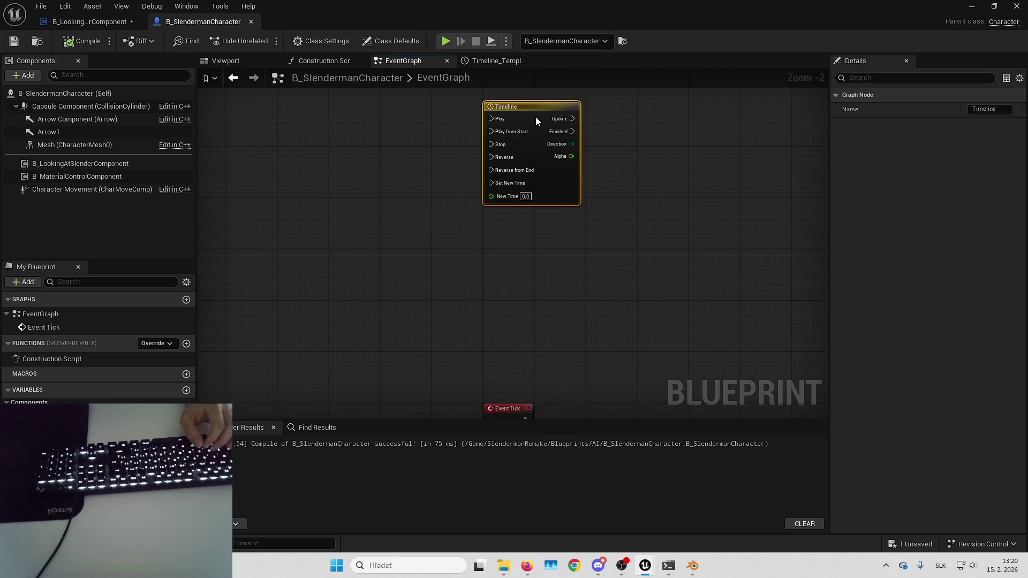
pyautogui.click(657, 136)
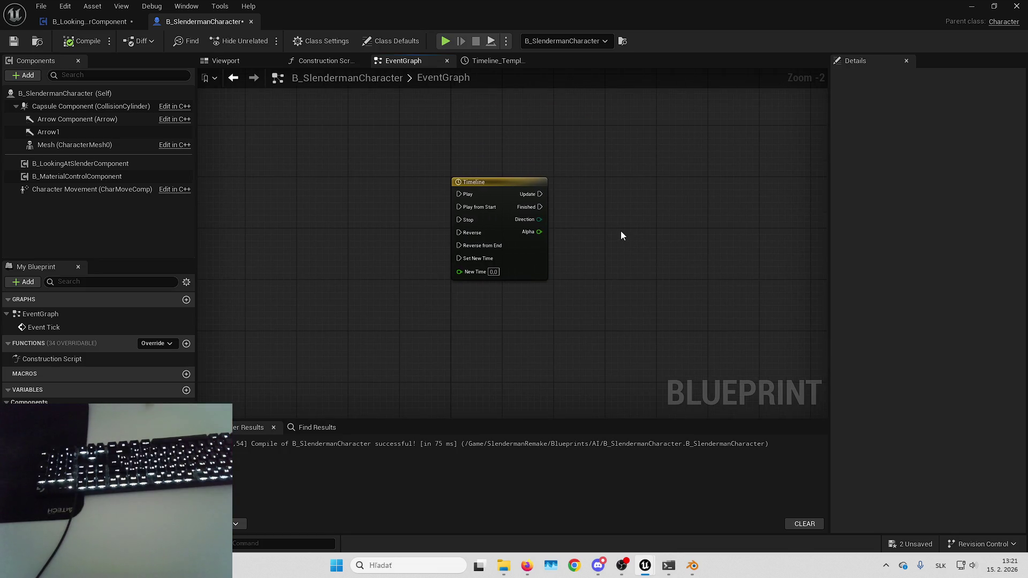
# - In LookingAtSlender's IncreaseDeathValue function, add a Float input named Alpha
pyautogui.click(107, 22)
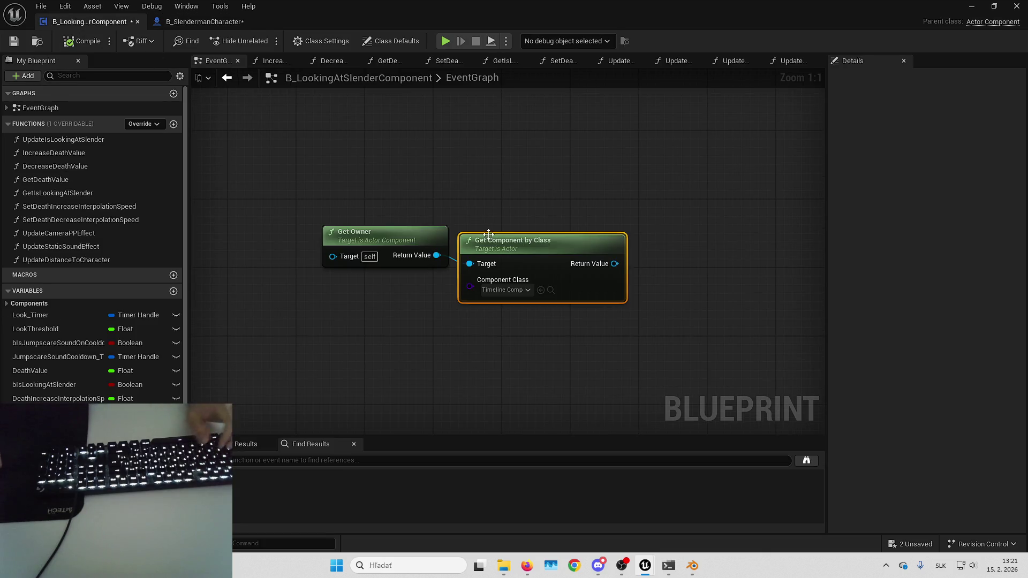
pyautogui.doubleClick(85, 152)
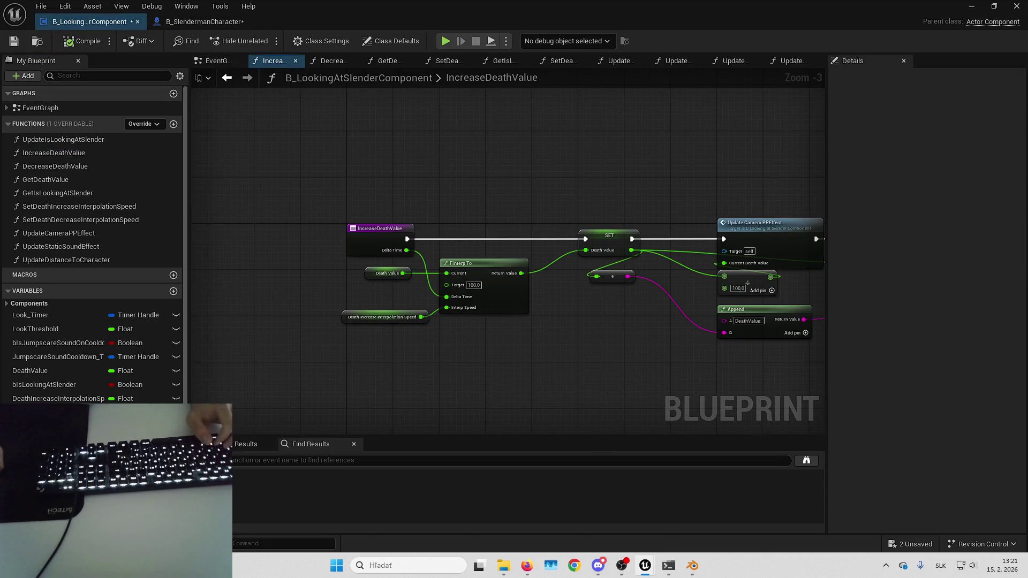
pyautogui.scroll(2, 427, 188)
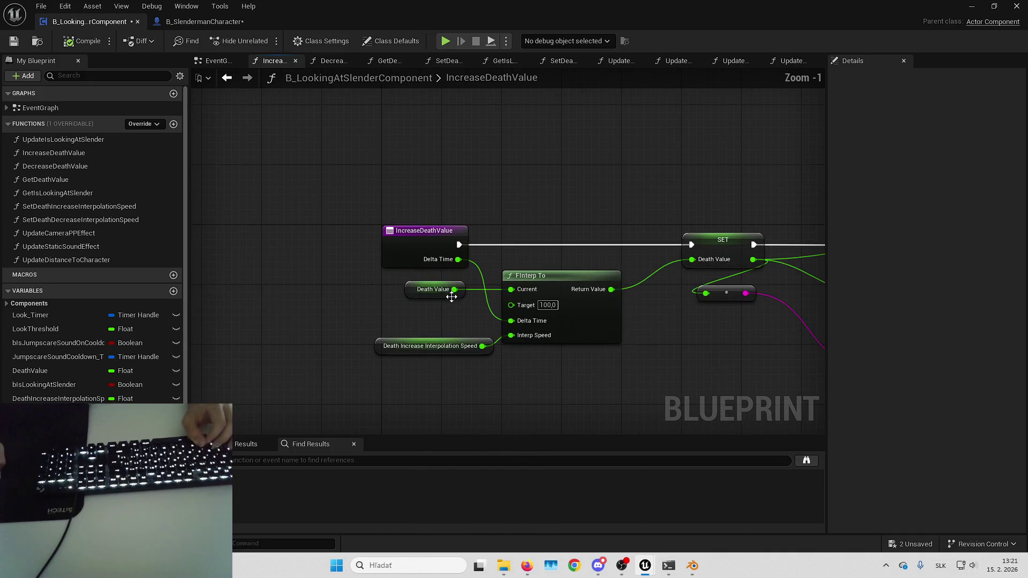
pyautogui.click(424, 240)
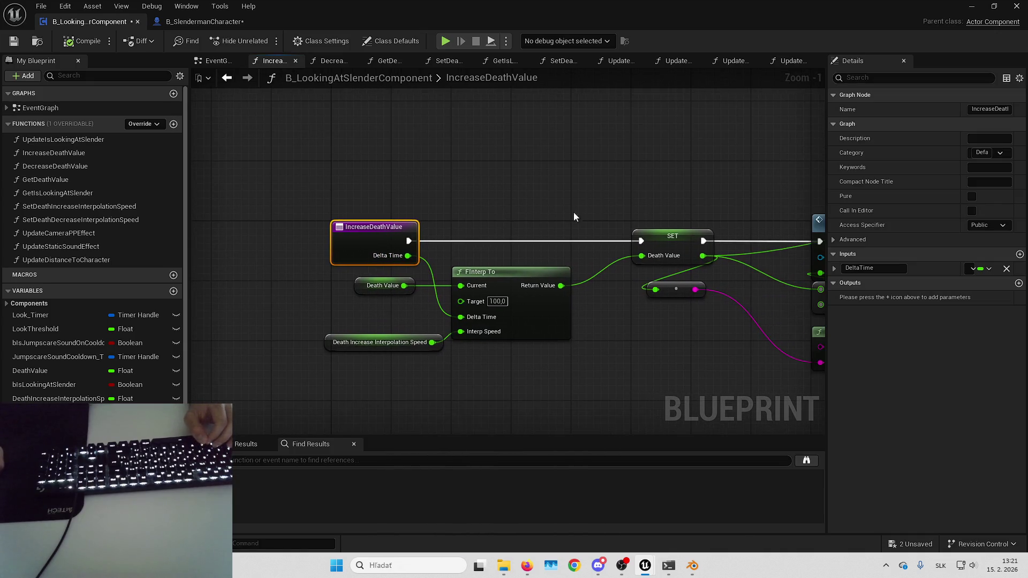
pyautogui.click(1019, 254)
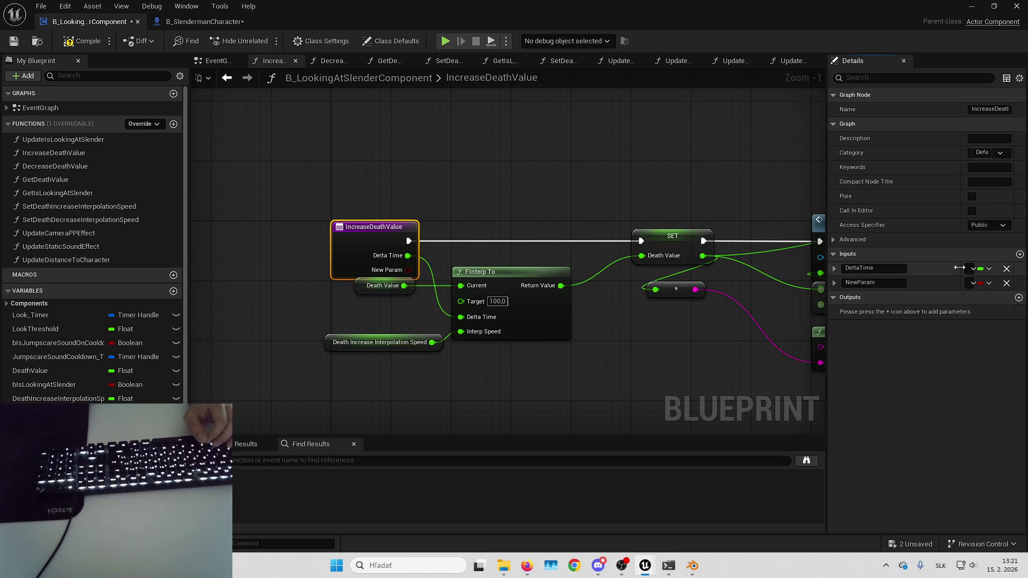
pyautogui.moveTo(961, 267); pyautogui.dragTo(922, 267)
pyautogui.click(953, 282)
pyautogui.click(904, 357)
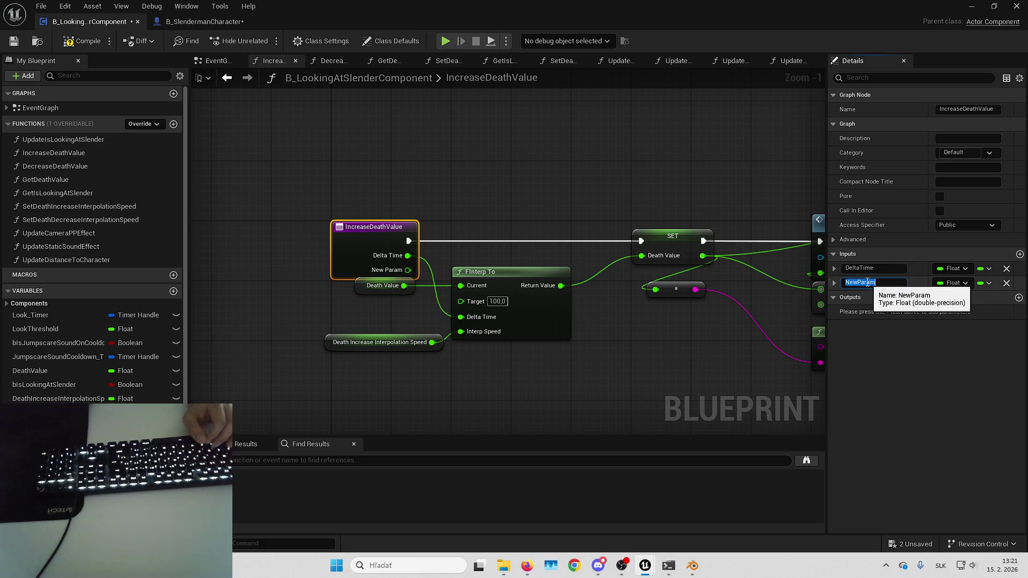
pyautogui.write('Alpha')
pyautogui.press('Return')
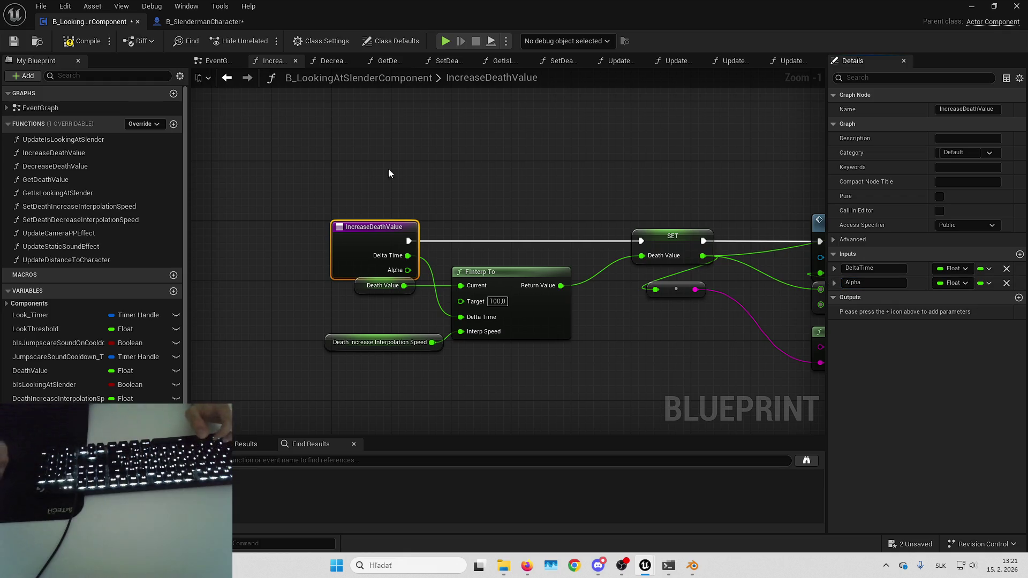
# - Multiply Alpha by 100 and feed the result into SET Death Value
pyautogui.click(459, 236)
pyautogui.moveTo(408, 269)
pyautogui.mouseDown()
pyautogui.moveTo(480, 248)
pyautogui.moveTo(451, 254)
pyautogui.moveTo(470, 195)
pyautogui.mouseUp()
pyautogui.write('+')
pyautogui.press('Return')
pyautogui.click(491, 214)
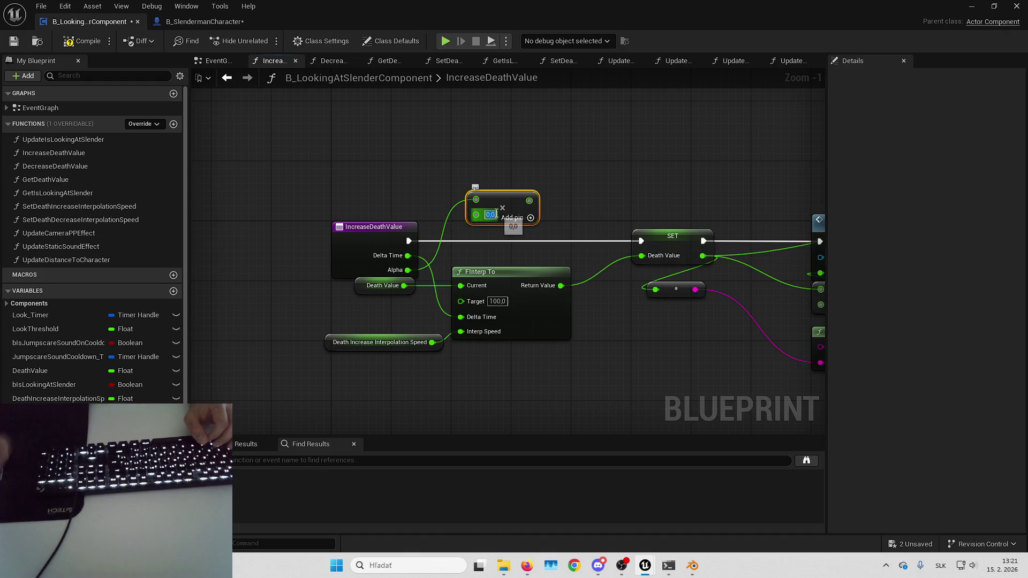
pyautogui.write('100')
pyautogui.press('Return')
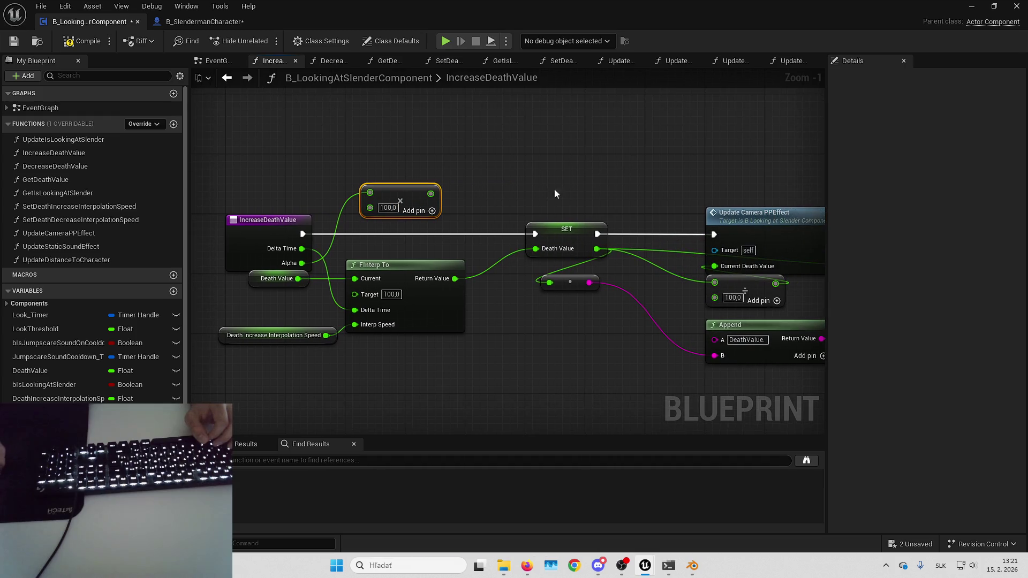
pyautogui.moveTo(431, 193)
pyautogui.mouseDown()
pyautogui.moveTo(479, 230)
pyautogui.moveTo(534, 248)
pyautogui.mouseUp()
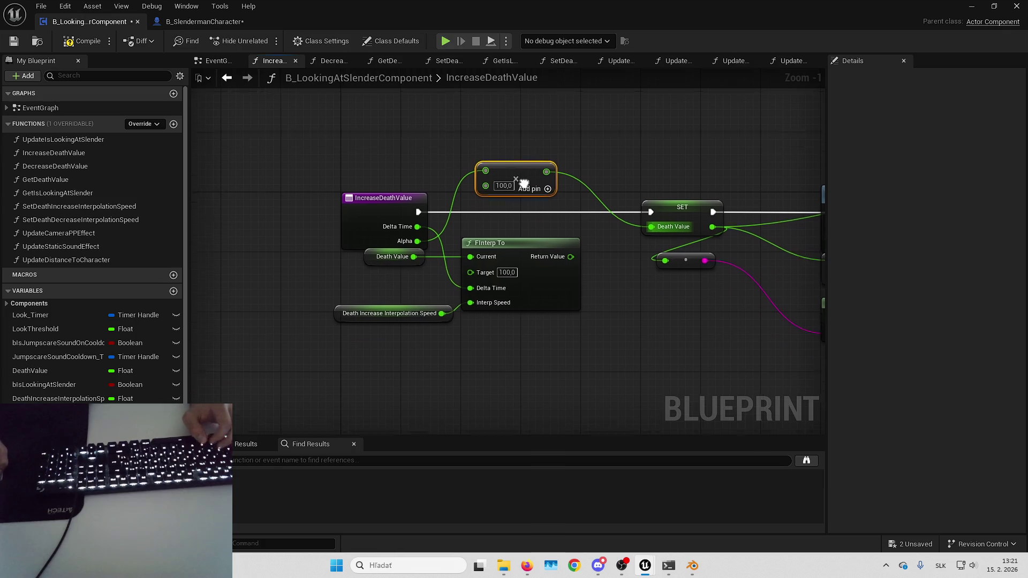
# - Give DecreaseDeathValue a float Alpha input wired through the multiply node into Death Value
pyautogui.click(73, 167)
pyautogui.doubleClick(72, 168)
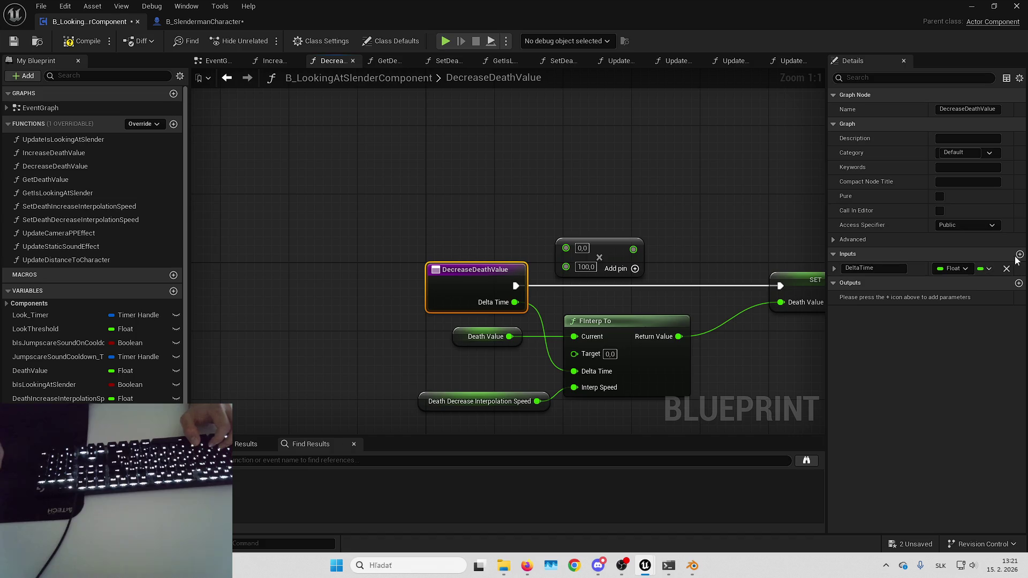
pyautogui.click(1019, 254)
pyautogui.write('Alpha')
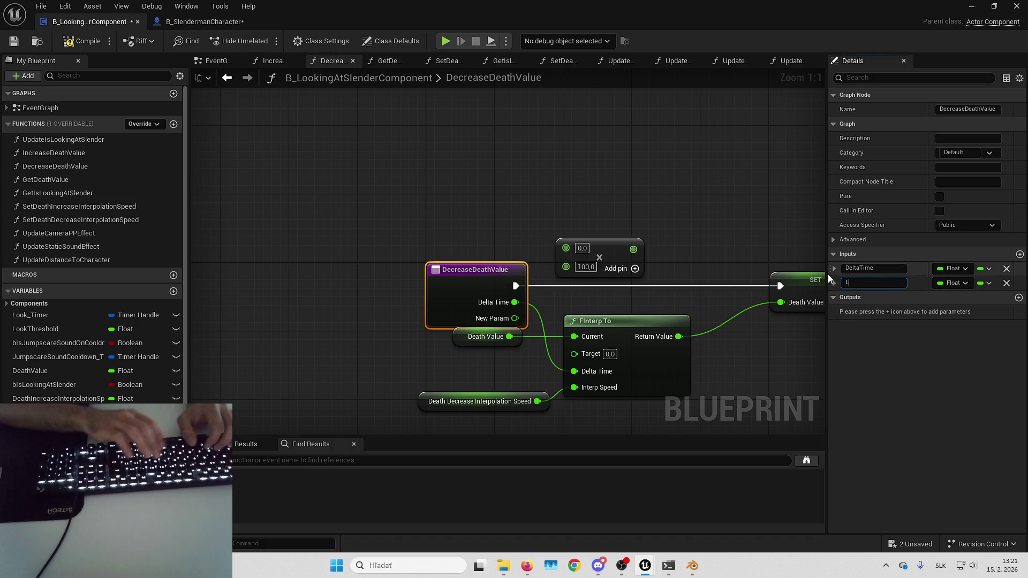
pyautogui.press('Return')
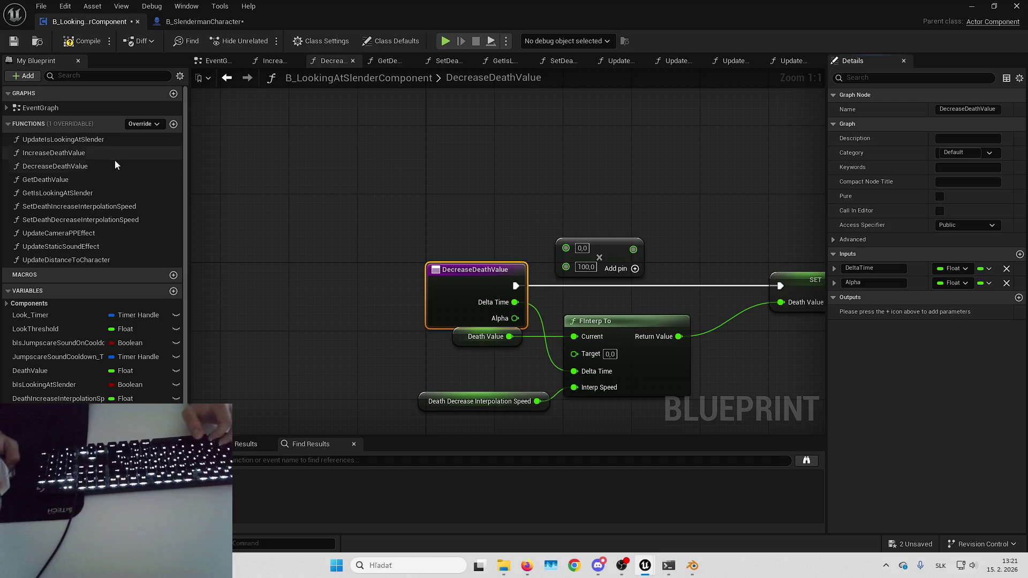
pyautogui.doubleClick(105, 154)
pyautogui.moveTo(434, 327); pyautogui.dragTo(485, 256)
pyautogui.moveTo(551, 257); pyautogui.dragTo(698, 311)
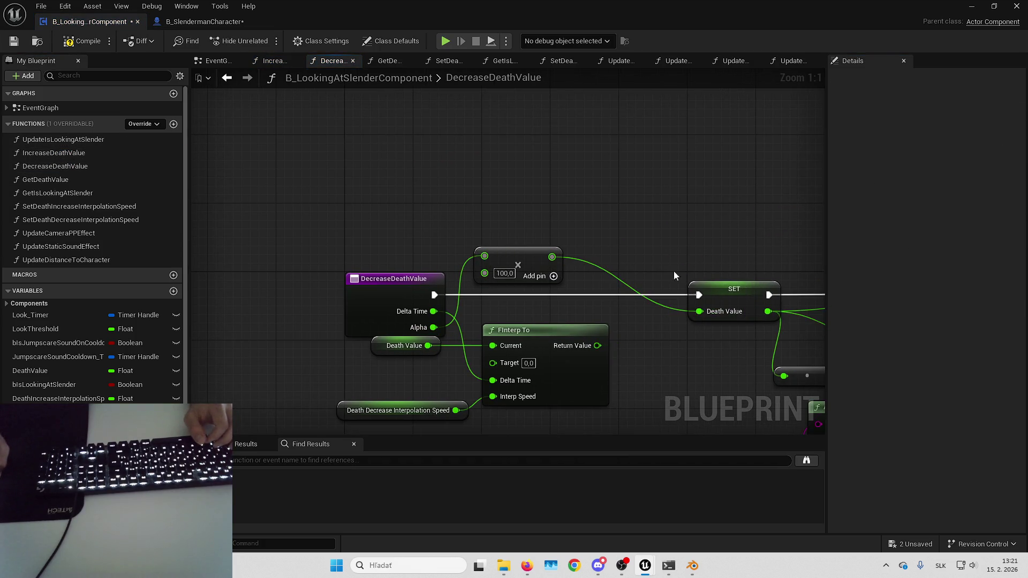
# - Compile and save the LookingAtSlender component blueprint
pyautogui.click(60, 44)
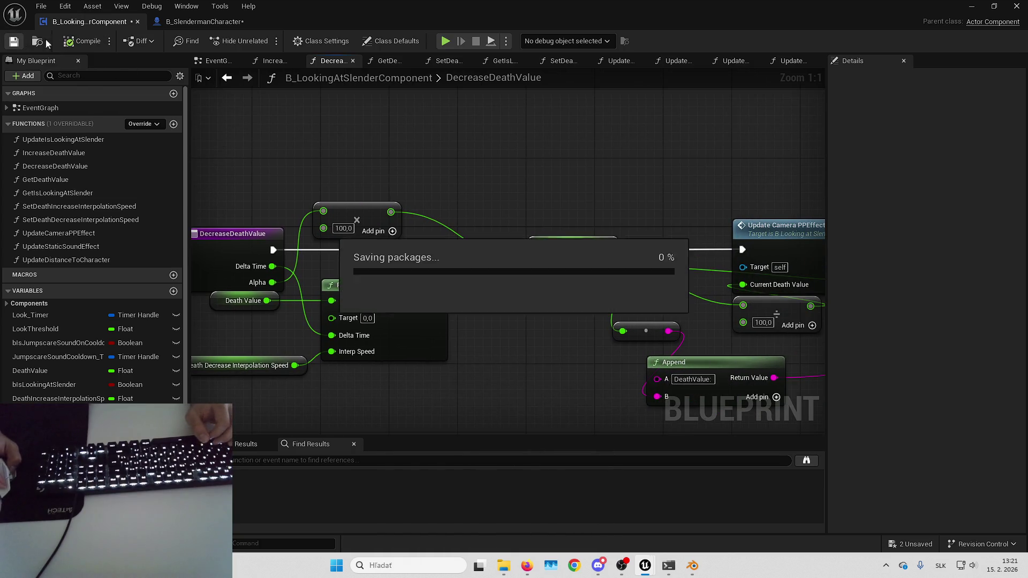
pyautogui.click(204, 21)
pyautogui.scroll(2, 402, 213)
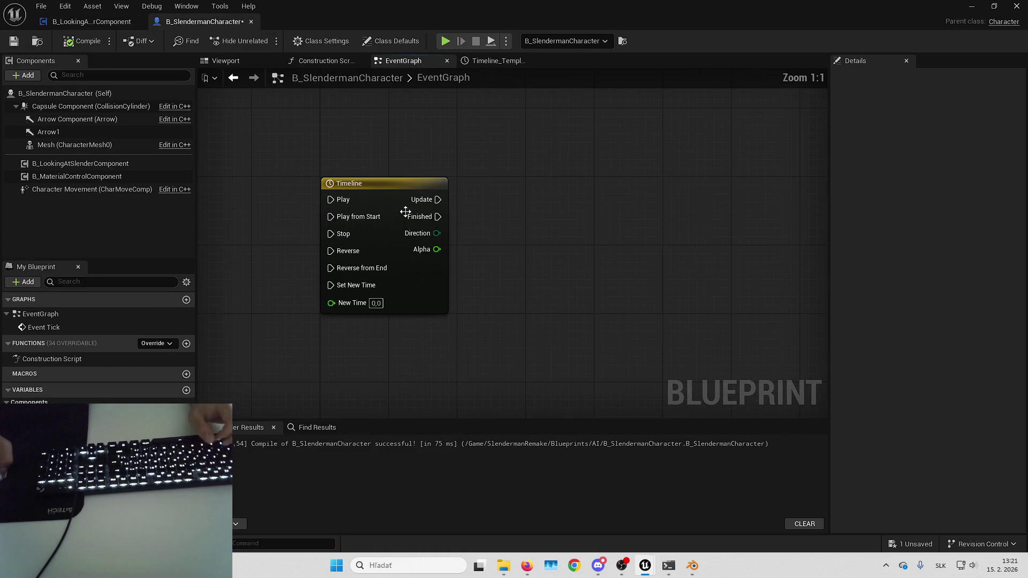
# - Rename the Timeline node to DeathValueUpdate, save the character blueprint, and return to the component
pyautogui.moveTo(503, 203)
pyautogui.mouseDown()
pyautogui.moveTo(640, 199)
pyautogui.moveTo(582, 220)
pyautogui.mouseUp()
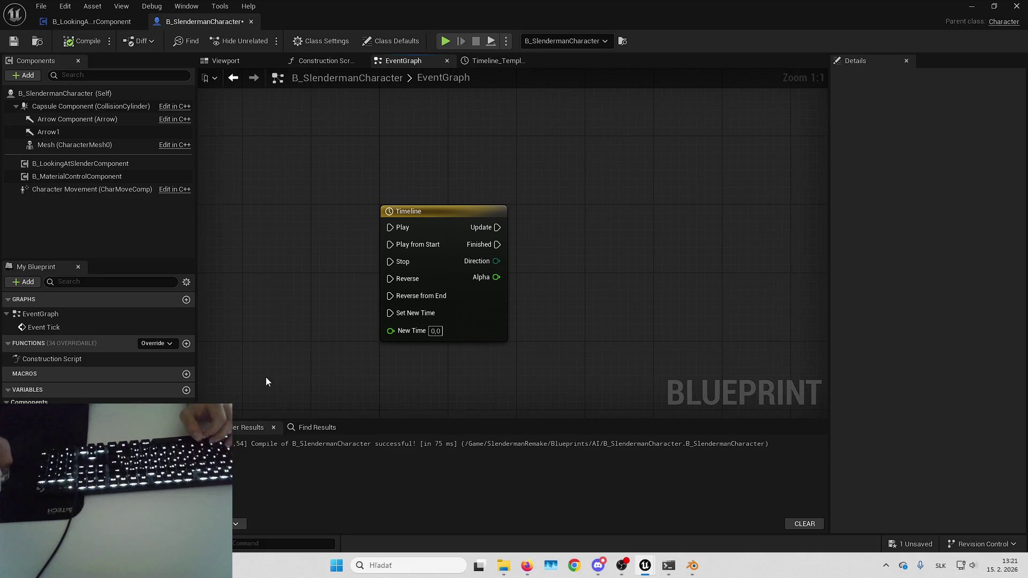
pyautogui.click(445, 210)
pyautogui.press('F2')
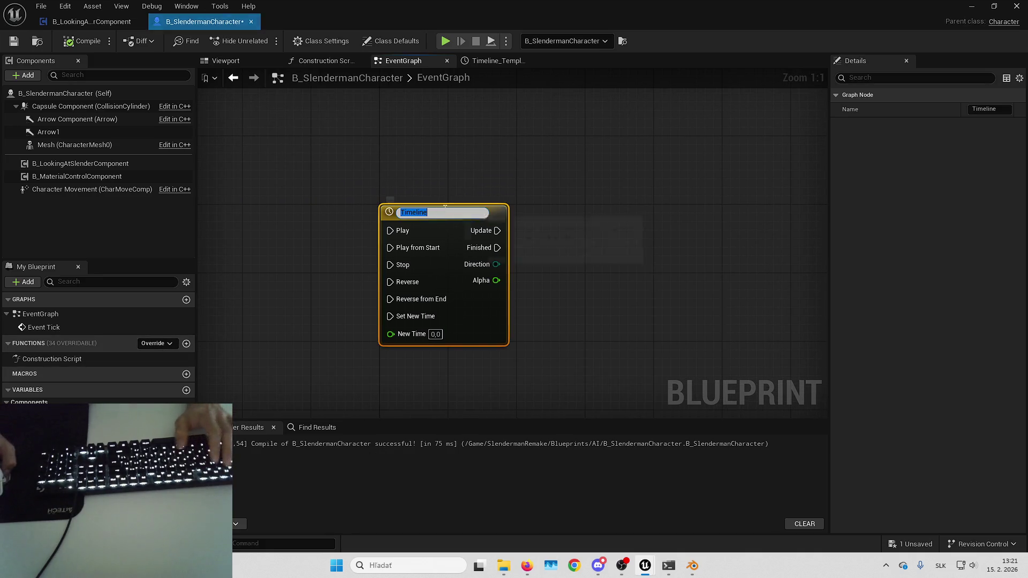
pyautogui.write('DeathValue')
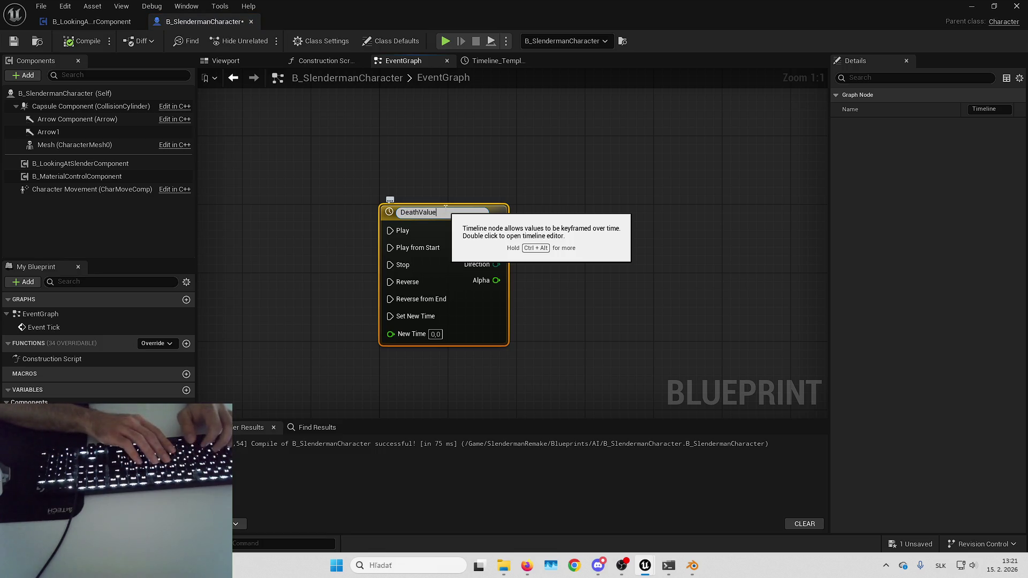
pyautogui.write('Update')
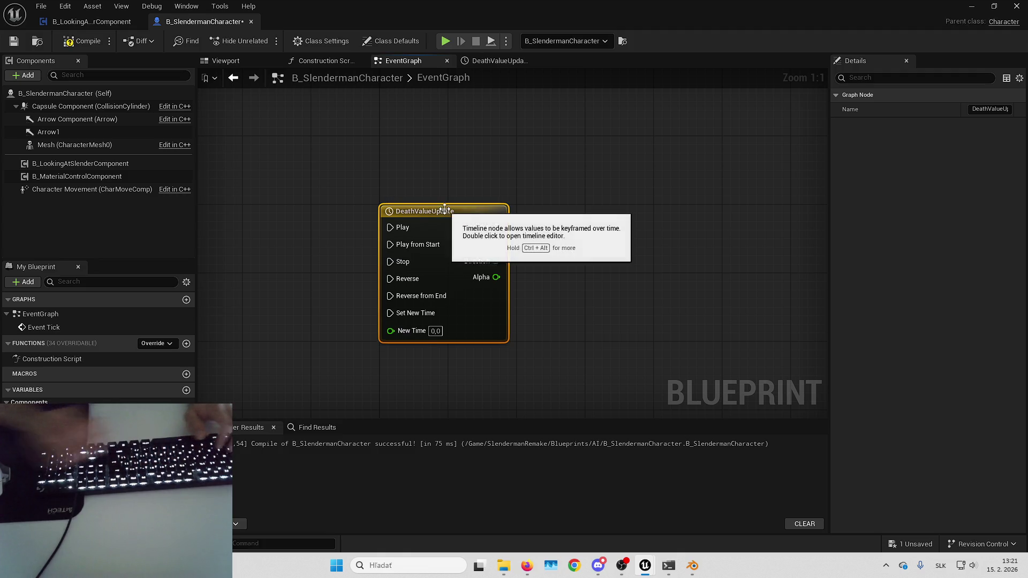
pyautogui.press('Return')
pyautogui.click(22, 41)
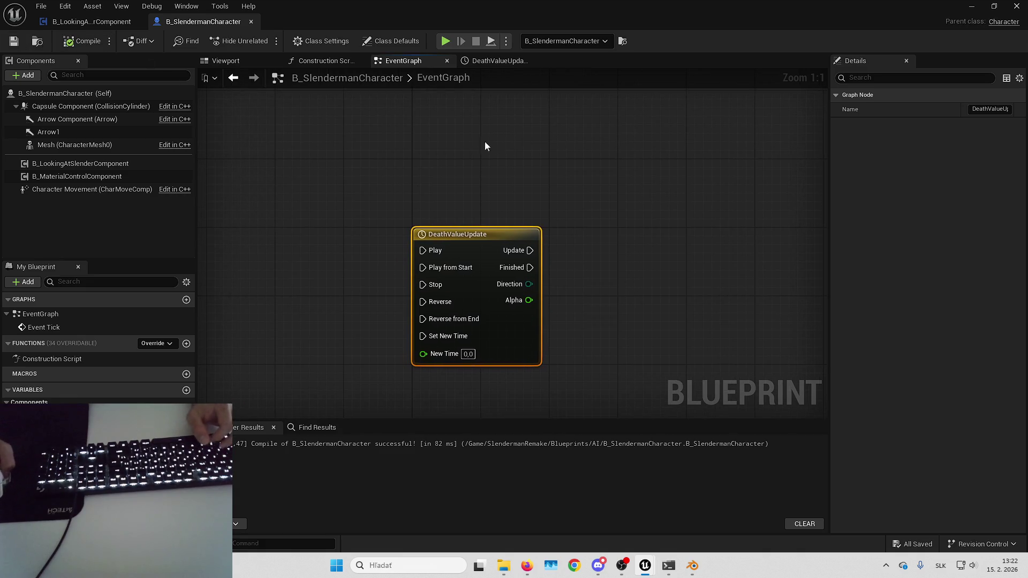
pyautogui.click(88, 16)
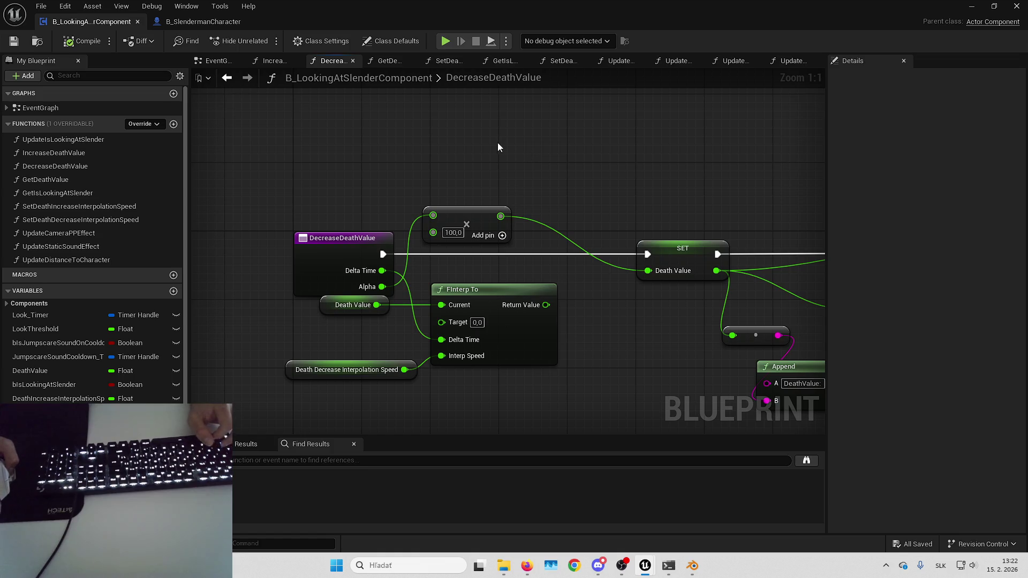
# - Find IncreaseDeathValue references by name and jump to both of its calls
pyautogui.rightClick(58, 154)
pyautogui.moveTo(136, 217)
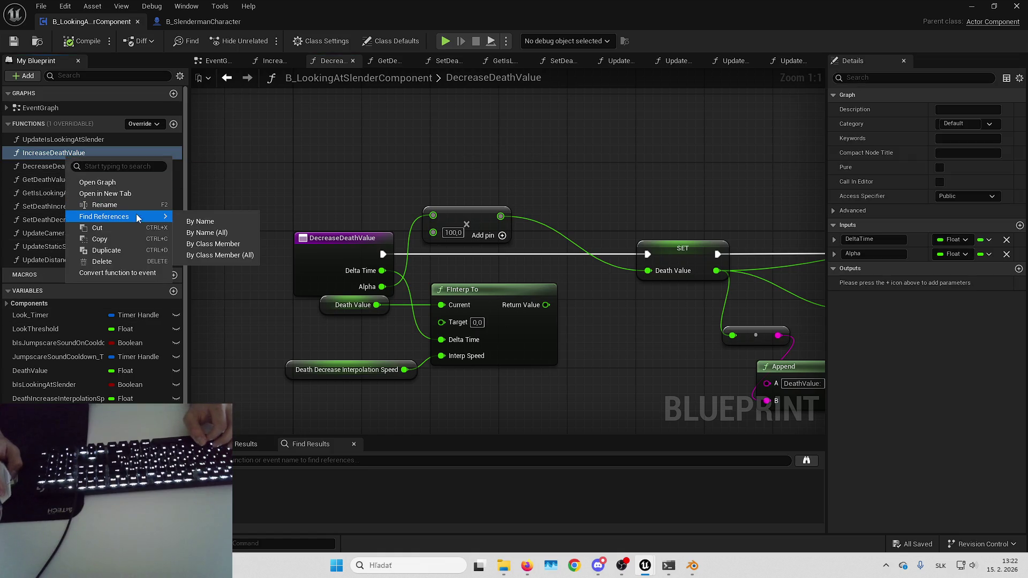
pyautogui.click(208, 221)
pyautogui.doubleClick(287, 489)
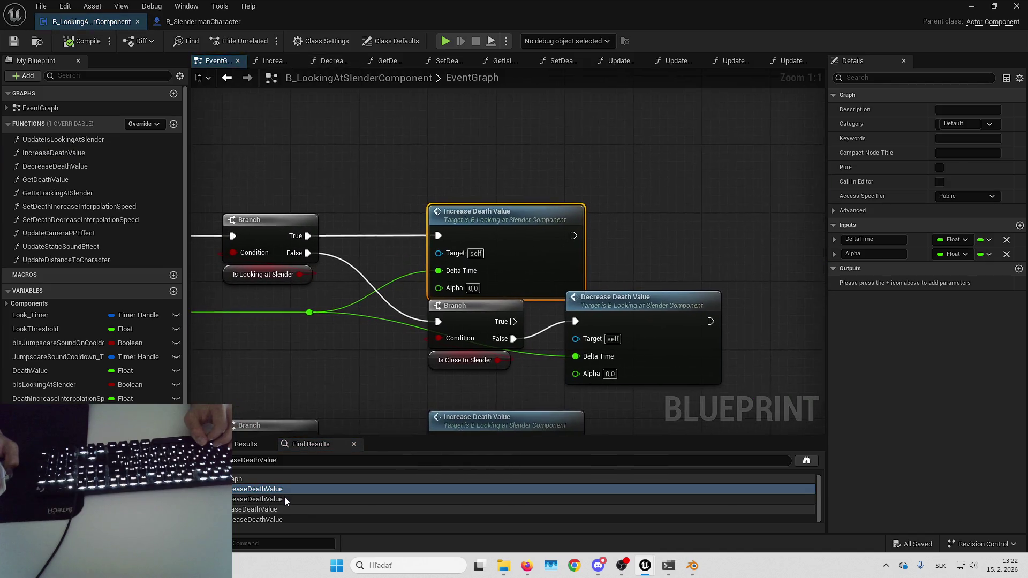
pyautogui.scroll(-3, 306, 369)
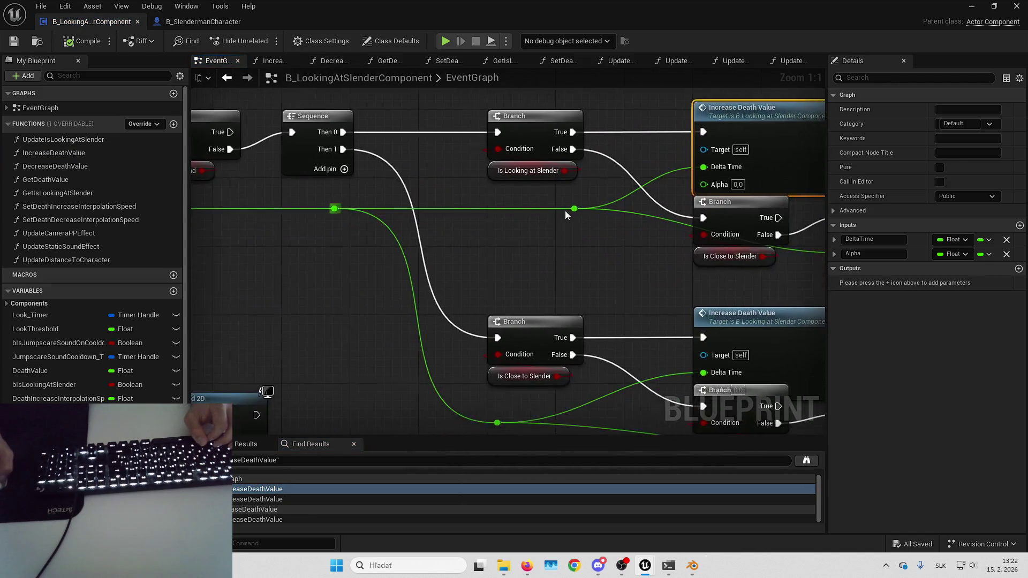
pyautogui.doubleClick(284, 500)
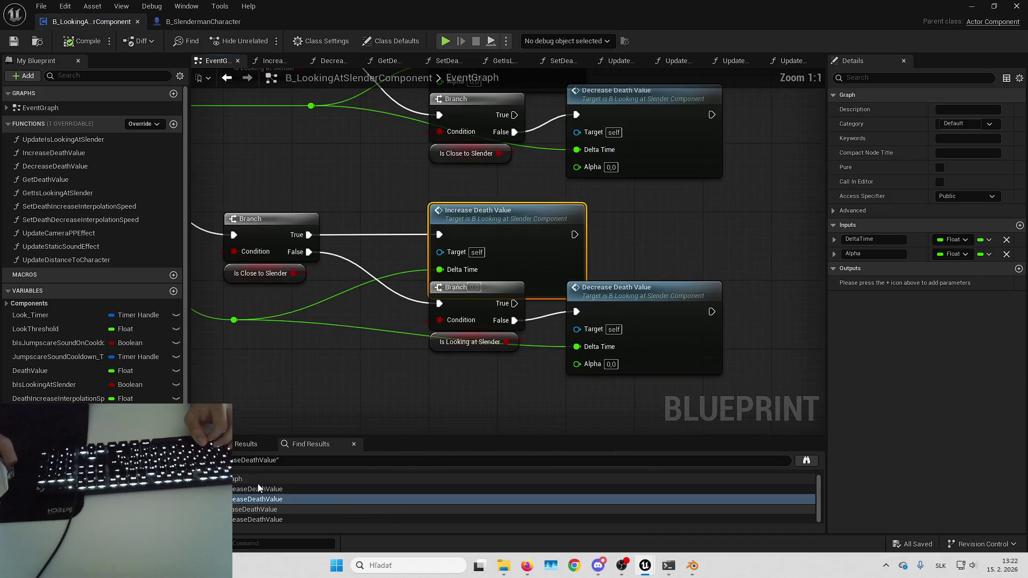
# - Move the Branch and Is Looking at Slender nodes down, clear of Increase Death Value
pyautogui.moveTo(446, 323); pyautogui.dragTo(514, 351)
pyautogui.moveTo(520, 310); pyautogui.dragTo(519, 327)
pyautogui.scroll(-3, 518, 342)
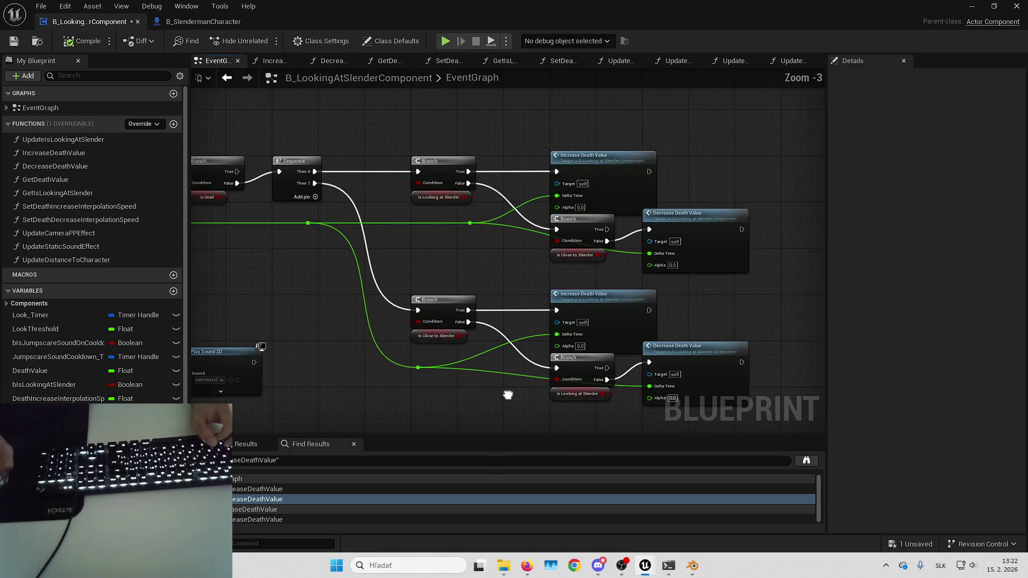
pyautogui.moveTo(496, 186); pyautogui.dragTo(469, 206)
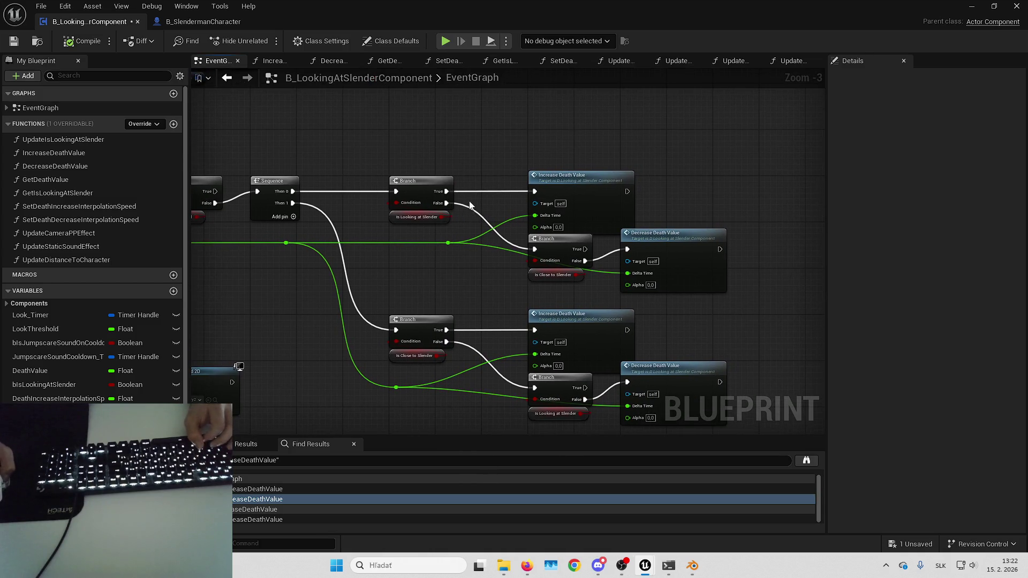
pyautogui.moveTo(682, 192)
pyautogui.mouseDown()
pyautogui.moveTo(647, 215)
pyautogui.moveTo(748, 182)
pyautogui.mouseUp()
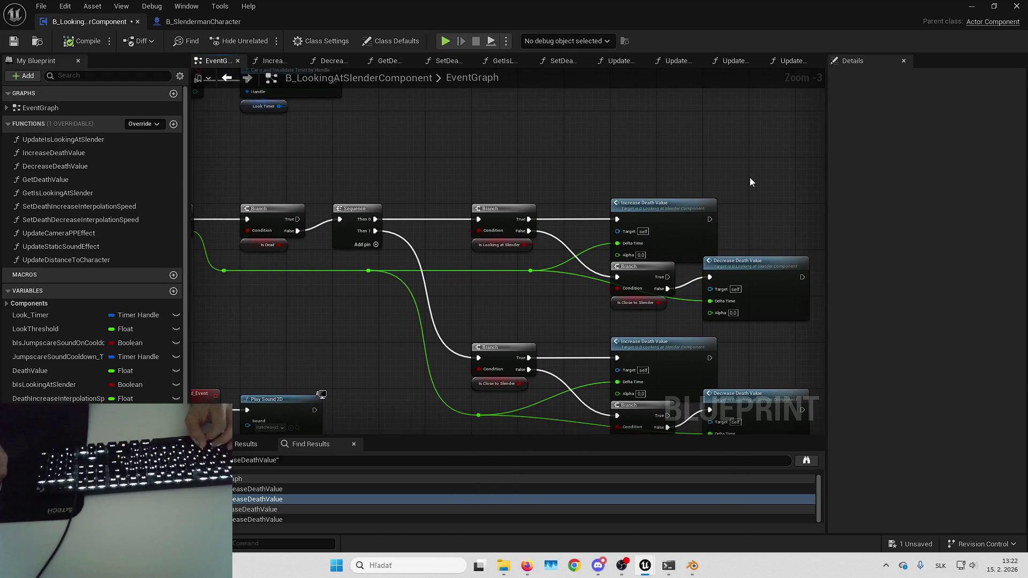
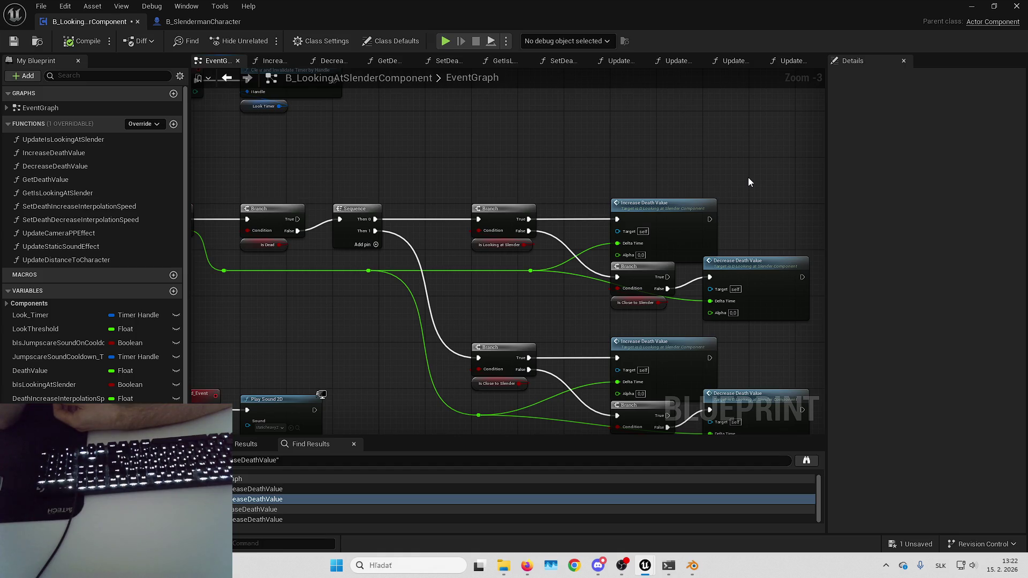
# - Run Find References on the Is Looking at Slender getter and jump to the second result
pyautogui.moveTo(747, 178)
pyautogui.mouseDown()
pyautogui.moveTo(725, 172)
pyautogui.moveTo(640, 192)
pyautogui.moveTo(761, 227)
pyautogui.moveTo(550, 200)
pyautogui.moveTo(523, 217)
pyautogui.moveTo(763, 289)
pyautogui.moveTo(591, 431)
pyautogui.moveTo(517, 476)
pyautogui.mouseUp()
pyautogui.moveTo(589, 214); pyautogui.dragTo(277, 199)
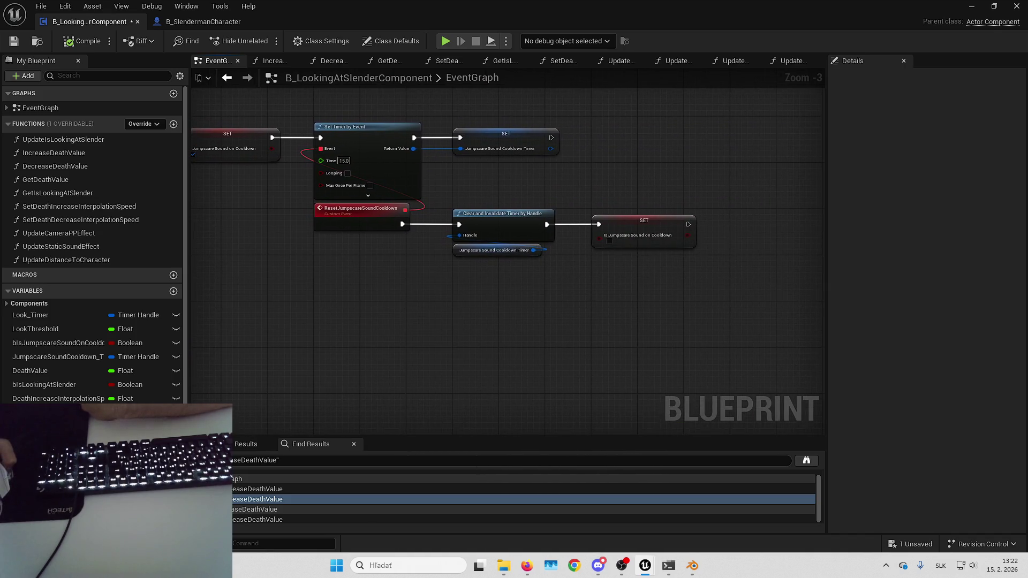
pyautogui.moveTo(396, 96)
pyautogui.mouseDown()
pyautogui.moveTo(534, 149)
pyautogui.moveTo(580, 178)
pyautogui.moveTo(548, 119)
pyautogui.moveTo(585, 132)
pyautogui.moveTo(569, 147)
pyautogui.mouseUp()
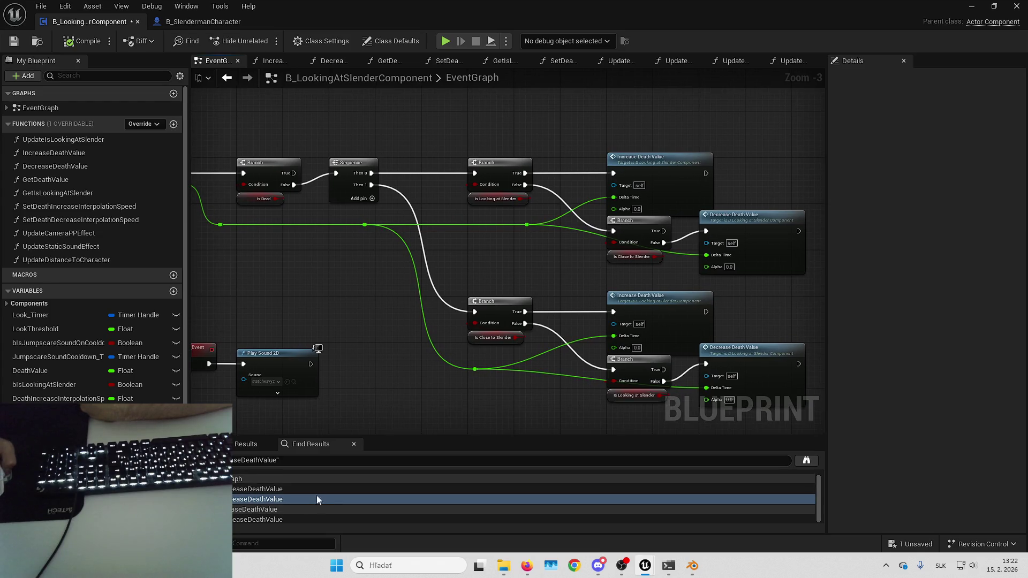
pyautogui.moveTo(524, 254); pyautogui.dragTo(458, 245)
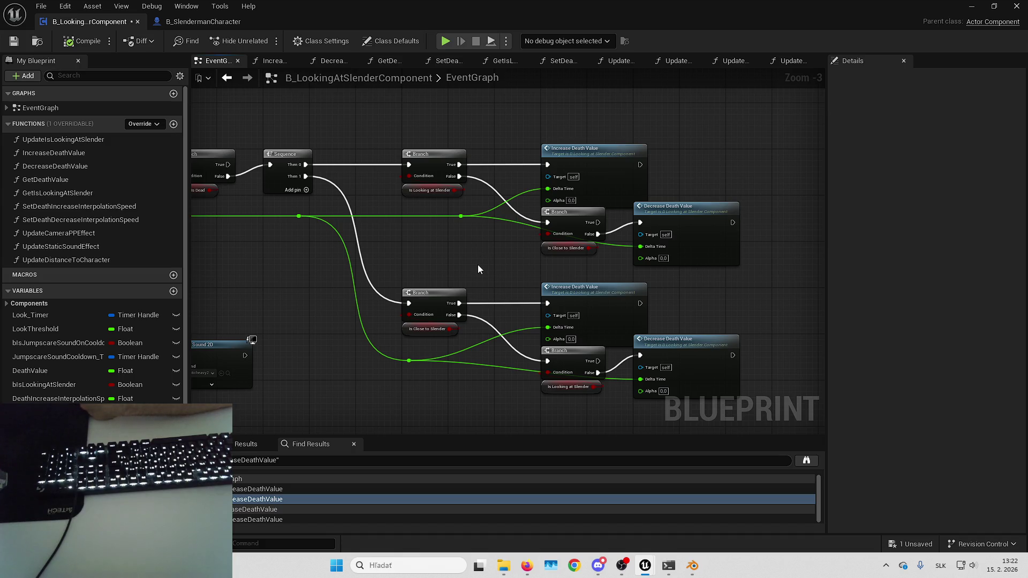
pyautogui.moveTo(486, 272)
pyautogui.mouseDown()
pyautogui.moveTo(555, 271)
pyautogui.moveTo(561, 171)
pyautogui.mouseUp()
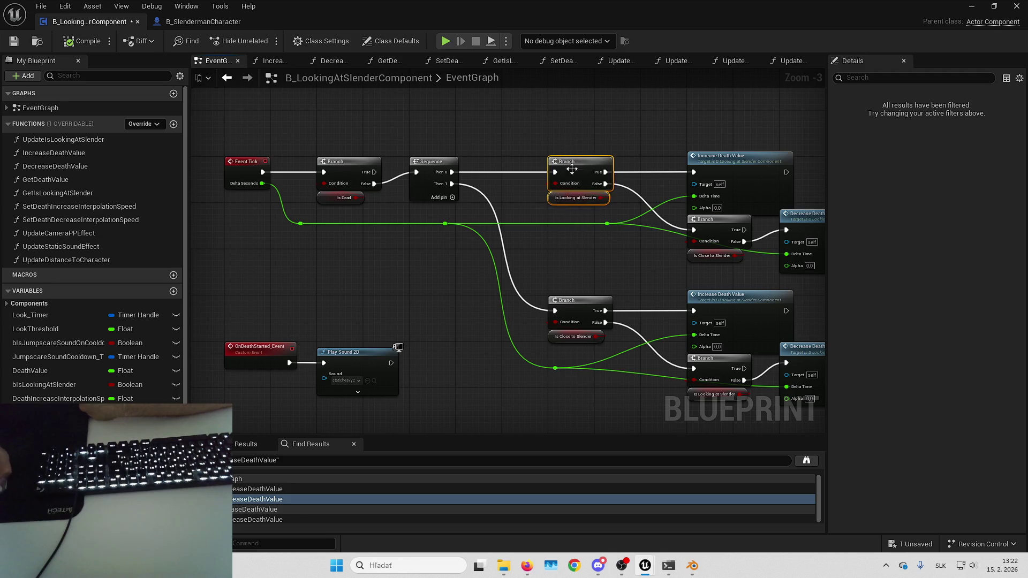
pyautogui.rightClick(552, 202)
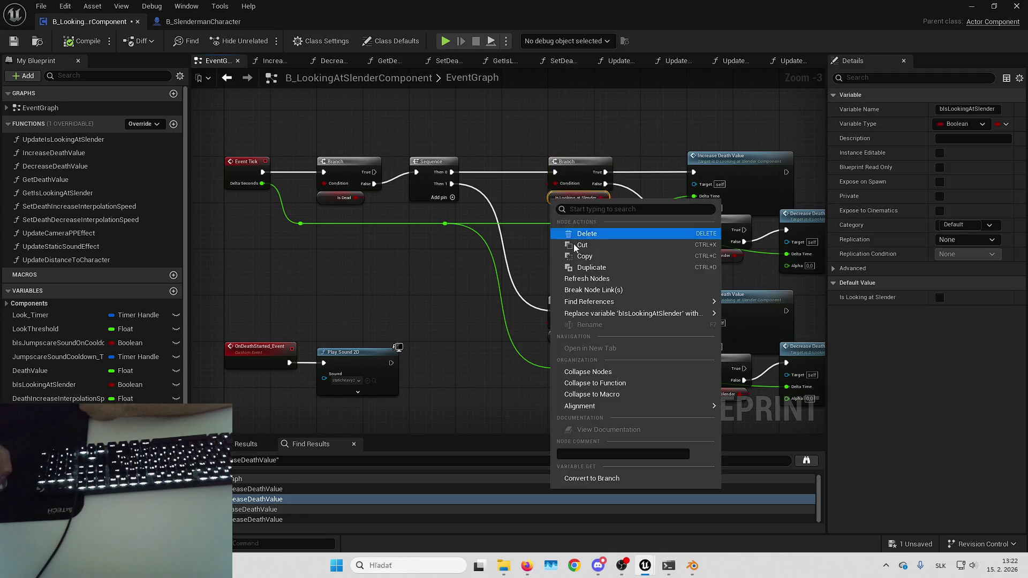
pyautogui.moveTo(705, 306)
pyautogui.click(748, 307)
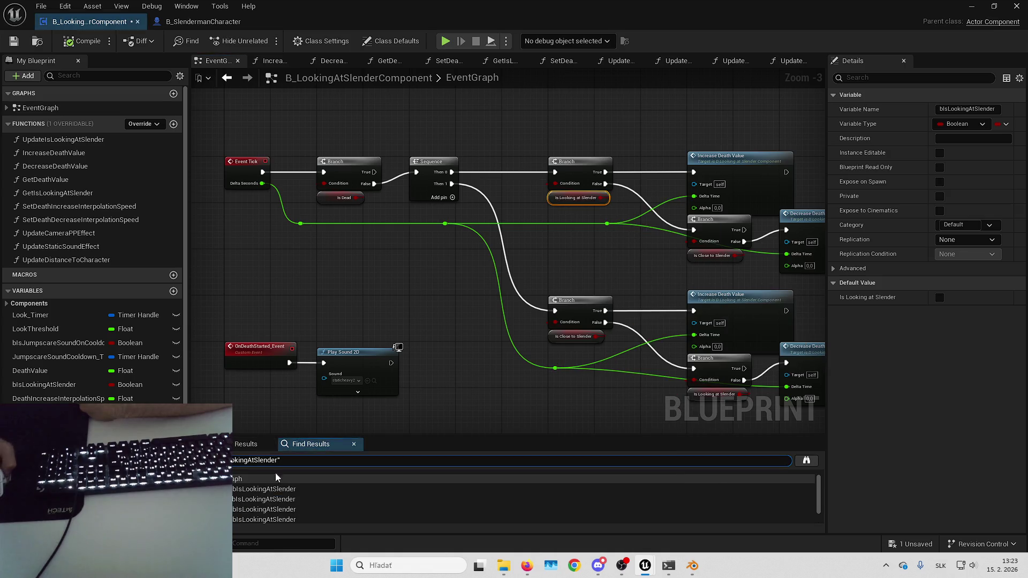
pyautogui.click(284, 498)
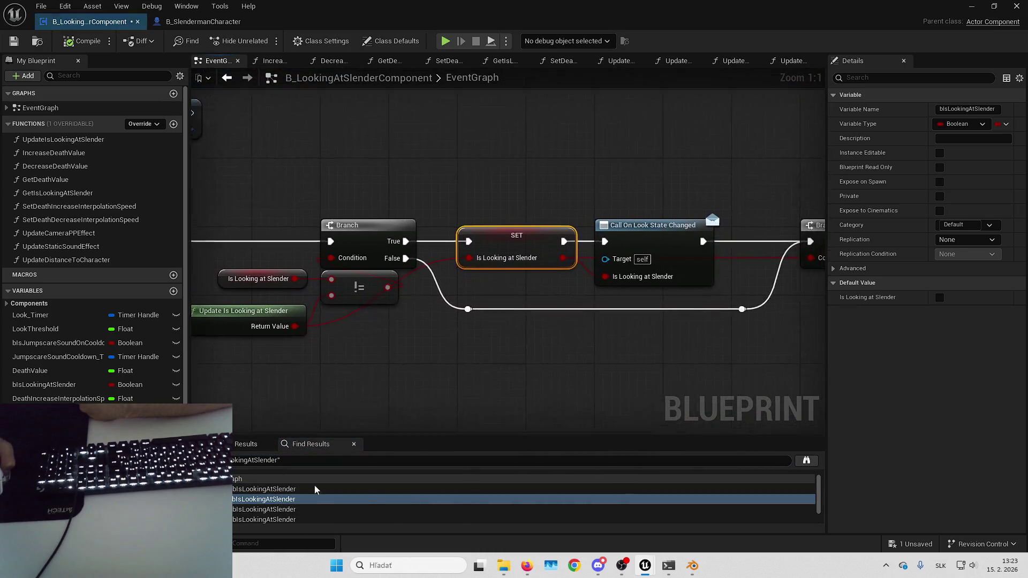
# - Inspect CheckLook's SET, Branch and Update Distance to Character nodes around Call On Look State Changed
pyautogui.scroll(-1, 601, 305)
pyautogui.moveTo(562, 253)
pyautogui.mouseDown()
pyautogui.moveTo(509, 246)
pyautogui.moveTo(515, 265)
pyautogui.moveTo(573, 250)
pyautogui.mouseUp()
pyautogui.moveTo(614, 118); pyautogui.dragTo(614, 119)
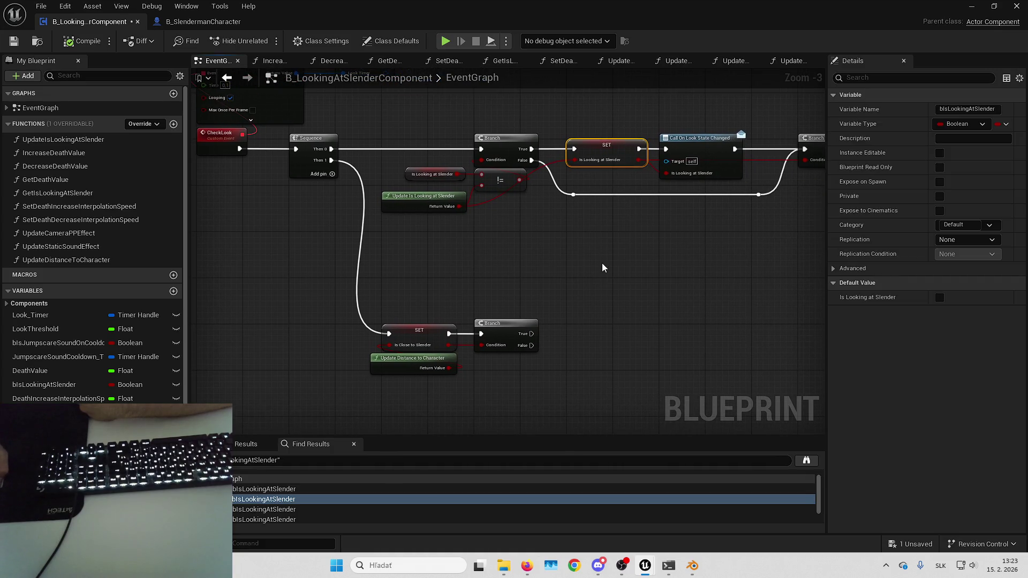
pyautogui.click(582, 275)
pyautogui.moveTo(553, 233); pyautogui.dragTo(518, 245)
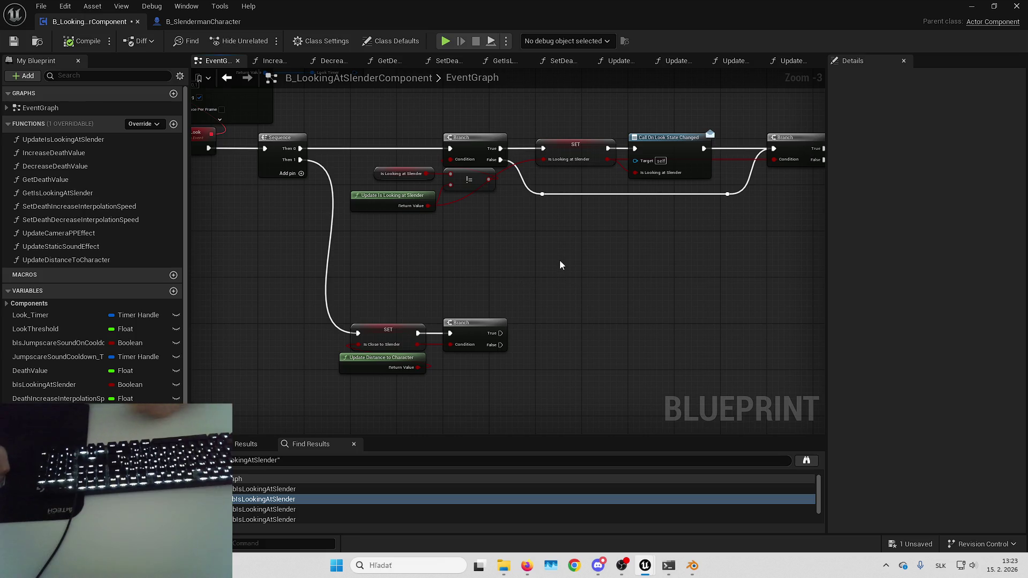
pyautogui.moveTo(429, 281); pyautogui.dragTo(461, 275)
pyautogui.moveTo(460, 332); pyautogui.dragTo(449, 350)
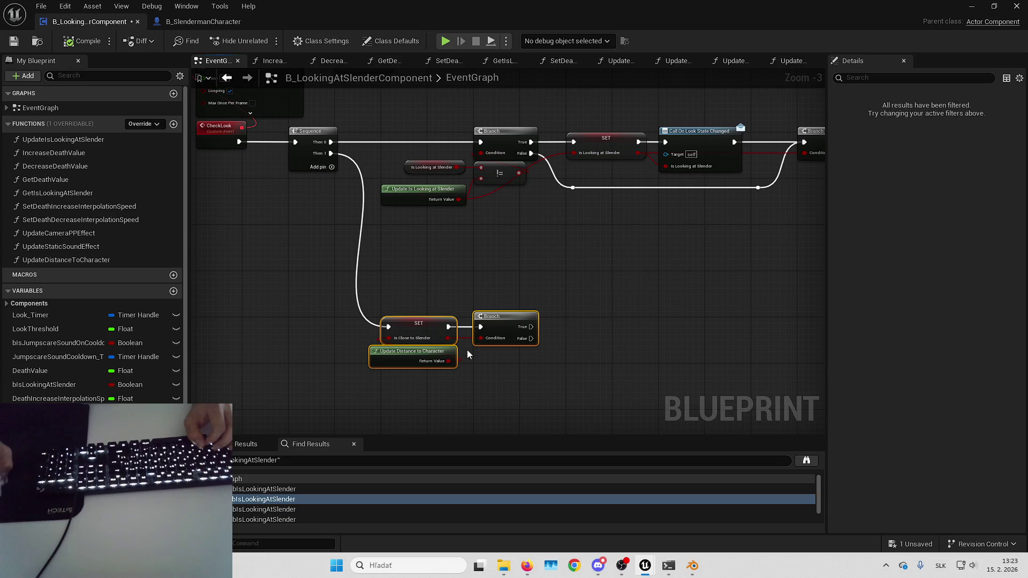
pyautogui.click(411, 287)
pyautogui.moveTo(411, 287)
pyautogui.mouseDown()
pyautogui.moveTo(615, 222)
pyautogui.moveTo(645, 362)
pyautogui.mouseUp()
pyautogui.moveTo(415, 209)
pyautogui.mouseDown()
pyautogui.moveTo(389, 202)
pyautogui.moveTo(458, 169)
pyautogui.mouseUp()
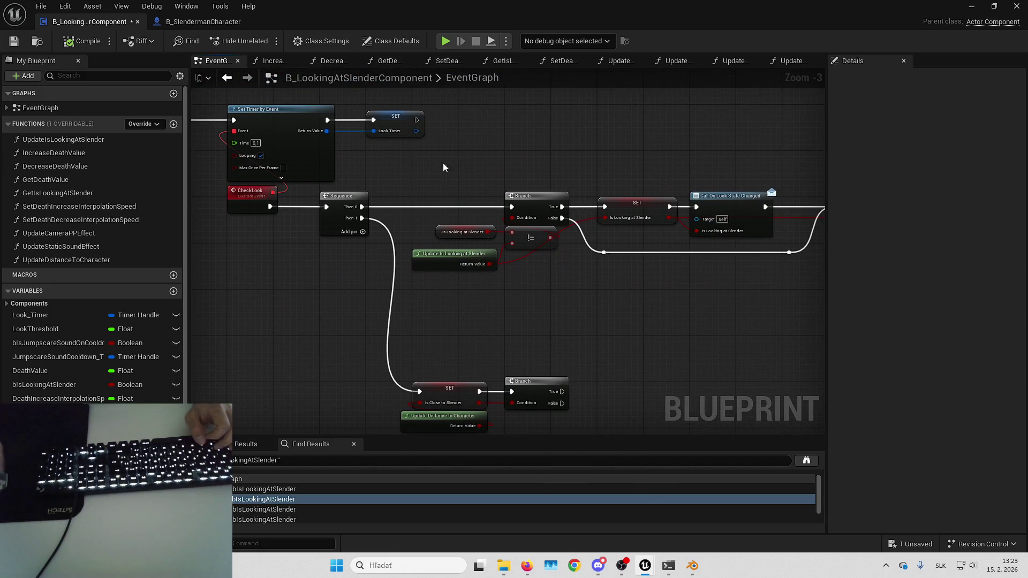
pyautogui.moveTo(526, 313); pyautogui.dragTo(537, 283)
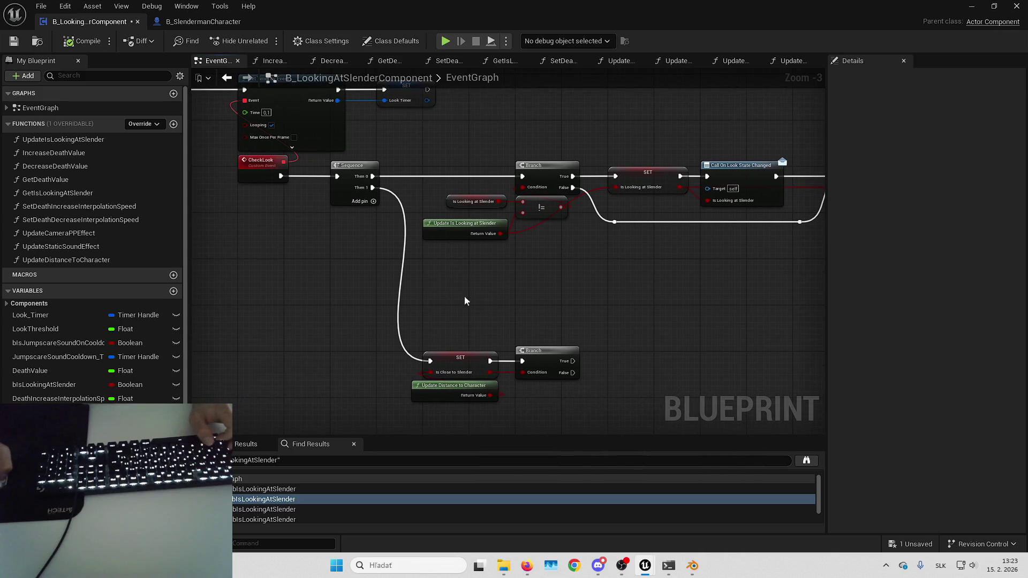
# - Place an Is Close to Slender getter below the SET node and create a != node from it
pyautogui.click(55, 385)
pyautogui.moveTo(54, 412)
pyautogui.mouseDown()
pyautogui.moveTo(187, 420)
pyautogui.moveTo(429, 325)
pyautogui.mouseUp()
pyautogui.moveTo(414, 143)
pyautogui.mouseDown()
pyautogui.moveTo(516, 230)
pyautogui.moveTo(519, 264)
pyautogui.mouseUp()
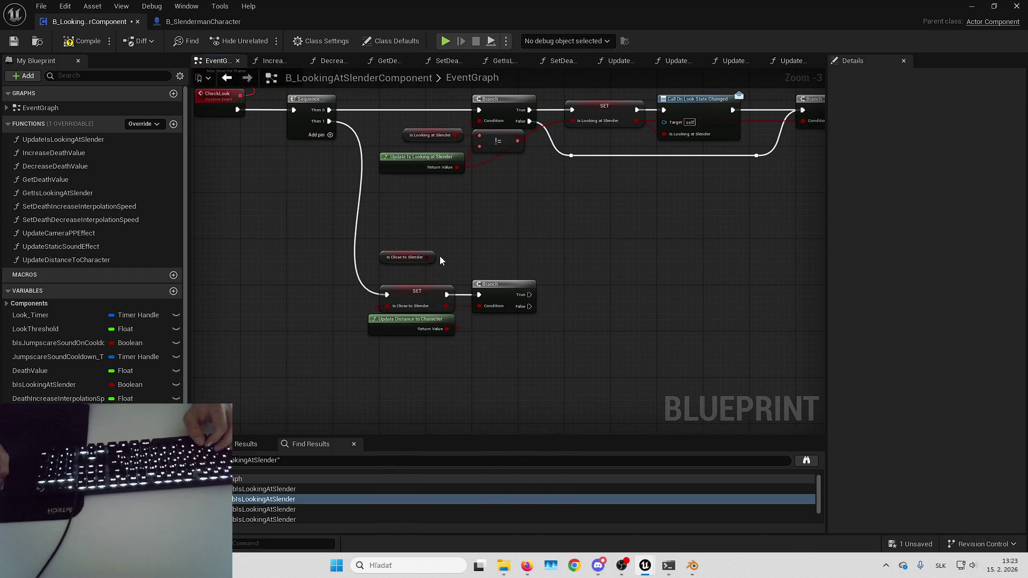
pyautogui.moveTo(384, 256)
pyautogui.mouseDown()
pyautogui.moveTo(390, 360)
pyautogui.moveTo(454, 365)
pyautogui.mouseUp()
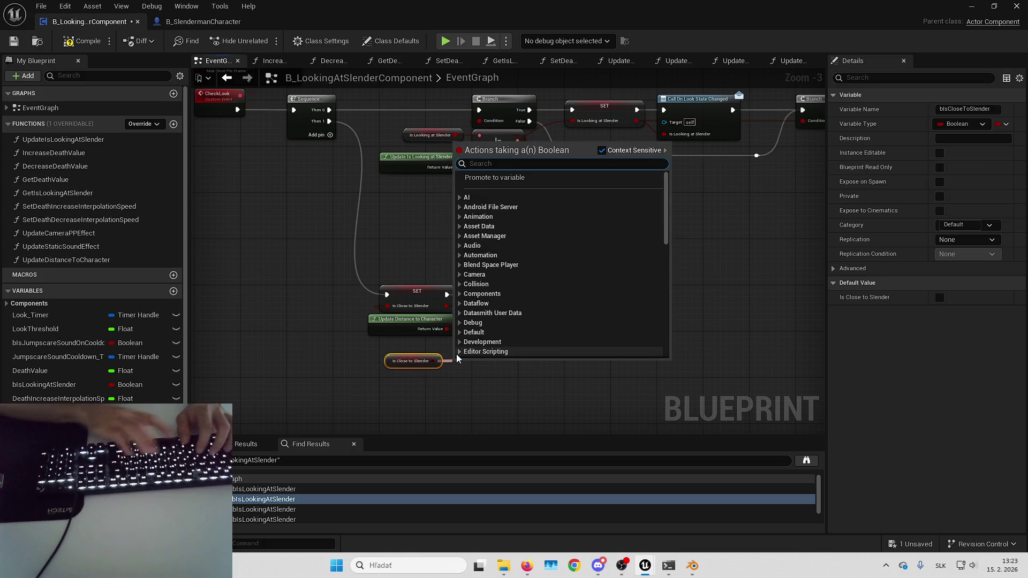
pyautogui.write('!=')
pyautogui.press('Return')
# - Copy Update Distance to Character and wire the copy's result into the != node
pyautogui.click(412, 324)
pyautogui.hotkey('ctrl', 'c')
pyautogui.hotkey('ctrl', 'v')
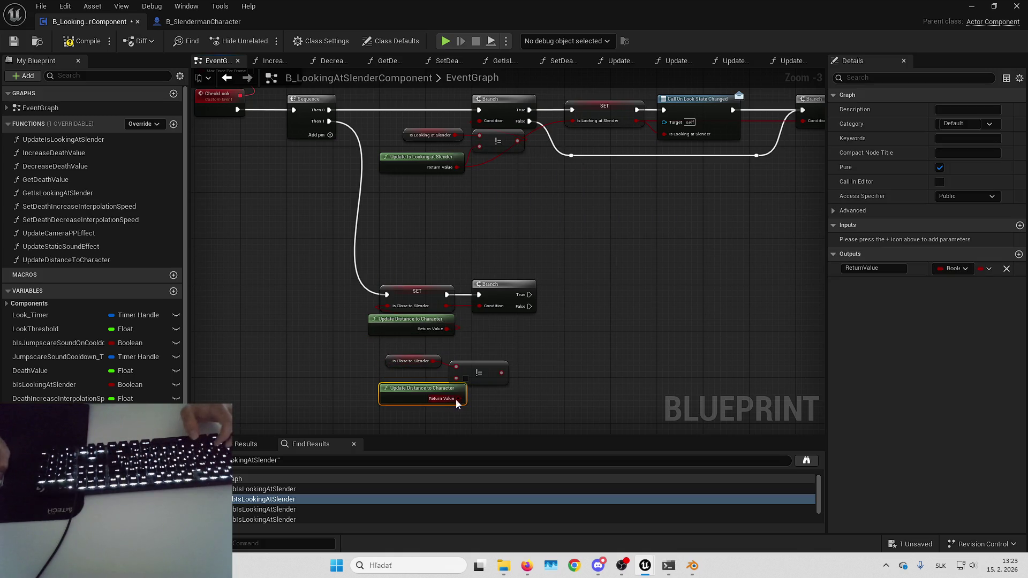
pyautogui.moveTo(458, 374); pyautogui.dragTo(454, 321)
pyautogui.click(413, 361)
pyautogui.click(505, 346)
# - Add a Branch driven by the != result and route Then 1 into it via a reroute
pyautogui.moveTo(321, 270); pyautogui.dragTo(448, 318)
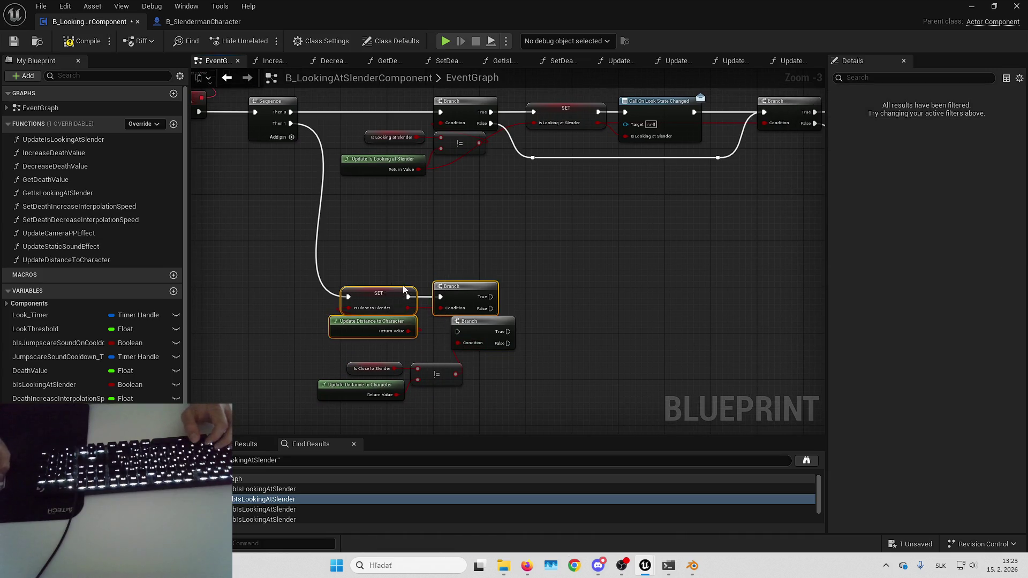
pyautogui.moveTo(387, 290); pyautogui.dragTo(610, 258)
pyautogui.moveTo(290, 123); pyautogui.dragTo(454, 328)
pyautogui.moveTo(313, 410)
pyautogui.mouseDown()
pyautogui.moveTo(414, 399)
pyautogui.moveTo(473, 323)
pyautogui.moveTo(442, 259)
pyautogui.moveTo(458, 248)
pyautogui.mouseUp()
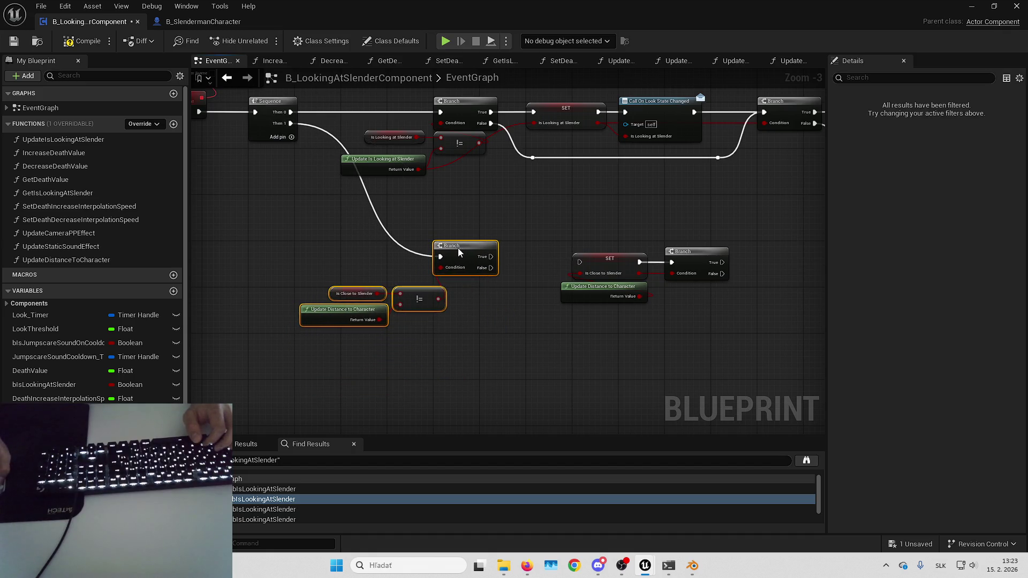
pyautogui.click(332, 190)
pyautogui.doubleClick(348, 155)
pyautogui.moveTo(348, 156); pyautogui.dragTo(336, 256)
# - Position the SET Is Close to Slender node beside the new Branch and feed it the comparison
pyautogui.moveTo(514, 307); pyautogui.dragTo(474, 294)
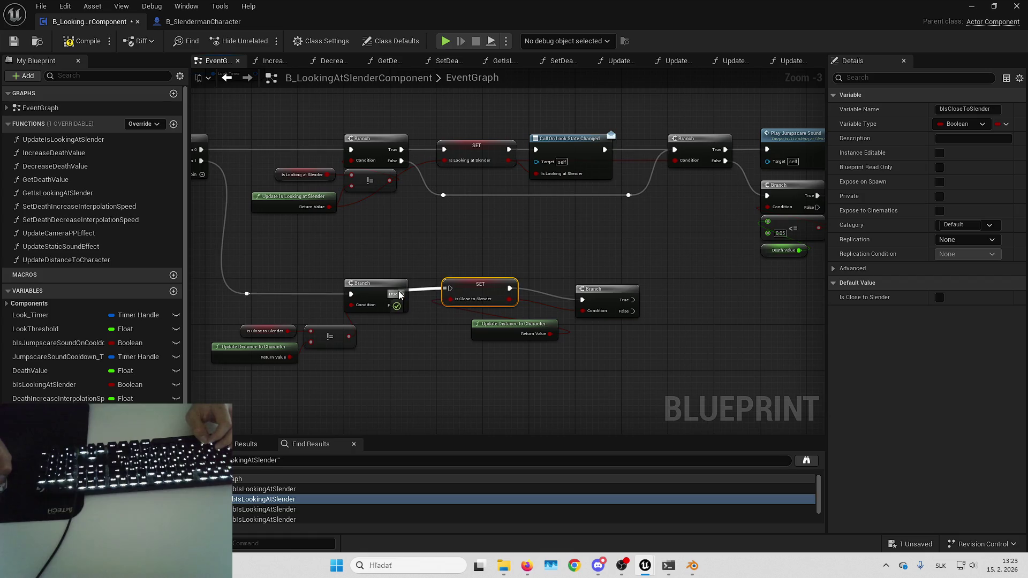
pyautogui.moveTo(348, 336); pyautogui.dragTo(451, 298)
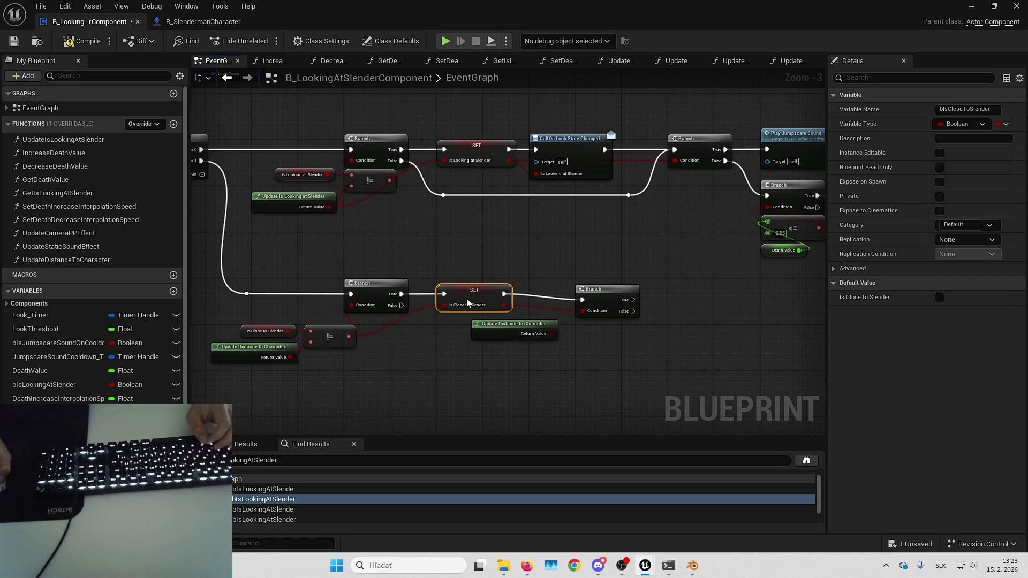
pyautogui.click(479, 271)
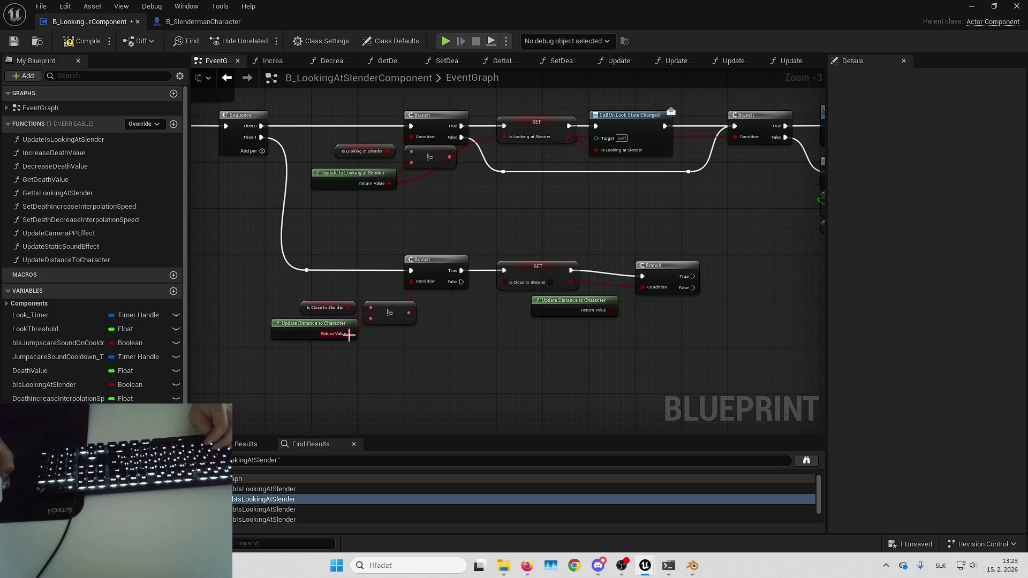
pyautogui.moveTo(377, 270)
pyautogui.mouseDown()
pyautogui.moveTo(466, 313)
pyautogui.moveTo(506, 284)
pyautogui.moveTo(471, 268)
pyautogui.mouseUp()
pyautogui.click(538, 333)
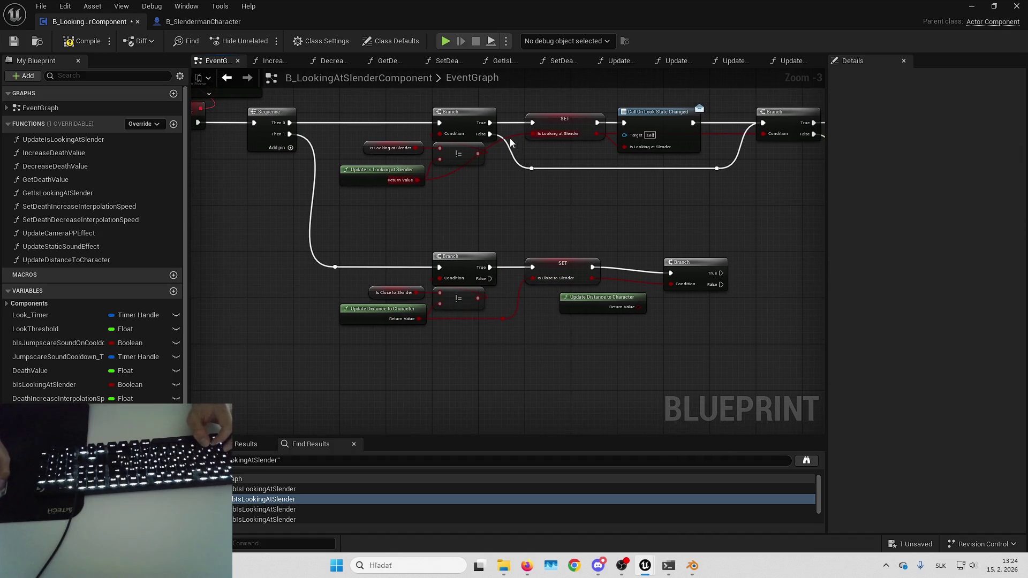
# - Delete the leftover duplicate Update Distance call and trailing Branch
pyautogui.click(423, 181)
pyautogui.click(432, 226)
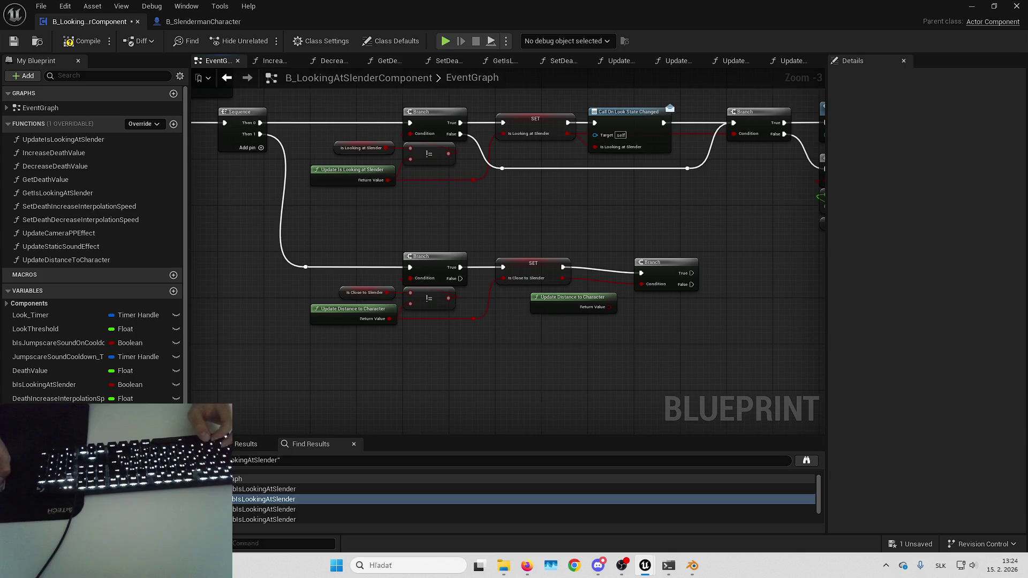
pyautogui.click(554, 304)
pyautogui.press('Delete')
# - Add Get Owner feeding a Get Component by Class node set to Timeline Component
pyautogui.moveTo(550, 306)
pyautogui.mouseDown()
pyautogui.moveTo(552, 278)
pyautogui.moveTo(436, 271)
pyautogui.moveTo(503, 265)
pyautogui.mouseUp()
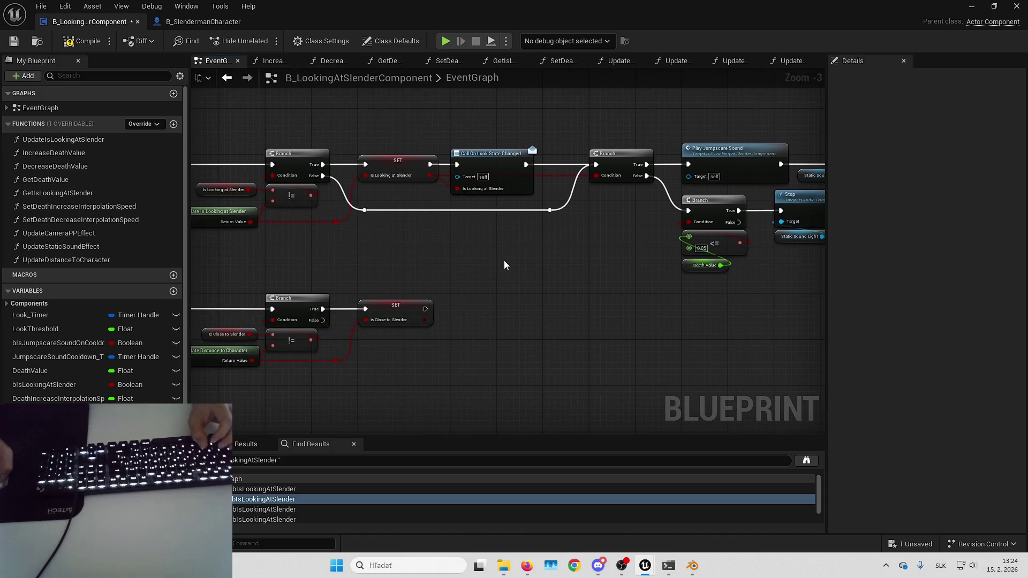
pyautogui.rightClick(469, 280)
pyautogui.write('get owner')
pyautogui.press('Return')
pyautogui.moveTo(545, 297); pyautogui.dragTo(578, 297)
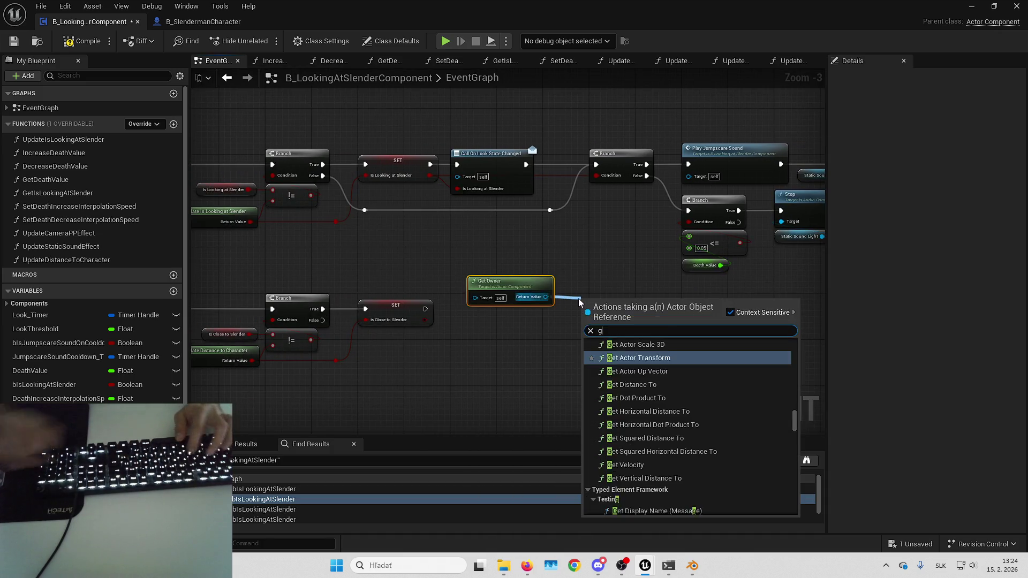
pyautogui.write('get compo')
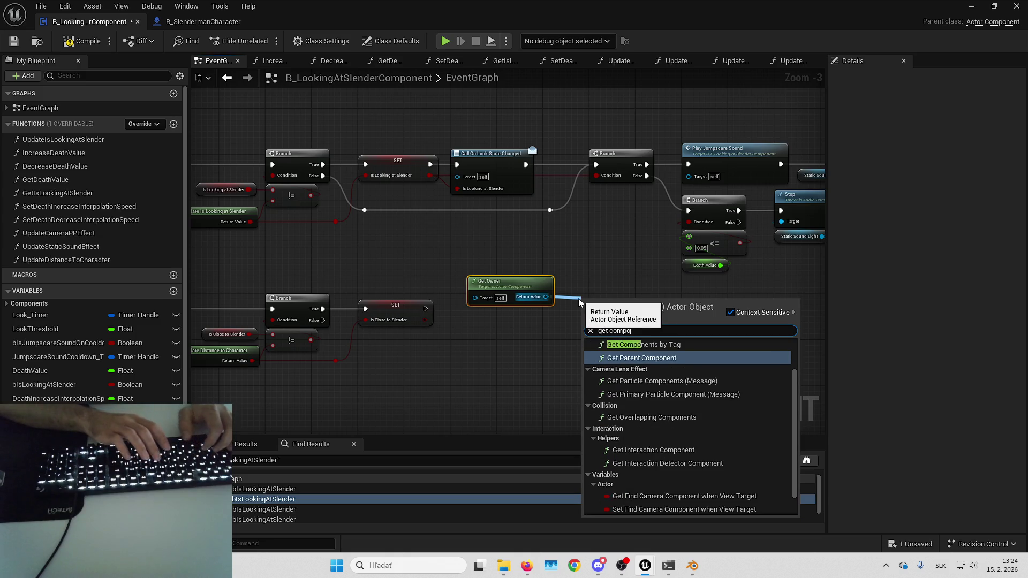
pyautogui.write(' by')
pyautogui.press('Up')
pyautogui.press('Up')
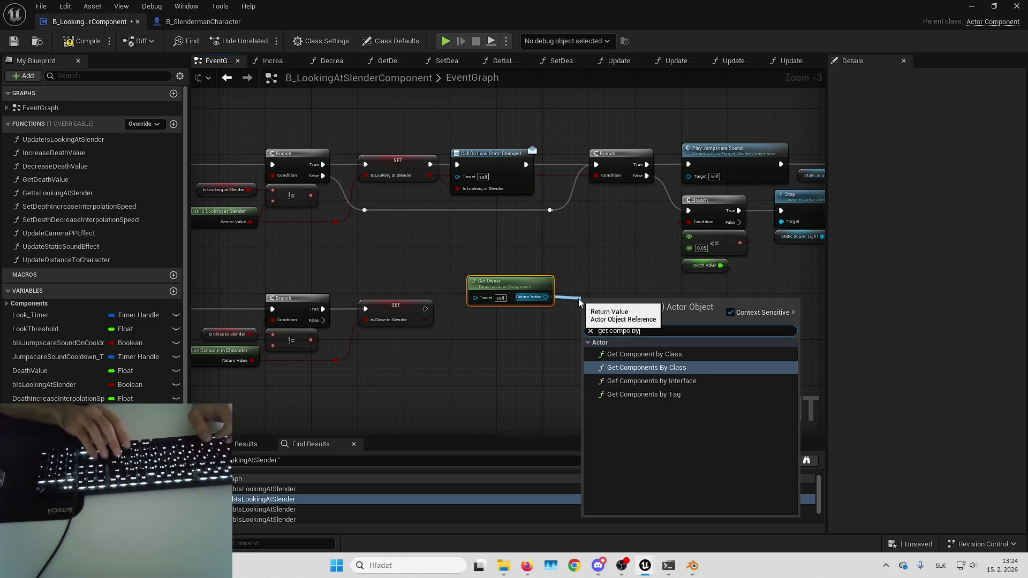
pyautogui.press('Up')
pyautogui.press('Return')
pyautogui.click(603, 331)
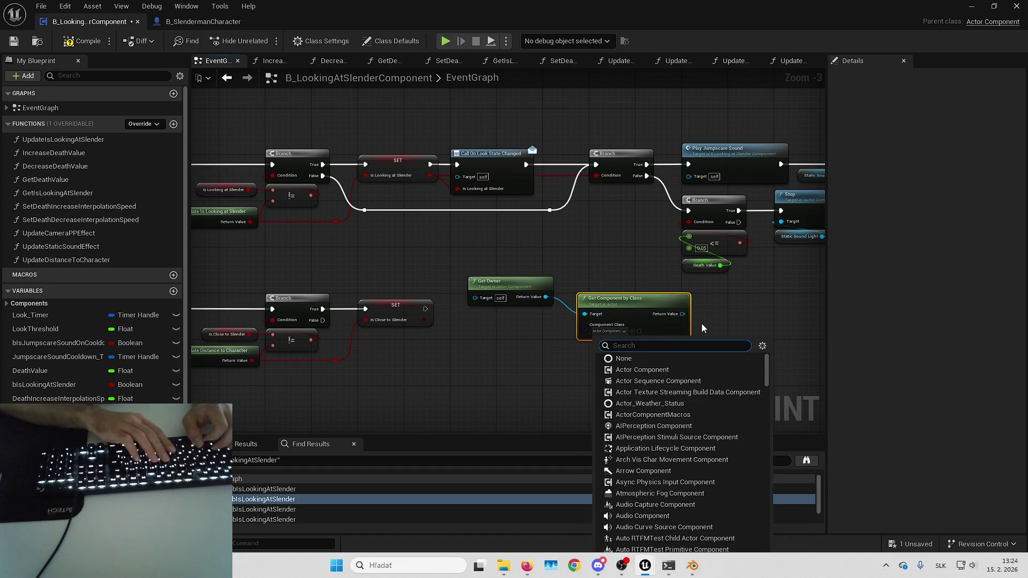
pyautogui.write('timeline')
pyautogui.click(670, 357)
# - Add a Play node driven by the found Timeline Component
pyautogui.moveTo(508, 289)
pyautogui.mouseDown()
pyautogui.moveTo(626, 364)
pyautogui.moveTo(424, 357)
pyautogui.mouseUp()
pyautogui.moveTo(479, 323)
pyautogui.mouseDown()
pyautogui.moveTo(493, 333)
pyautogui.moveTo(525, 306)
pyautogui.moveTo(653, 291)
pyautogui.mouseUp()
pyautogui.write('play')
pyautogui.press('Return')
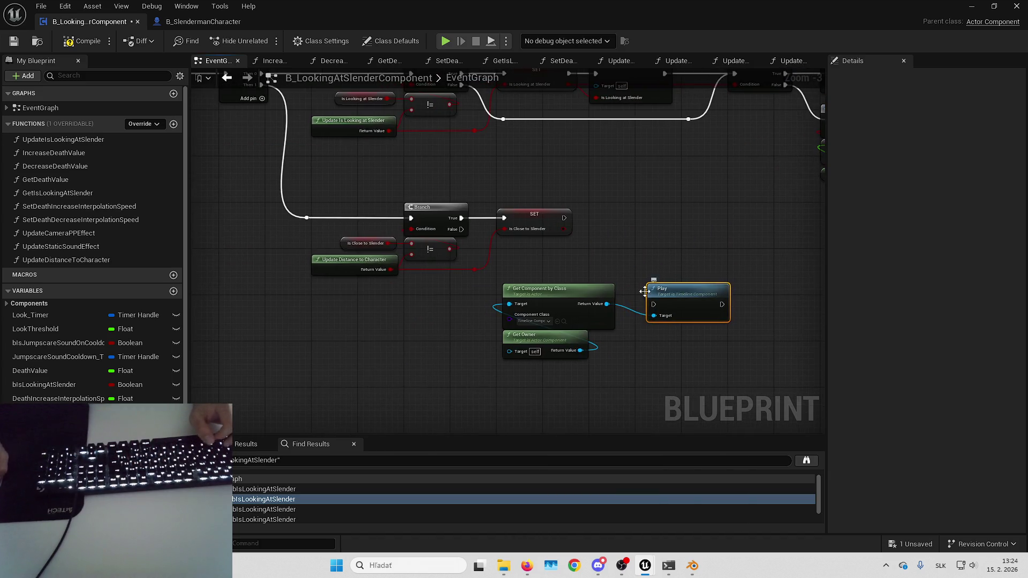
# - Create a new event dispatcher in My Blueprint
pyautogui.moveTo(592, 206); pyautogui.dragTo(615, 250)
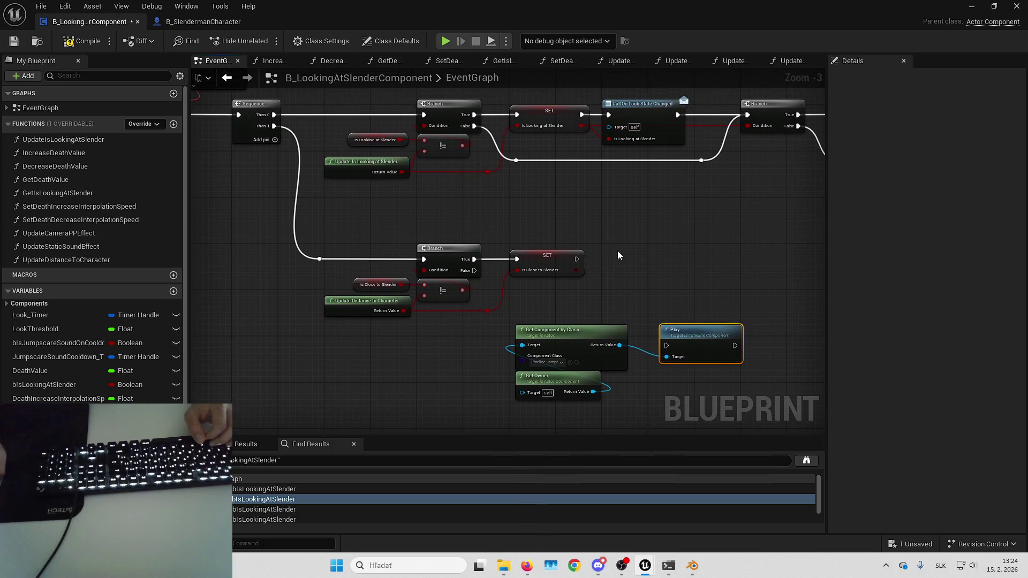
pyautogui.click(667, 269)
pyautogui.click(649, 226)
pyautogui.moveTo(650, 227); pyautogui.dragTo(599, 212)
pyautogui.scroll(-1, 91, 321)
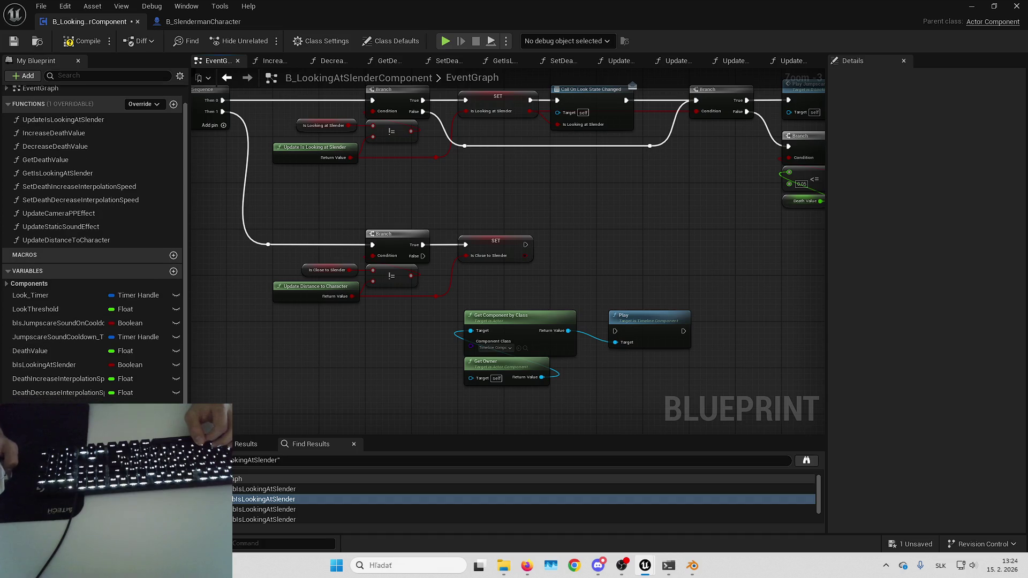
pyautogui.click(173, 423)
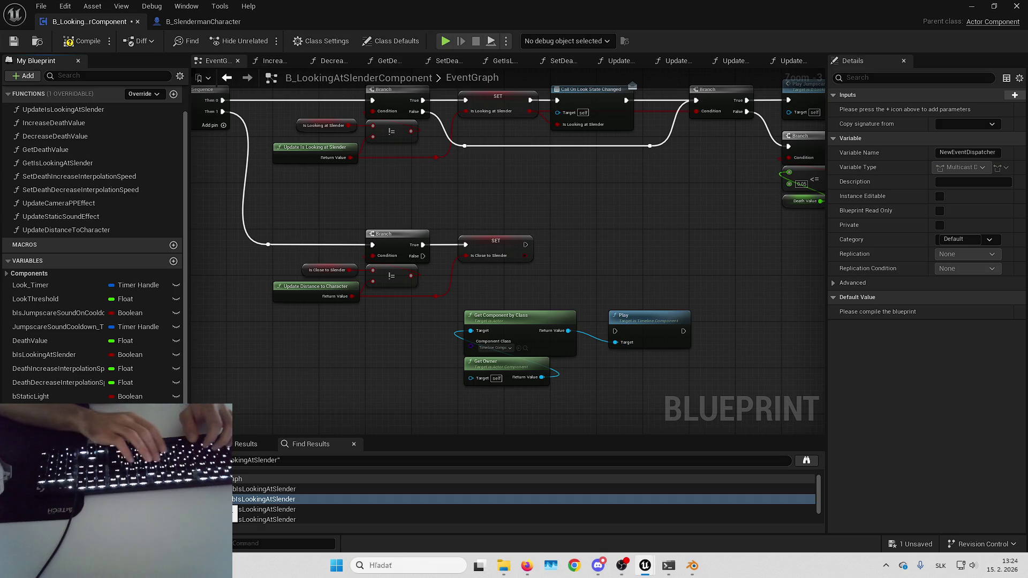
# - Name the dispatcher 'OnDistanceToSlenderCha' and select the Play, Get Component by Class and Get Owner nodes
pyautogui.write('OnDistanceToSlenderCha')
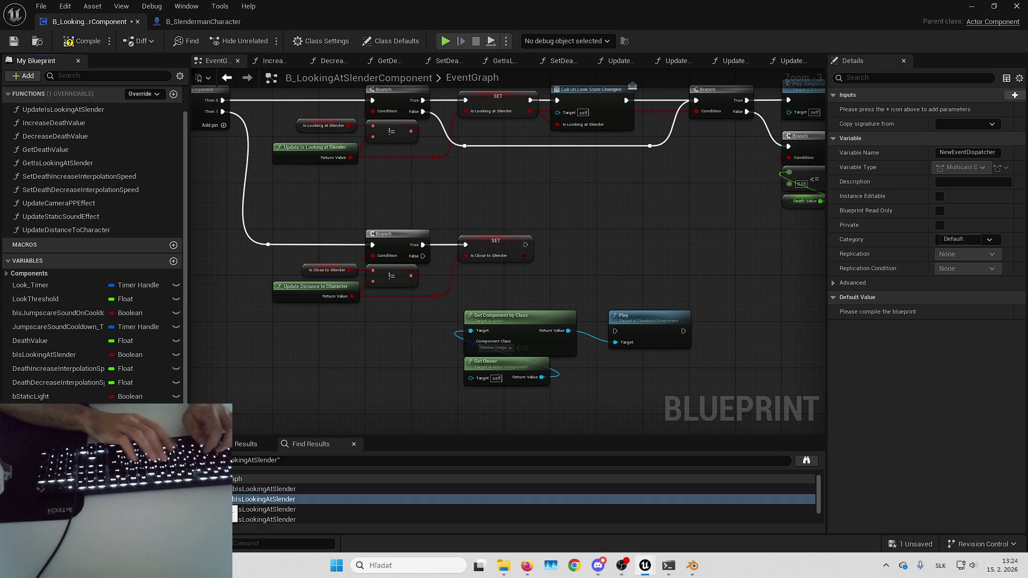
pyautogui.moveTo(696, 299); pyautogui.dragTo(573, 367)
pyautogui.scroll(-1, 675, 351)
# - Paste the copied timeline Play nodes near the Set Timer and CheckLook nodes
pyautogui.scroll(-2, 675, 351)
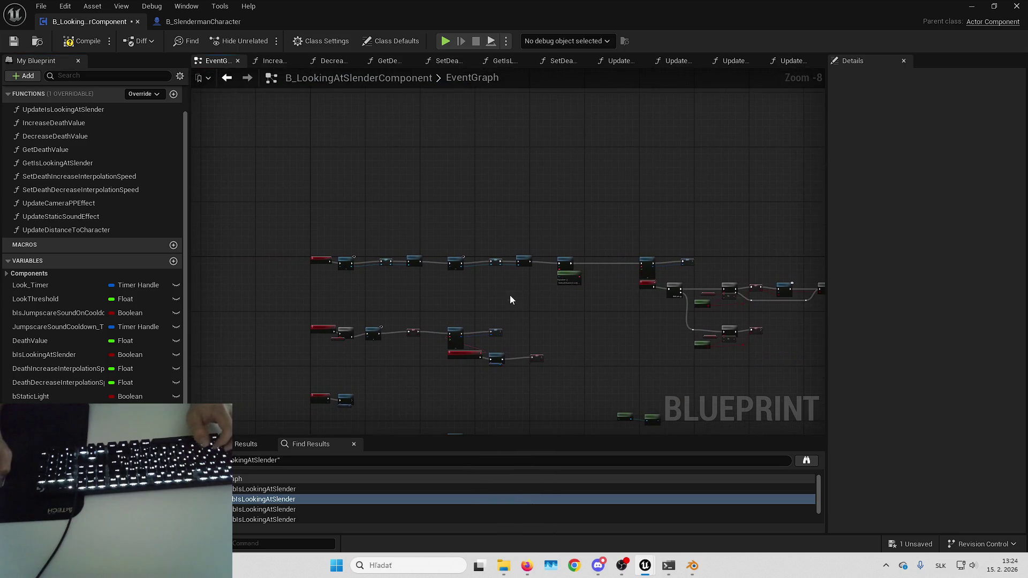
pyautogui.scroll(2, 747, 348)
pyautogui.scroll(1, 277, 211)
pyautogui.scroll(1, 529, 265)
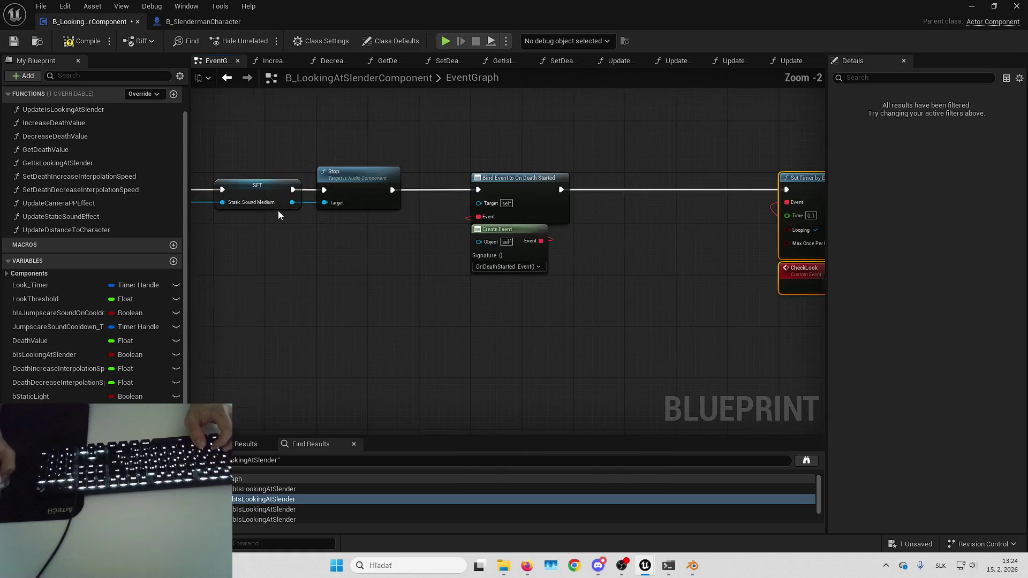
pyautogui.moveTo(813, 177)
pyautogui.mouseDown()
pyautogui.moveTo(527, 174)
pyautogui.moveTo(683, 183)
pyautogui.moveTo(493, 183)
pyautogui.moveTo(705, 197)
pyautogui.moveTo(711, 215)
pyautogui.mouseUp()
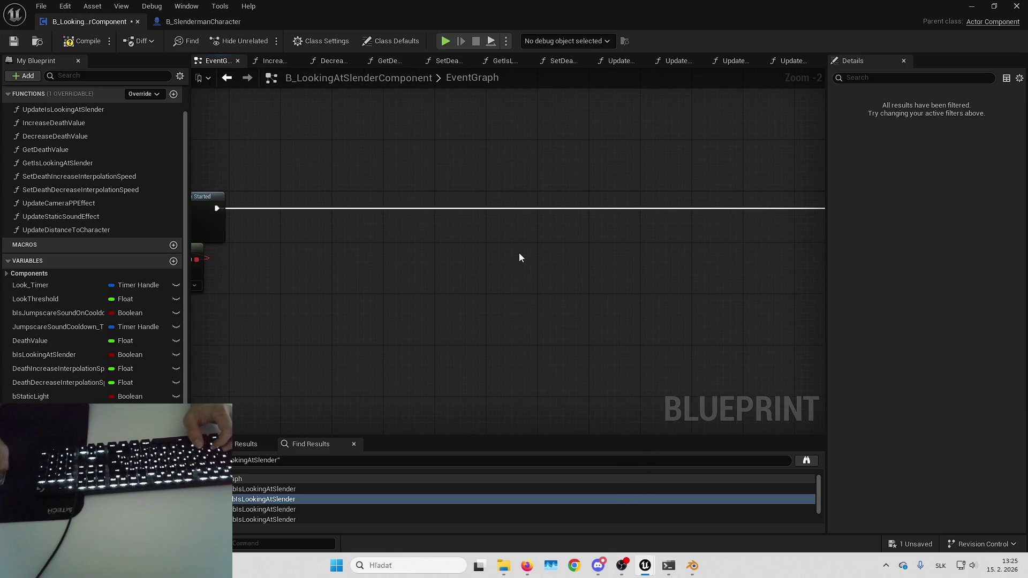
pyautogui.hotkey('ctrl', 'v')
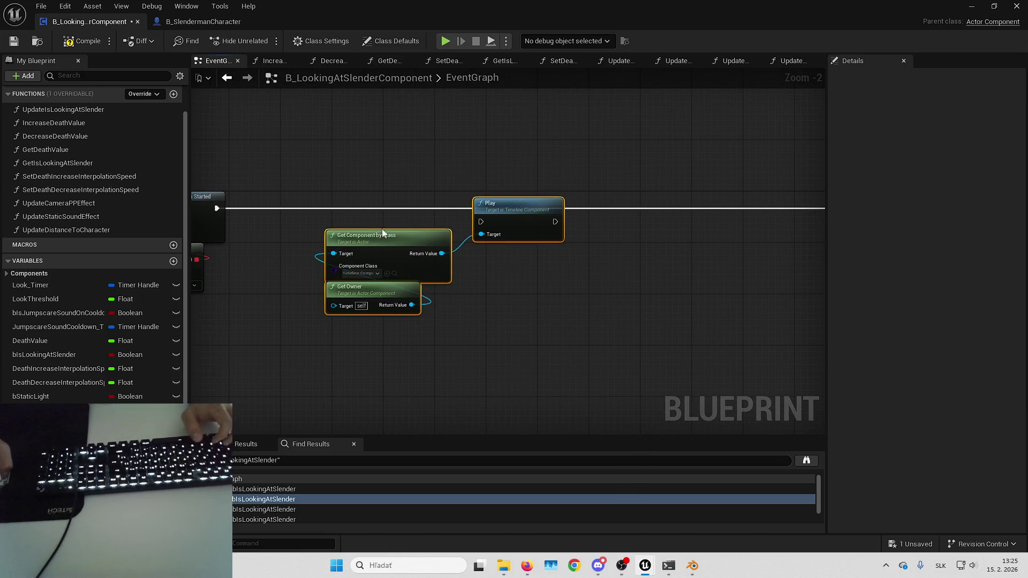
# - Review the pasted Play nodes against the death value logic and save the blueprint
pyautogui.scroll(-3, 599, 235)
pyautogui.moveTo(600, 233)
pyautogui.mouseDown()
pyautogui.moveTo(487, 223)
pyautogui.moveTo(496, 175)
pyautogui.moveTo(498, 246)
pyautogui.moveTo(561, 242)
pyautogui.mouseUp()
pyautogui.scroll(1, 487, 223)
pyautogui.scroll(2, 545, 243)
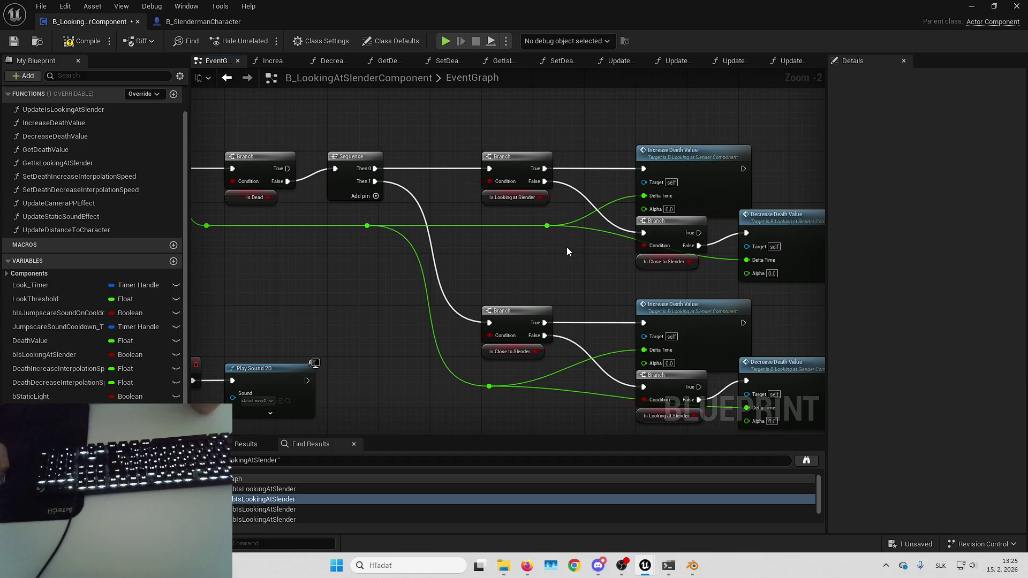
pyautogui.moveTo(566, 247)
pyautogui.mouseDown()
pyautogui.moveTo(483, 237)
pyautogui.moveTo(486, 293)
pyautogui.moveTo(390, 336)
pyautogui.mouseUp()
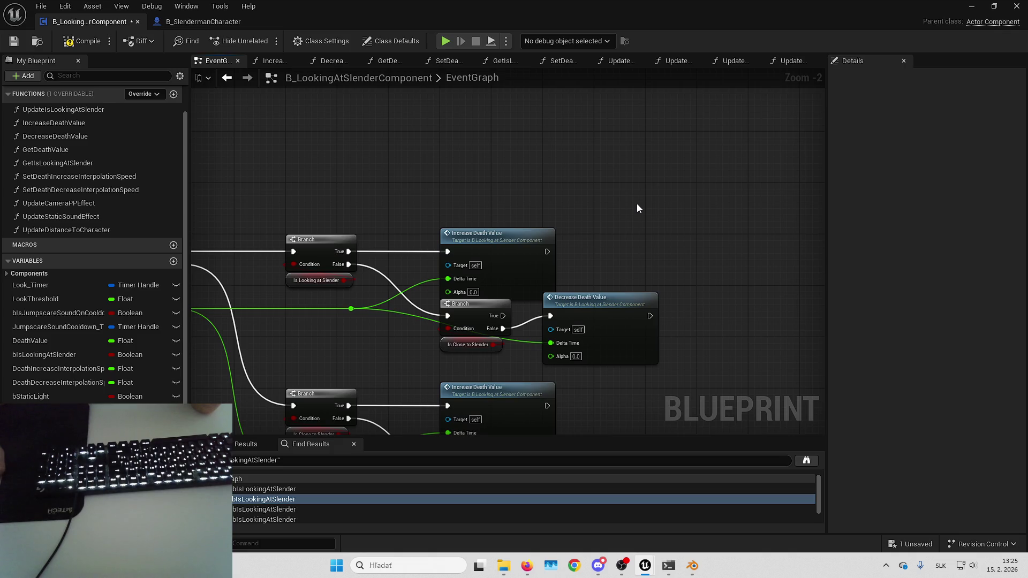
pyautogui.scroll(-6, 636, 206)
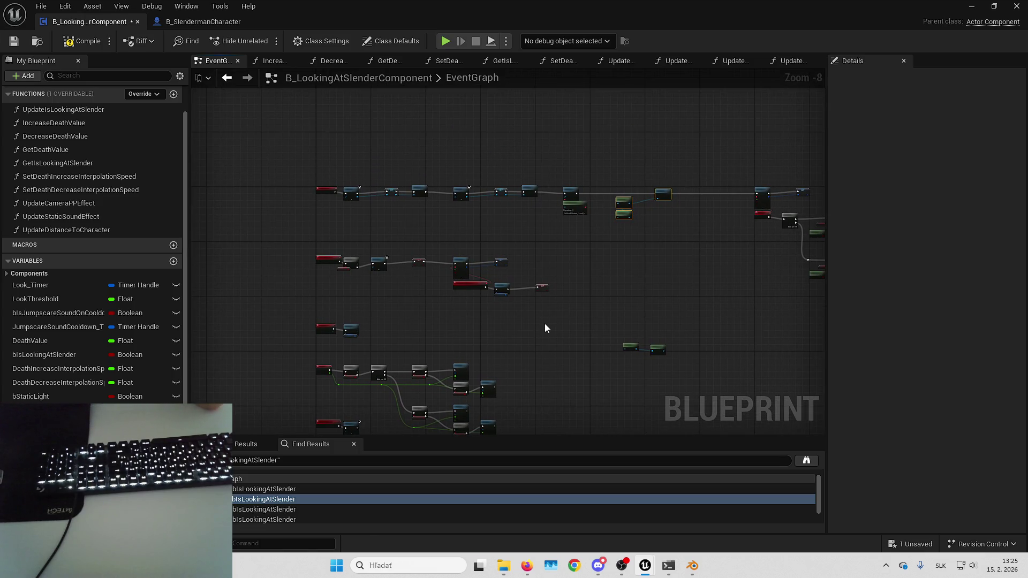
pyautogui.scroll(5, 576, 279)
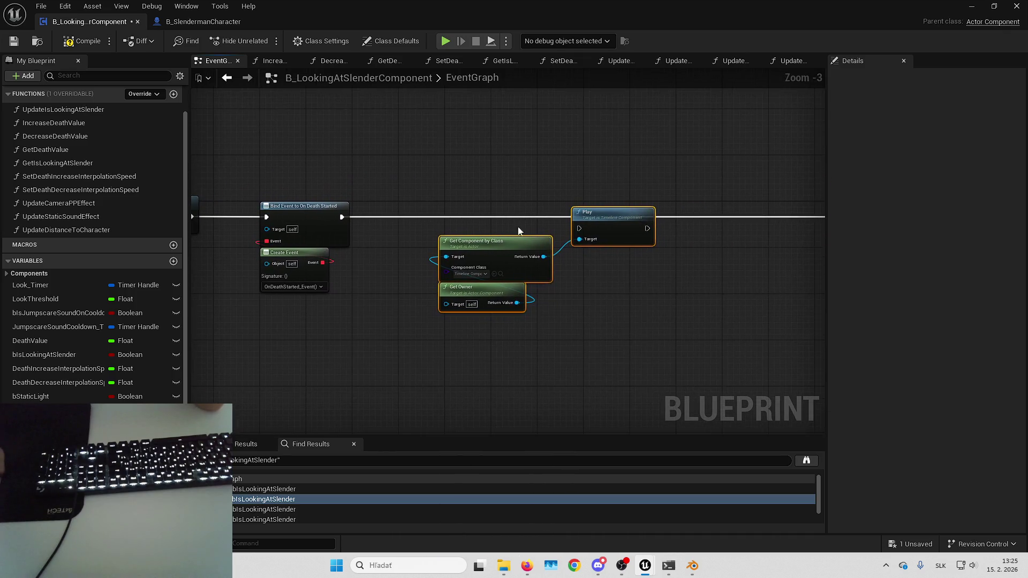
pyautogui.moveTo(514, 231); pyautogui.dragTo(555, 174)
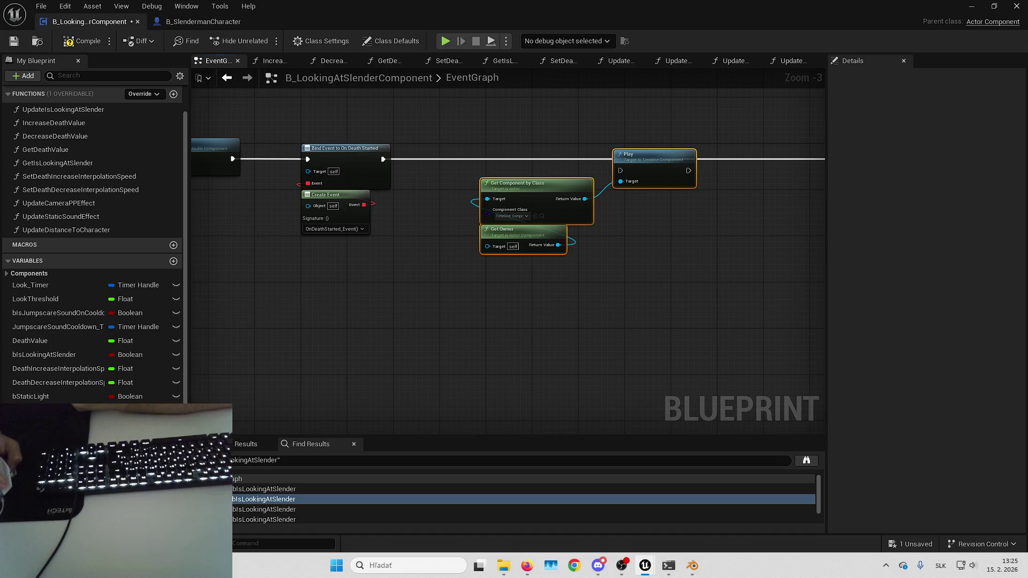
pyautogui.scroll(-4, 553, 291)
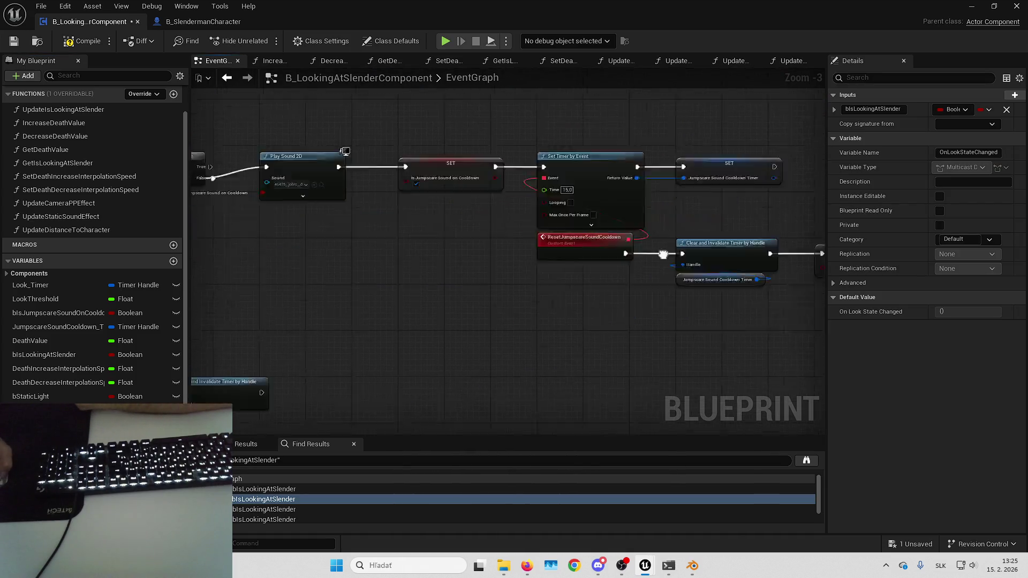
pyautogui.scroll(3, 621, 292)
pyautogui.moveTo(599, 312)
pyautogui.mouseDown()
pyautogui.moveTo(531, 336)
pyautogui.moveTo(531, 248)
pyautogui.mouseUp()
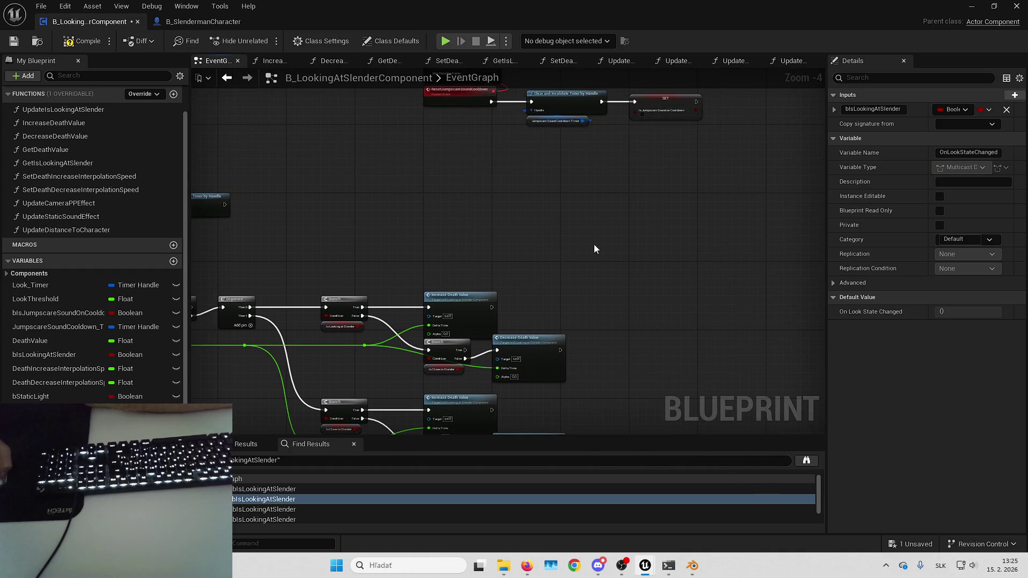
pyautogui.click(913, 546)
pyautogui.click(601, 399)
# - Delete the stray Get Owner and Get Component by Class pair, then open IncreaseDeathValue
pyautogui.moveTo(650, 328)
pyautogui.mouseDown()
pyautogui.moveTo(493, 233)
pyautogui.moveTo(378, 223)
pyautogui.moveTo(507, 275)
pyautogui.moveTo(564, 418)
pyautogui.mouseUp()
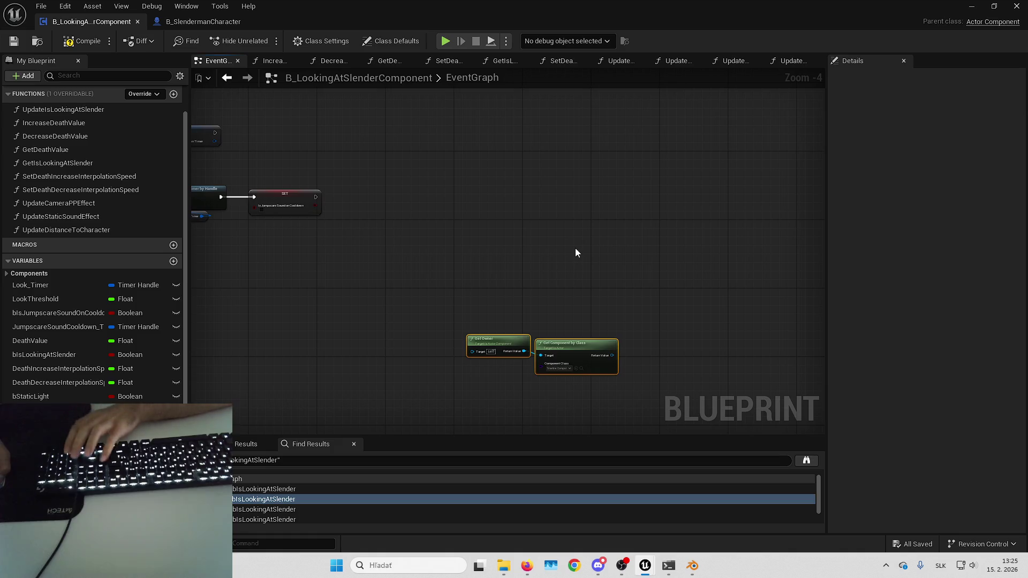
pyautogui.press('Delete')
pyautogui.scroll(-2, 596, 259)
pyautogui.moveTo(596, 258)
pyautogui.mouseDown()
pyautogui.moveTo(472, 317)
pyautogui.moveTo(498, 329)
pyautogui.moveTo(467, 333)
pyautogui.mouseUp()
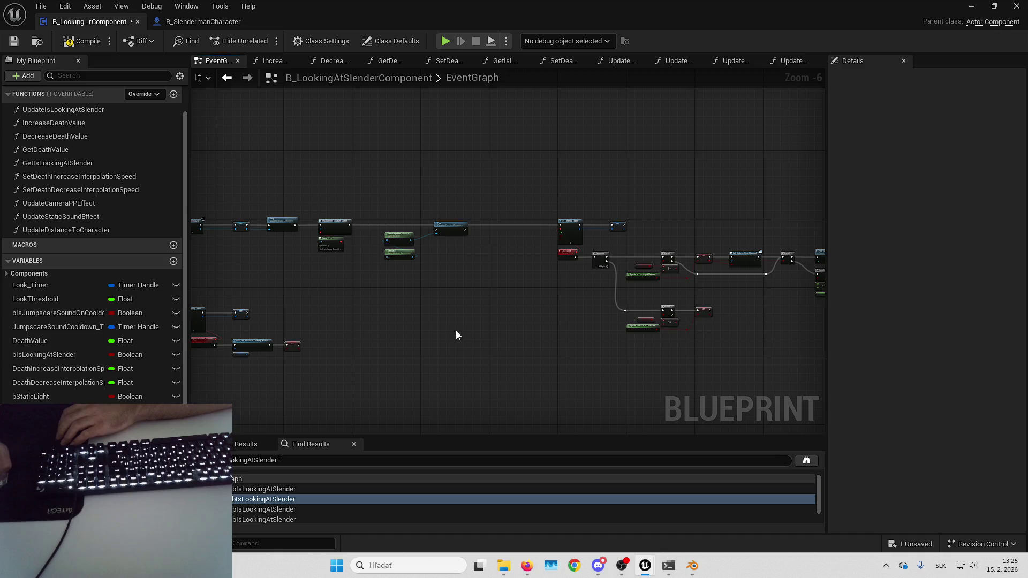
pyautogui.scroll(3, 457, 332)
pyautogui.moveTo(538, 273)
pyautogui.mouseDown()
pyautogui.moveTo(465, 340)
pyautogui.moveTo(487, 362)
pyautogui.moveTo(448, 222)
pyautogui.moveTo(608, 329)
pyautogui.mouseUp()
pyautogui.moveTo(607, 329)
pyautogui.mouseDown()
pyautogui.moveTo(475, 262)
pyautogui.moveTo(442, 158)
pyautogui.moveTo(327, 204)
pyautogui.moveTo(633, 205)
pyautogui.moveTo(588, 176)
pyautogui.mouseUp()
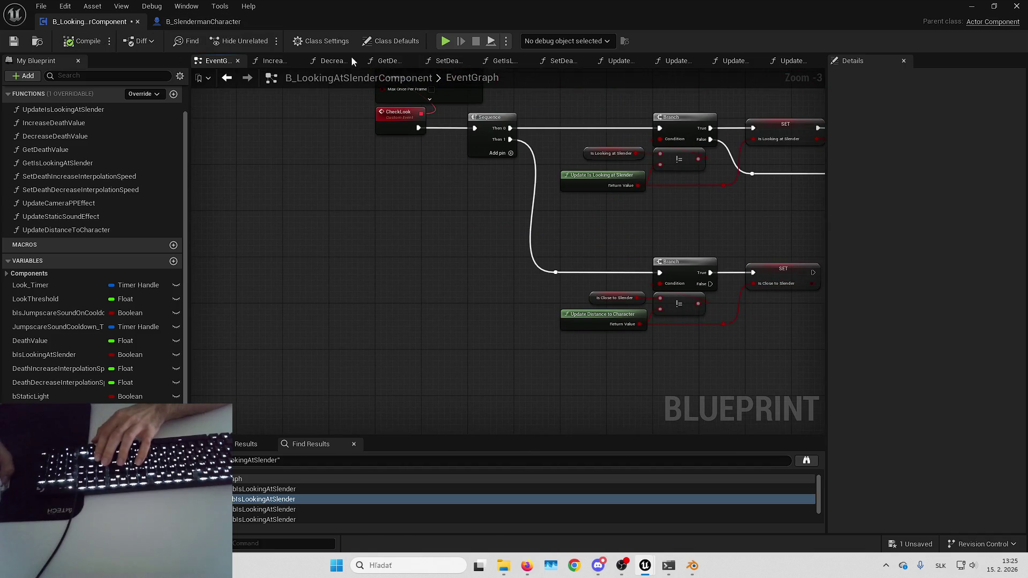
pyautogui.doubleClick(68, 124)
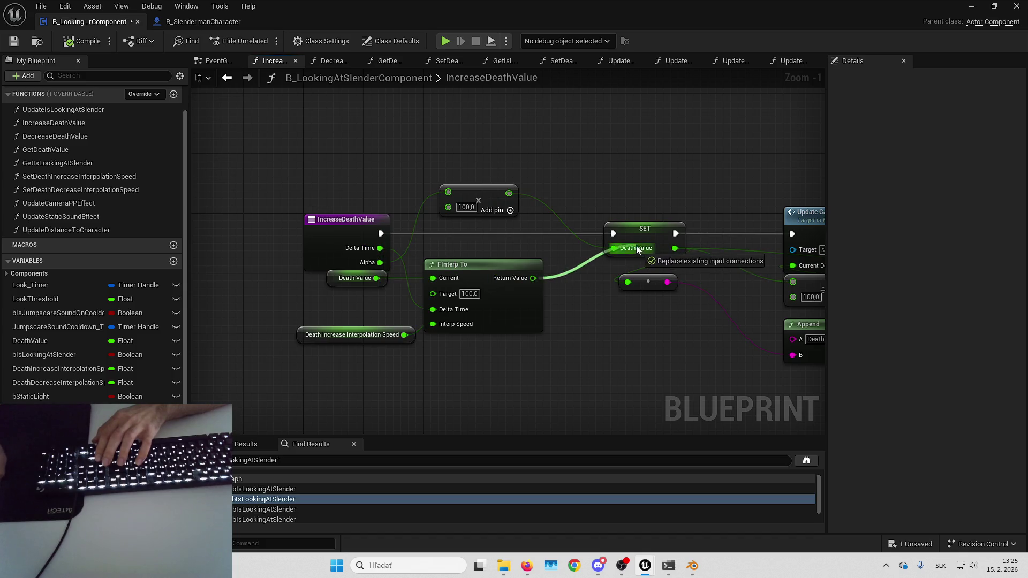
# - In DecreaseDeathValue, wire FInterp To's result into SET Death Value, compile, and minimize the blueprint
pyautogui.doubleClick(80, 137)
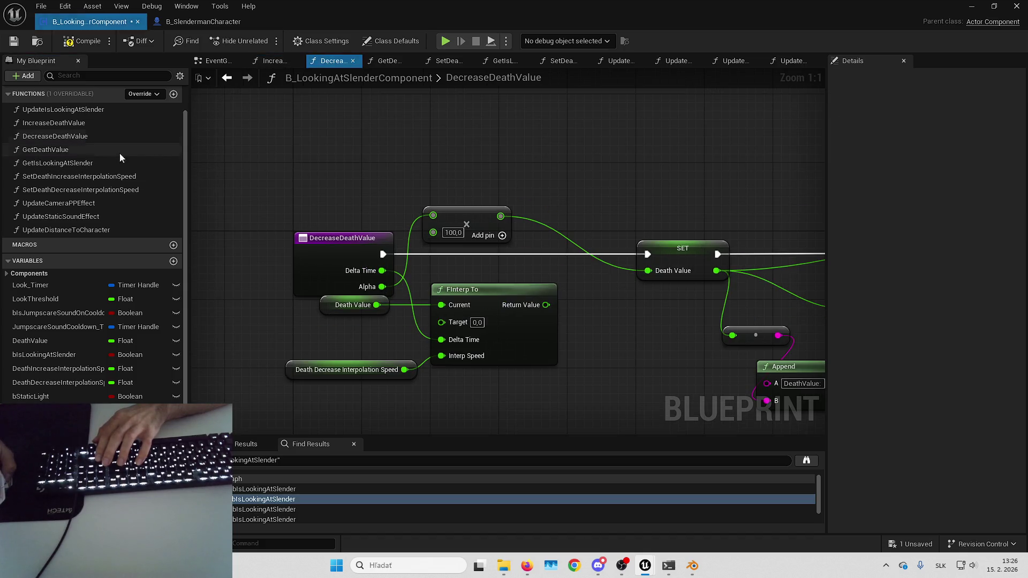
pyautogui.moveTo(545, 304); pyautogui.dragTo(648, 270)
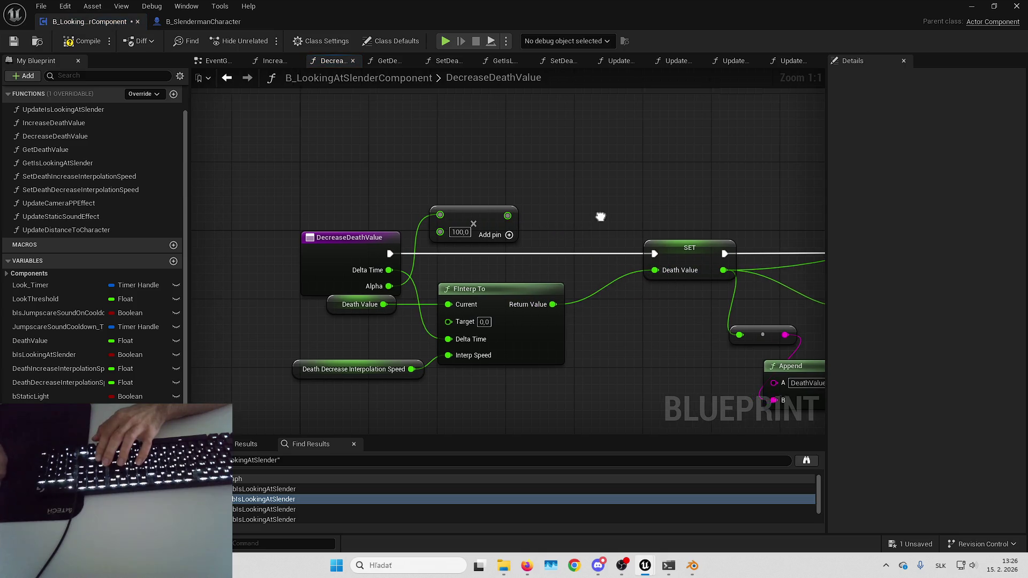
pyautogui.click(94, 49)
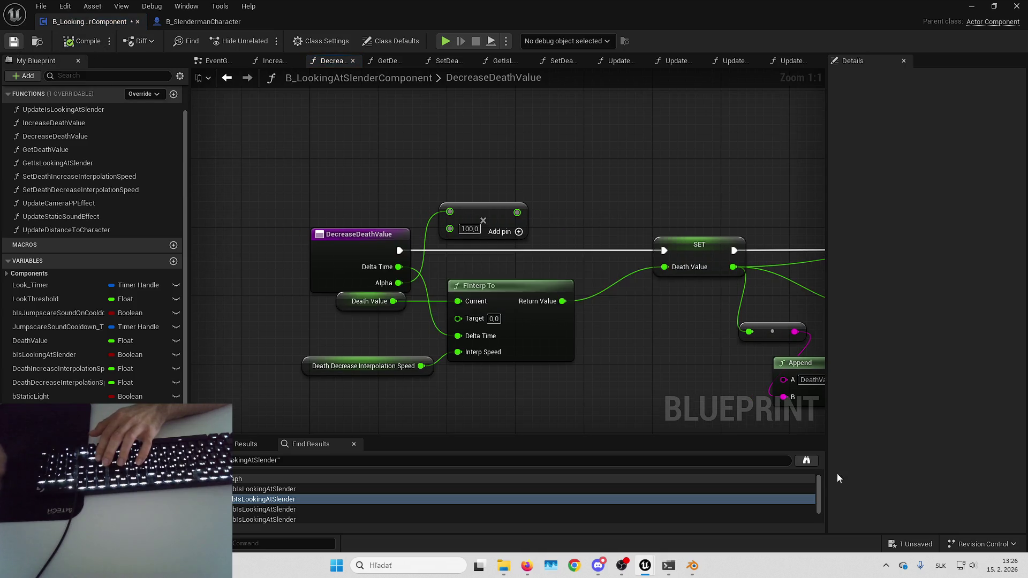
pyautogui.click(970, 8)
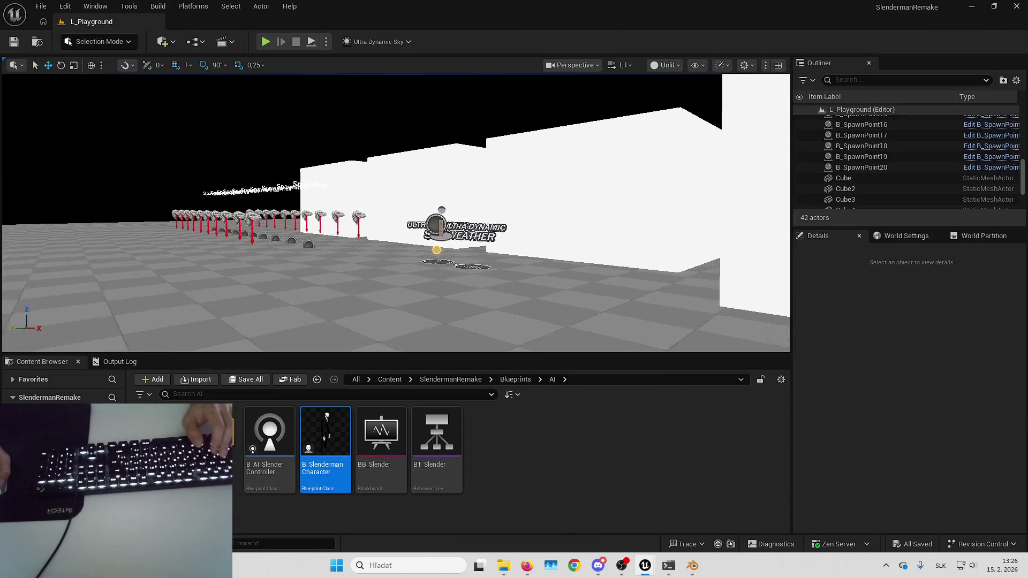
# - Play the level fullscreen, walk forward to the paper note, pick it up, then stop
pyautogui.hotkey('alt', 'p')
pyautogui.press('F11')
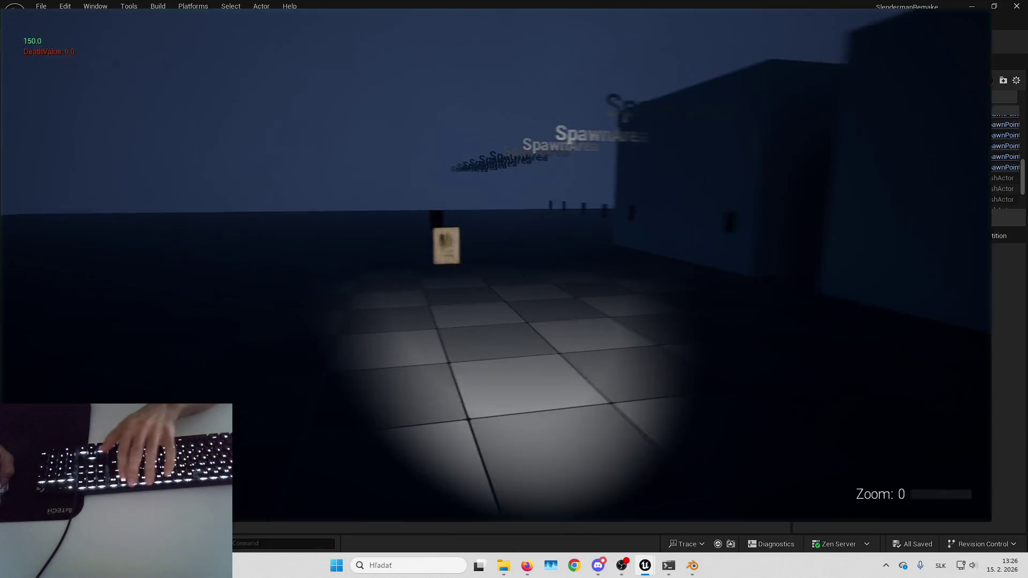
pyautogui.press('w')
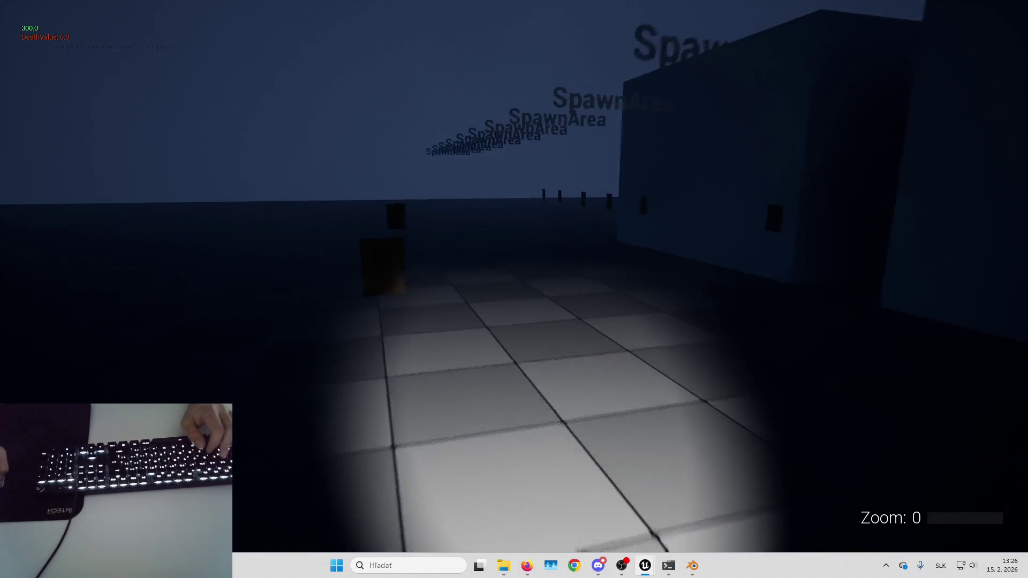
pyautogui.press('e')
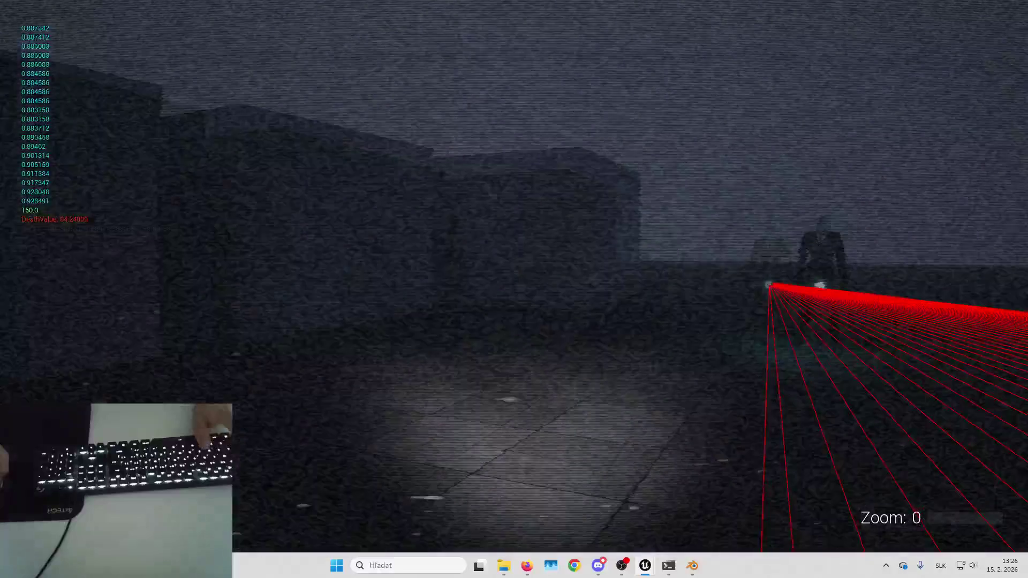
pyautogui.press('Escape')
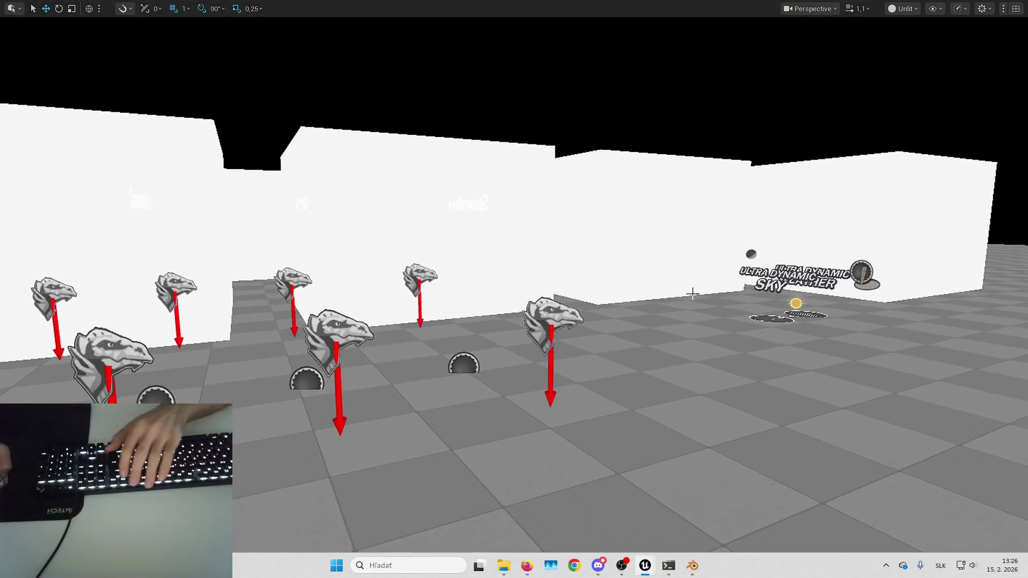
# - Return to B_LookingAtSlenderComponent's DecreaseDeathValue graph in the blueprint editor
pyautogui.press('F11')
pyautogui.moveTo(644, 566)
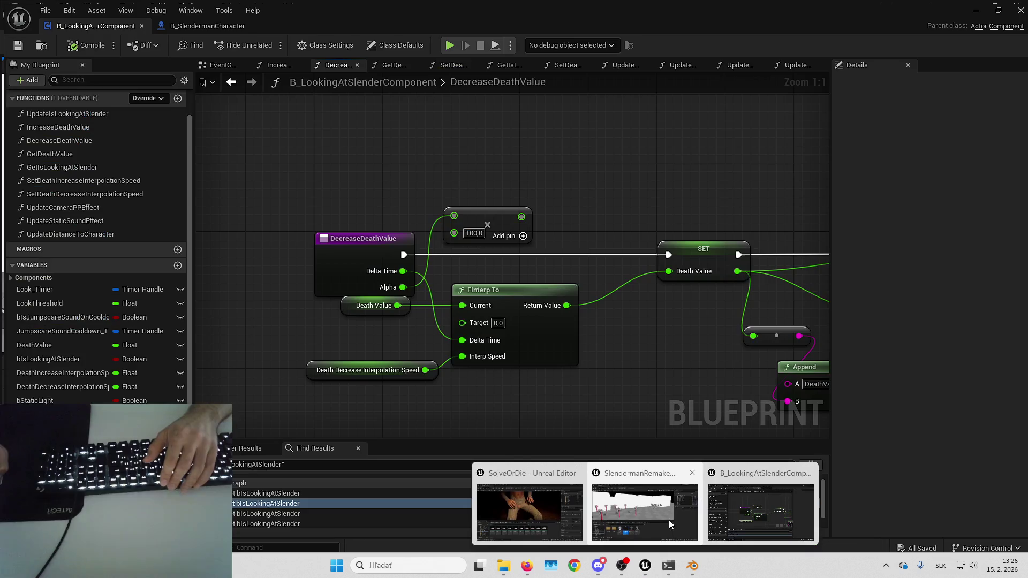
pyautogui.click(737, 506)
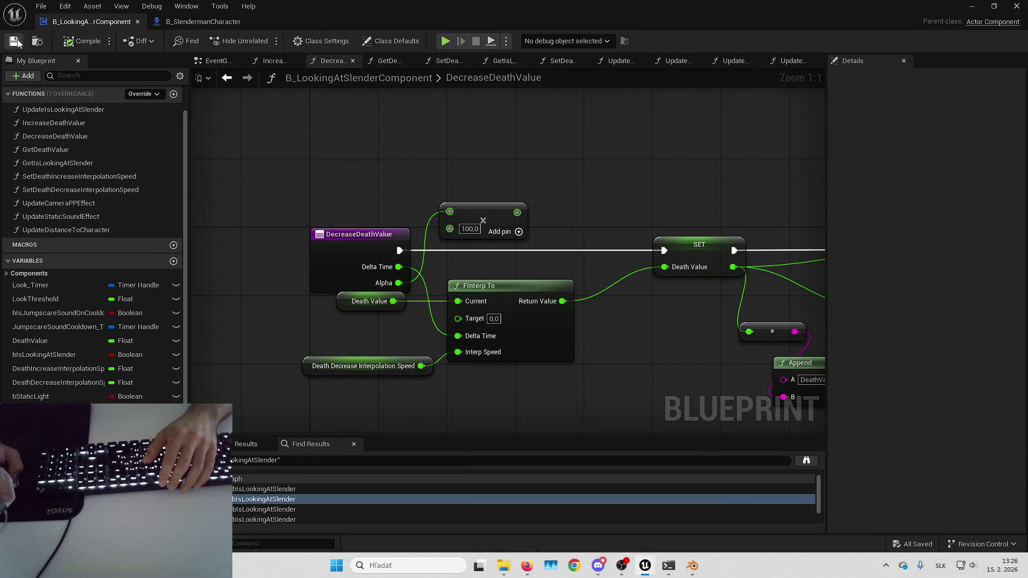
pyautogui.click(41, 6)
pyautogui.click(401, 110)
pyautogui.moveTo(403, 115); pyautogui.dragTo(508, 126)
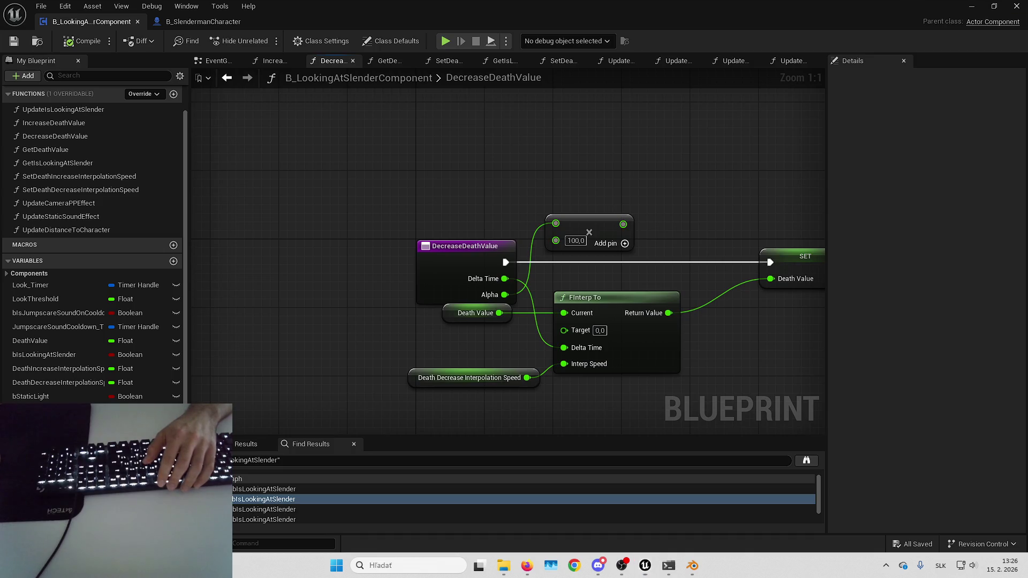
# - Pan around the Slenderman Remake board and select the MECHANICS list text box
pyautogui.scroll(-5, 569, 288)
pyautogui.hscroll(3, 628, 259)
pyautogui.hscroll(5, 629, 259)
pyautogui.hscroll(-2, 519, 282)
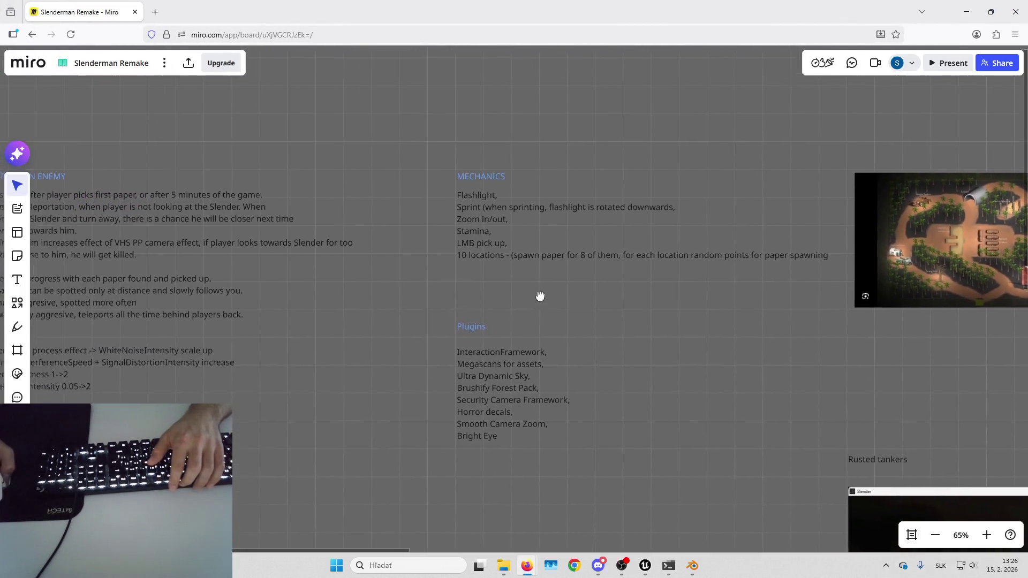
pyautogui.scroll(3, 503, 235)
pyautogui.hscroll(2, 528, 213)
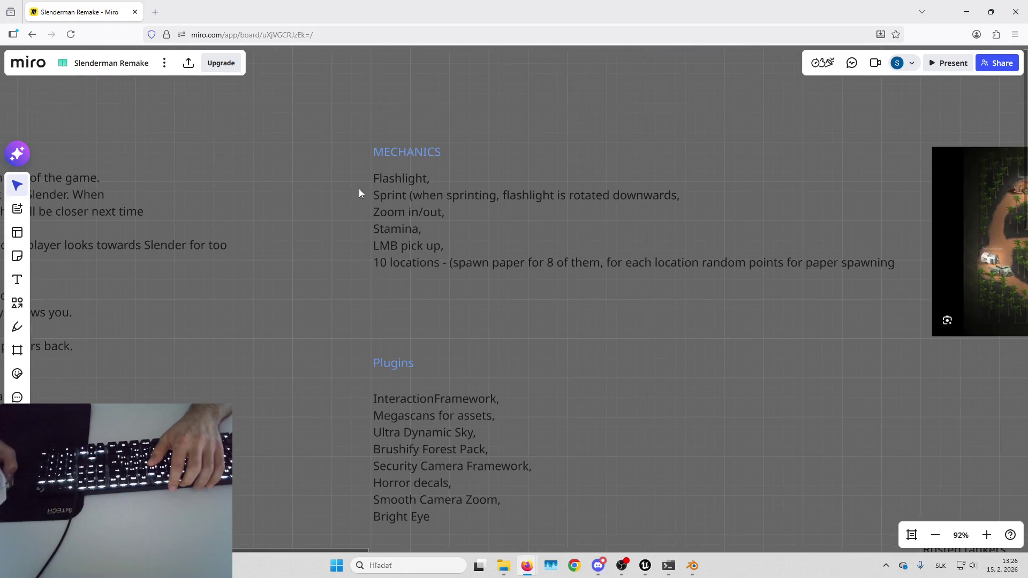
pyautogui.click(561, 236)
pyautogui.scroll(-1, 551, 267)
pyautogui.scroll(3, 544, 305)
pyautogui.click(551, 326)
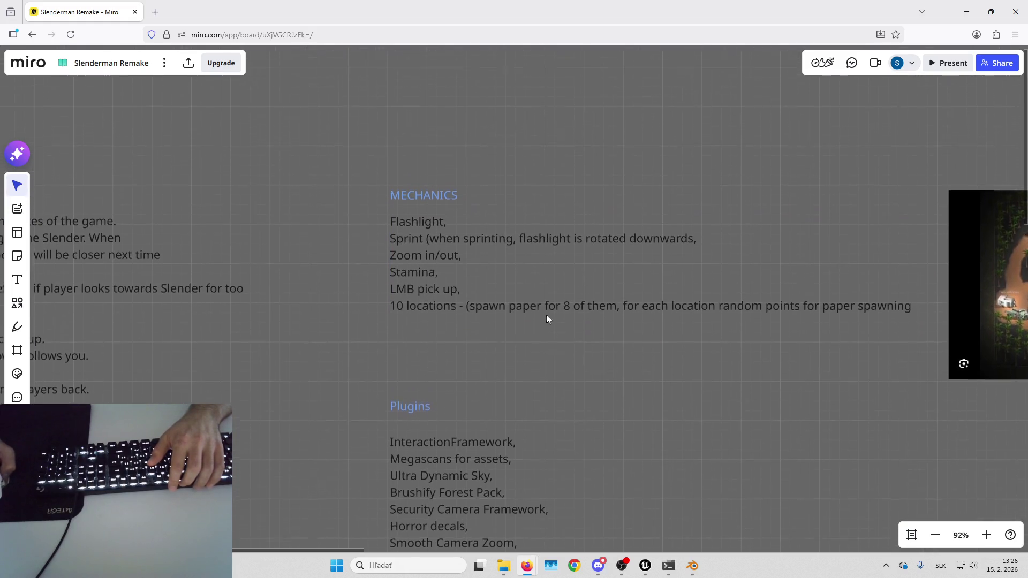
pyautogui.click(517, 251)
pyautogui.scroll(-1, 551, 247)
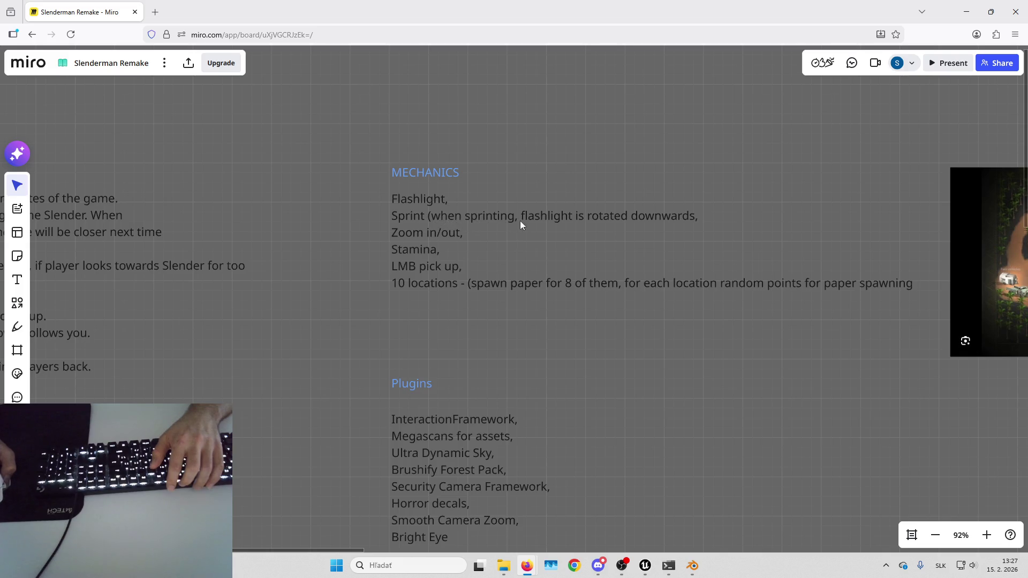
# - Pan across to the Plugins notes and level screenshots, restoring the board window to full screen
pyautogui.moveTo(446, 236); pyautogui.dragTo(453, 225)
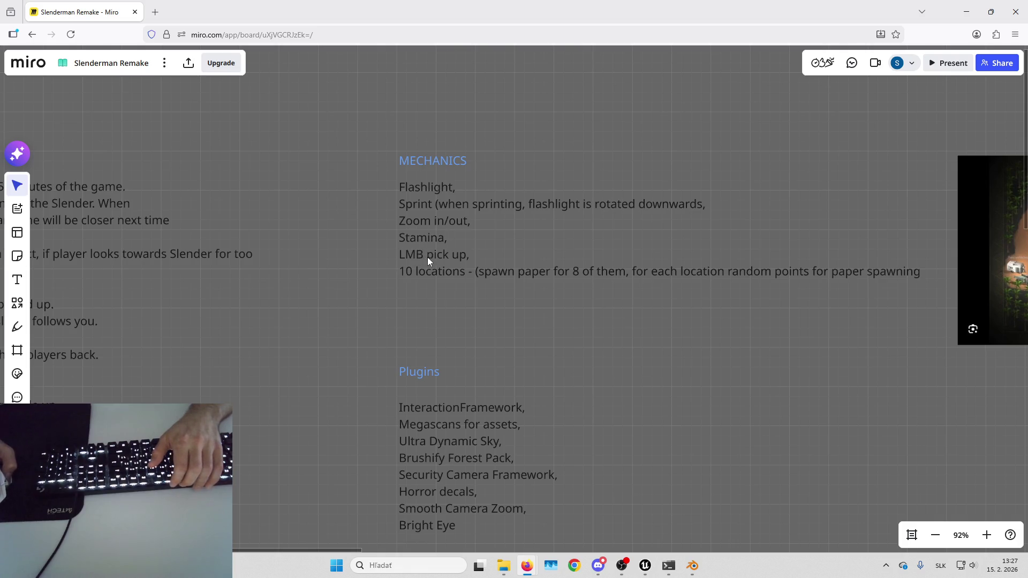
pyautogui.moveTo(429, 255); pyautogui.dragTo(402, 253)
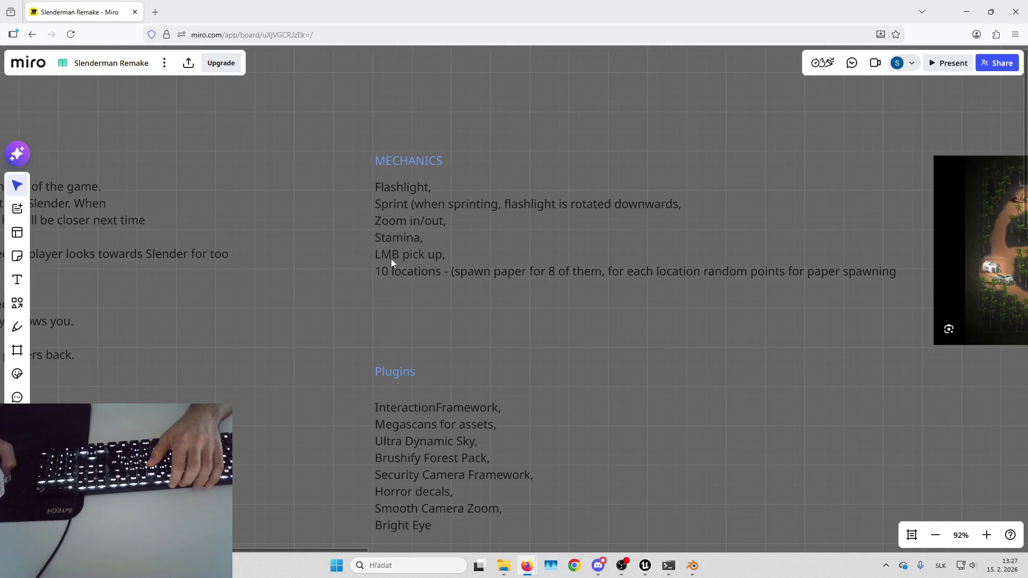
pyautogui.scroll(-1, 445, 255)
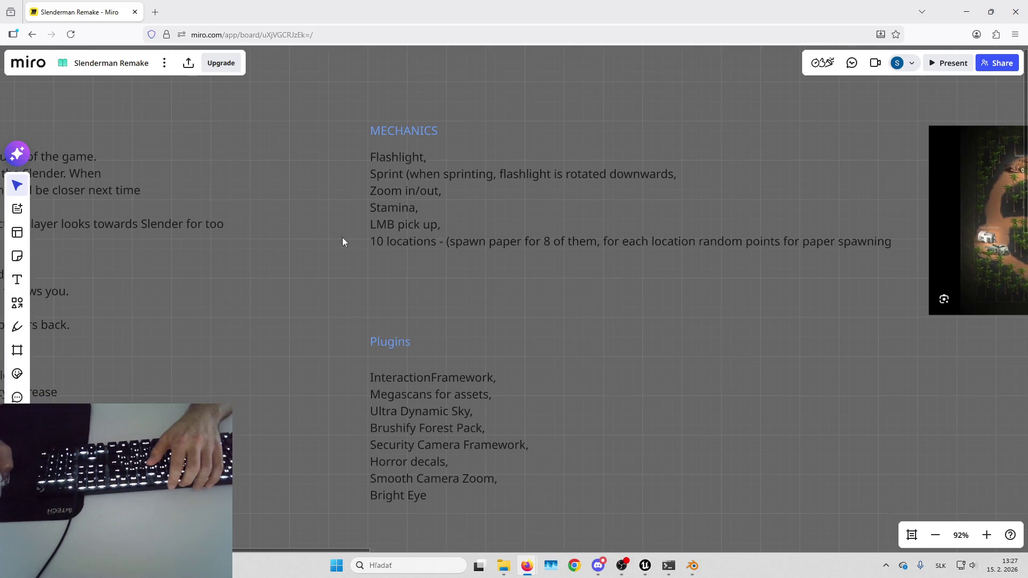
pyautogui.hscroll(2, 449, 260)
pyautogui.scroll(-2, 539, 210)
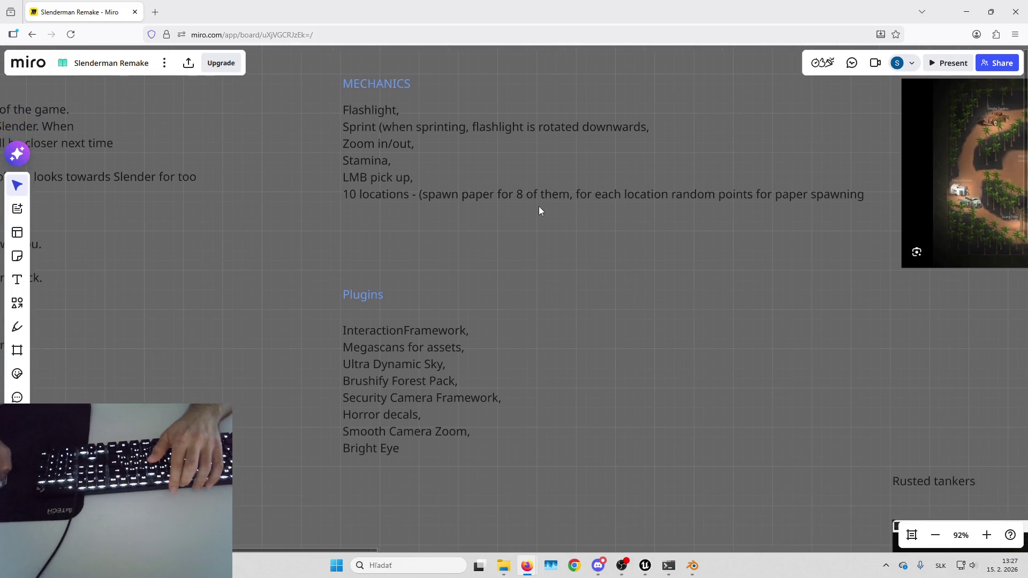
pyautogui.scroll(-2, 541, 239)
pyautogui.hscroll(-15, 522, 238)
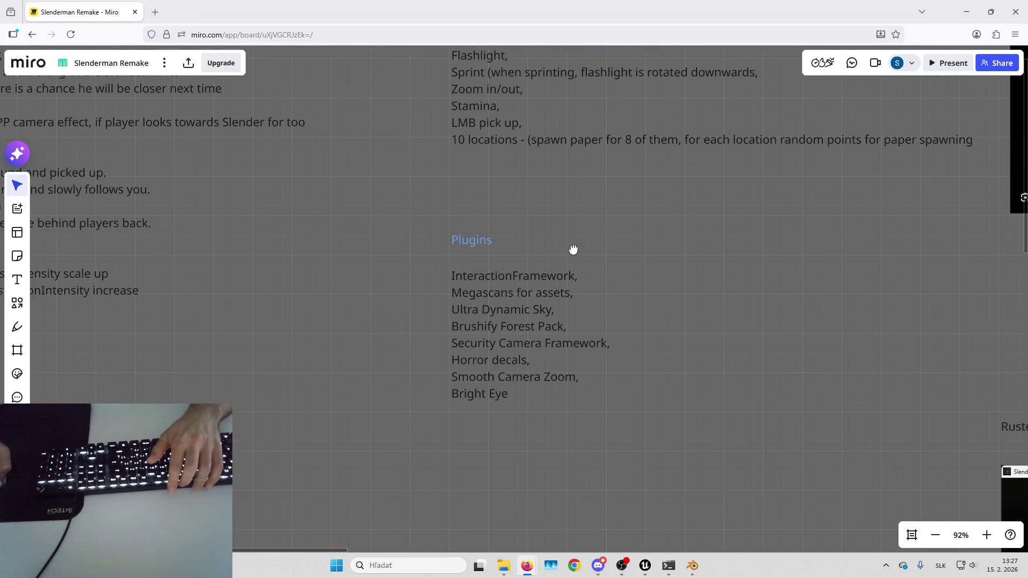
pyautogui.scroll(2, 501, 212)
pyautogui.hscroll(-6, 589, 257)
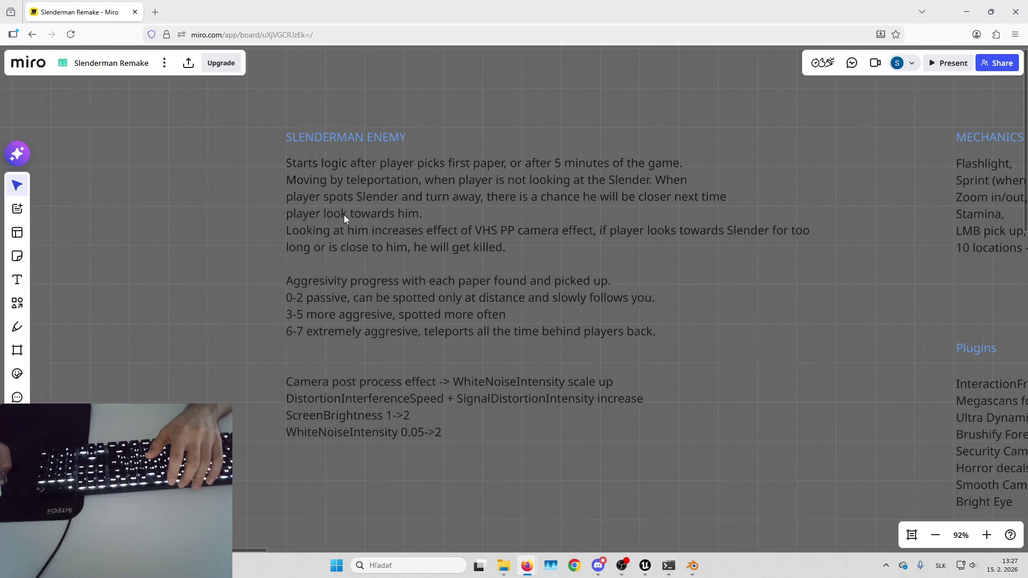
pyautogui.scroll(-1, 404, 201)
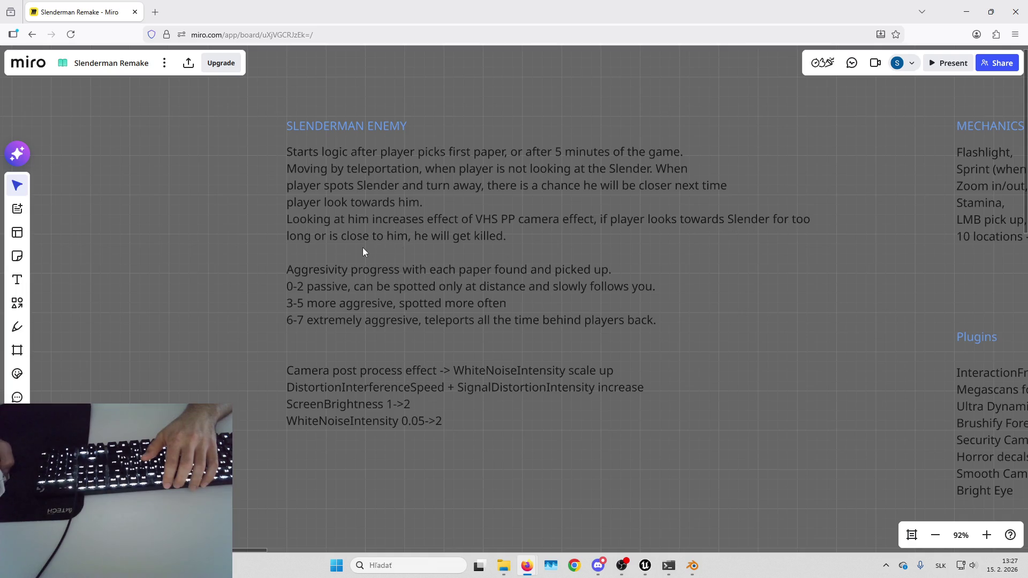
pyautogui.hscroll(-2, 448, 242)
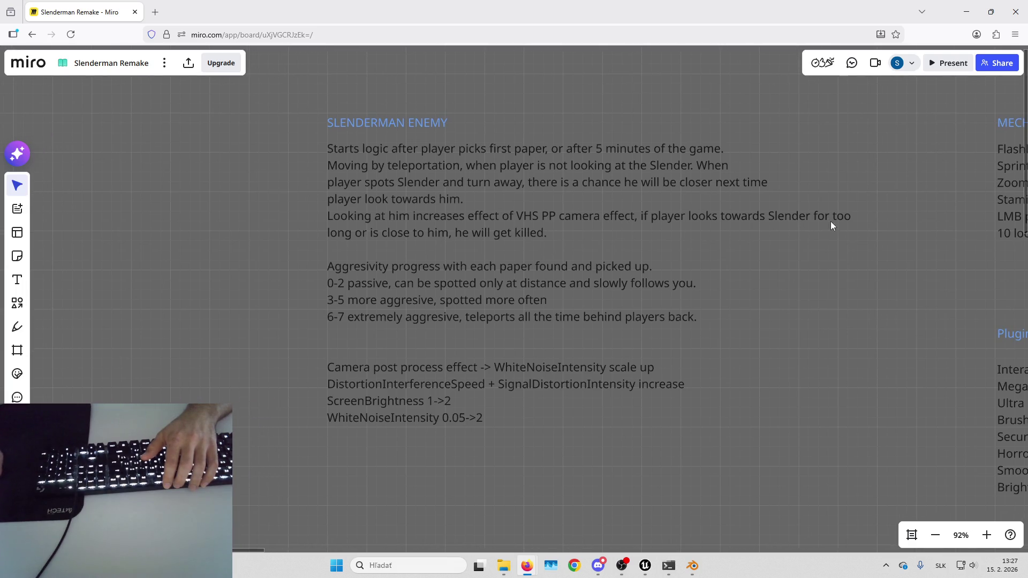
pyautogui.hscroll(-1, 546, 222)
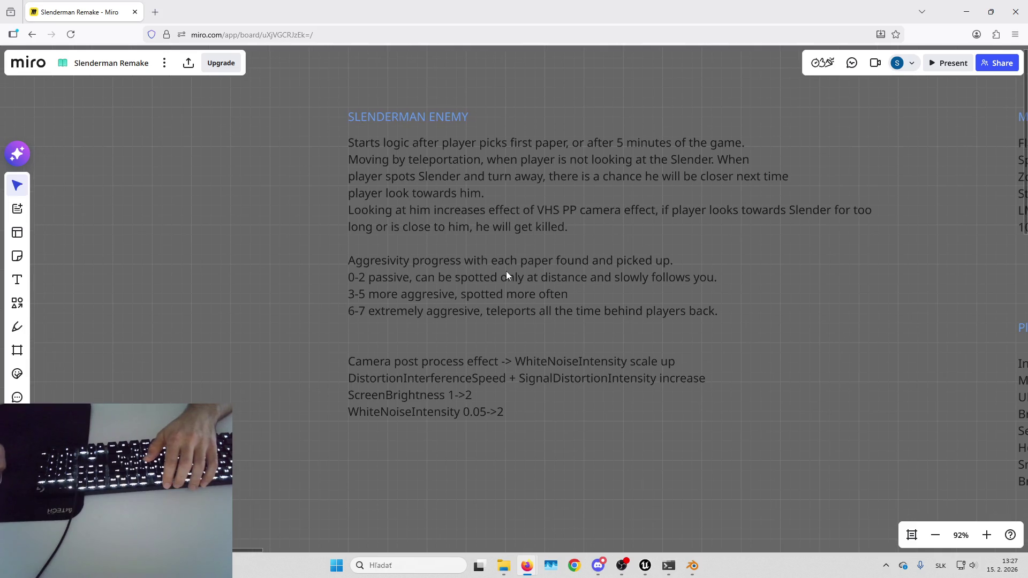
pyautogui.hscroll(-1, 529, 213)
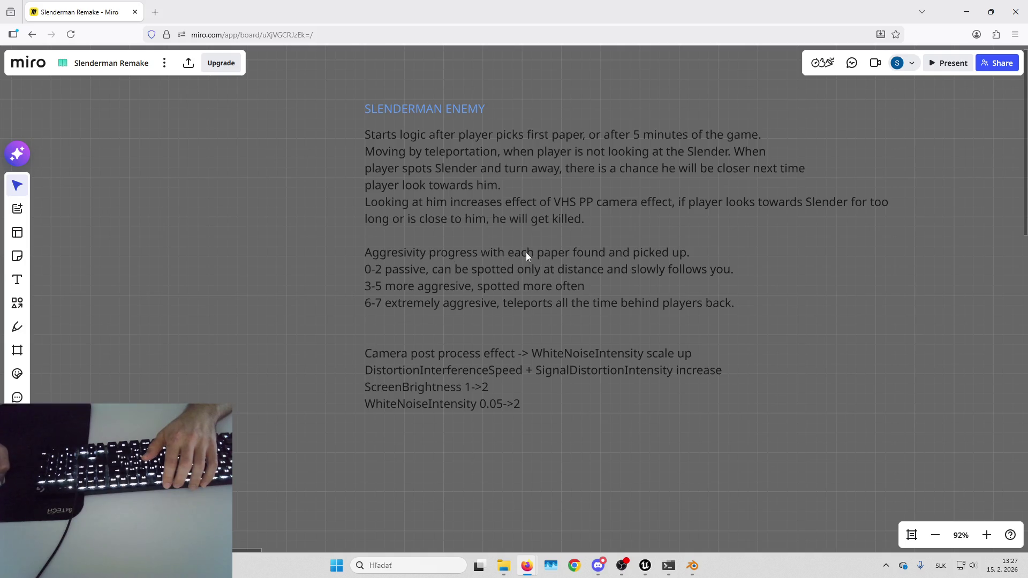
pyautogui.hscroll(-1, 523, 252)
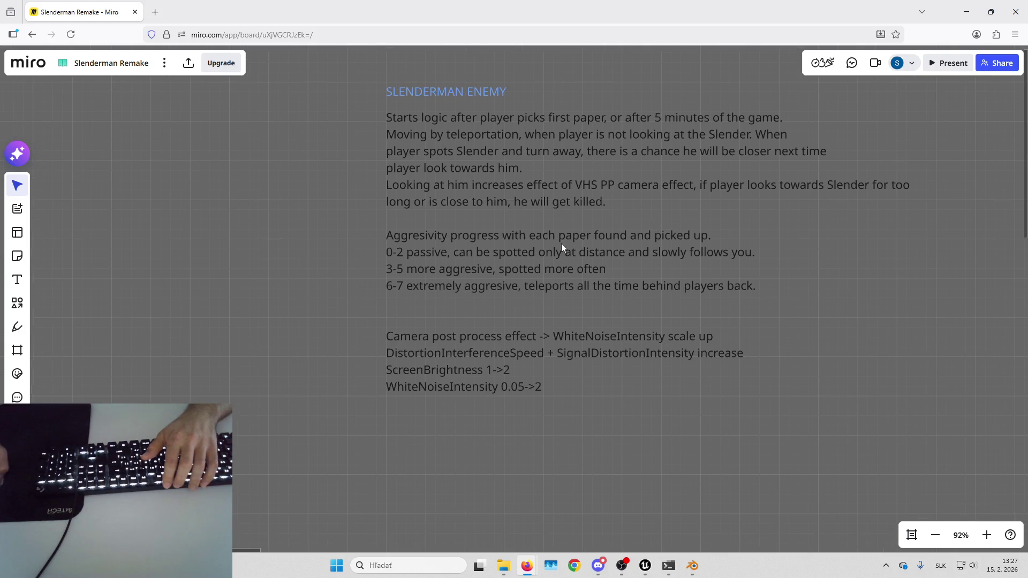
pyautogui.scroll(-1, 562, 247)
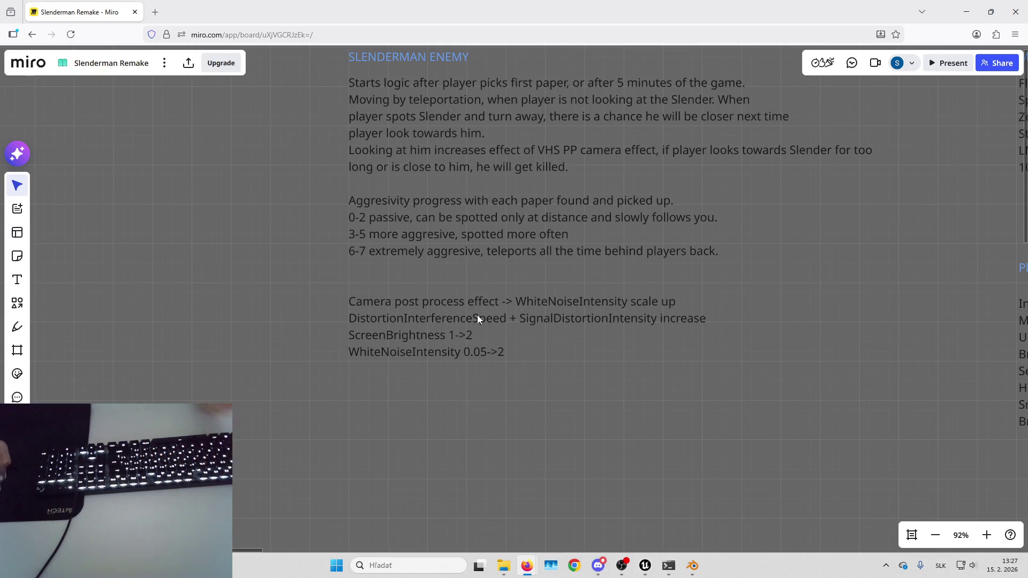
pyautogui.moveTo(641, 5); pyautogui.dragTo(598, 172)
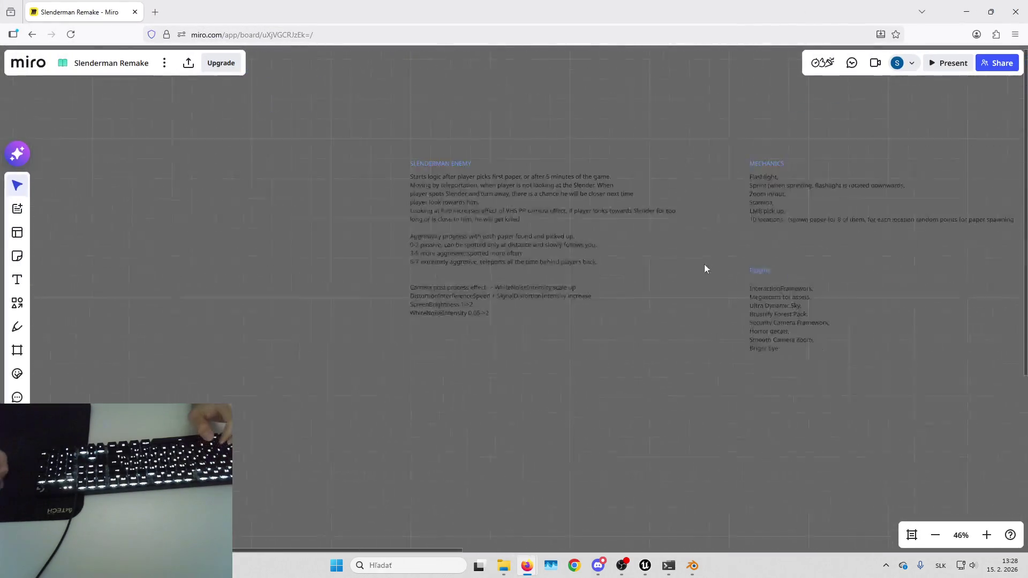
pyautogui.hscroll(10, 705, 265)
# - Zoom the board in on the forest level map image
pyautogui.moveTo(533, 193); pyautogui.dragTo(599, 287)
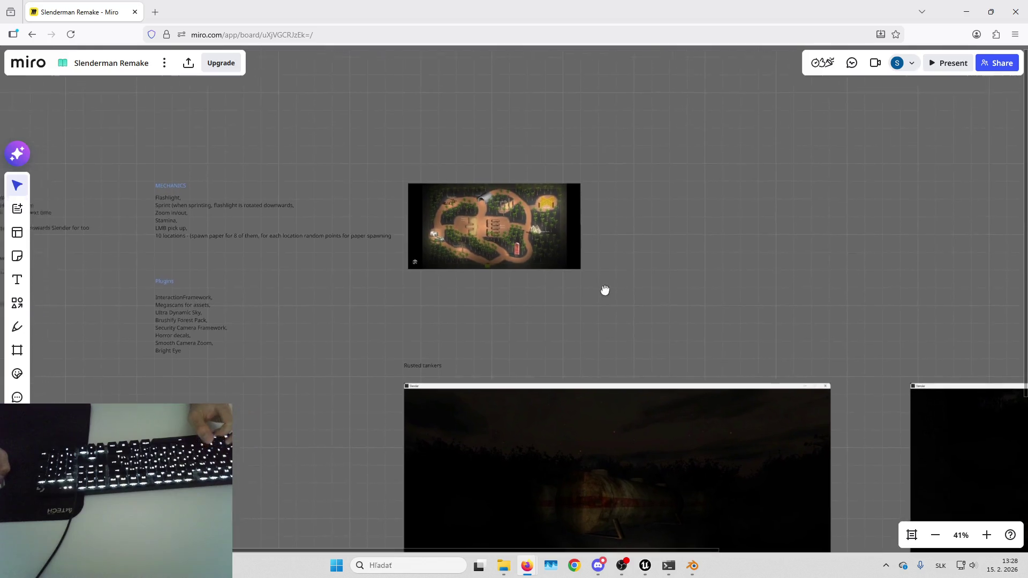
pyautogui.click(567, 251)
pyautogui.hotkey('shift', '2')
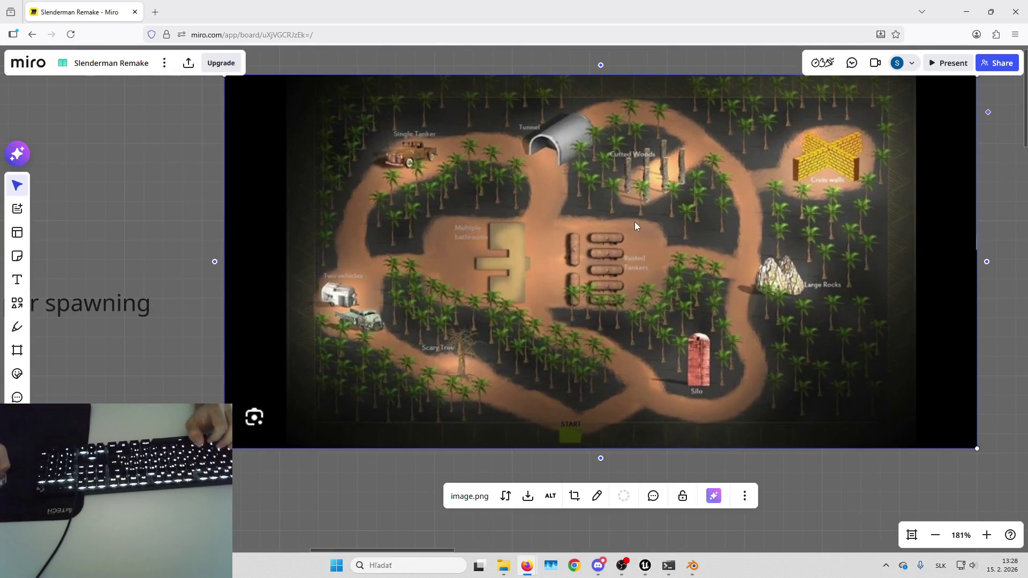
pyautogui.scroll(1, 637, 231)
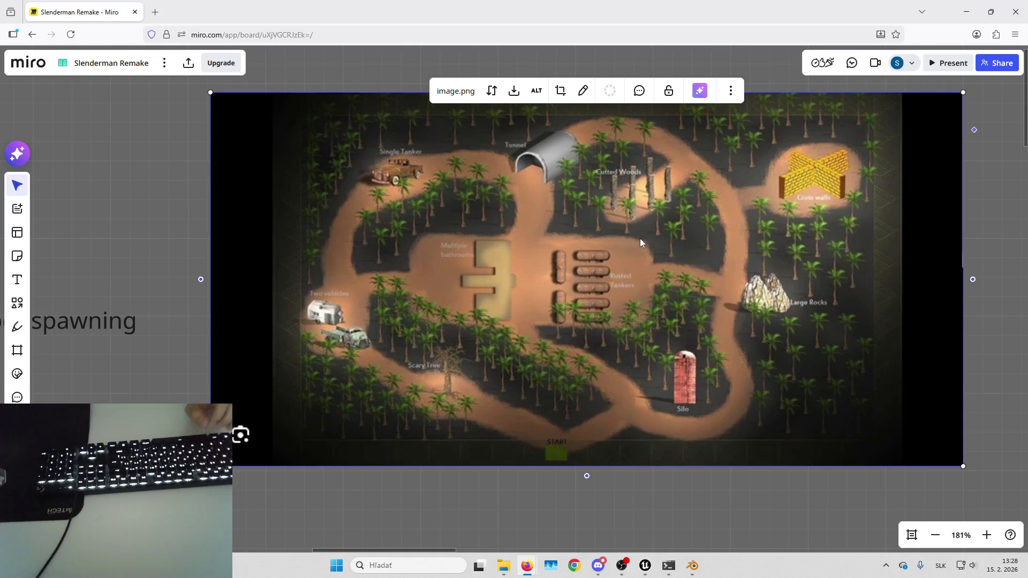
pyautogui.rightClick(638, 254)
pyautogui.press('Escape')
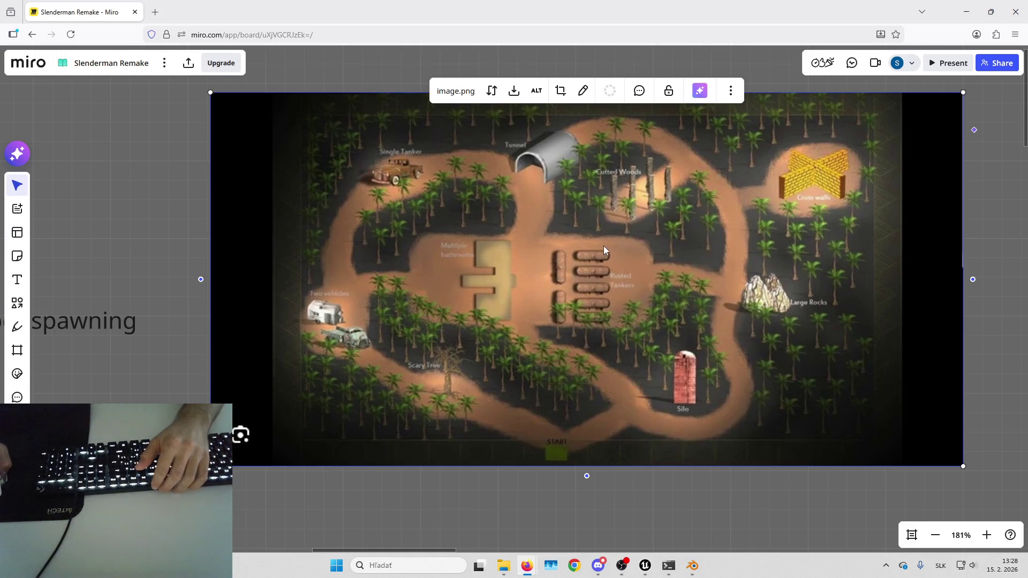
pyautogui.rightClick(599, 244)
pyautogui.press('Escape')
pyautogui.click(988, 308)
pyautogui.hscroll(5, 929, 308)
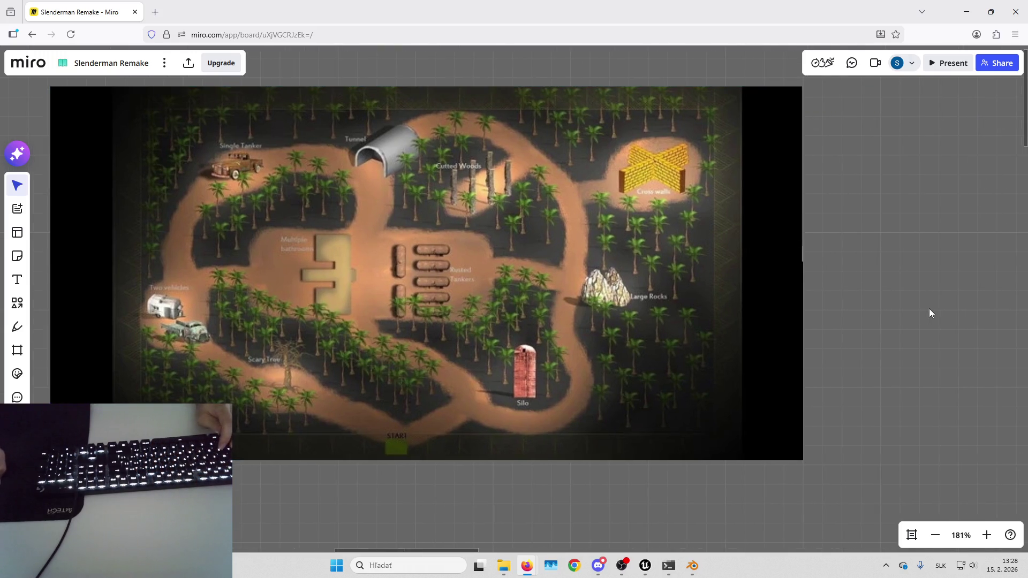
# - Capture a Window-mode screenshot of the browser showing the map
pyautogui.press('super+shift+s')
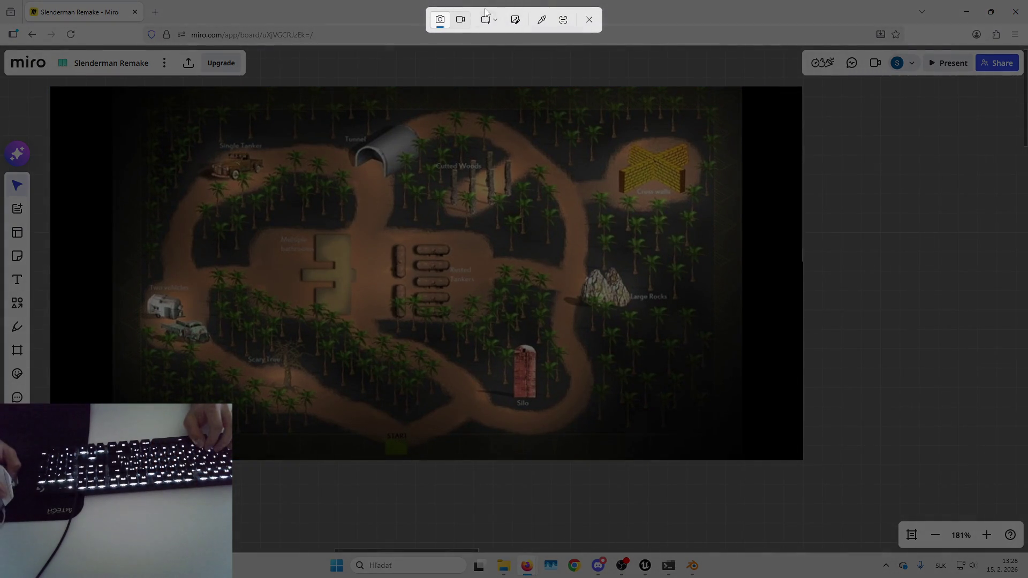
pyautogui.click(479, 21)
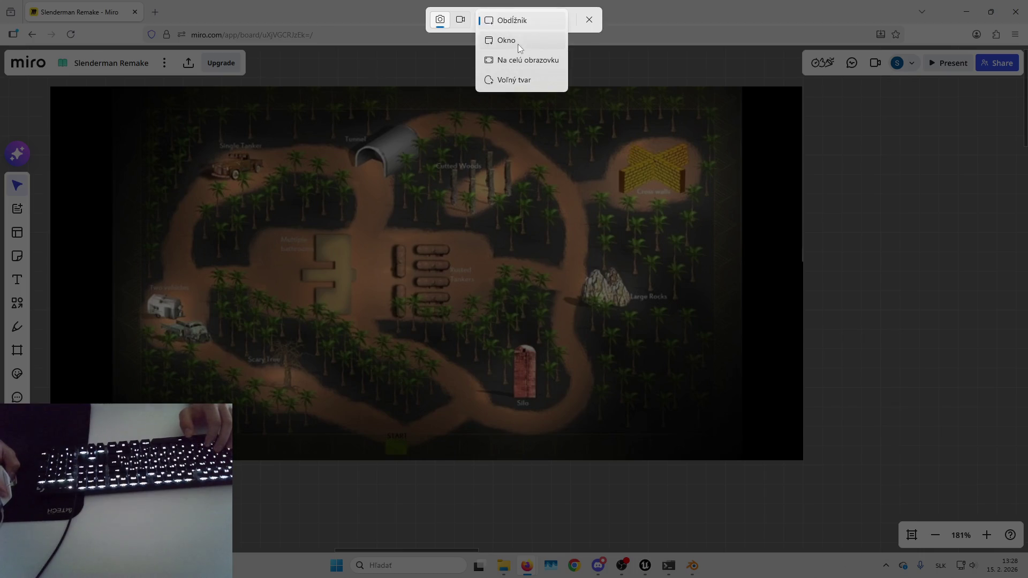
pyautogui.click(506, 40)
pyautogui.click(867, 214)
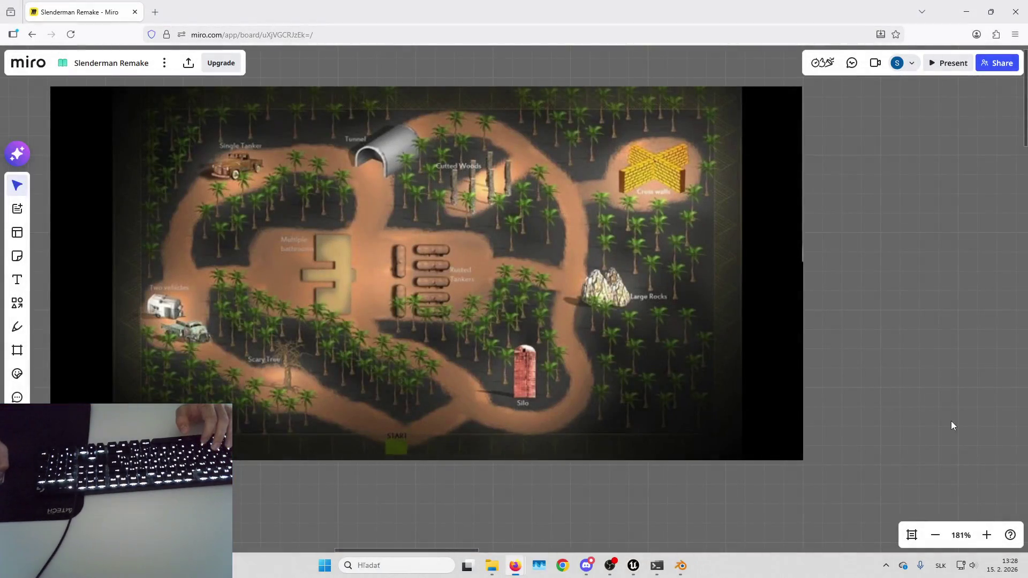
# - Open the screenshots save folder, close Snipping Tool, and minimise Firefox
pyautogui.click(965, 487)
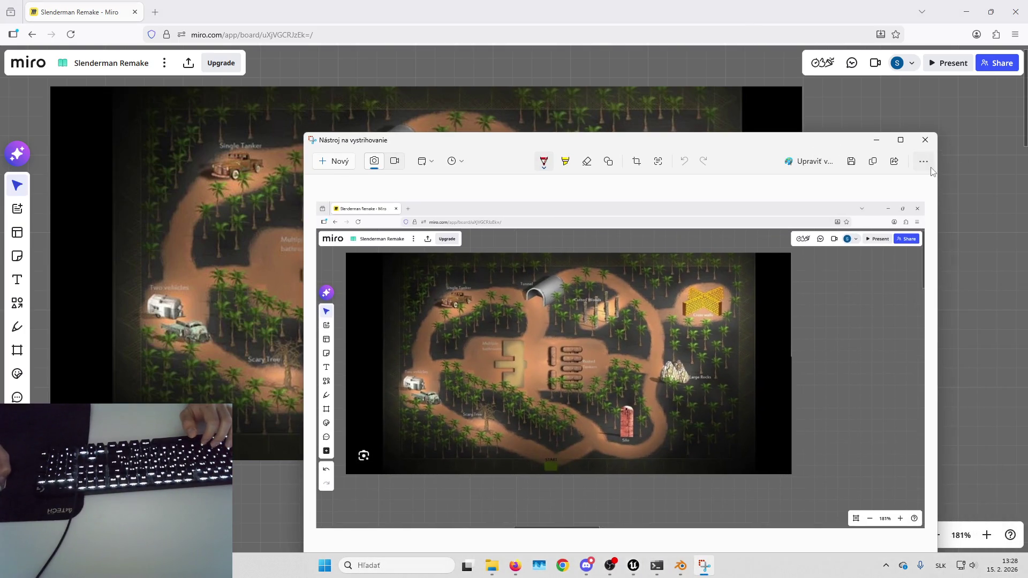
pyautogui.click(923, 161)
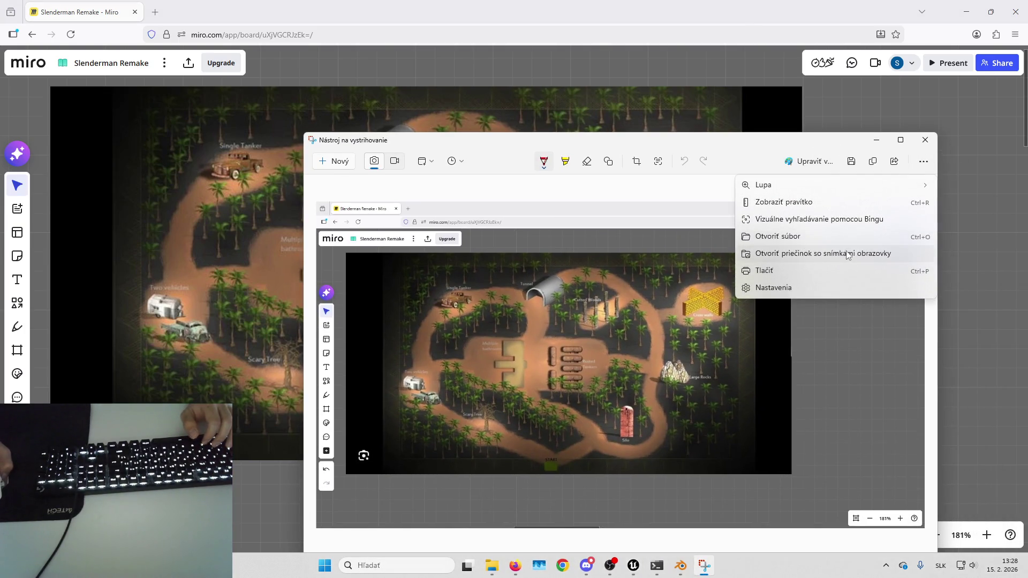
pyautogui.click(848, 254)
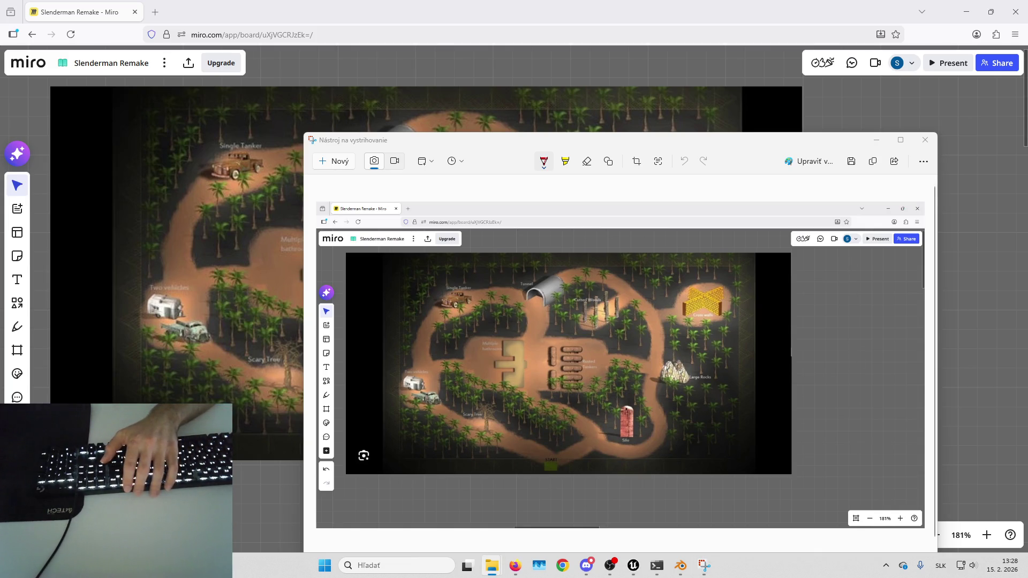
pyautogui.click(925, 140)
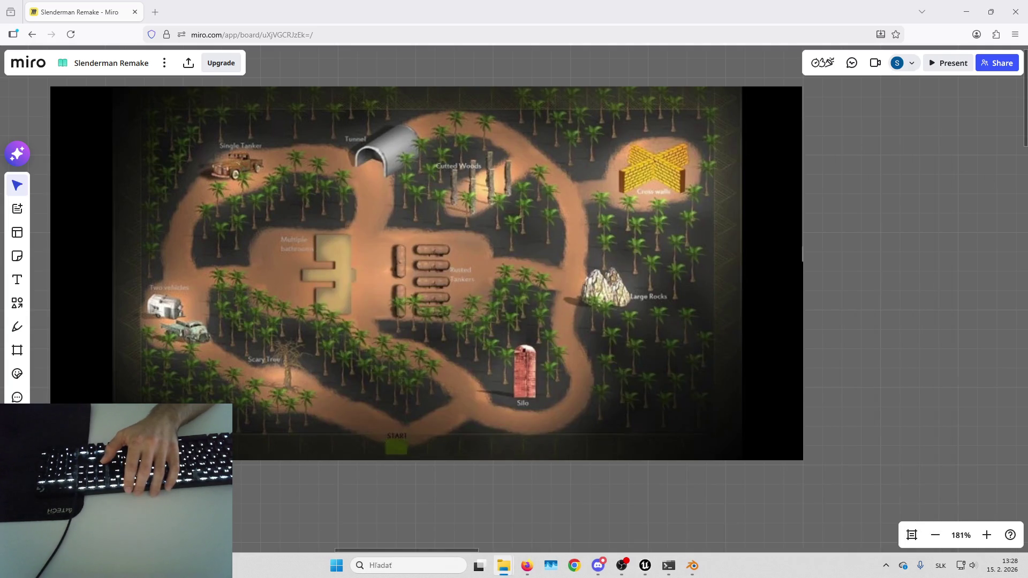
pyautogui.click(964, 12)
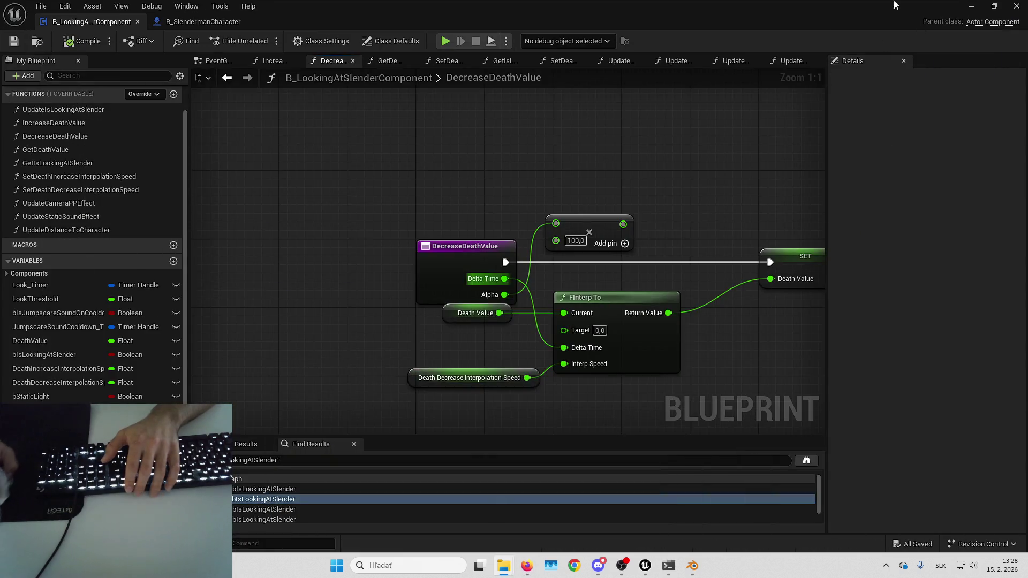
# - Create a new folder in SlendermanRemake/Assets, import the map screenshot into it, and save all
pyautogui.click(978, 6)
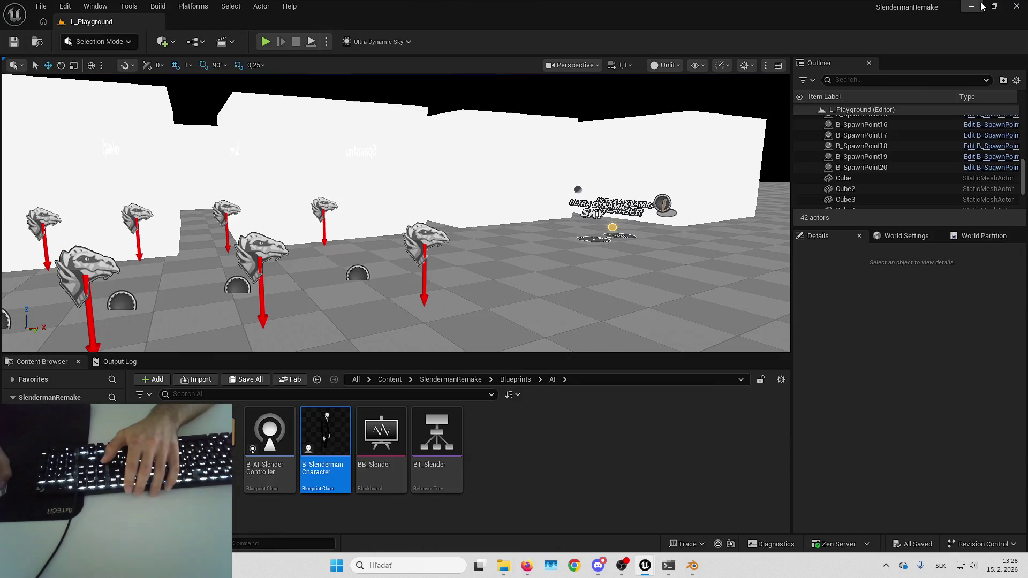
pyautogui.click(450, 380)
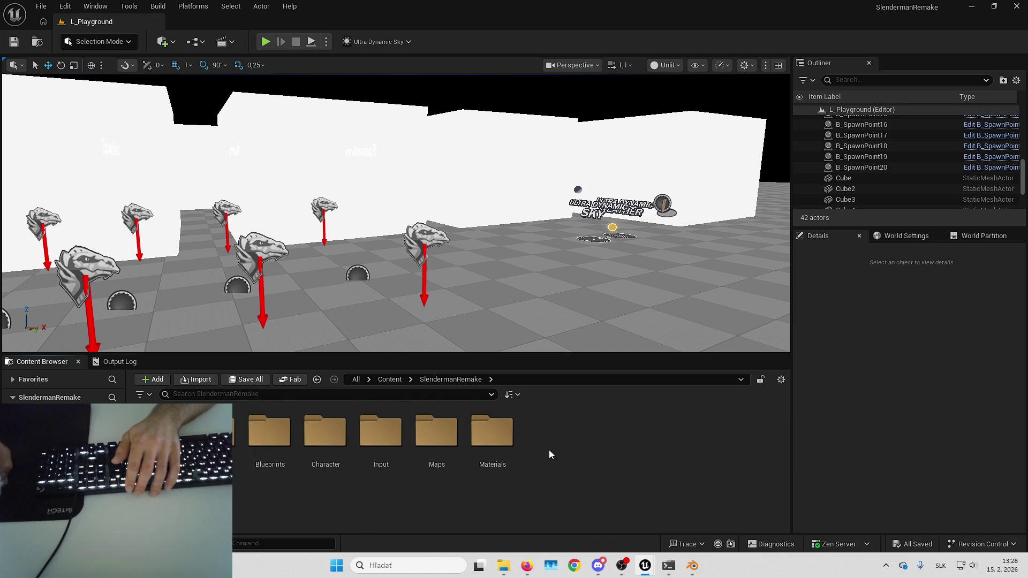
pyautogui.doubleClick(220, 433)
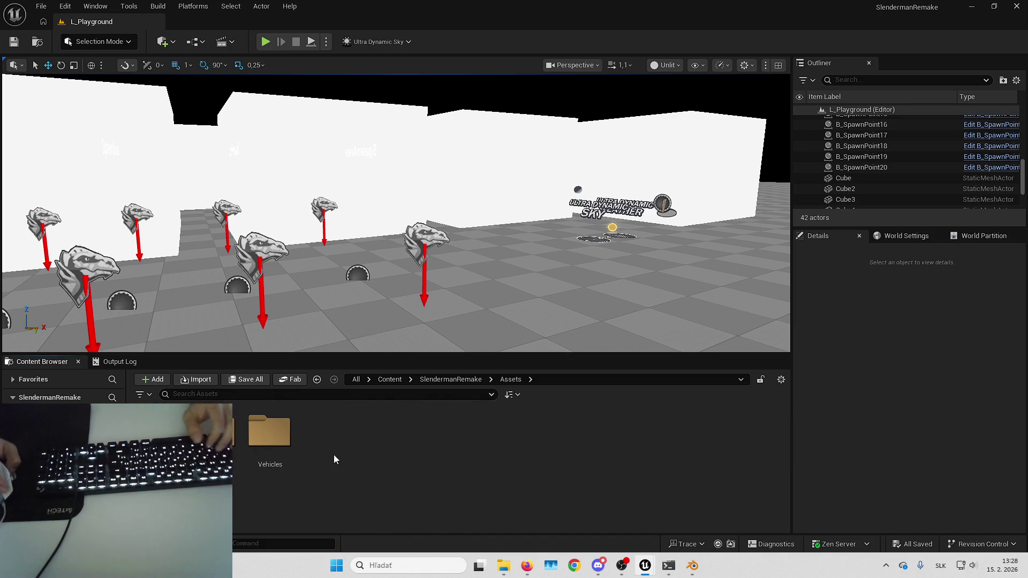
pyautogui.rightClick(399, 455)
pyautogui.click(459, 206)
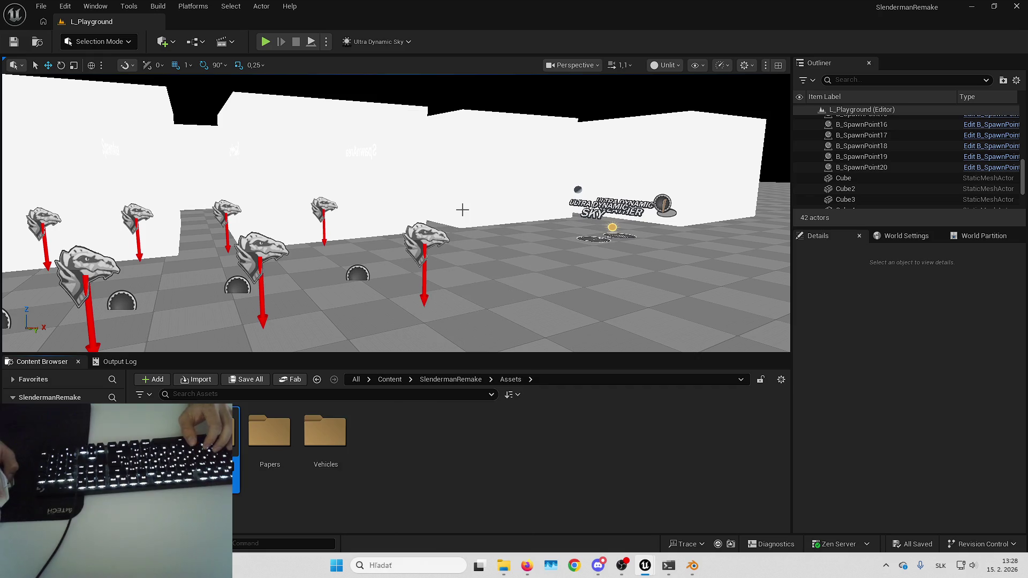
pyautogui.write('Papers')
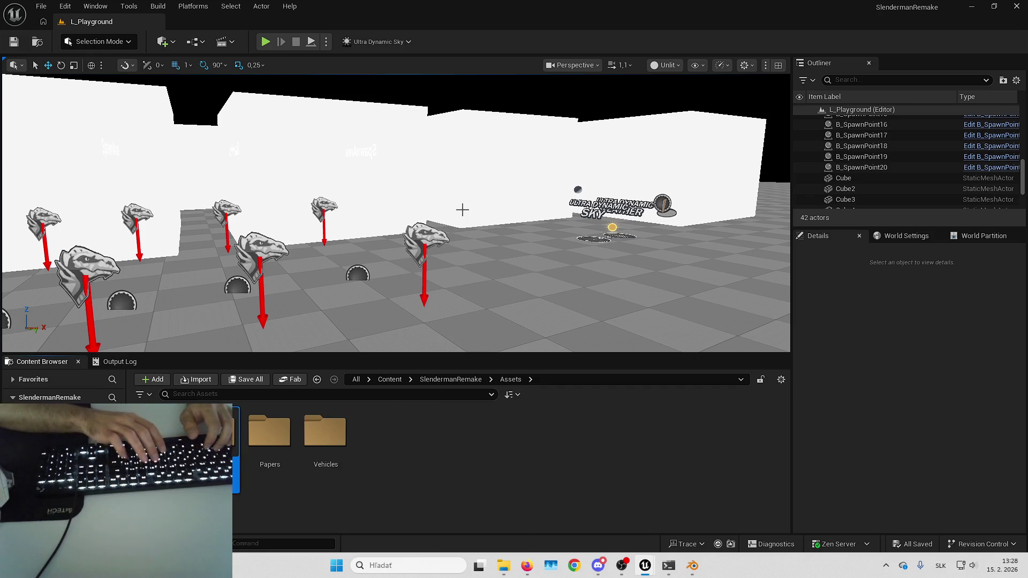
pyautogui.press('Return')
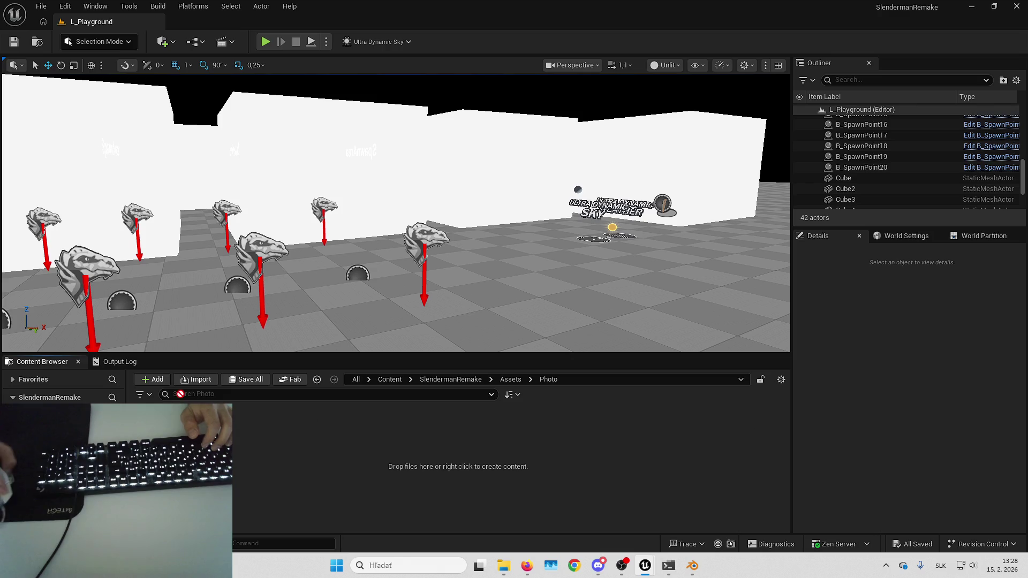
pyautogui.moveTo(239, 454); pyautogui.dragTo(242, 459)
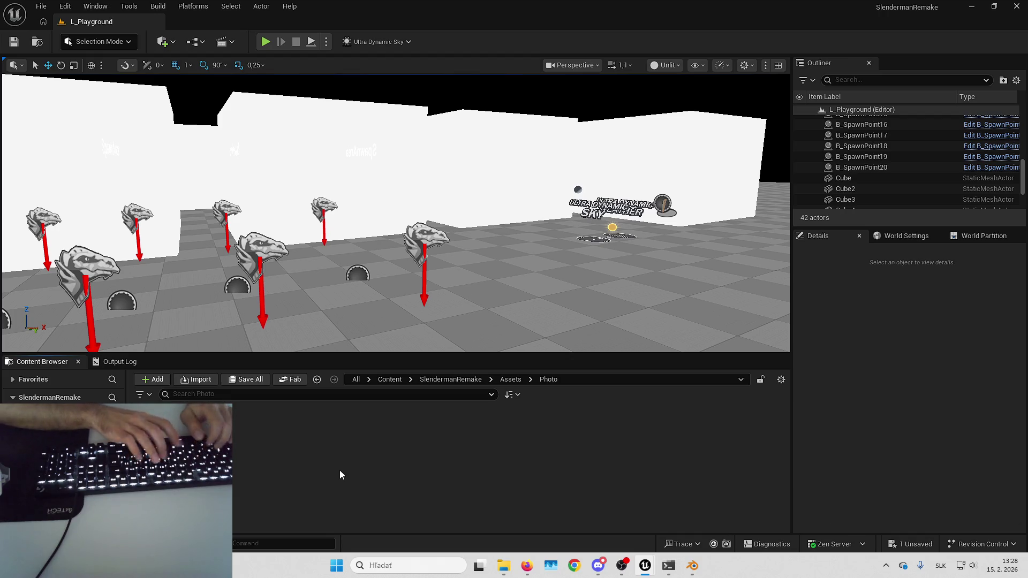
pyautogui.hotkey('ctrl', 'shift', 's')
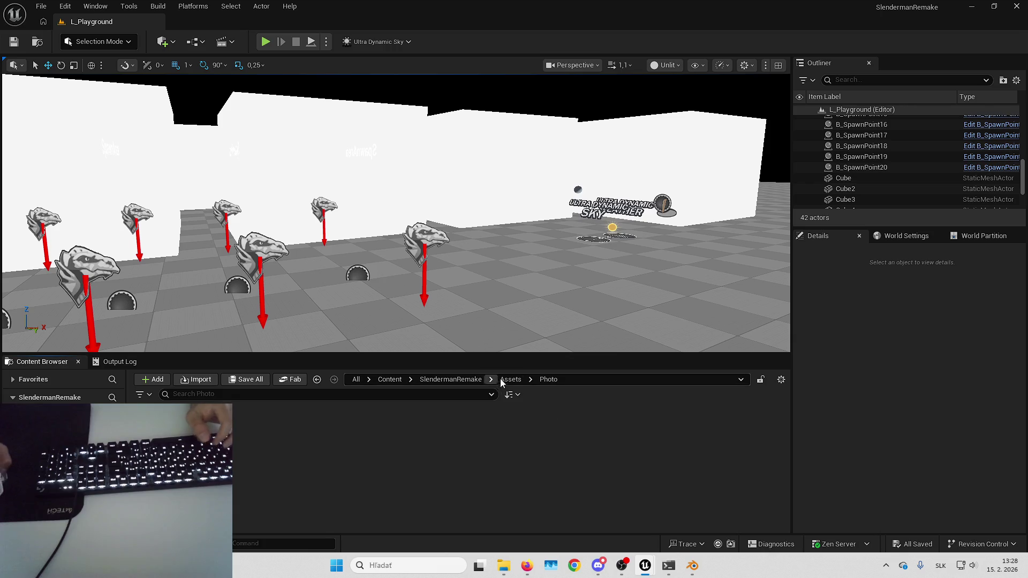
# - Rename the Photo folder to Screenshots and open its EnvironmentScreenshot texture
pyautogui.click(503, 379)
pyautogui.click(295, 445)
pyautogui.press('F2')
pyautogui.write('Screenshots')
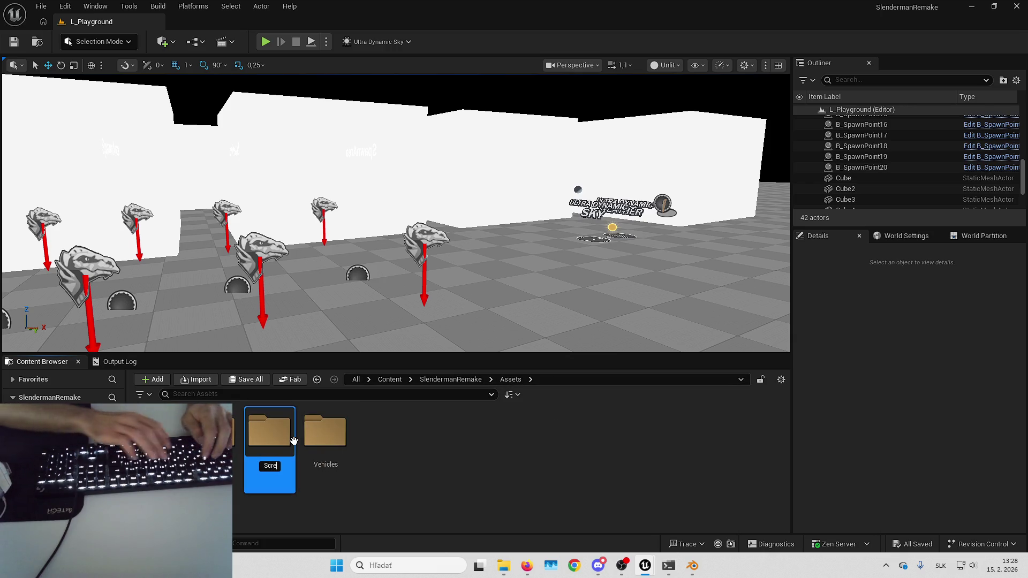
pyautogui.press('Return')
pyautogui.doubleClick(293, 442)
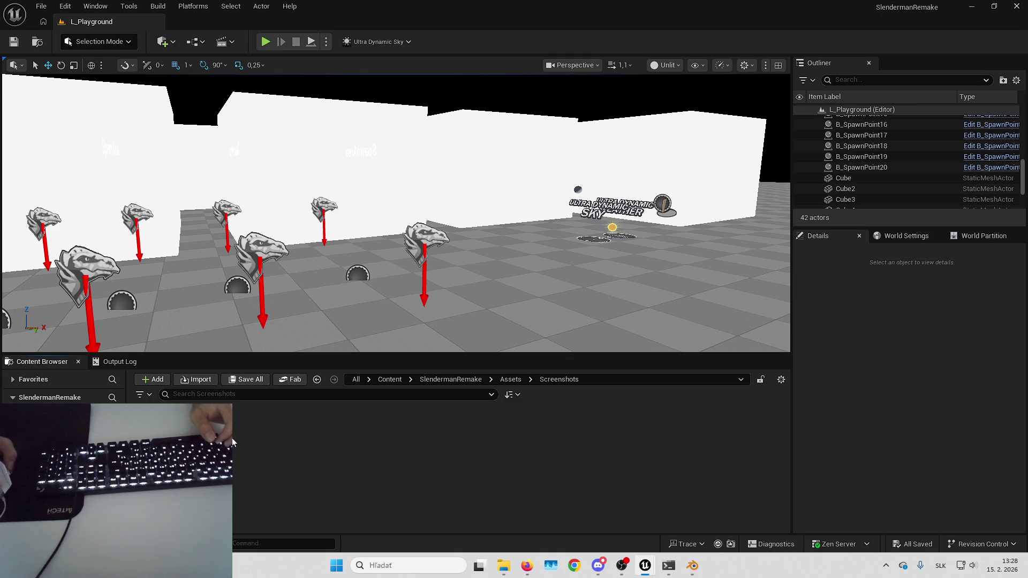
pyautogui.doubleClick(246, 443)
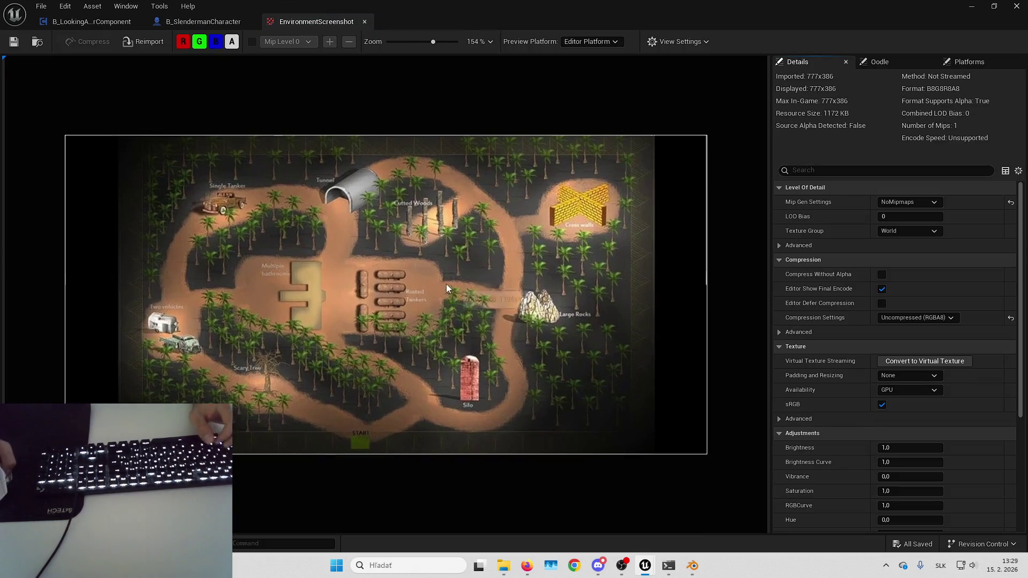
# - Zoom the EnvironmentScreenshot texture preview, then close the texture editor
pyautogui.scroll(1, 463, 274)
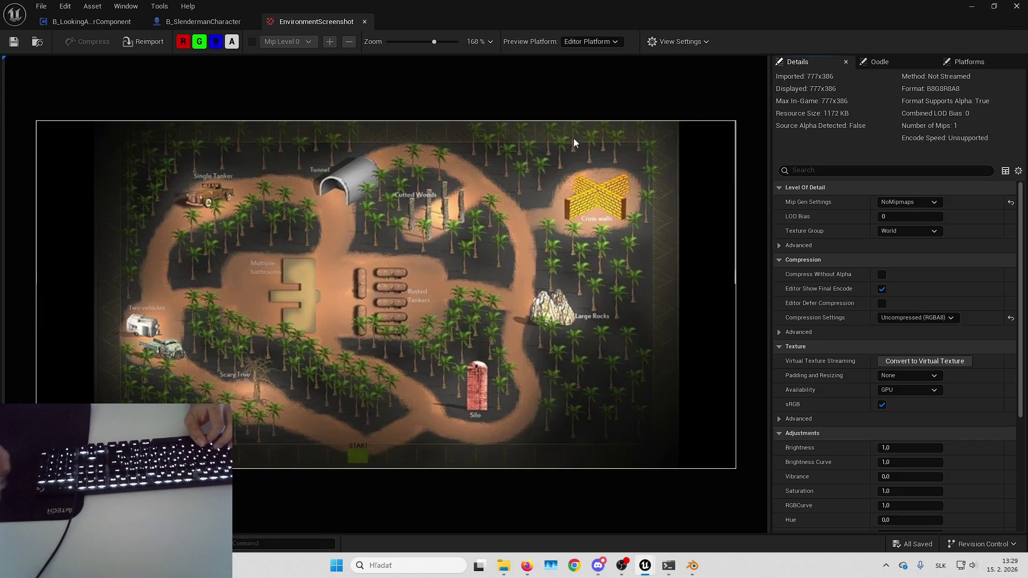
pyautogui.click(1014, 7)
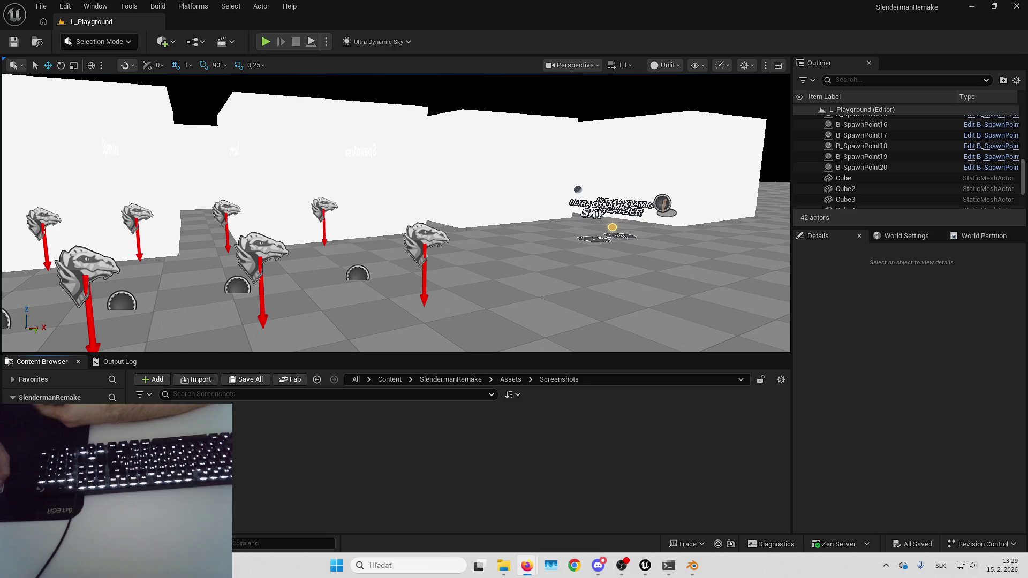
# - Open the L_Forest level from SlendermanRemake/Maps
pyautogui.press('Down')
pyautogui.press('Down')
pyautogui.press('Down')
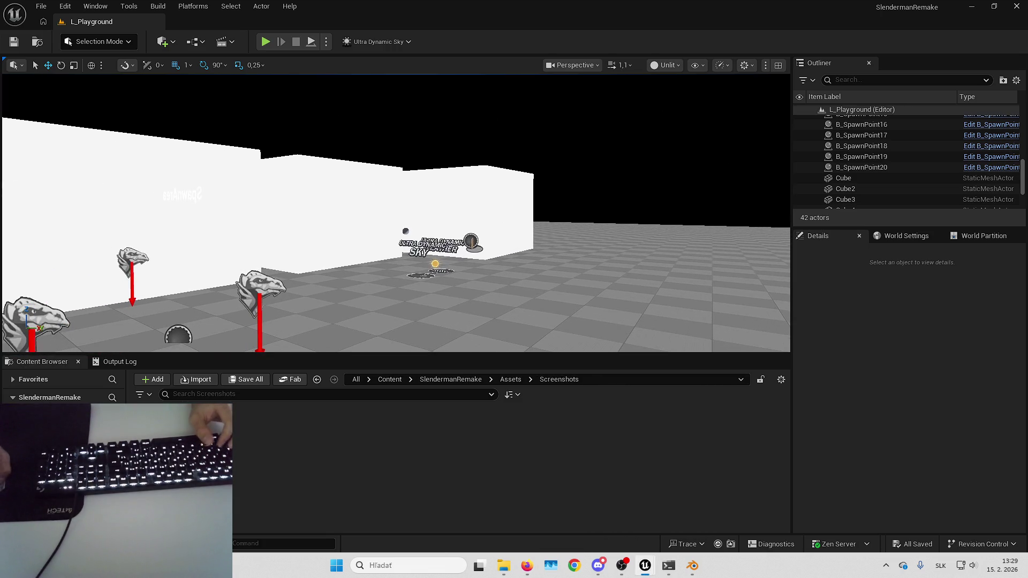
pyautogui.press('Down')
pyautogui.press('Down')
pyautogui.press('Down')
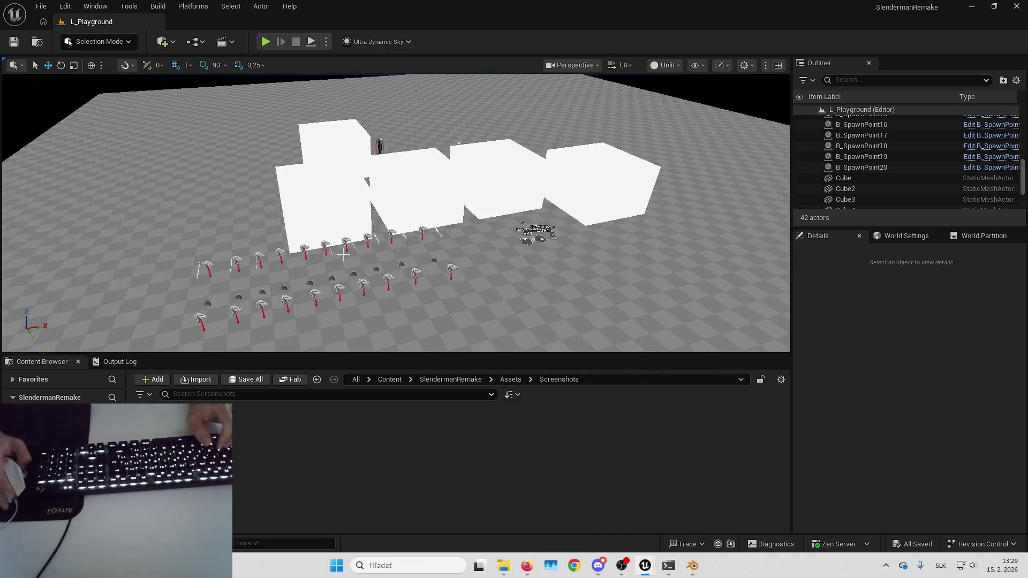
pyautogui.click(452, 379)
pyautogui.click(426, 432)
pyautogui.doubleClick(428, 440)
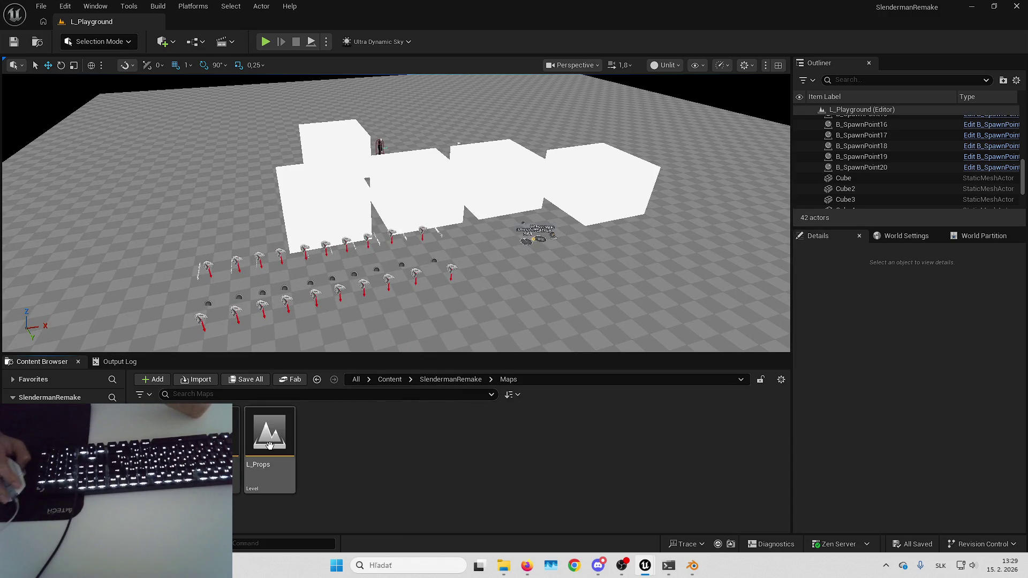
pyautogui.doubleClick(167, 433)
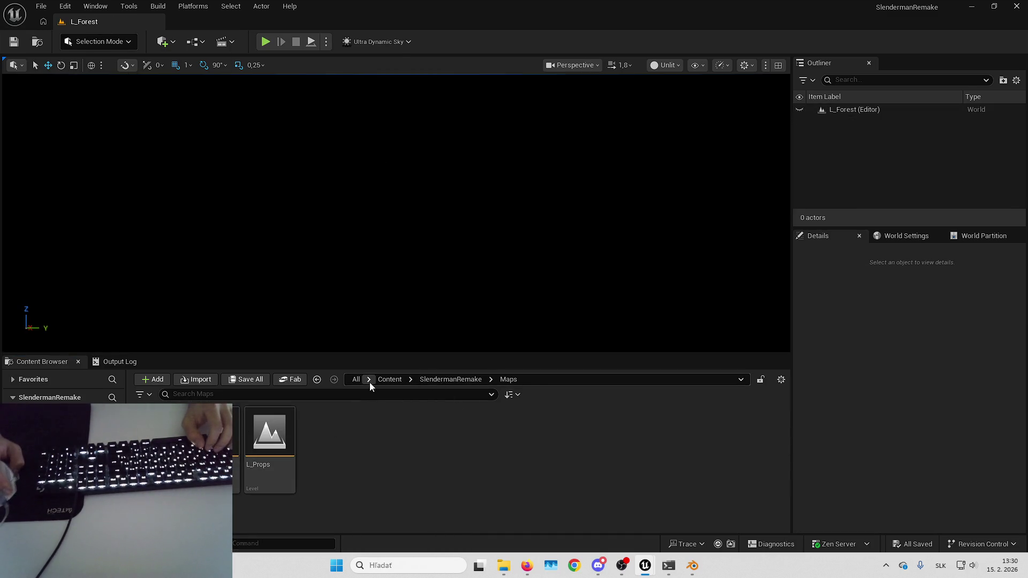
# - Place an Ultra_Dynamic_Sky actor from UltraDynamicSky/Blueprints into L_Forest
pyautogui.click(389, 379)
pyautogui.scroll(-2, 642, 455)
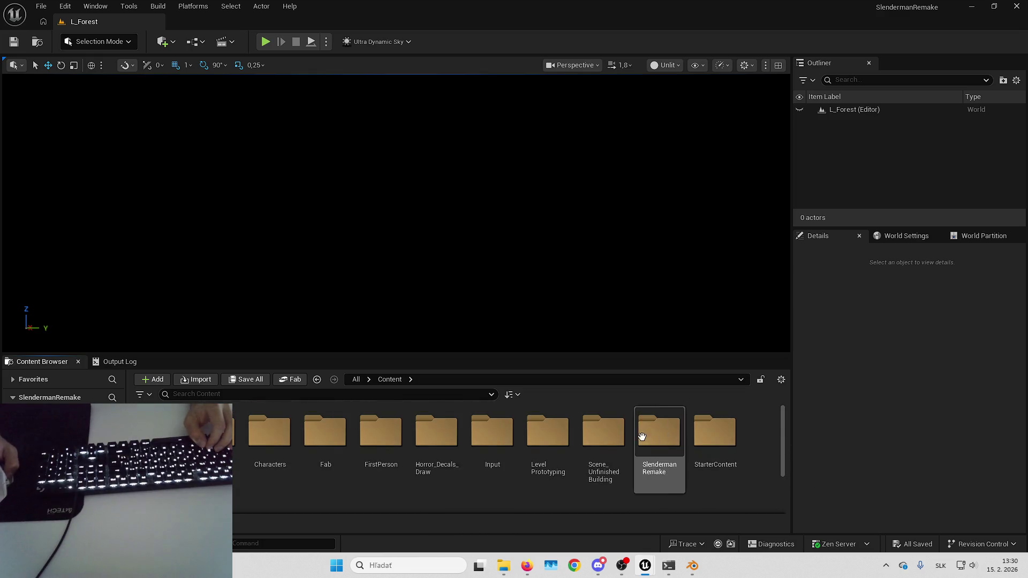
pyautogui.scroll(-2, 655, 440)
pyautogui.doubleClick(160, 439)
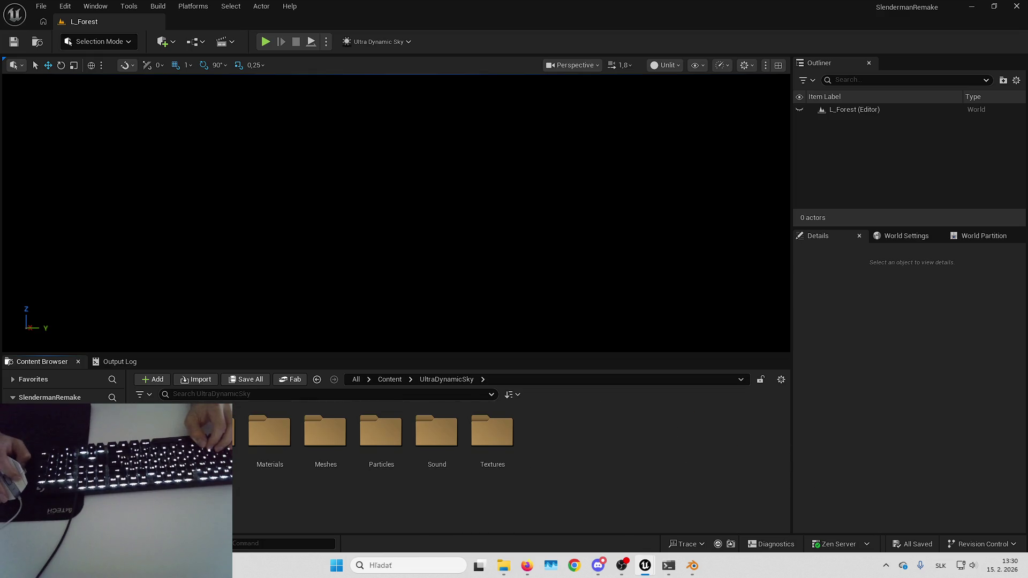
pyautogui.doubleClick(161, 431)
pyautogui.moveTo(243, 500)
pyautogui.mouseDown()
pyautogui.moveTo(386, 224)
pyautogui.moveTo(412, 231)
pyautogui.mouseUp()
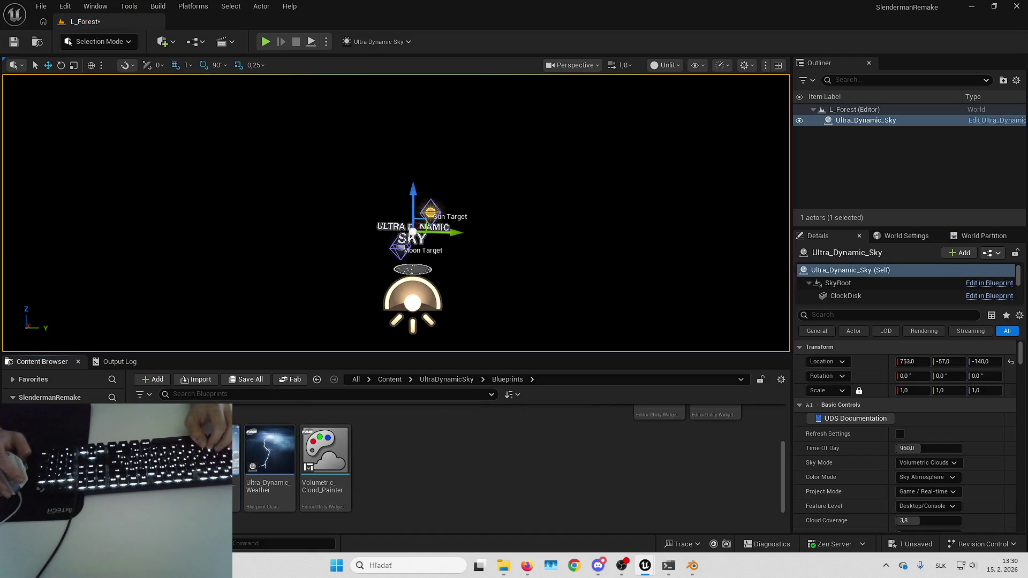
# - Add Ultra_Dynamic_Weather and reset both sky and weather actors to the origin
pyautogui.moveTo(270, 449); pyautogui.dragTo(374, 219)
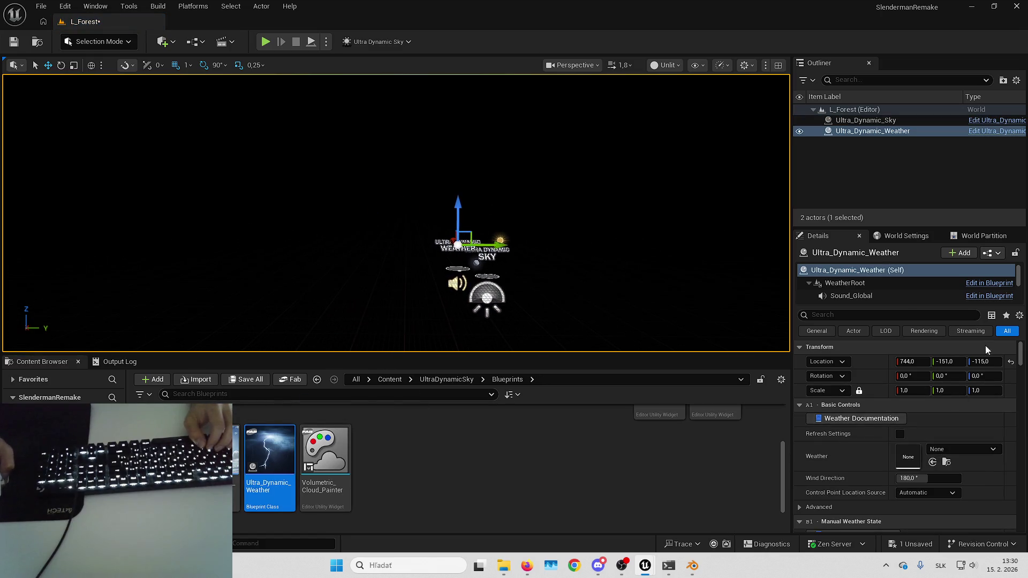
pyautogui.click(1010, 362)
pyautogui.click(865, 120)
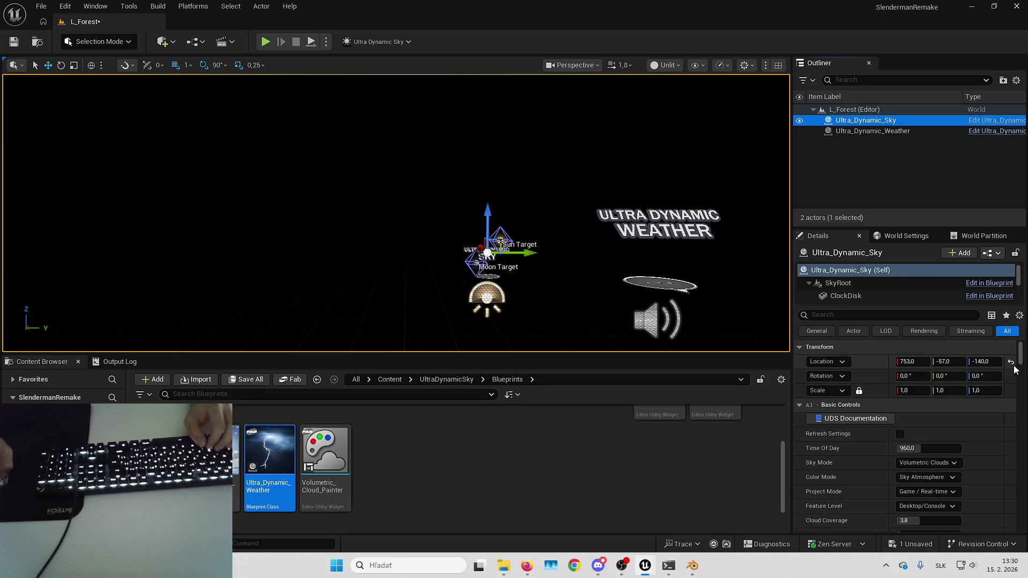
pyautogui.click(1010, 362)
pyautogui.moveTo(599, 257); pyautogui.dragTo(634, 292)
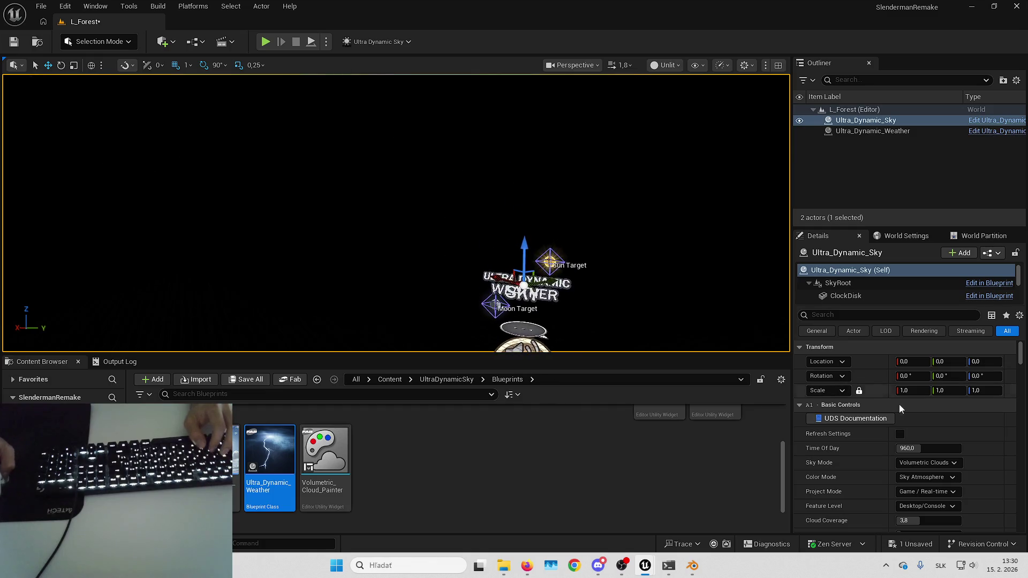
# - Set the Ultra_Dynamic_Weather preset to Clear_Skies
pyautogui.click(899, 434)
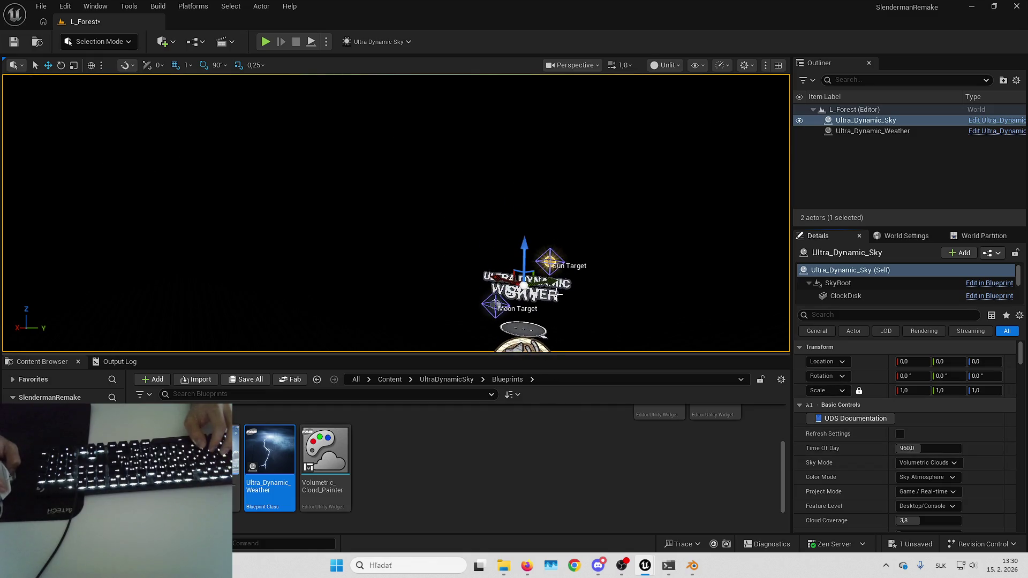
pyautogui.click(873, 131)
pyautogui.click(933, 452)
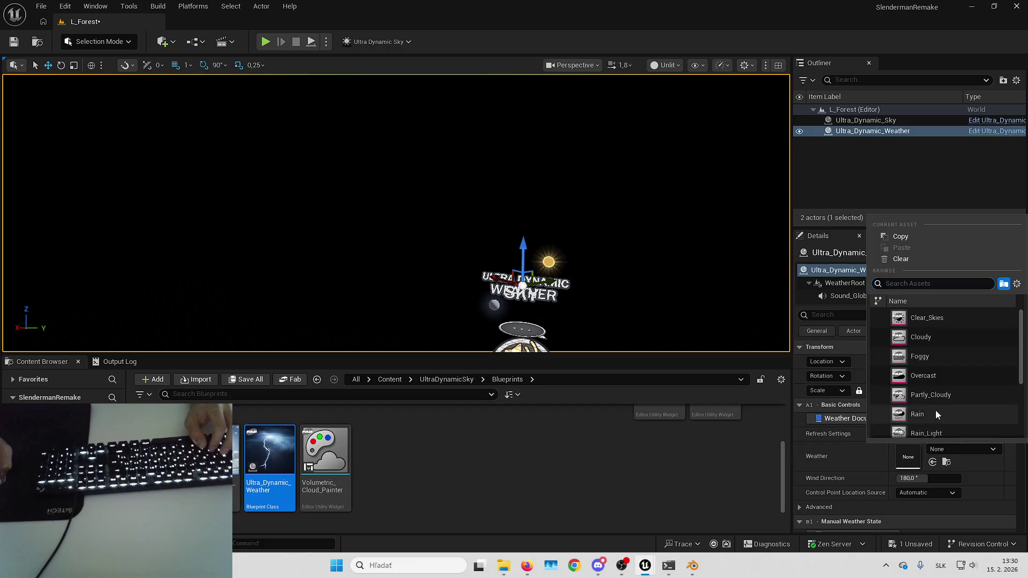
pyautogui.click(927, 318)
# - Switch the viewport to Lit shading to show the blue sky
pyautogui.click(569, 214)
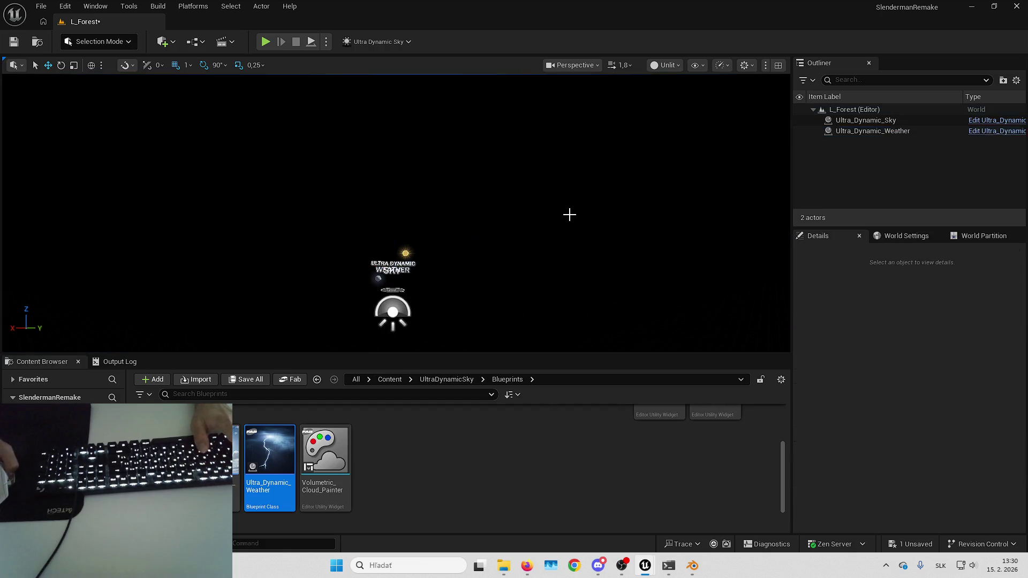
pyautogui.click(664, 65)
pyautogui.click(662, 106)
pyautogui.scroll(-5, 396, 213)
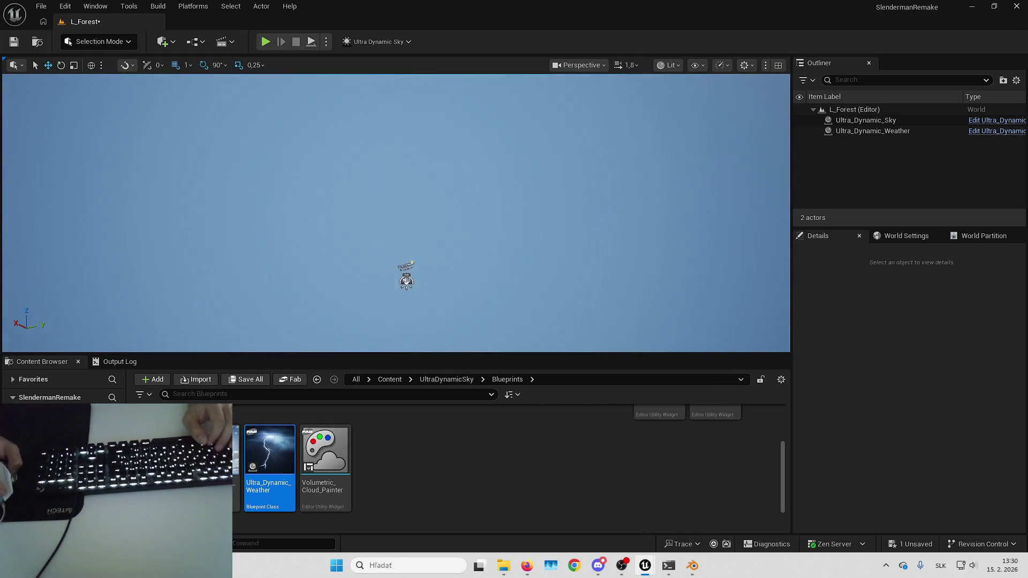
pyautogui.click(114, 46)
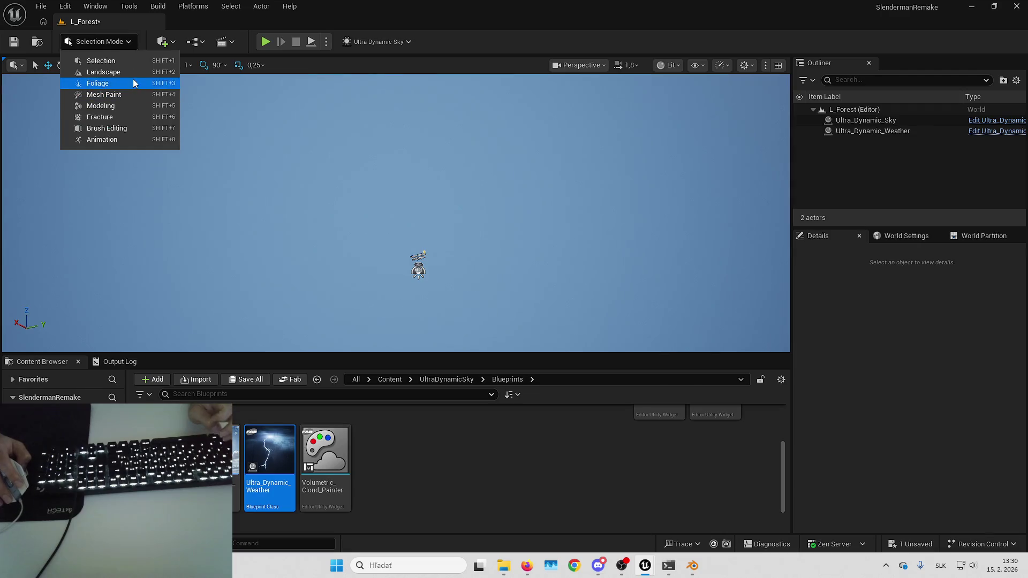
# - Enter Landscape mode and create a 505 × 505 landscape with default settings
pyautogui.click(135, 73)
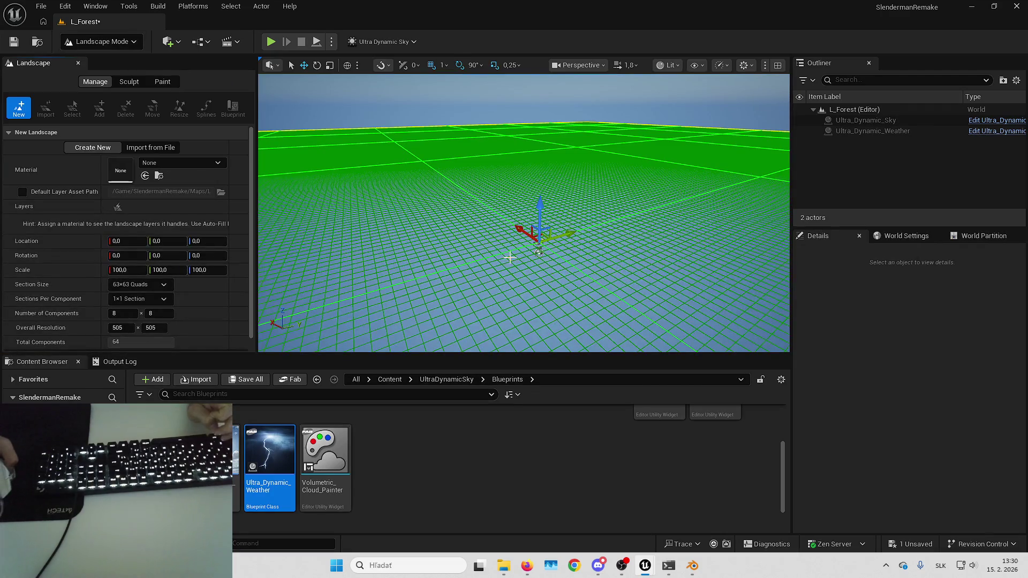
pyautogui.scroll(3, 516, 257)
pyautogui.scroll(3, 530, 259)
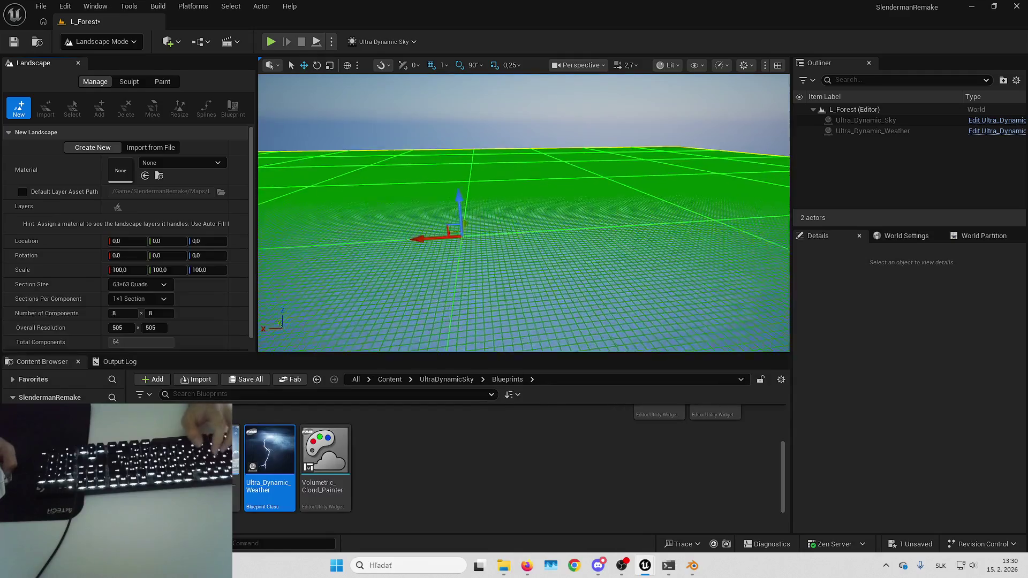
pyautogui.scroll(-1, 192, 342)
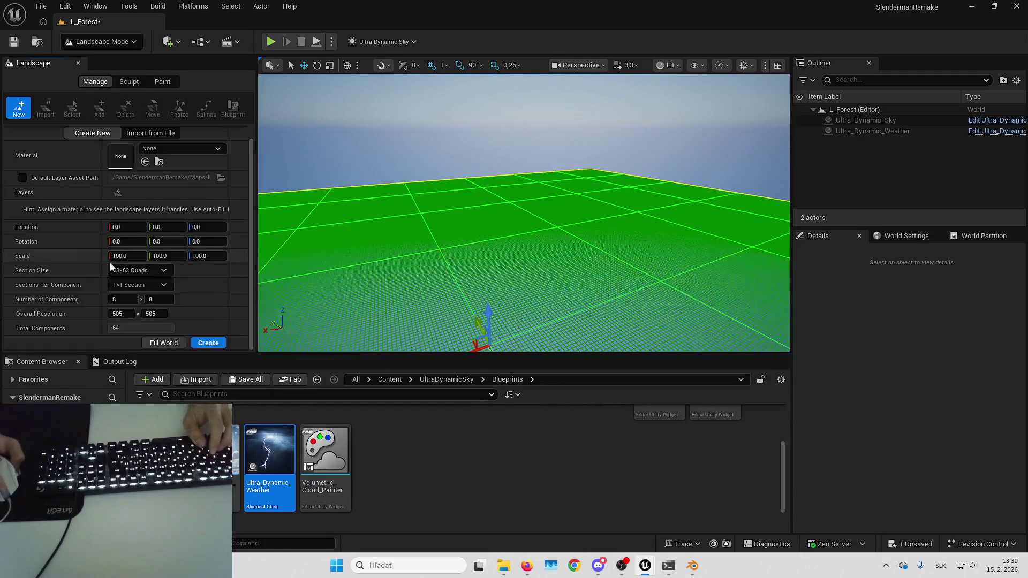
pyautogui.click(207, 344)
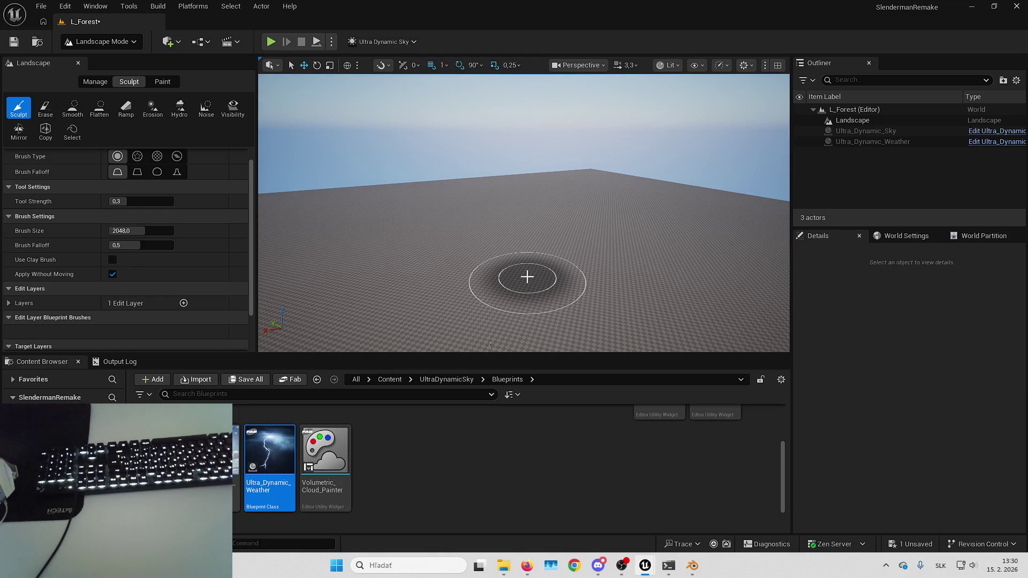
# - Switch the landscape tools to Paint, select the Landscape actor, and open Content/Brushify
pyautogui.scroll(-2, 229, 276)
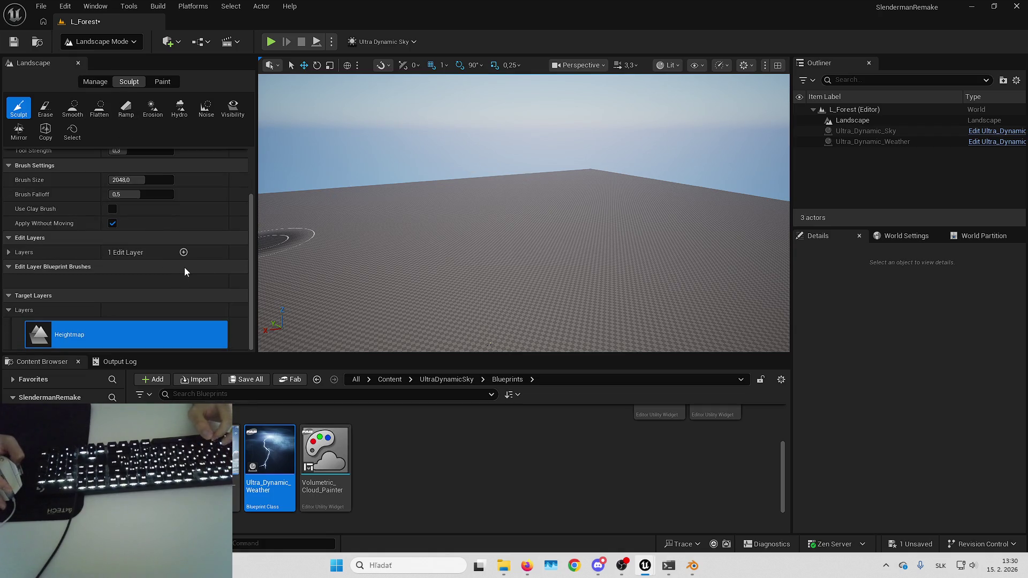
pyautogui.scroll(2, 185, 271)
pyautogui.scroll(-2, 186, 271)
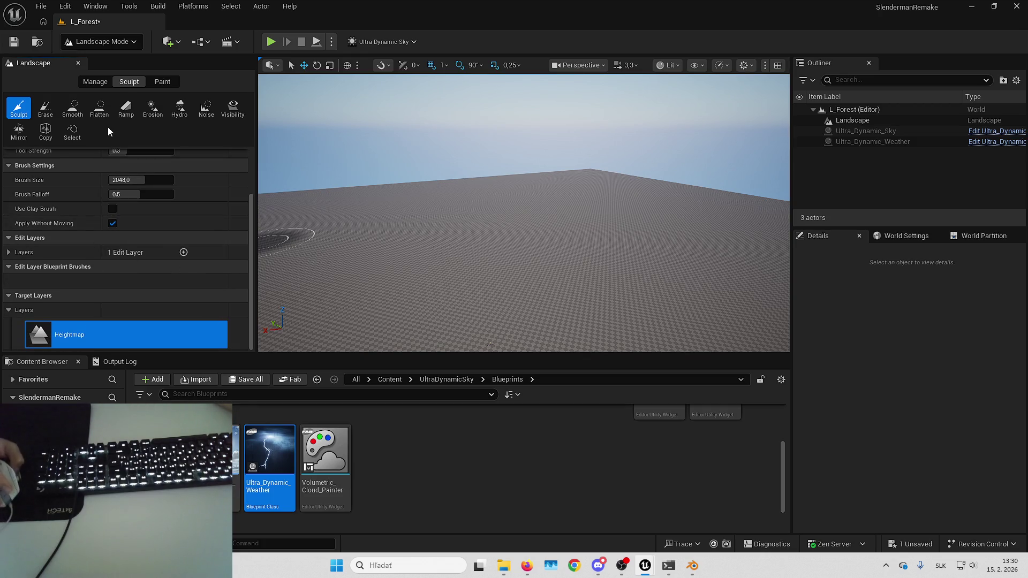
pyautogui.click(162, 81)
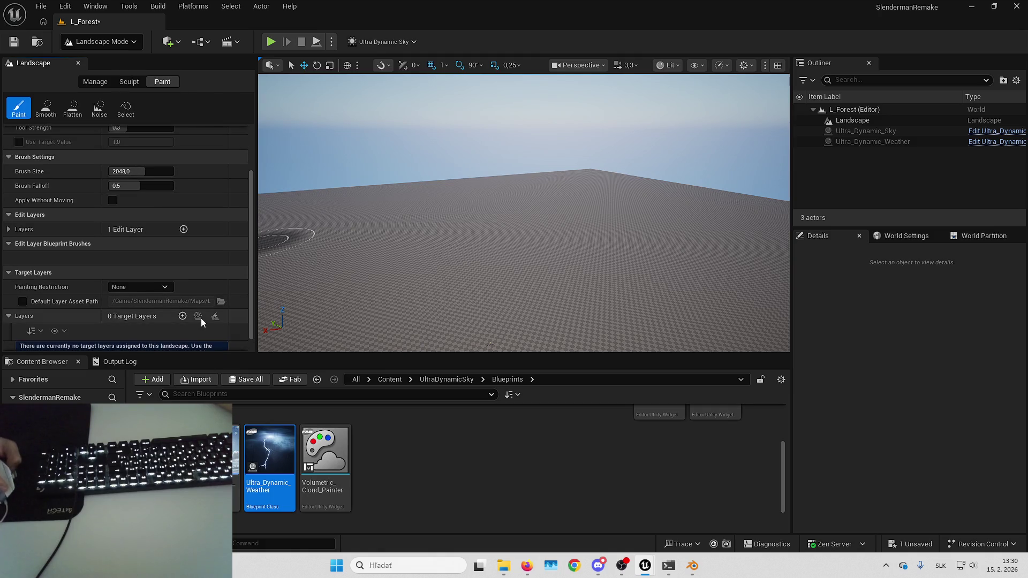
pyautogui.click(860, 121)
pyautogui.scroll(-10, 880, 408)
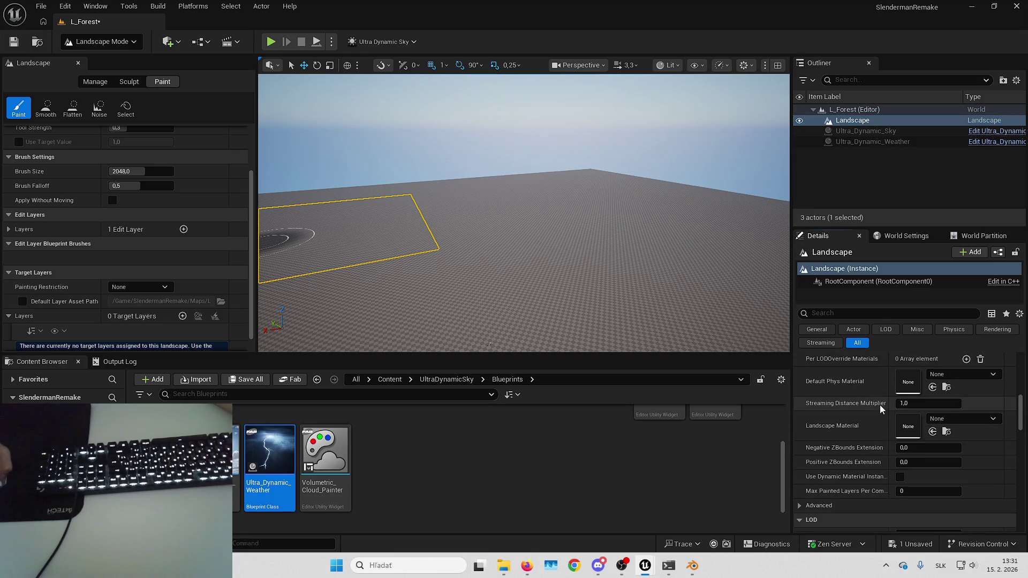
pyautogui.click(389, 379)
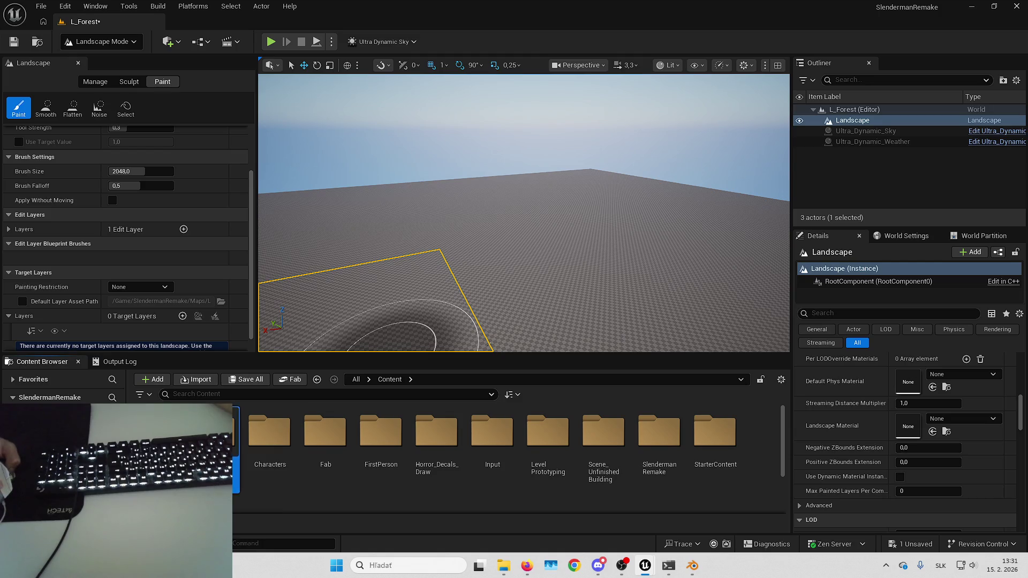
pyautogui.doubleClick(235, 444)
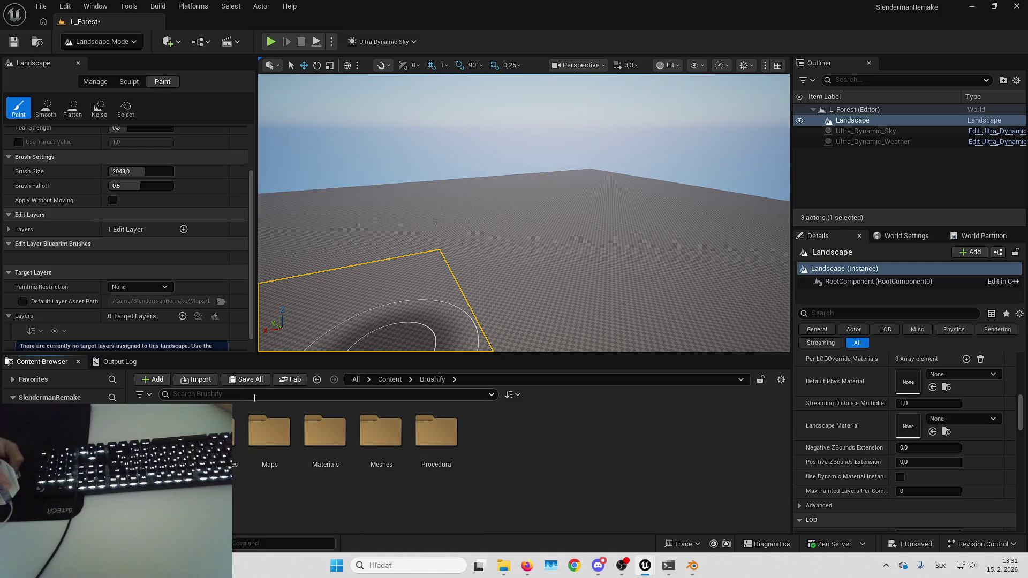
# - Search 'landscape', trace MI_Landscape via M_Landscape's Reference Viewer, and assign it as landscape material
pyautogui.click(263, 394)
pyautogui.write('landscape')
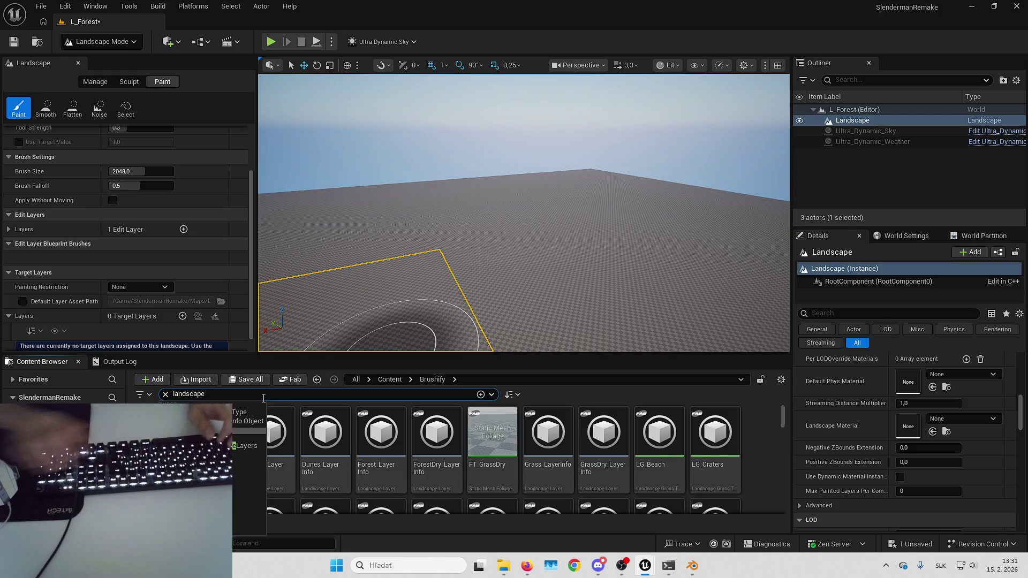
pyautogui.scroll(-2, 703, 528)
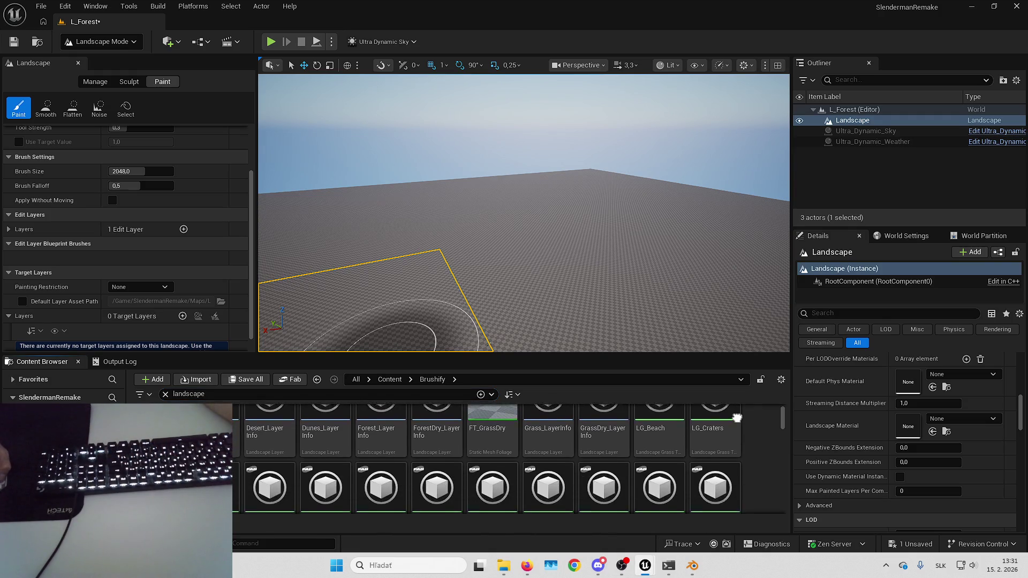
pyautogui.moveTo(576, 354); pyautogui.dragTo(557, 156)
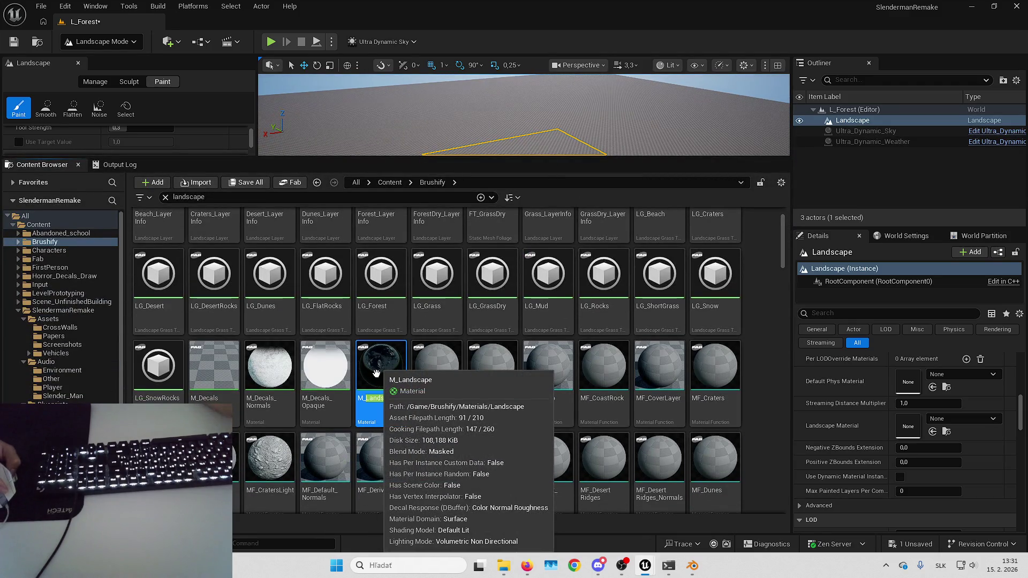
pyautogui.hotkey('alt', 'shift', 'r')
pyautogui.scroll(5, 512, 288)
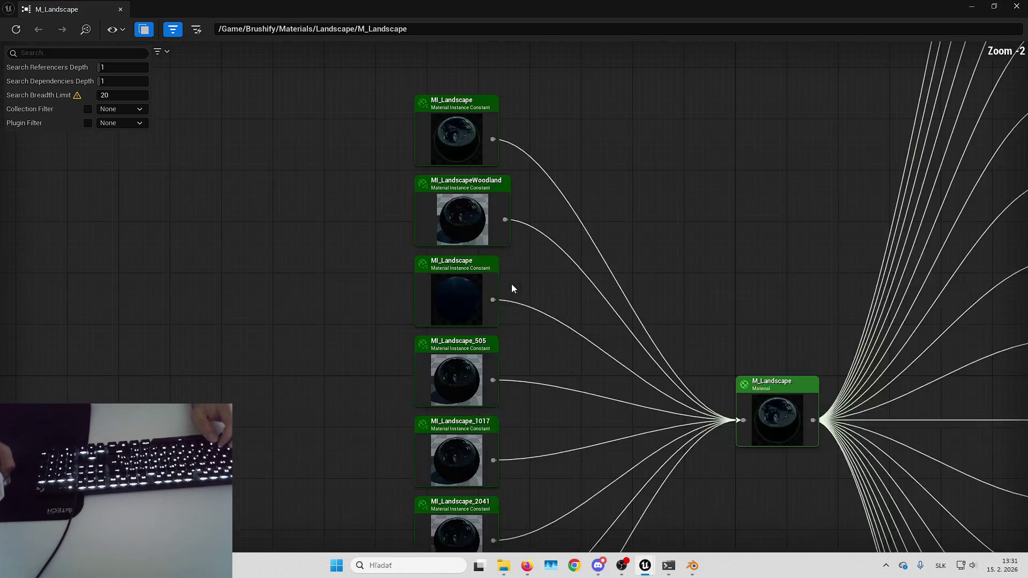
pyautogui.moveTo(667, 307)
pyautogui.mouseDown()
pyautogui.moveTo(657, 66)
pyautogui.moveTo(649, 366)
pyautogui.mouseUp()
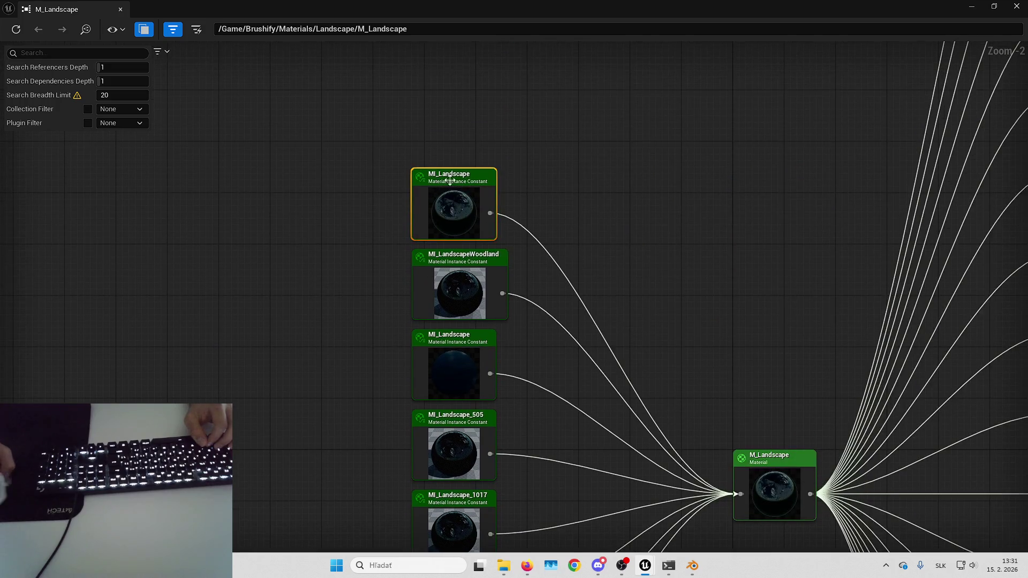
pyautogui.click(1016, 6)
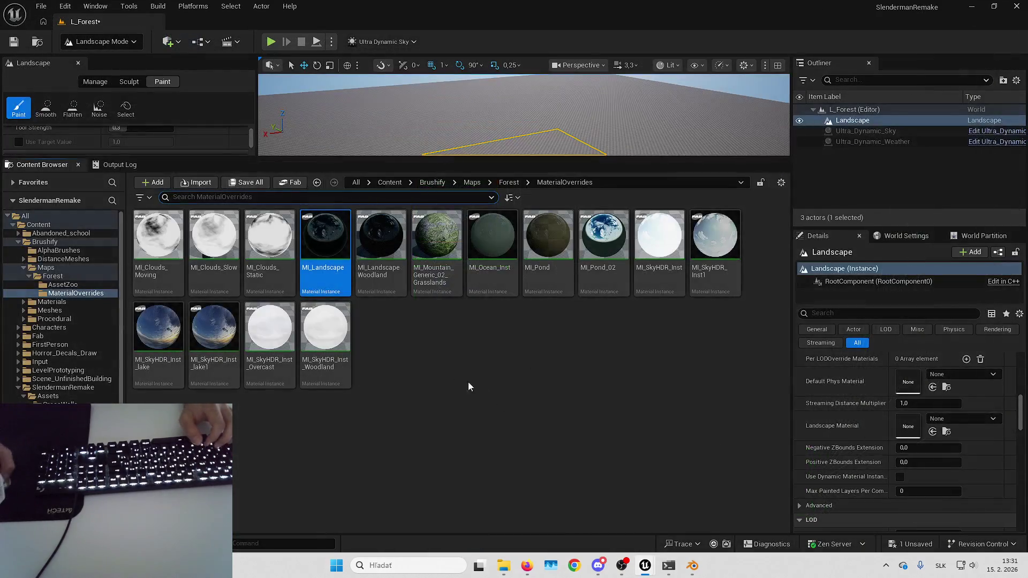
pyautogui.click(933, 431)
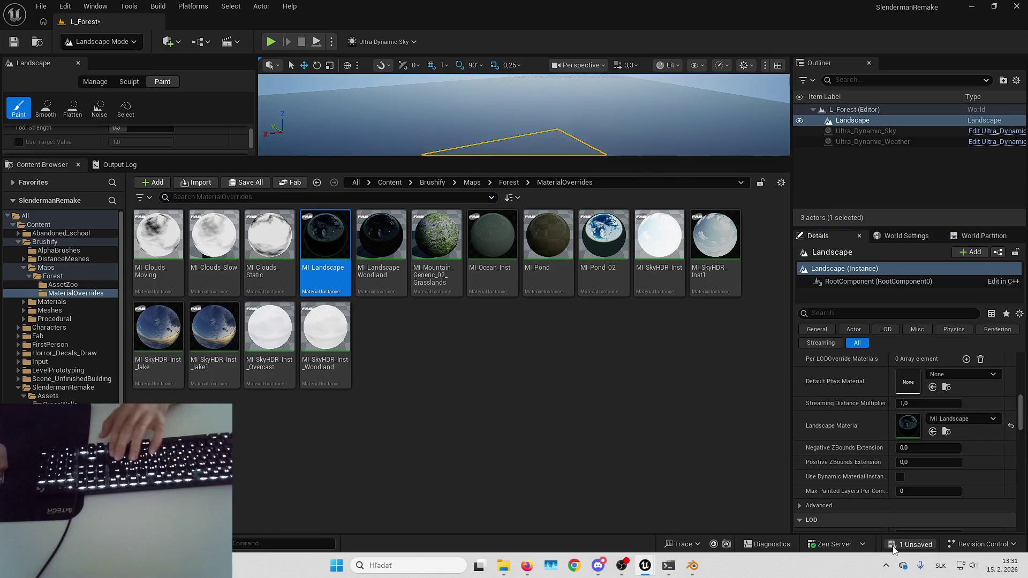
# - Save L_Forest and create the 12 paint layers from the MI_Landscape material
pyautogui.hotkey('ctrl', 's')
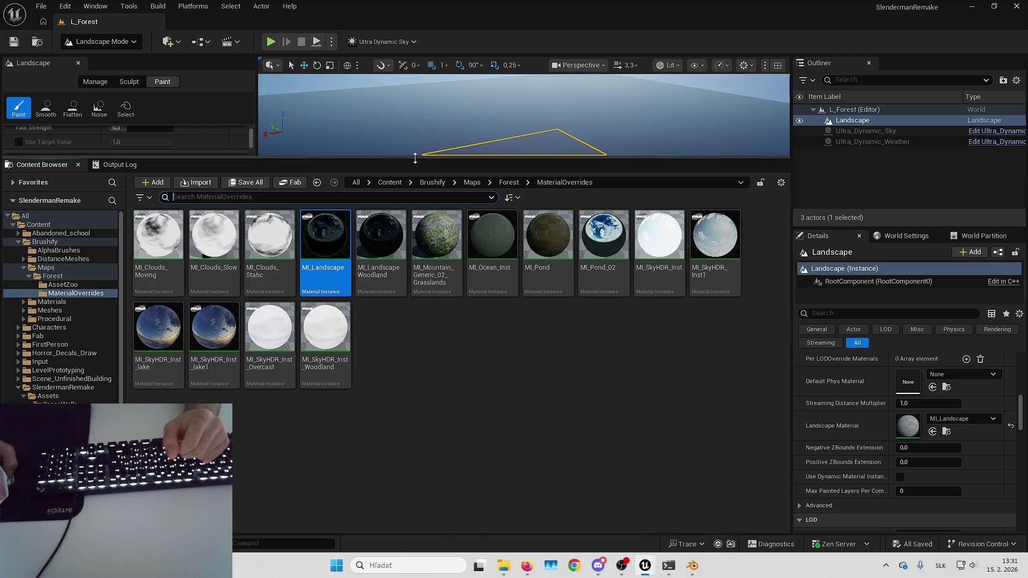
pyautogui.moveTo(409, 170); pyautogui.dragTo(410, 330)
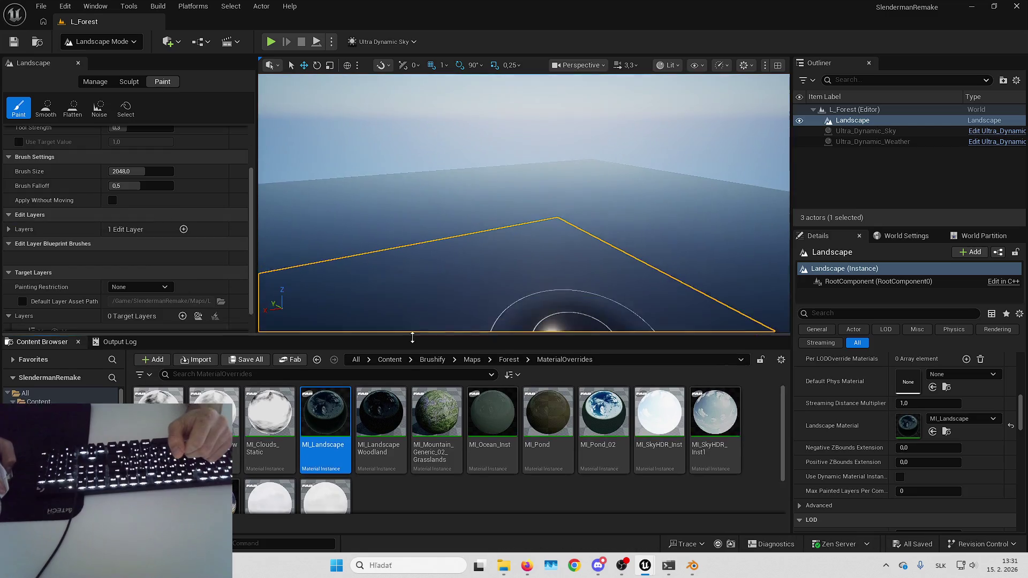
pyautogui.click(198, 316)
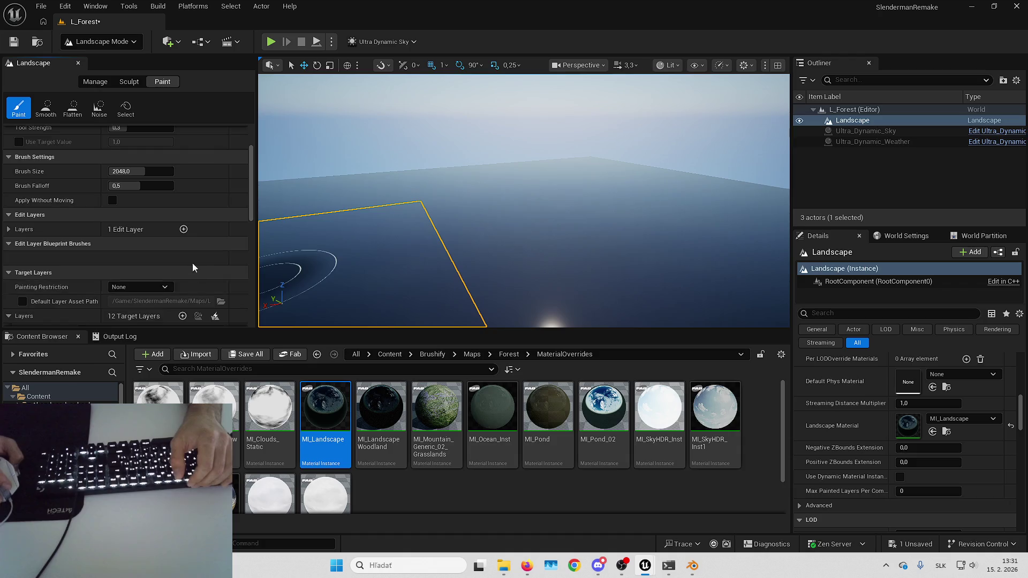
# - Assign Grass, GrassDry, Desert and Forest their matching _LayerInfo assets
pyautogui.scroll(-5, 83, 221)
pyautogui.scroll(-1, 83, 221)
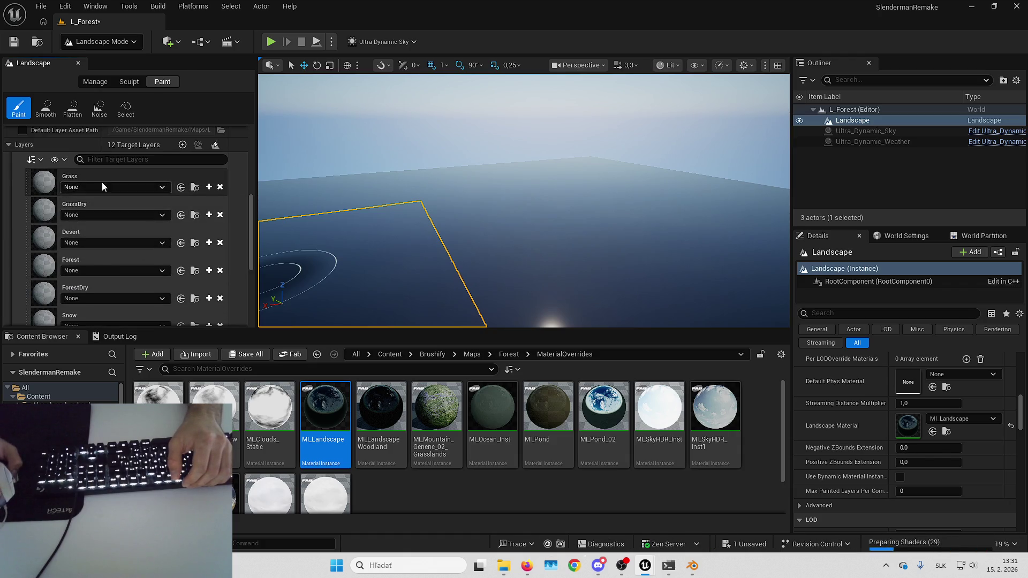
pyautogui.click(107, 184)
pyautogui.click(107, 294)
pyautogui.click(106, 220)
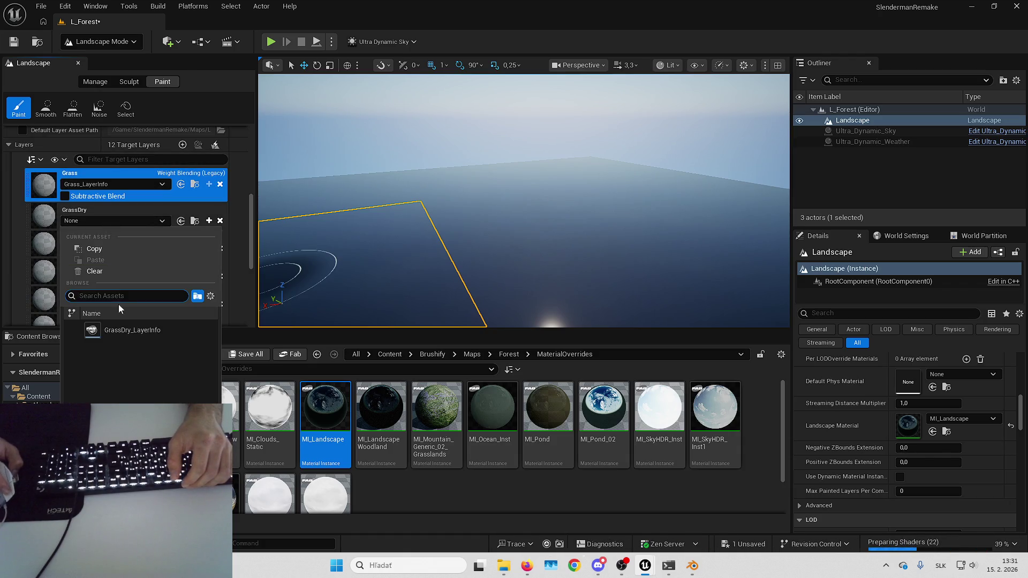
pyautogui.click(107, 330)
pyautogui.click(108, 254)
pyautogui.click(119, 364)
pyautogui.click(115, 285)
pyautogui.click(119, 396)
# - Assign ForestDry, Snow, Beach and Dunes their matching _LayerInfo assets
pyautogui.scroll(-2, 122, 273)
pyautogui.click(119, 270)
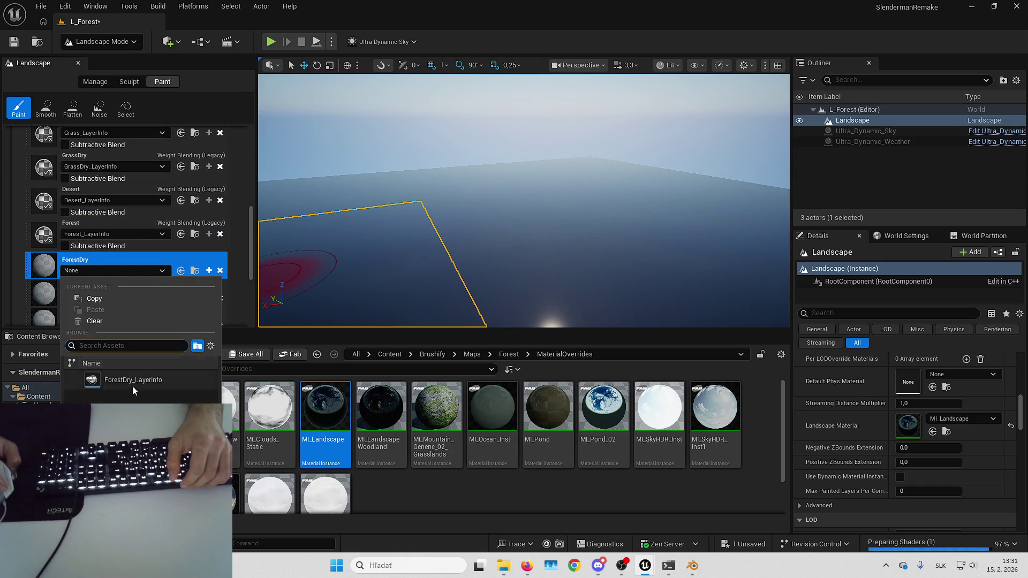
pyautogui.click(127, 379)
pyautogui.click(118, 287)
pyautogui.click(134, 396)
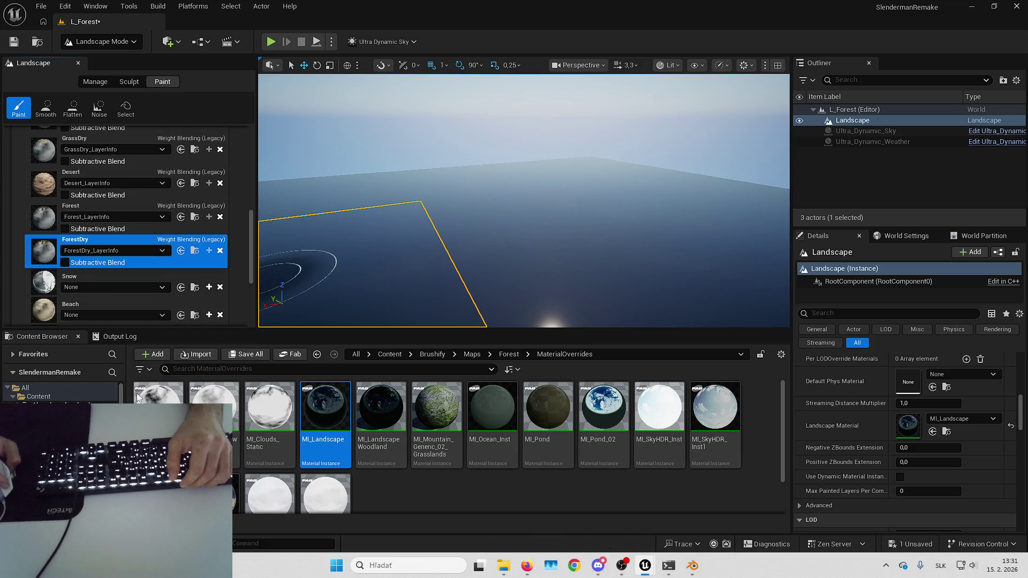
pyautogui.click(115, 236)
pyautogui.click(136, 353)
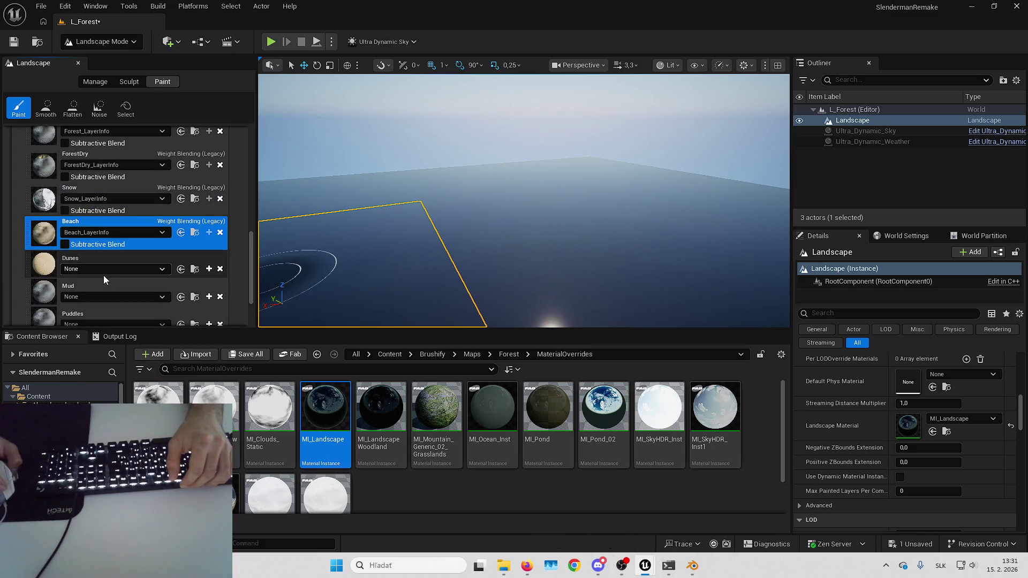
pyautogui.click(115, 266)
pyautogui.click(121, 378)
# - Assign Mud, Puddles, Craters and RemoveProcedural their _LayerInfo assets, then review the list
pyautogui.click(116, 302)
pyautogui.click(134, 391)
pyautogui.click(117, 268)
pyautogui.click(123, 377)
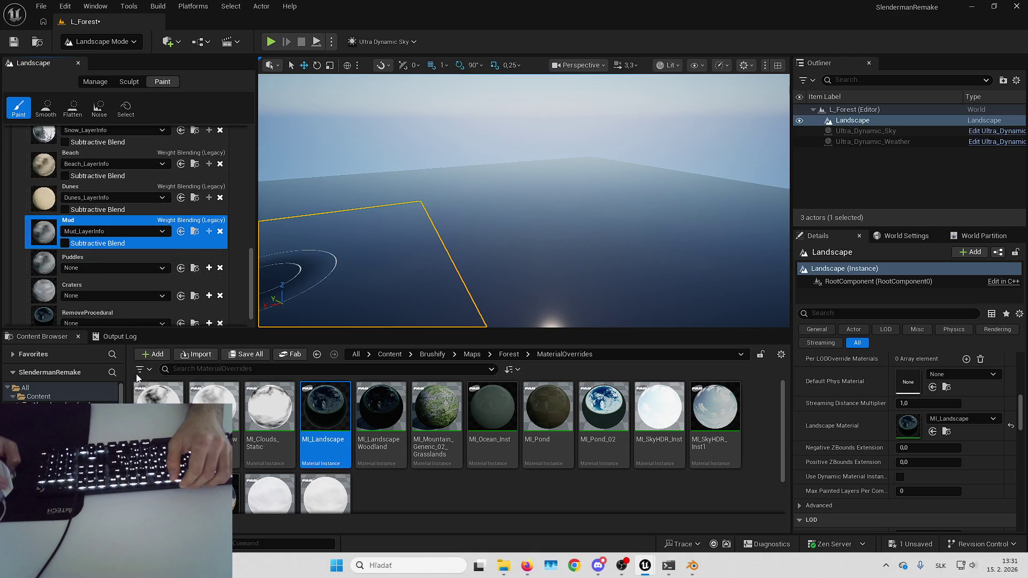
pyautogui.click(107, 262)
pyautogui.click(123, 371)
pyautogui.click(107, 306)
pyautogui.click(131, 415)
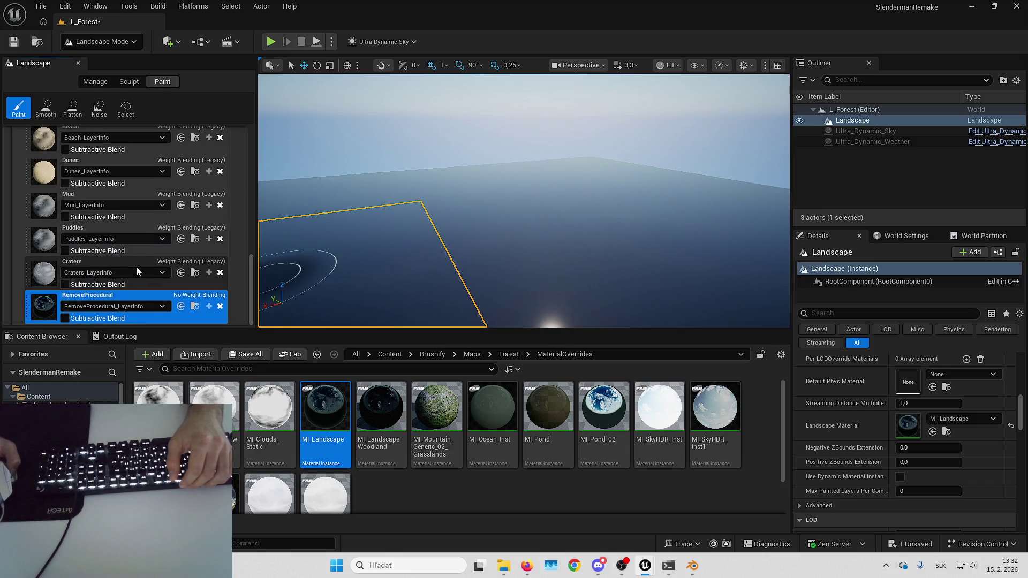
pyautogui.scroll(1, 125, 247)
pyautogui.scroll(20, 124, 247)
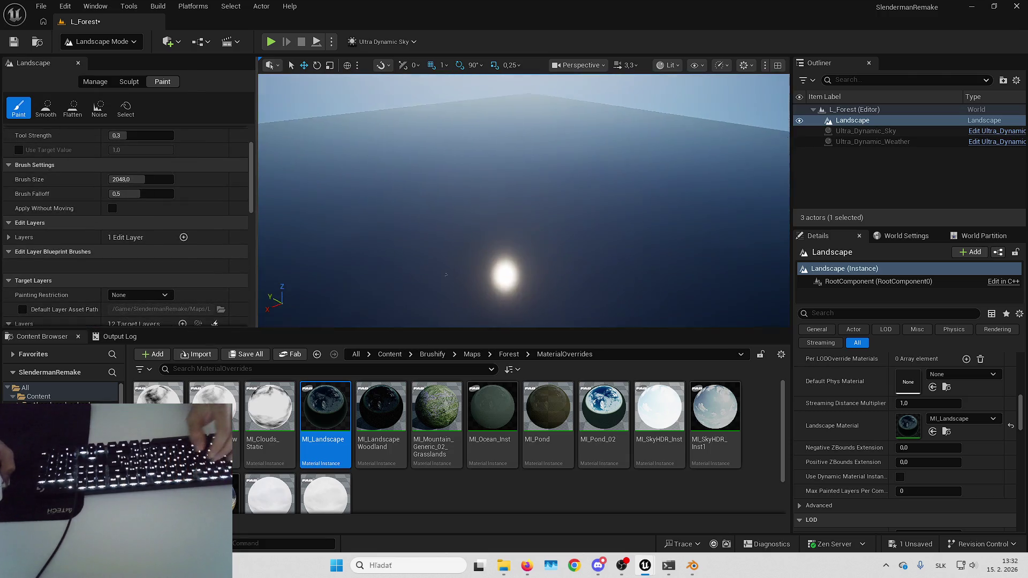
pyautogui.scroll(-15, 127, 232)
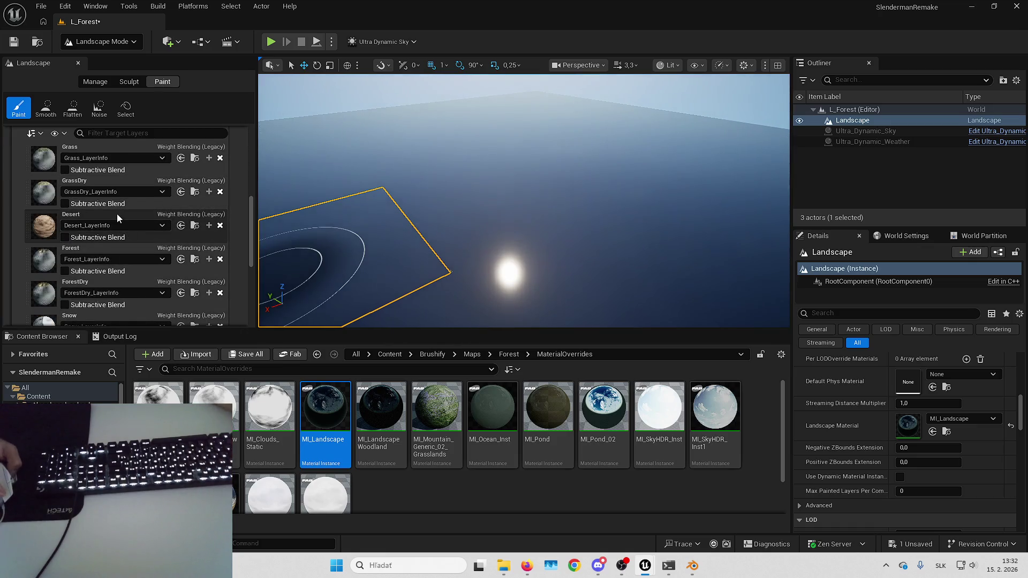
pyautogui.scroll(-2, 118, 214)
pyautogui.scroll(-2, 117, 214)
# - Fill the entire landscape with the ForestDry layer
pyautogui.click(118, 211)
pyautogui.rightClick(117, 212)
pyautogui.click(146, 276)
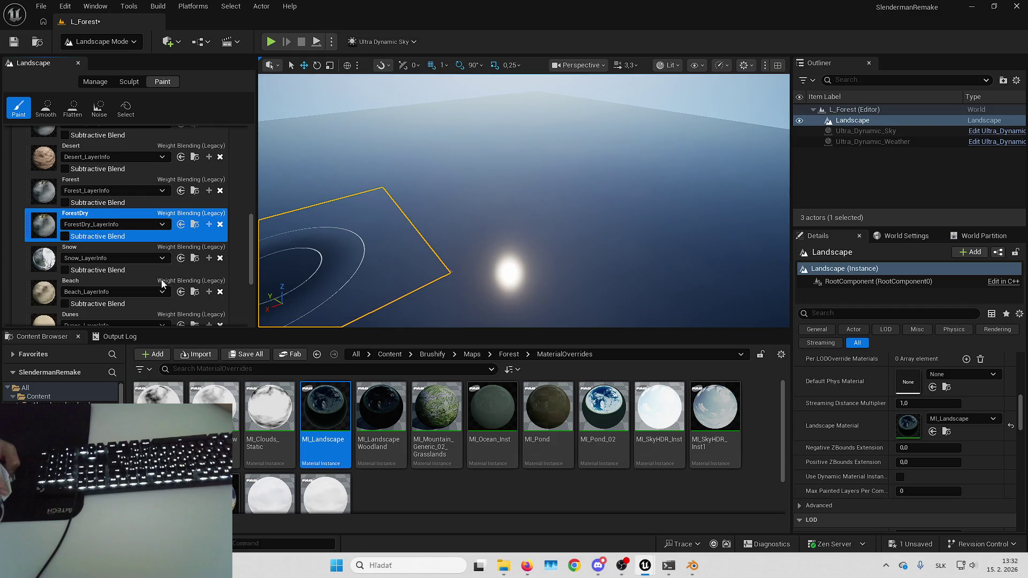
# - Bring the camera down to ground level to survey the ForestDry floor
pyautogui.moveTo(526, 234)
pyautogui.mouseDown()
pyautogui.moveTo(329, 225)
pyautogui.moveTo(205, 204)
pyautogui.mouseUp()
pyautogui.press('w')
pyautogui.scroll(-2, 498, 201)
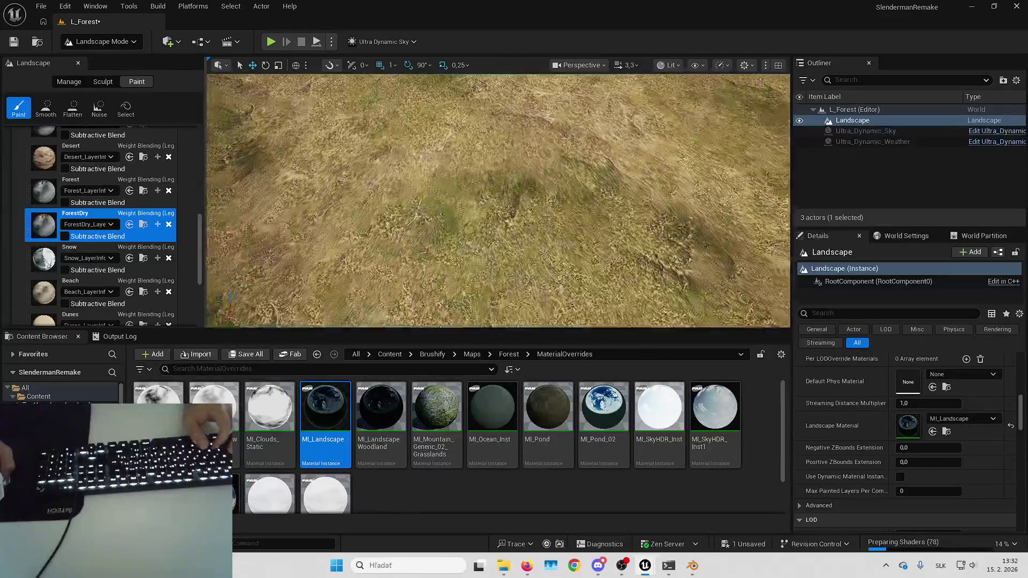
pyautogui.moveTo(498, 200); pyautogui.dragTo(498, 150)
pyautogui.scroll(-5, 549, 220)
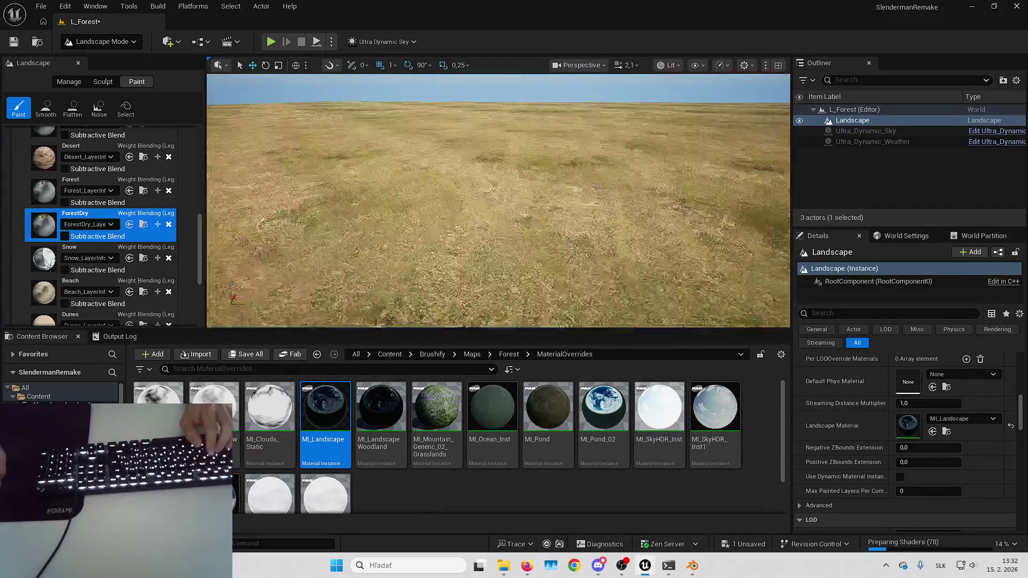
pyautogui.press('d')
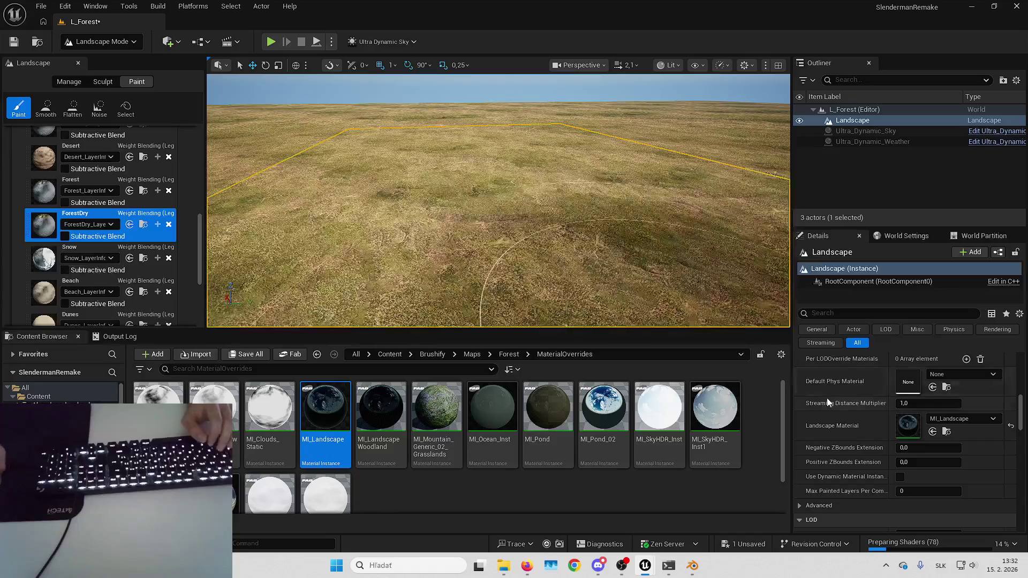
pyautogui.moveTo(937, 545)
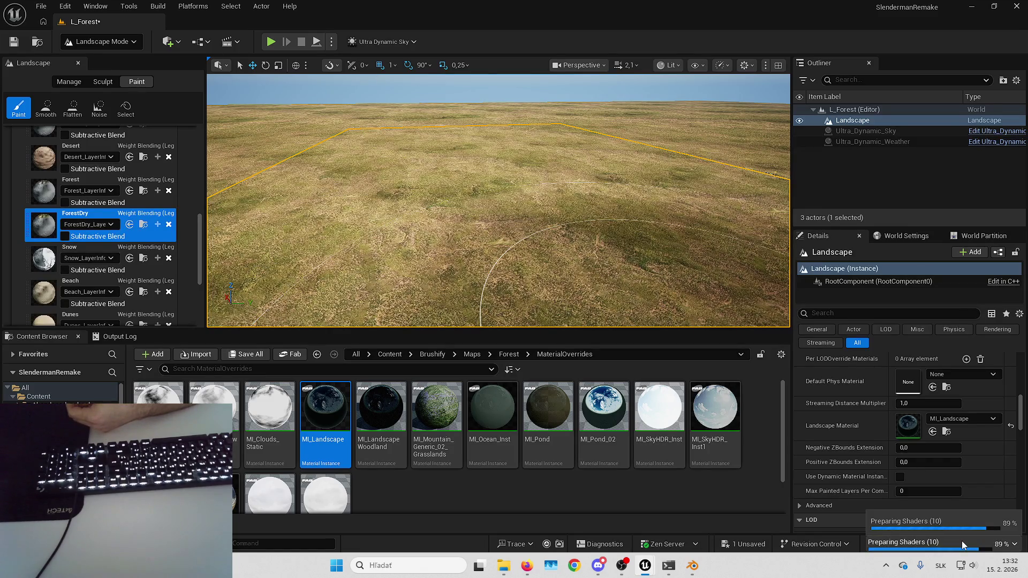
pyautogui.scroll(3, 616, 241)
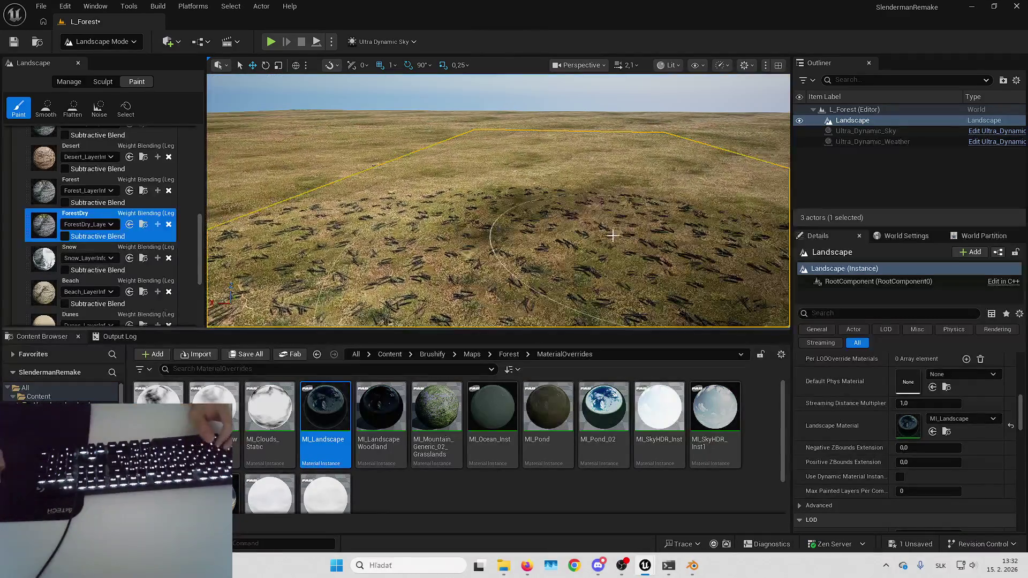
pyautogui.scroll(-2, 497, 201)
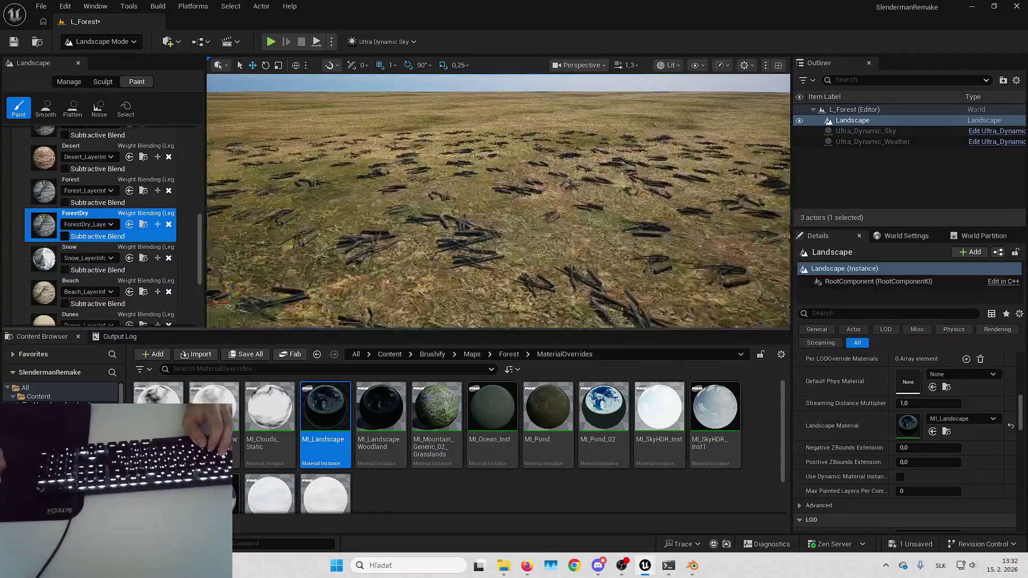
# - In full-screen view, fly over and close to the fallen logs, grass and clover
pyautogui.press('F11')
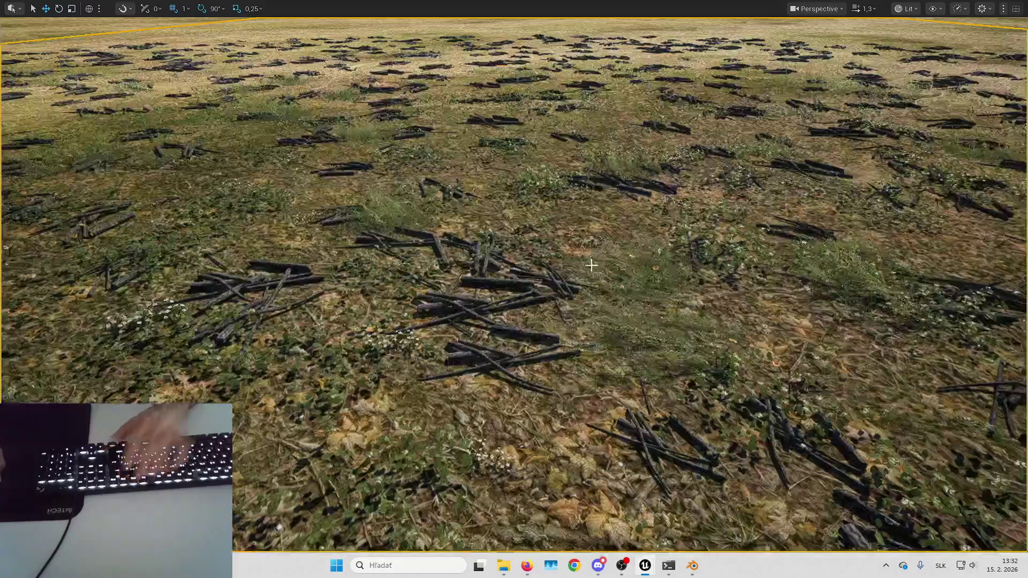
pyautogui.scroll(-1, 590, 263)
pyautogui.press('w')
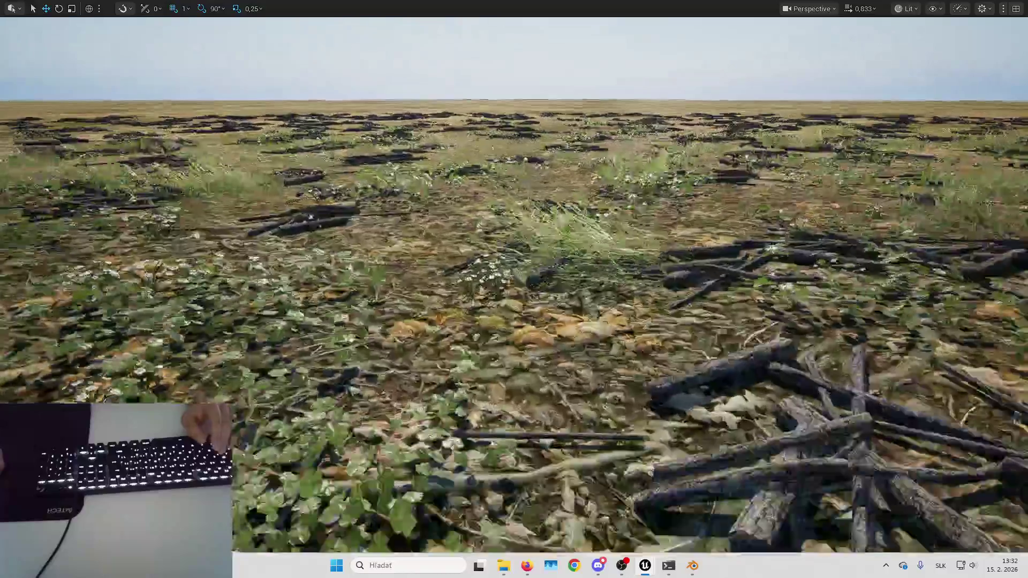
pyautogui.press('w')
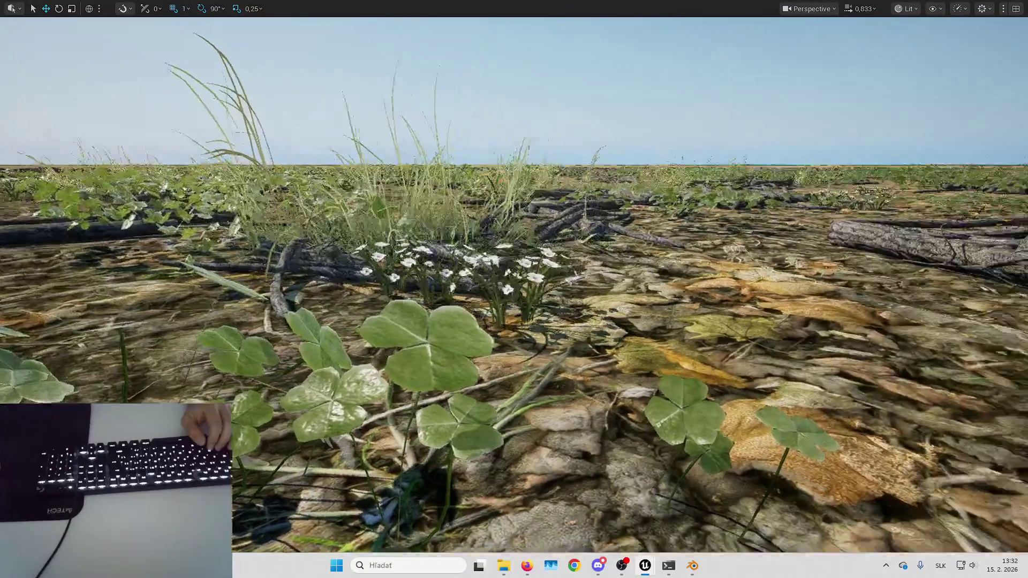
pyautogui.press('e')
pyautogui.press('q')
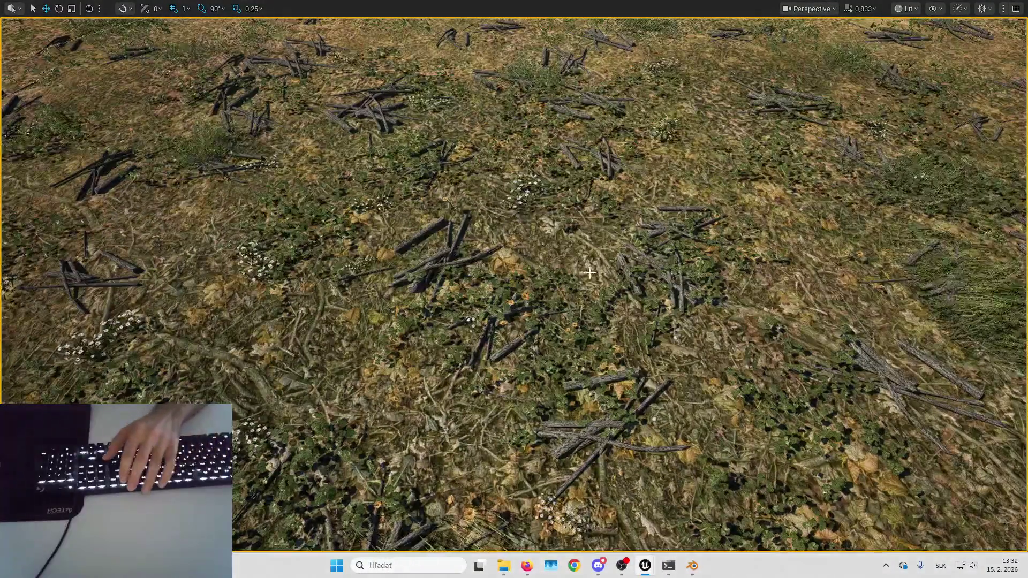
pyautogui.press('q')
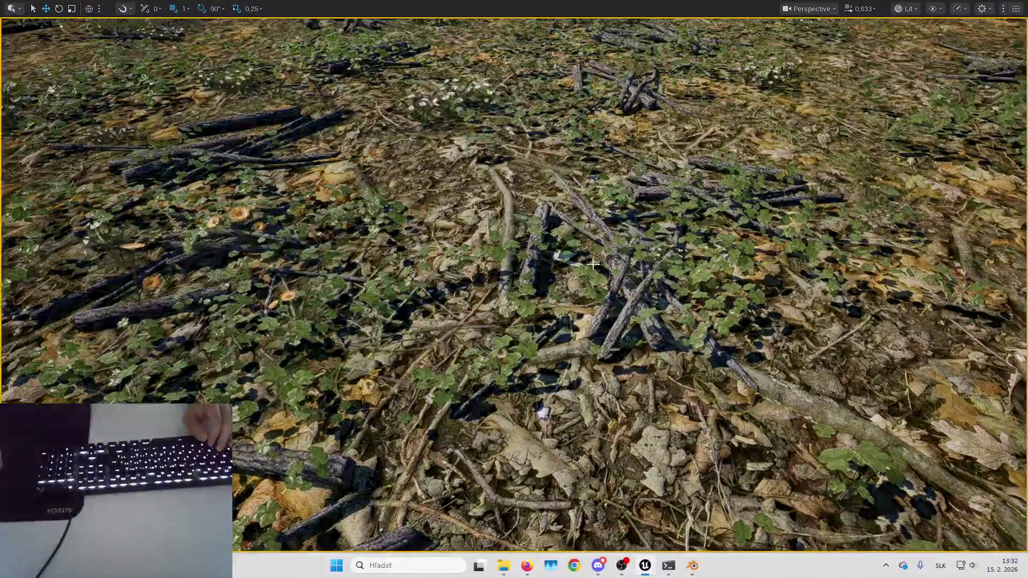
pyautogui.press('e')
pyautogui.press('F11')
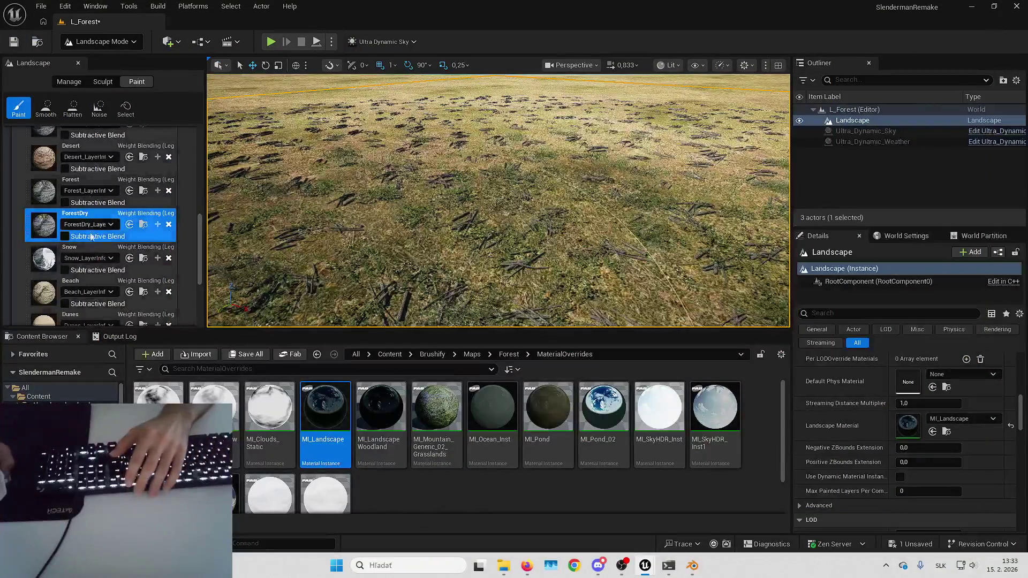
pyautogui.scroll(-5, 89, 231)
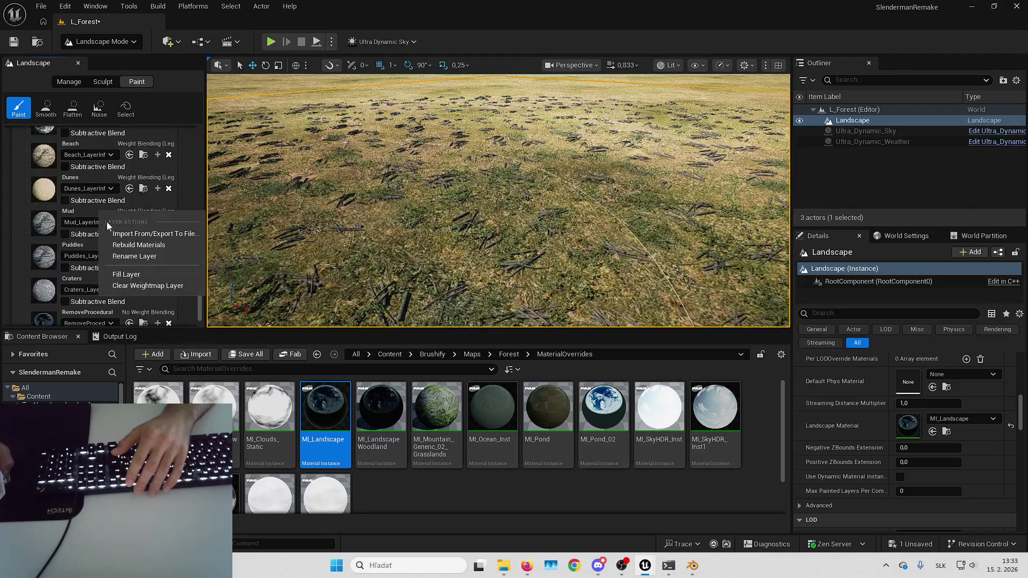
# - Fill the entire landscape with the Mud layer
pyautogui.click(94, 213)
pyautogui.rightClick(94, 213)
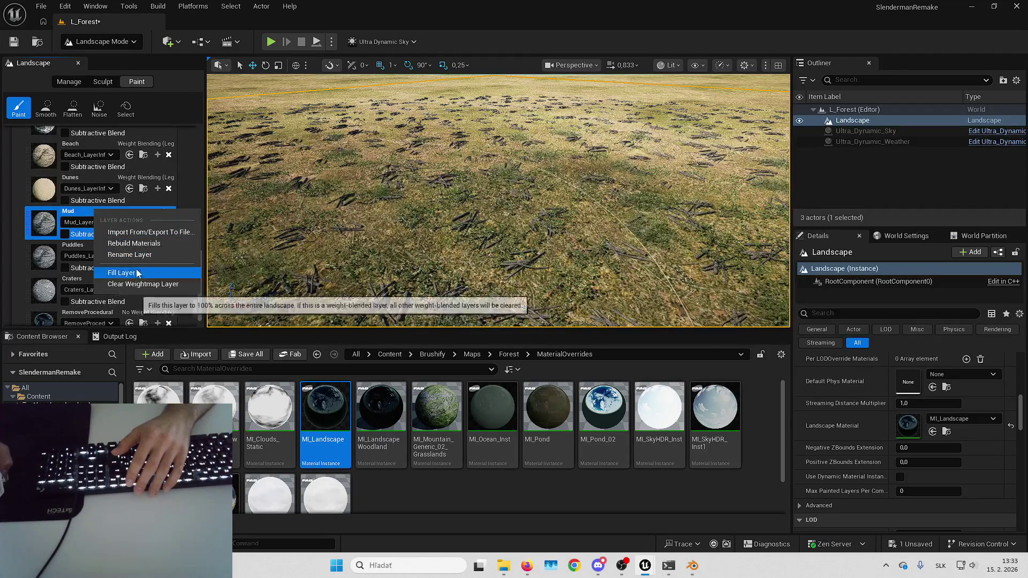
pyautogui.click(137, 273)
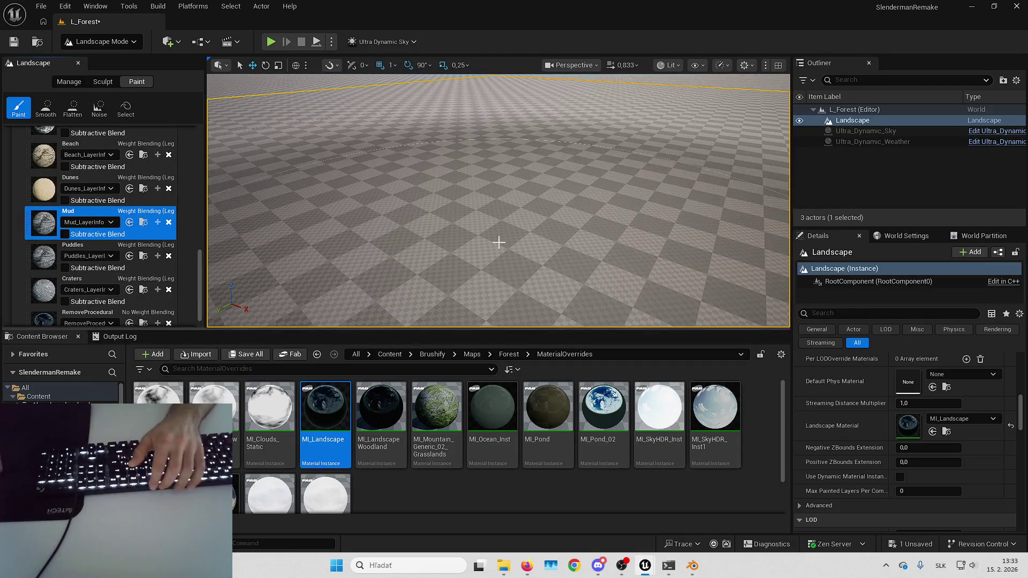
# - View the muddy landscape full screen out to its edges, then deselect it
pyautogui.press('F11')
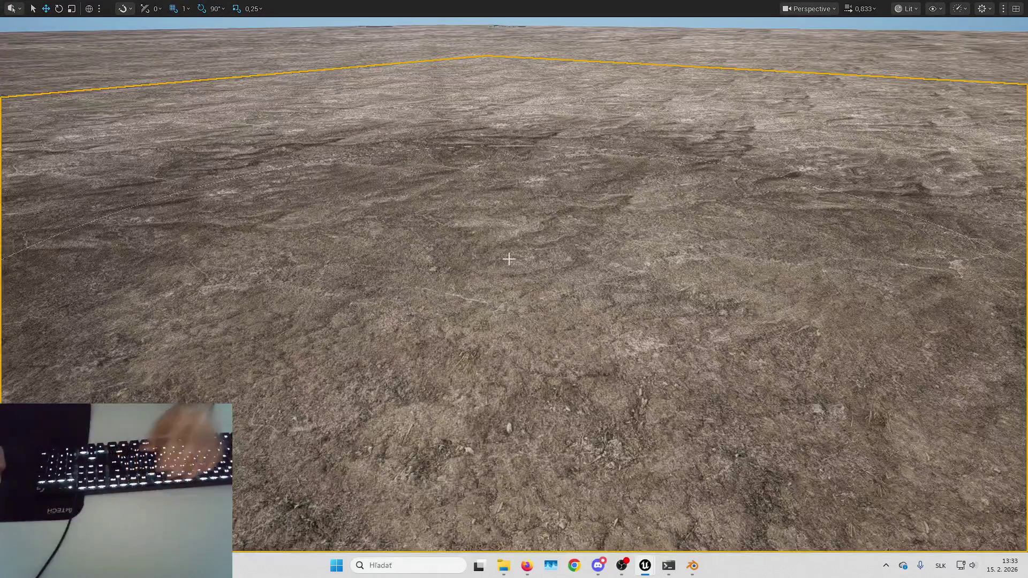
pyautogui.press('Up')
pyautogui.press('Up')
pyautogui.press('Up')
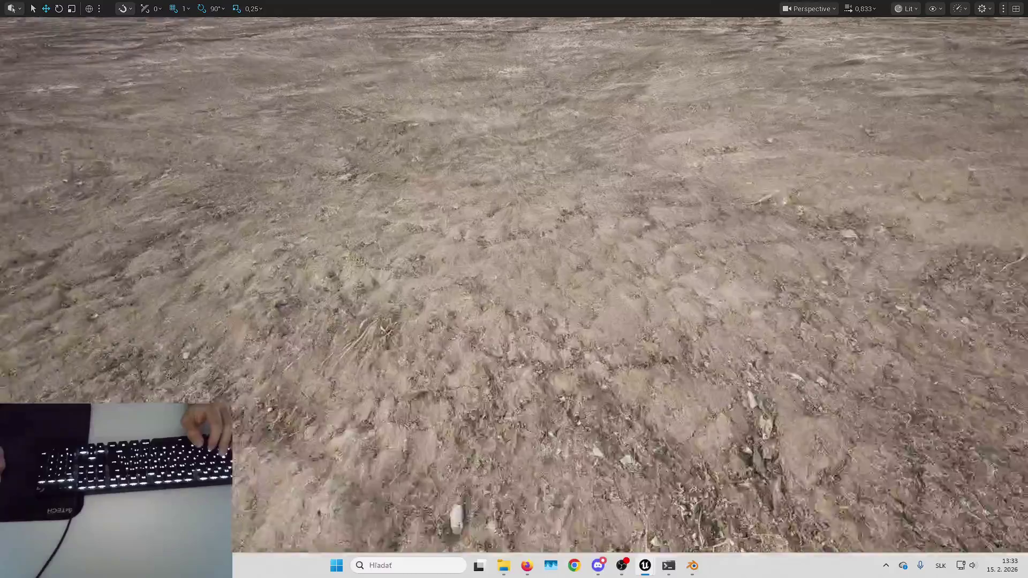
pyautogui.press('Down')
pyautogui.press('Down')
pyautogui.press('Down')
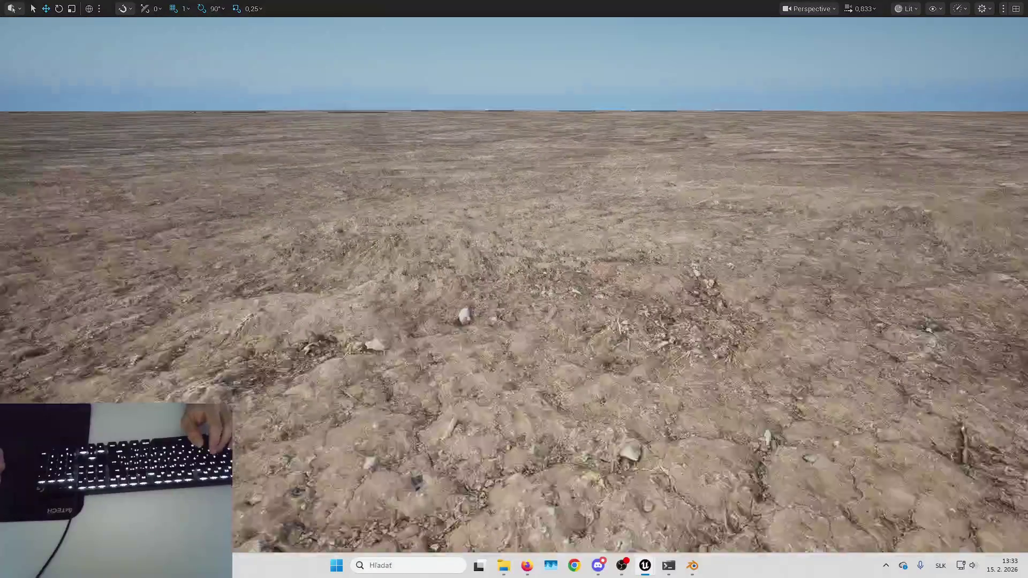
pyautogui.press('Down')
pyautogui.press('Down')
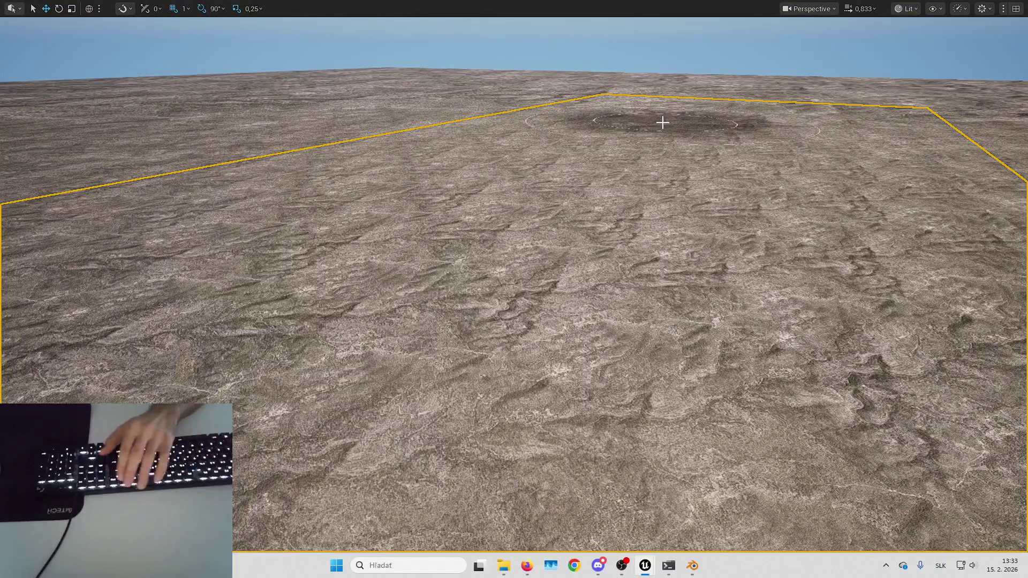
pyautogui.press('F11')
pyautogui.press('Escape')
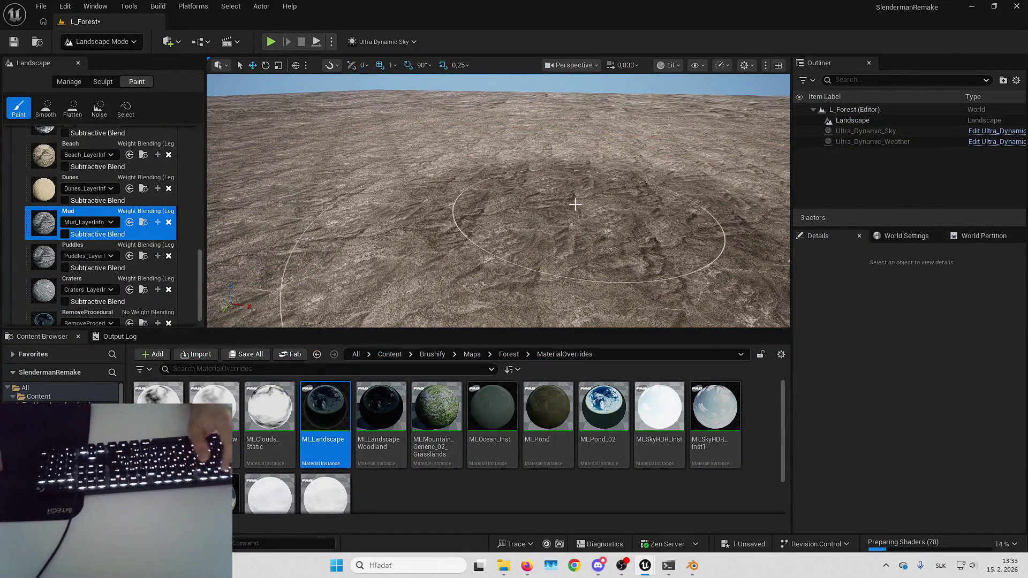
# - Fly down over the terrain to inspect the bare earth and stones up close
pyautogui.press('Up')
pyautogui.press('Up')
pyautogui.press('Up')
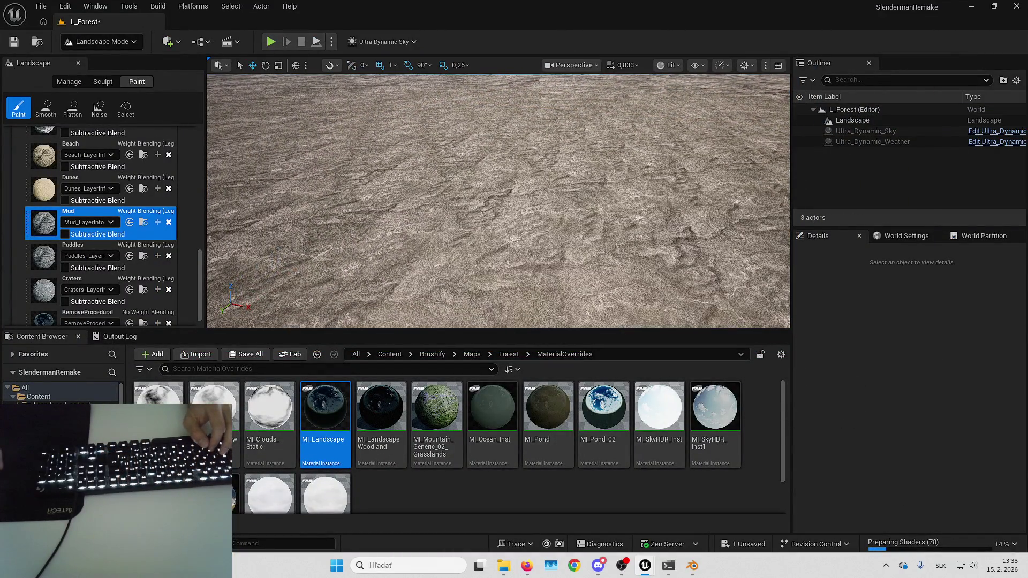
pyautogui.press('Up')
pyautogui.press('Up')
pyautogui.press('Up')
pyautogui.press('Up')
pyautogui.press('Up')
pyautogui.press('Up')
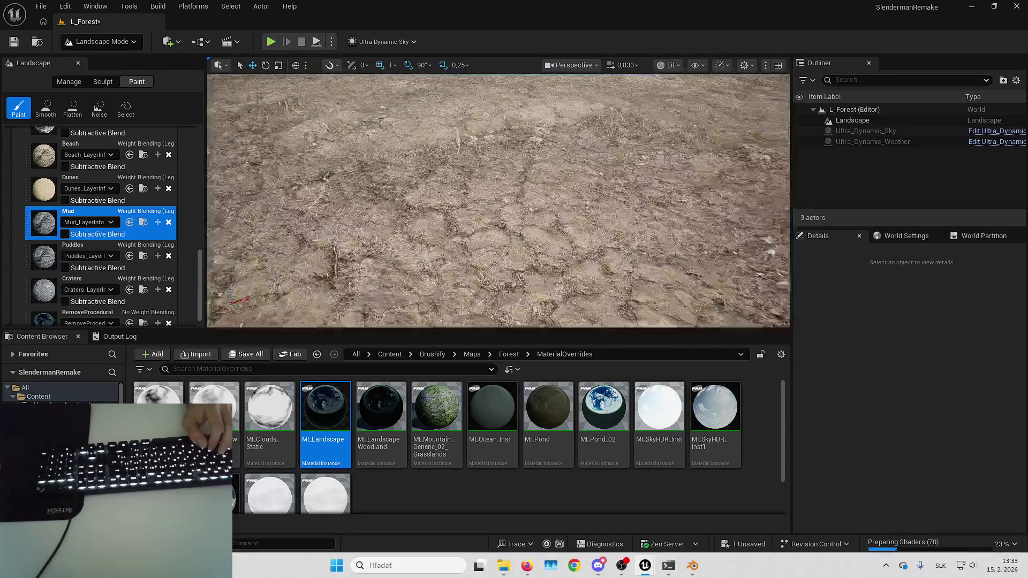
pyautogui.press('Up')
pyautogui.press('Up')
pyautogui.press('Up')
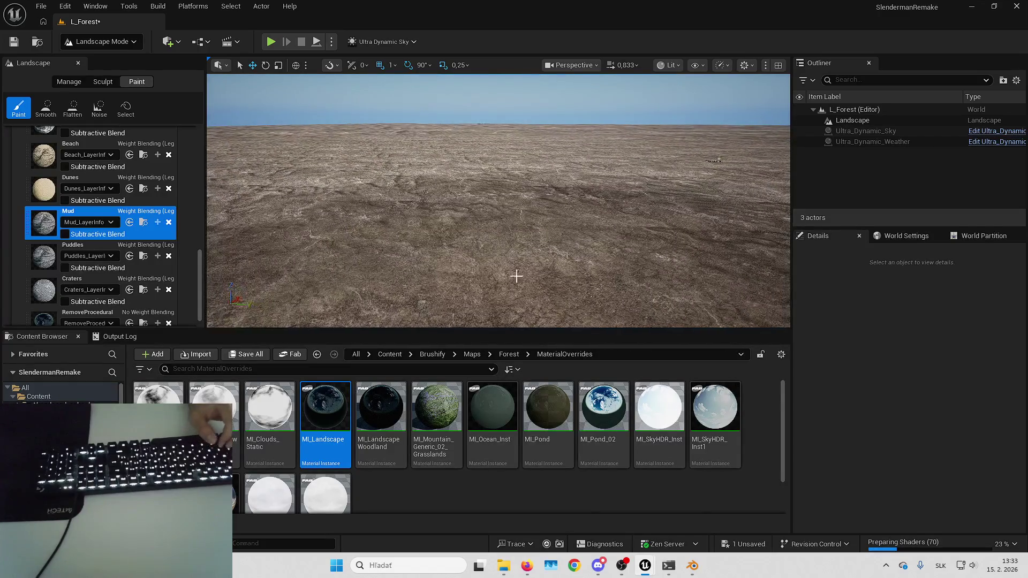
pyautogui.scroll(-1, 104, 231)
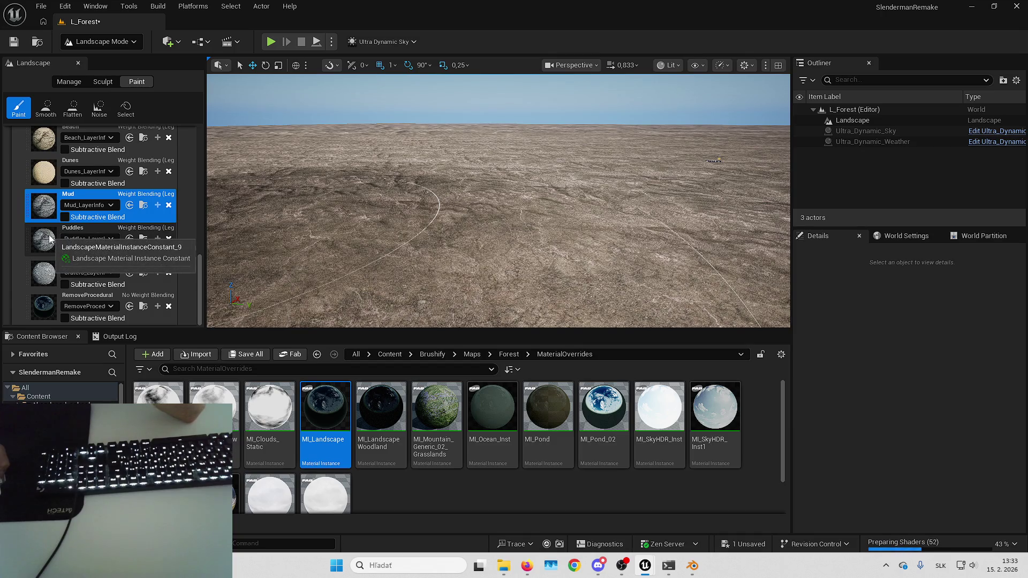
pyautogui.moveTo(943, 548)
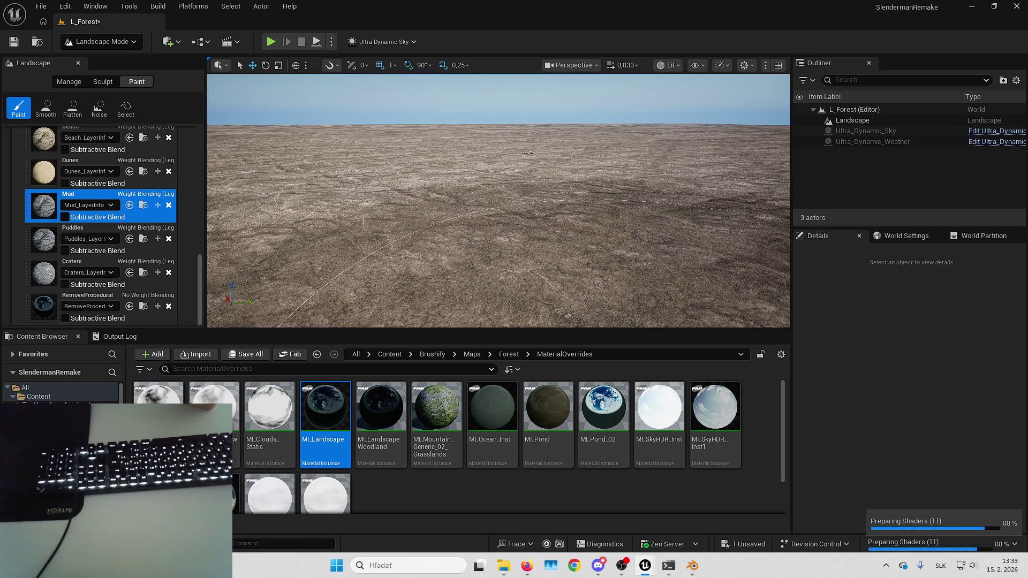
pyautogui.press('w')
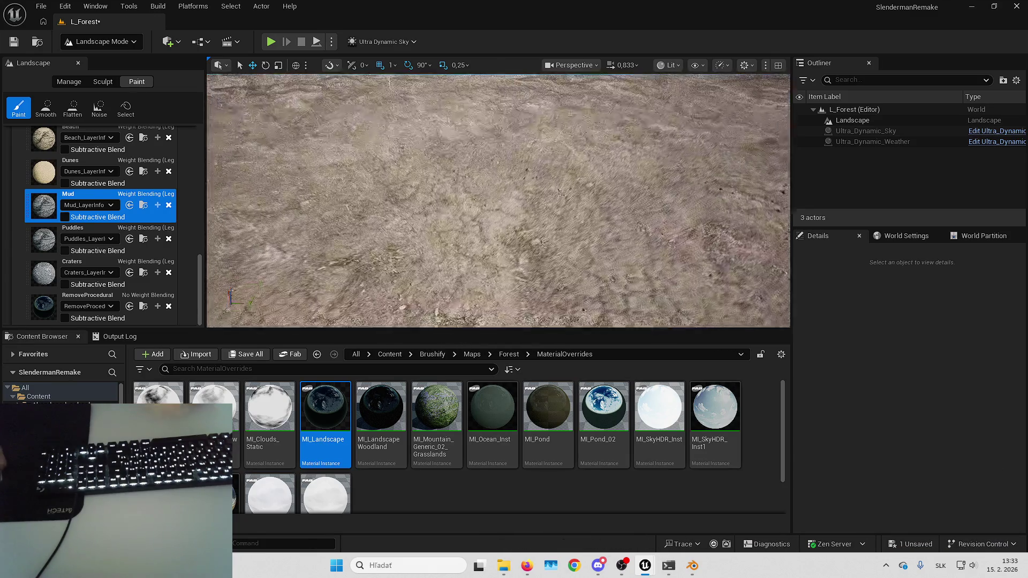
pyautogui.scroll(-2, 498, 200)
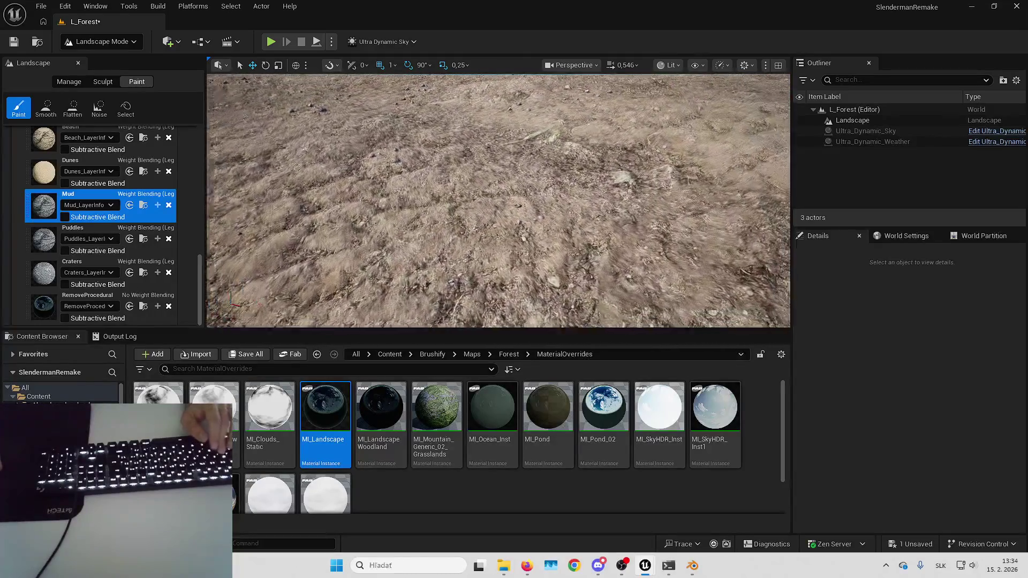
pyautogui.scroll(5, 143, 213)
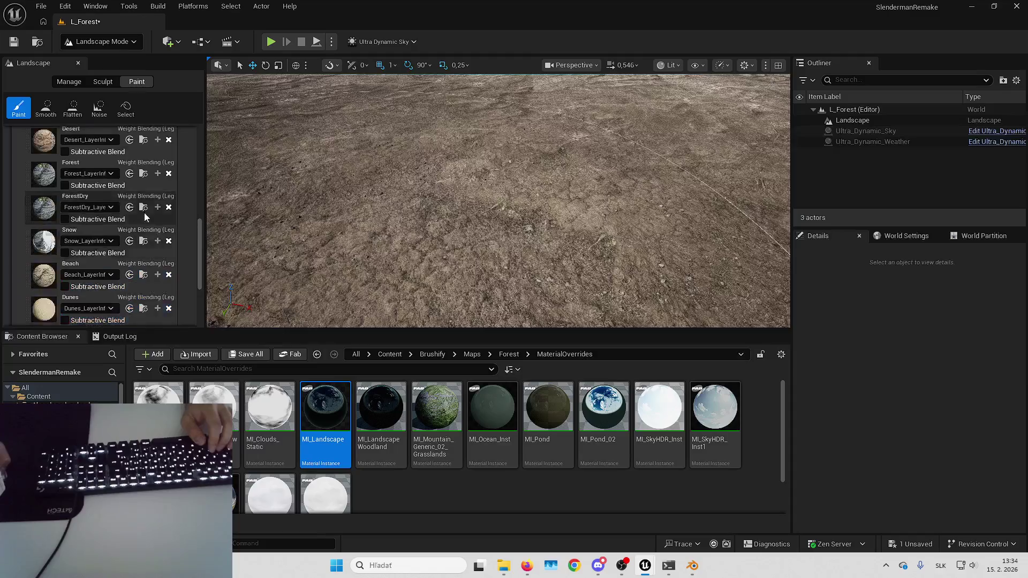
# - Select the Grass layer and paint a first stroke across the landscape
pyautogui.click(102, 168)
pyautogui.moveTo(367, 241); pyautogui.dragTo(535, 206)
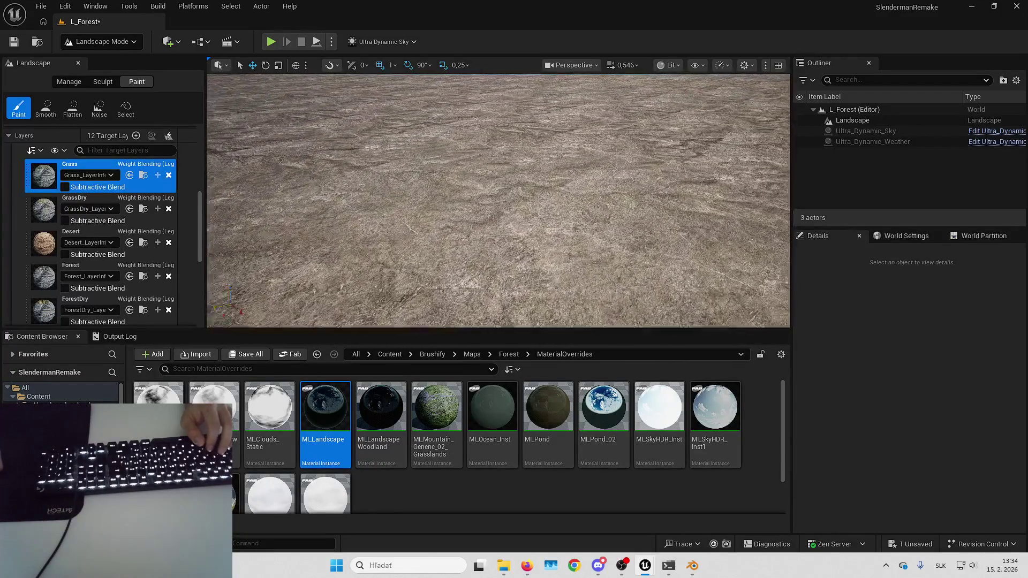
pyautogui.scroll(2, 497, 201)
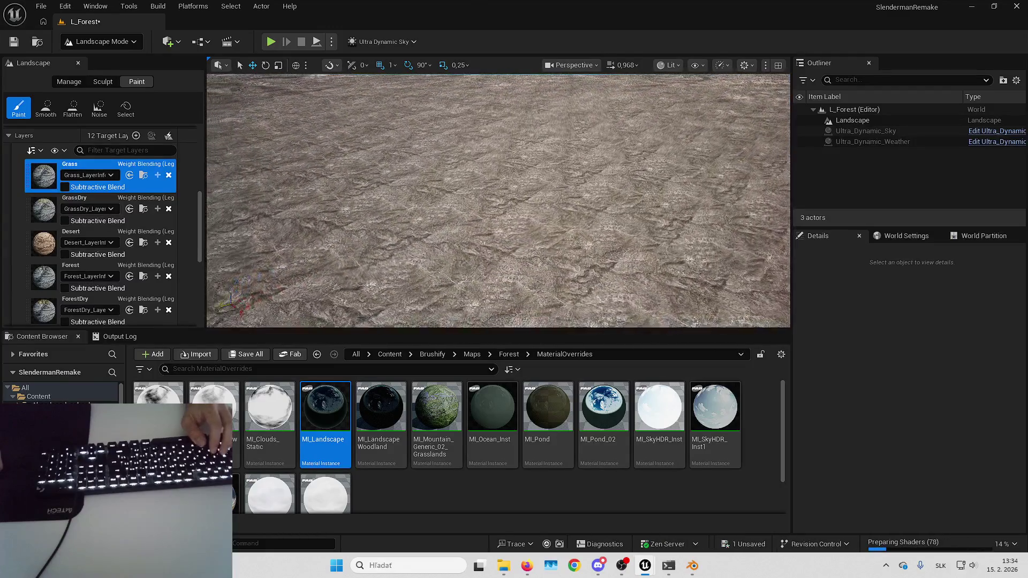
pyautogui.scroll(3, 535, 195)
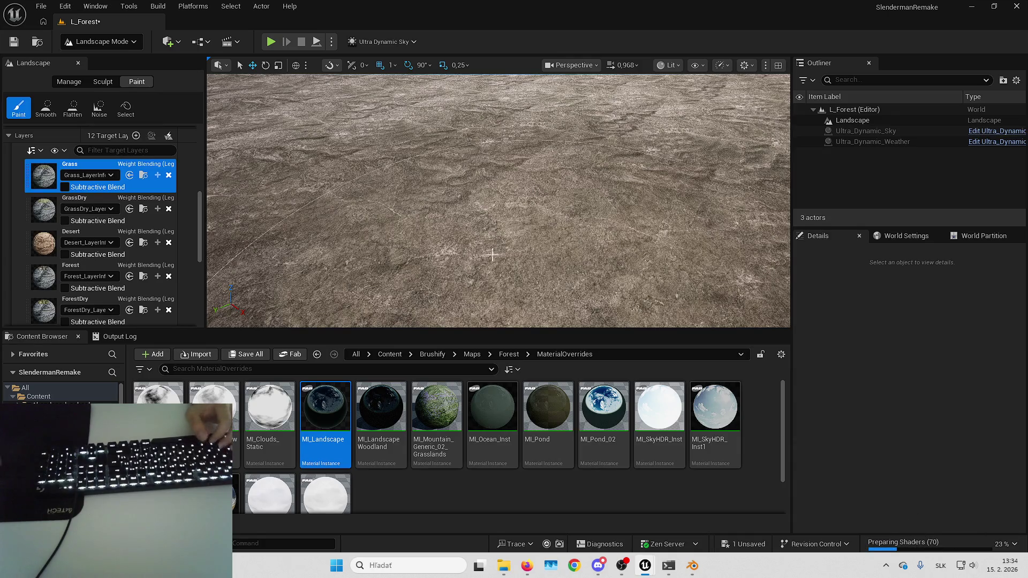
pyautogui.scroll(-5, 214, 196)
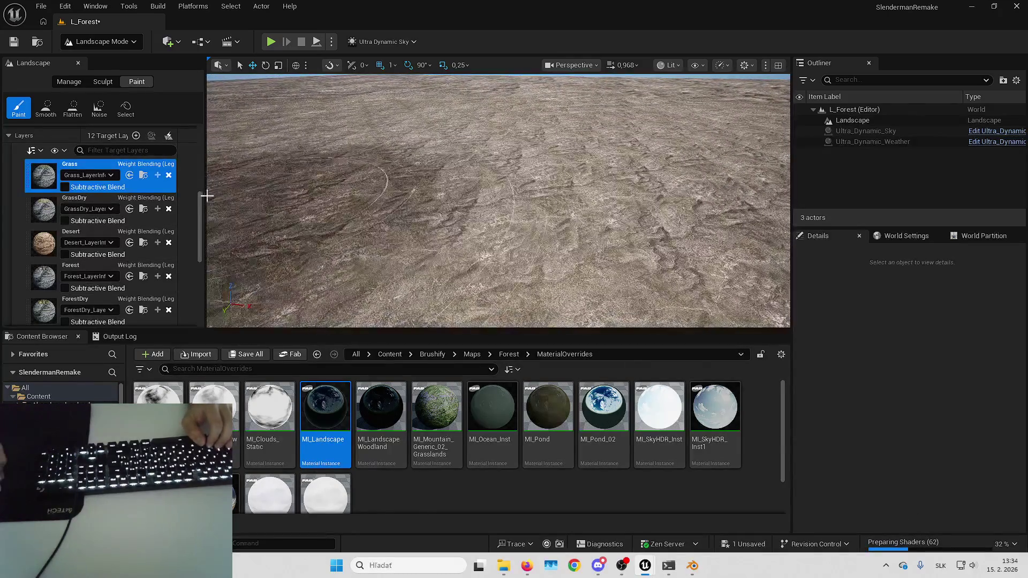
pyautogui.scroll(5, 117, 191)
# - Shrink the brush size to about 544 and paint another Grass stroke
pyautogui.moveTo(113, 179); pyautogui.dragTo(95, 179)
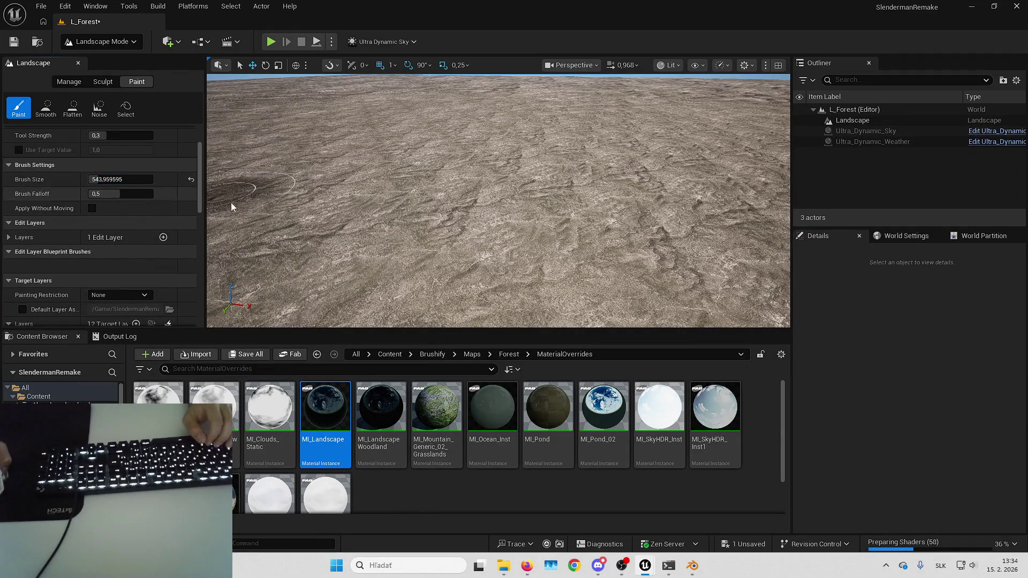
pyautogui.scroll(-5, 134, 225)
pyautogui.scroll(-1, 136, 230)
pyautogui.moveTo(440, 210); pyautogui.dragTo(486, 247)
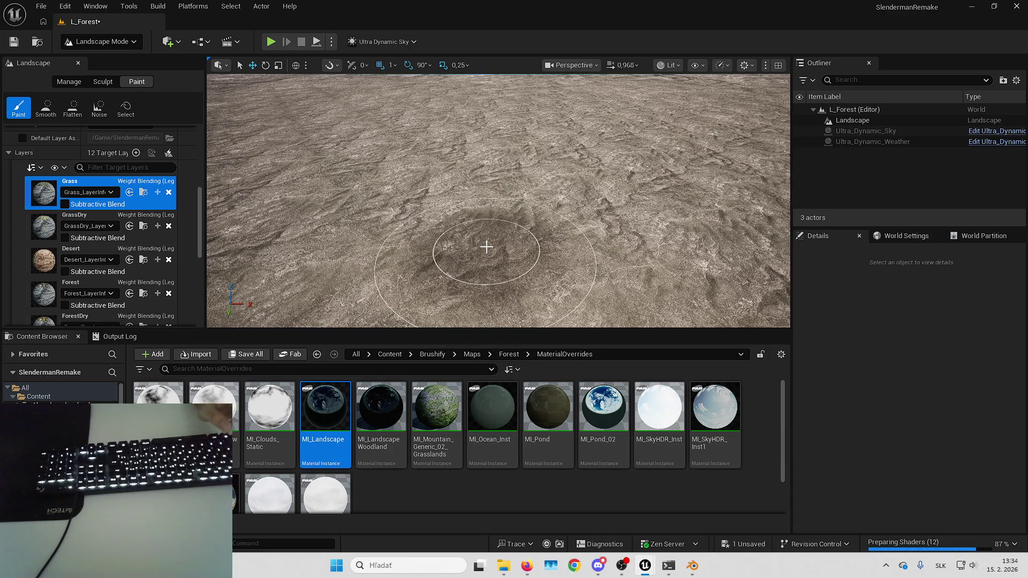
pyautogui.moveTo(486, 247)
pyautogui.mouseDown()
pyautogui.moveTo(442, 242)
pyautogui.moveTo(482, 259)
pyautogui.moveTo(518, 226)
pyautogui.mouseUp()
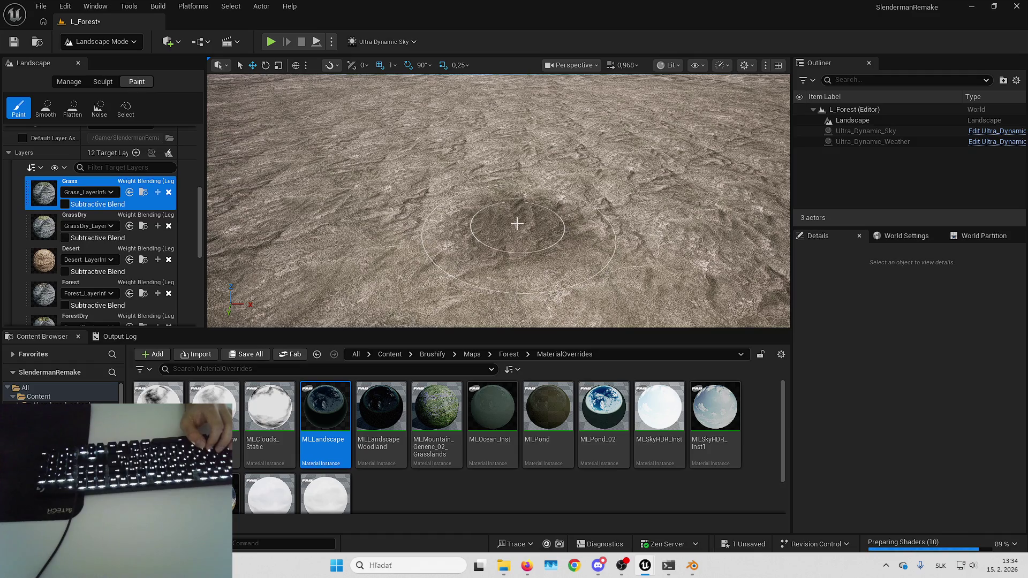
# - Fly over the painted terrain, then undo the last Grass stroke
pyautogui.press('w')
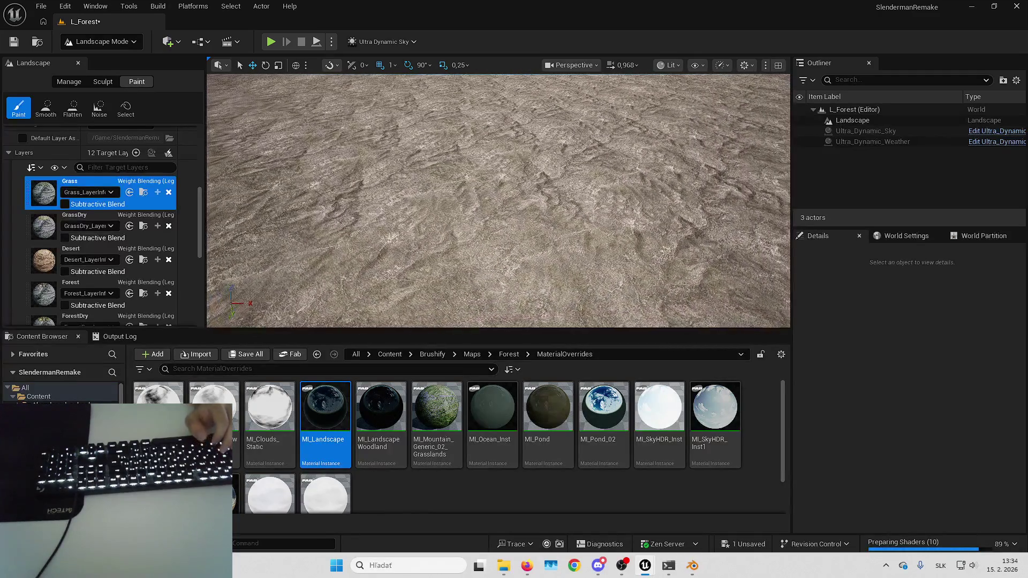
pyautogui.press('w')
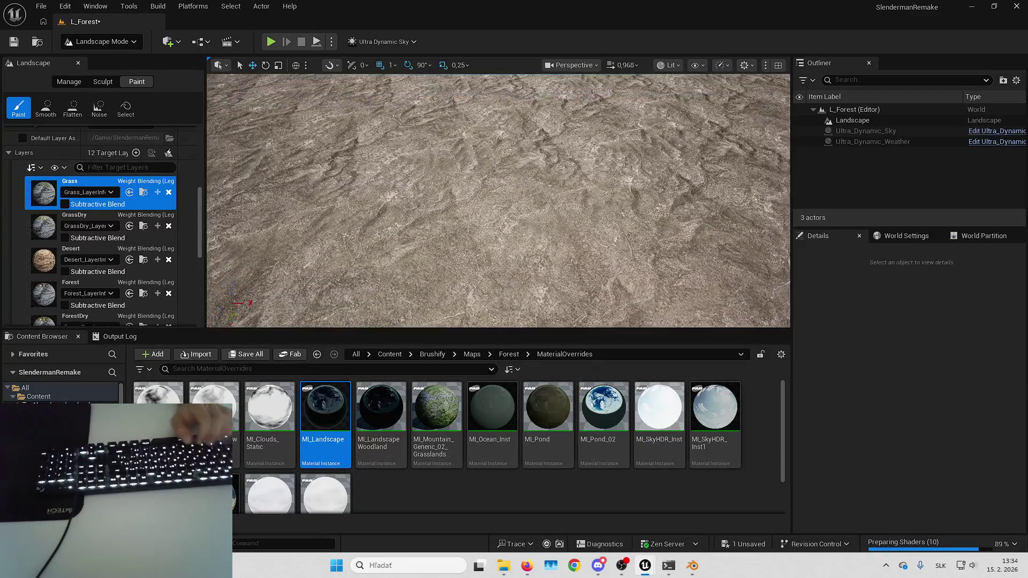
pyautogui.press('w')
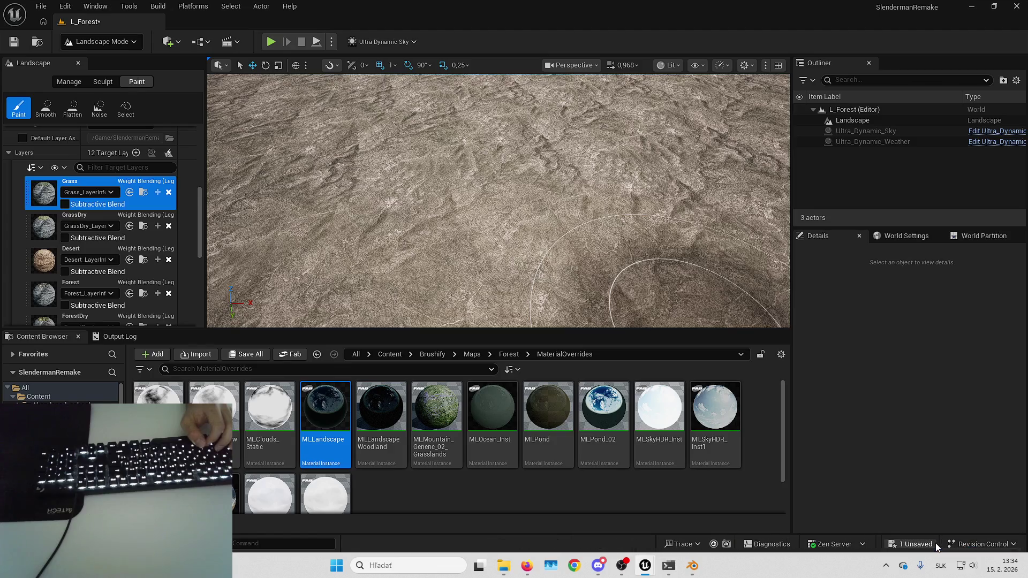
pyautogui.press('w')
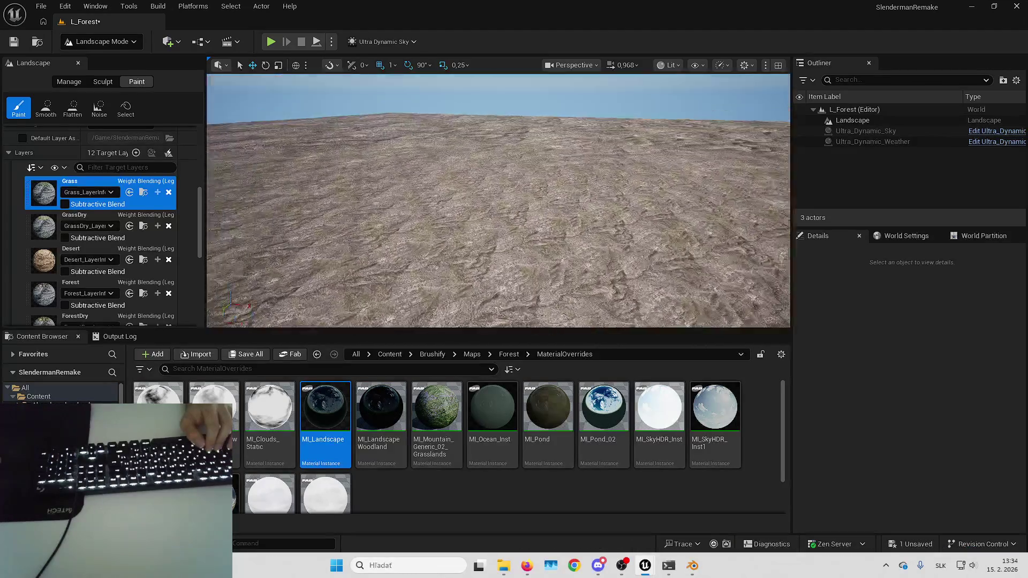
pyautogui.press('w')
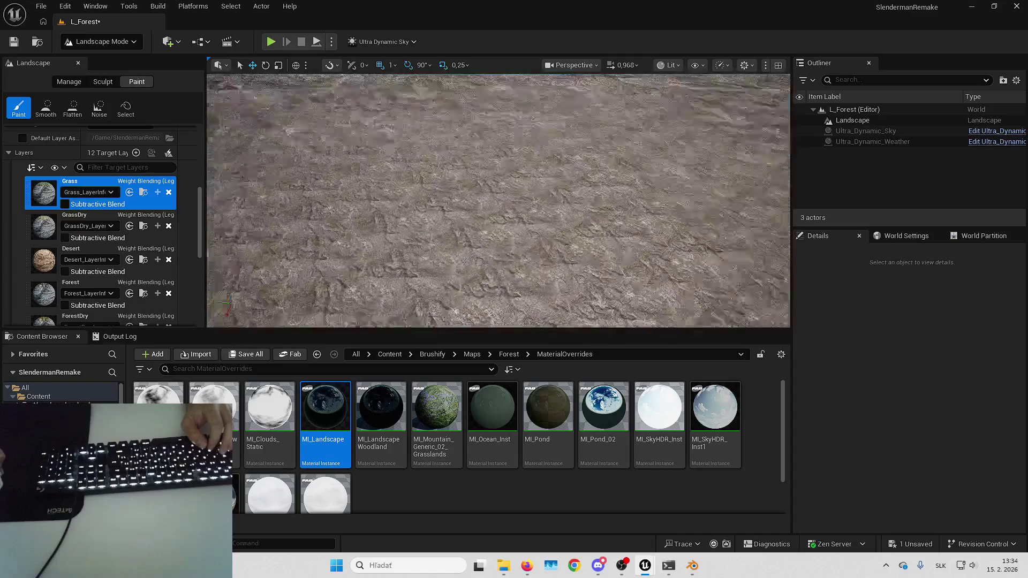
pyautogui.press('w')
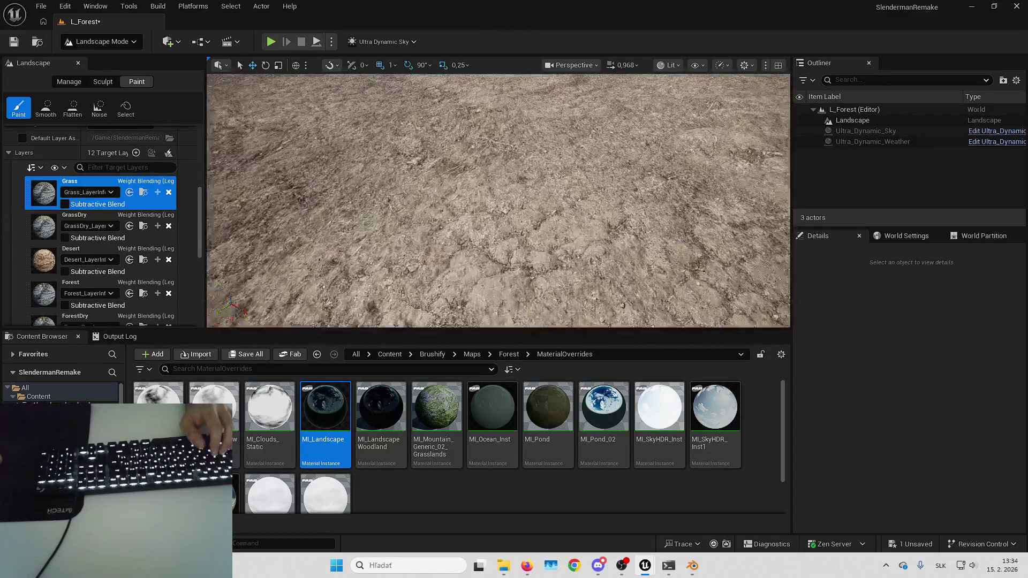
pyautogui.press('w')
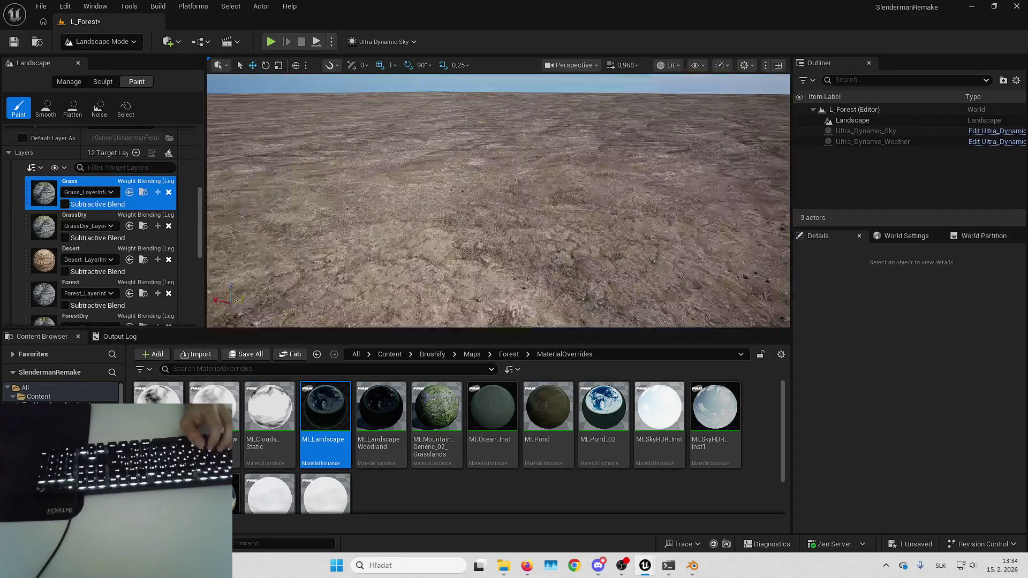
pyautogui.hotkey('ctrl', 'z')
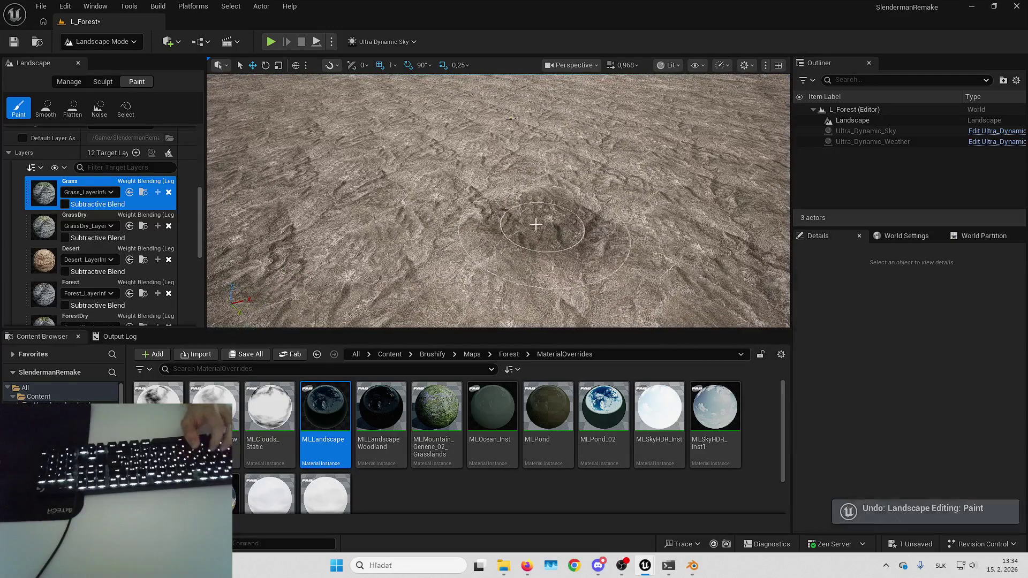
# - Undo another Grass paint stroke on the landscape
pyautogui.scroll(-2, 519, 219)
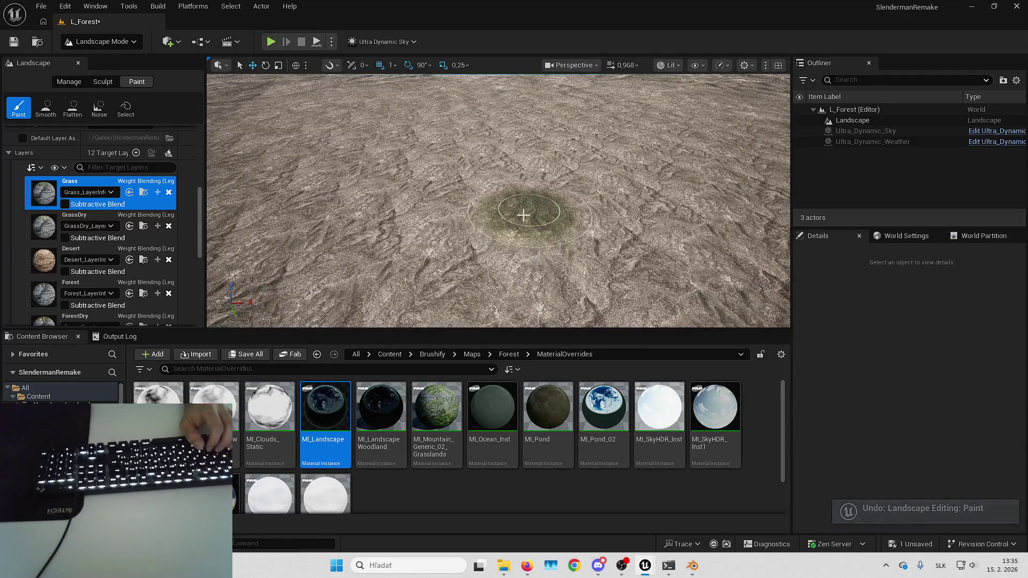
pyautogui.scroll(10, 518, 218)
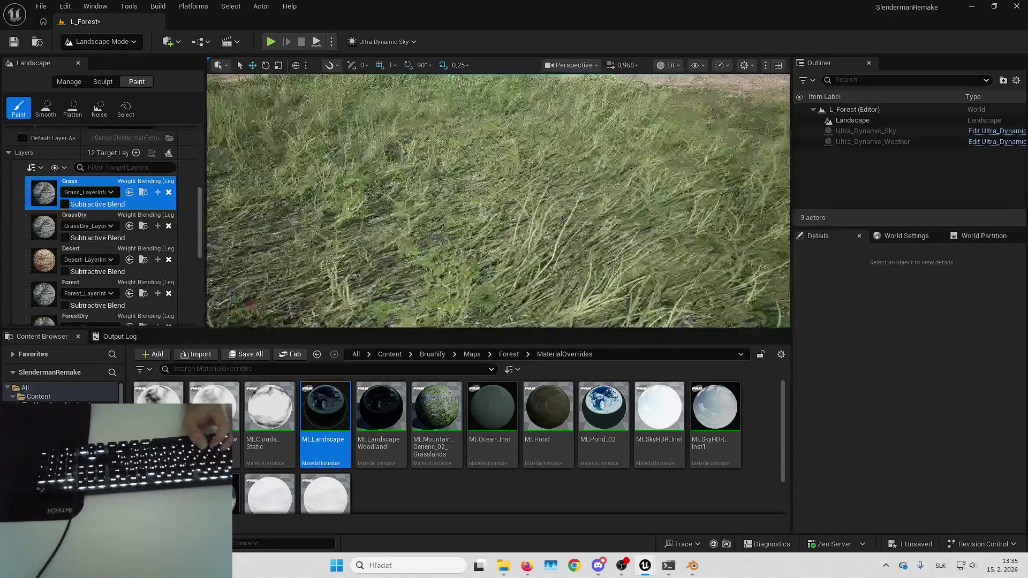
pyautogui.scroll(-1, 498, 200)
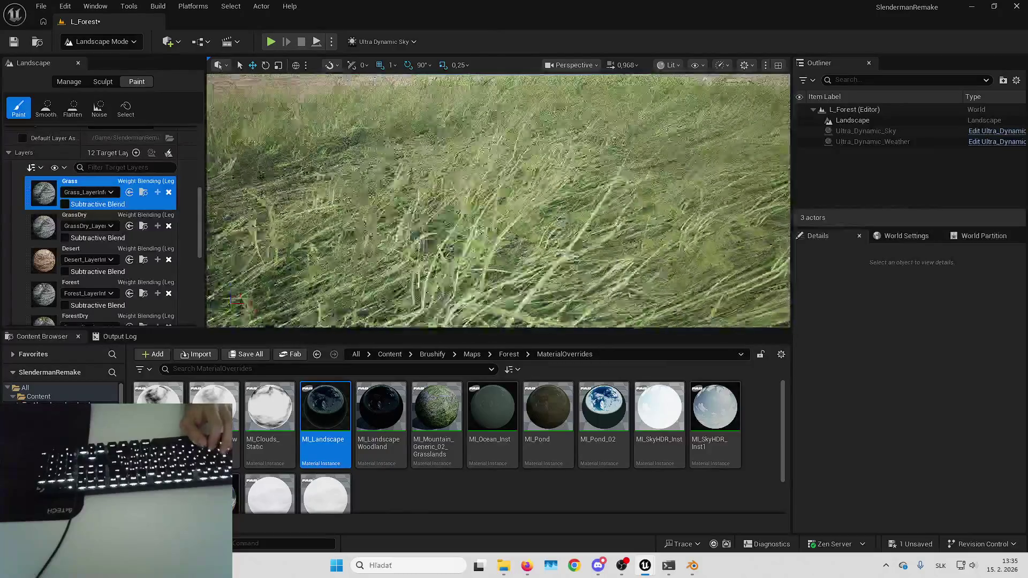
pyautogui.scroll(-6, 494, 236)
pyautogui.hotkey('ctrl', 'z')
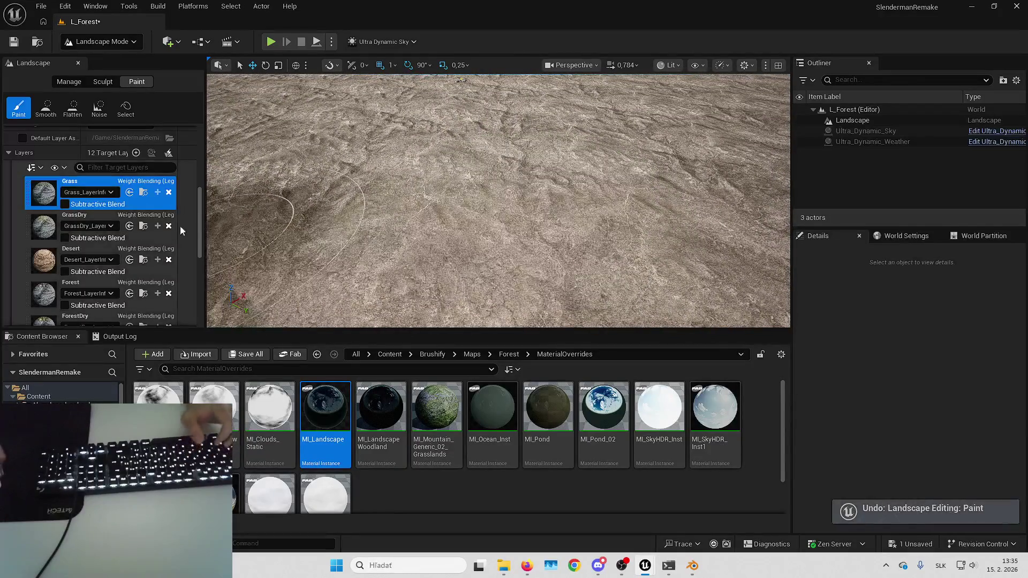
pyautogui.scroll(-3, 130, 236)
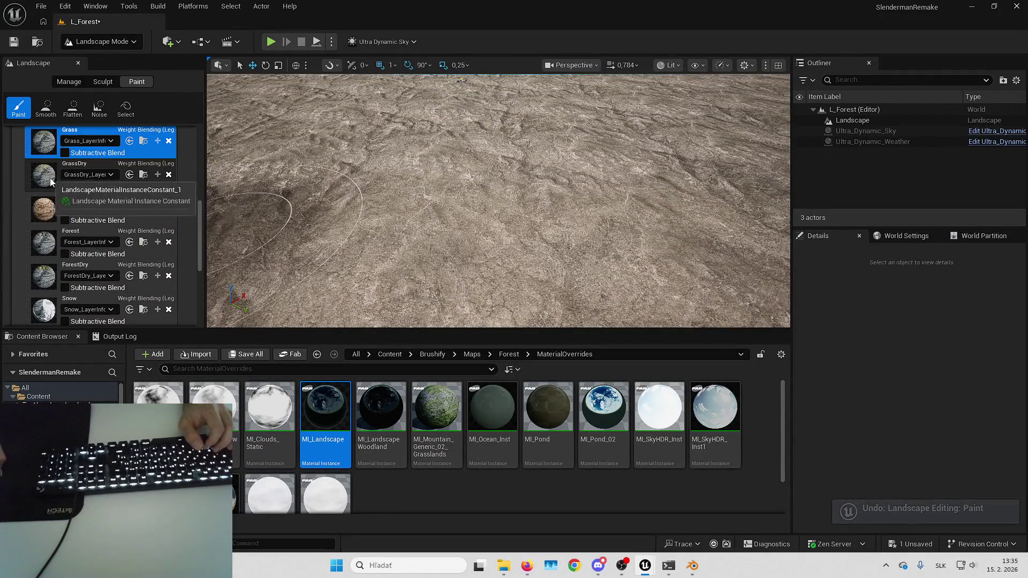
# - Paint a dry grass patch with the GrassDry layer and view it from above
pyautogui.click(49, 178)
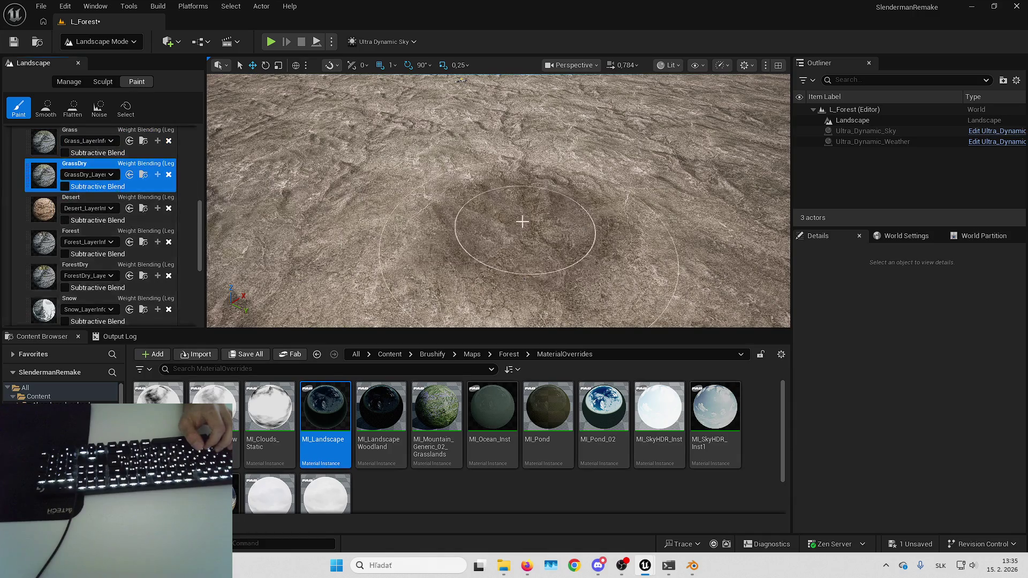
pyautogui.click(501, 220)
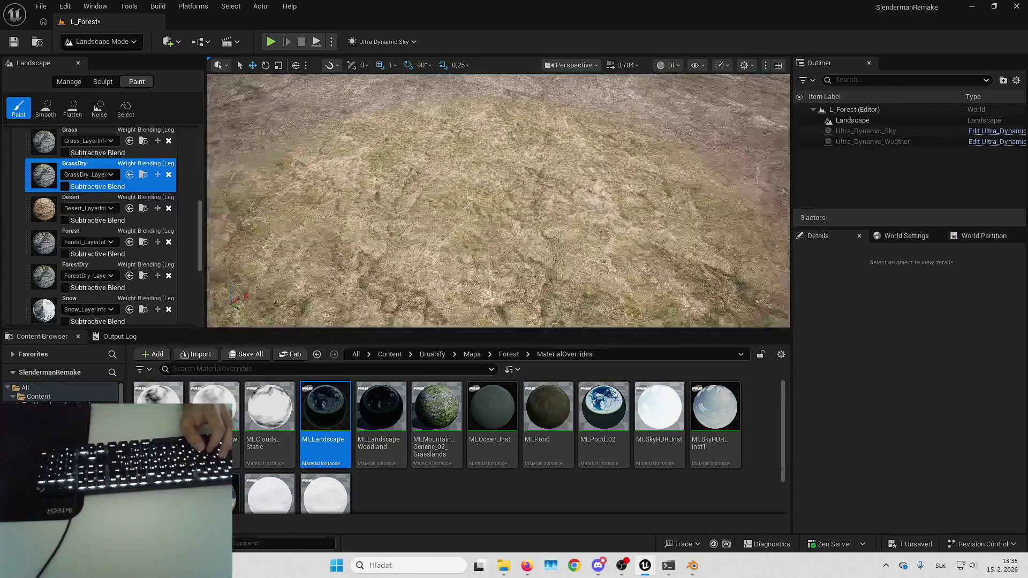
pyautogui.press('Up')
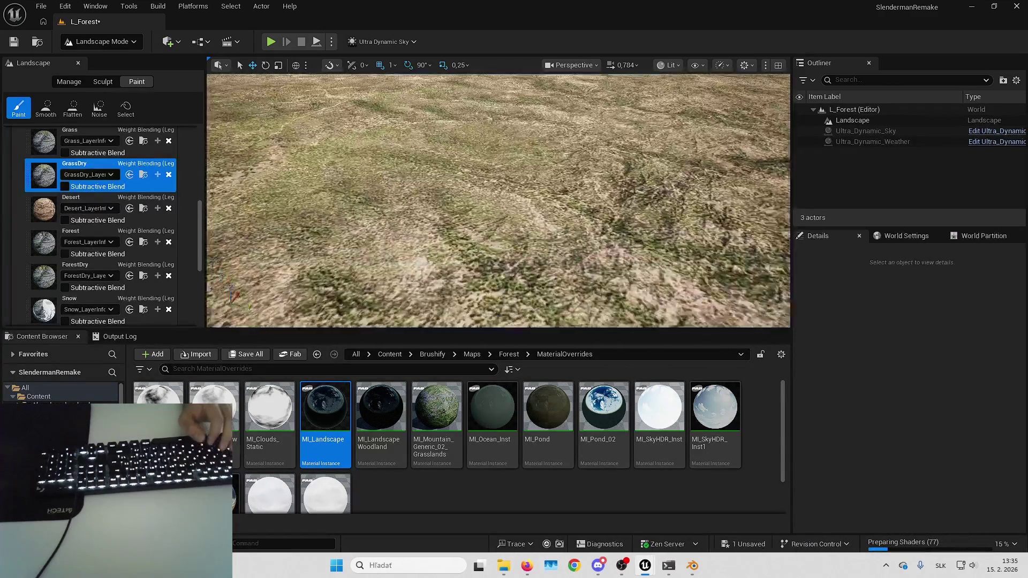
pyautogui.press('Up')
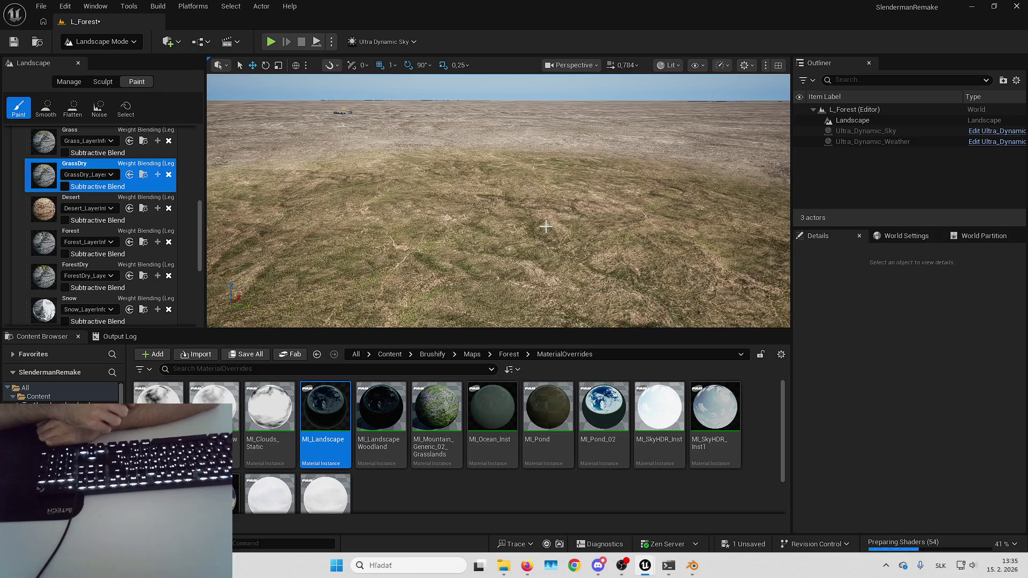
pyautogui.moveTo(545, 227); pyautogui.dragTo(545, 252)
pyautogui.click(85, 231)
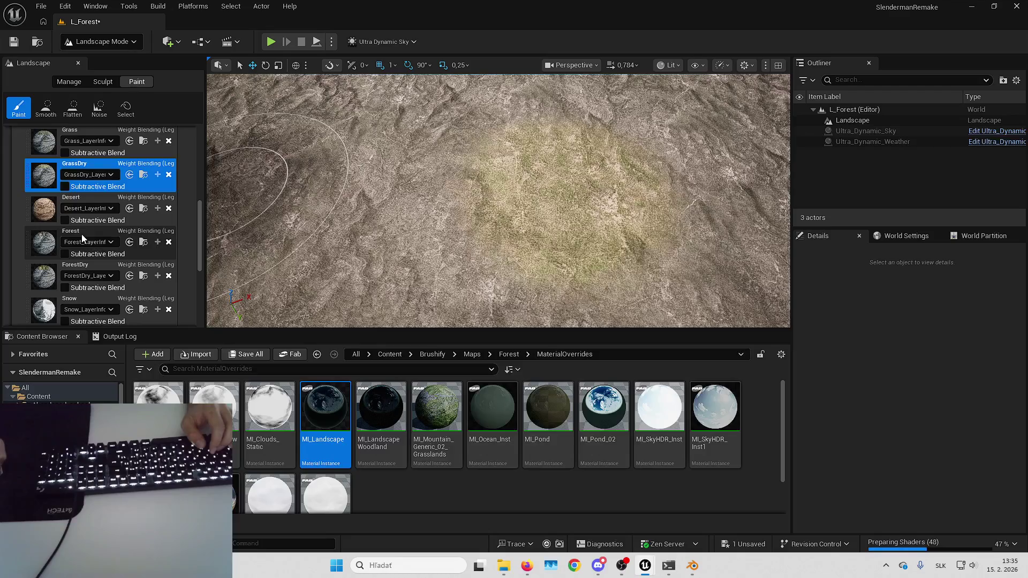
# - Paint a Forest patch onto the terrain, then select the Mud layer
pyautogui.moveTo(367, 155); pyautogui.dragTo(325, 161)
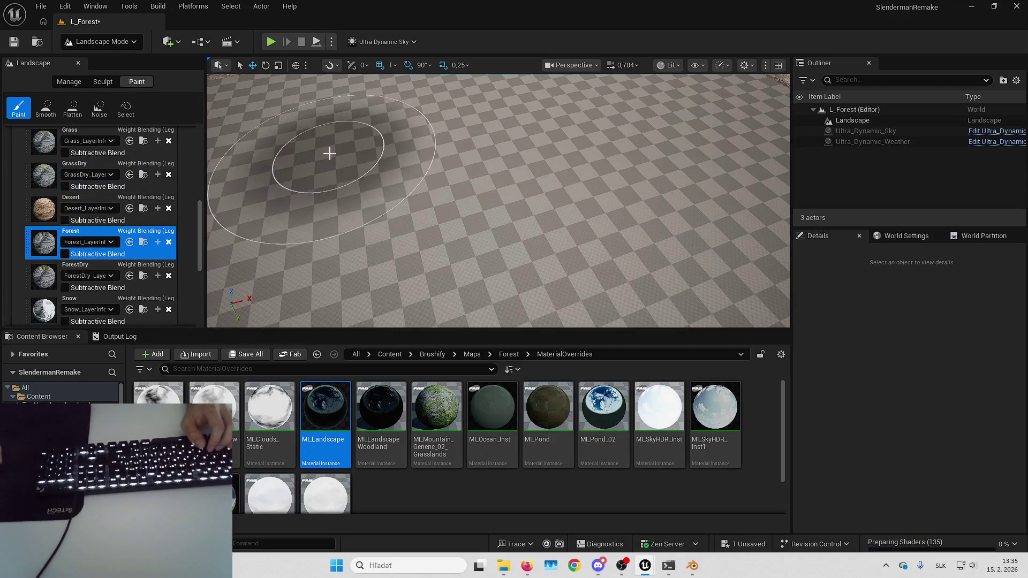
pyautogui.scroll(-5, 122, 228)
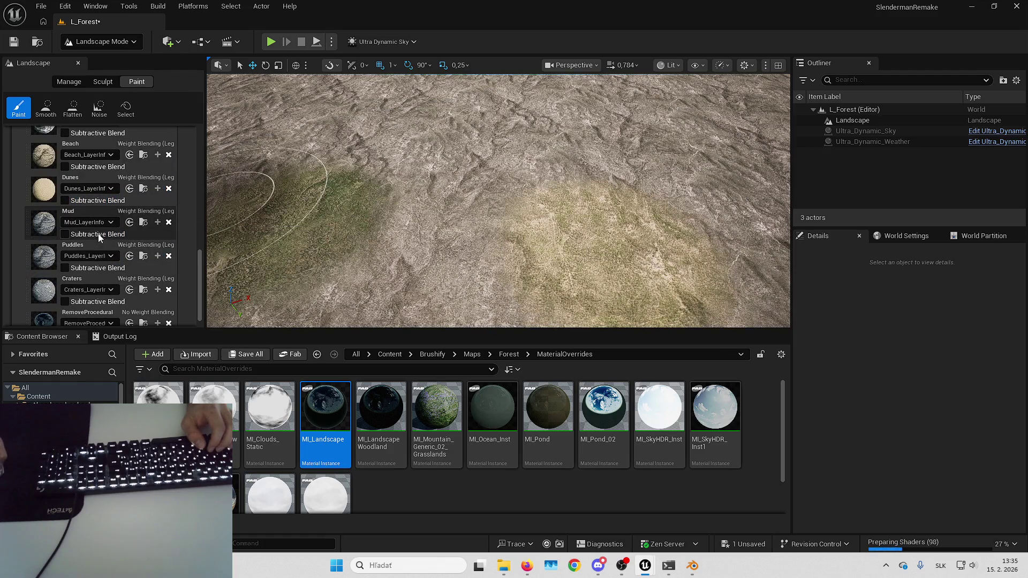
pyautogui.scroll(-2, 95, 239)
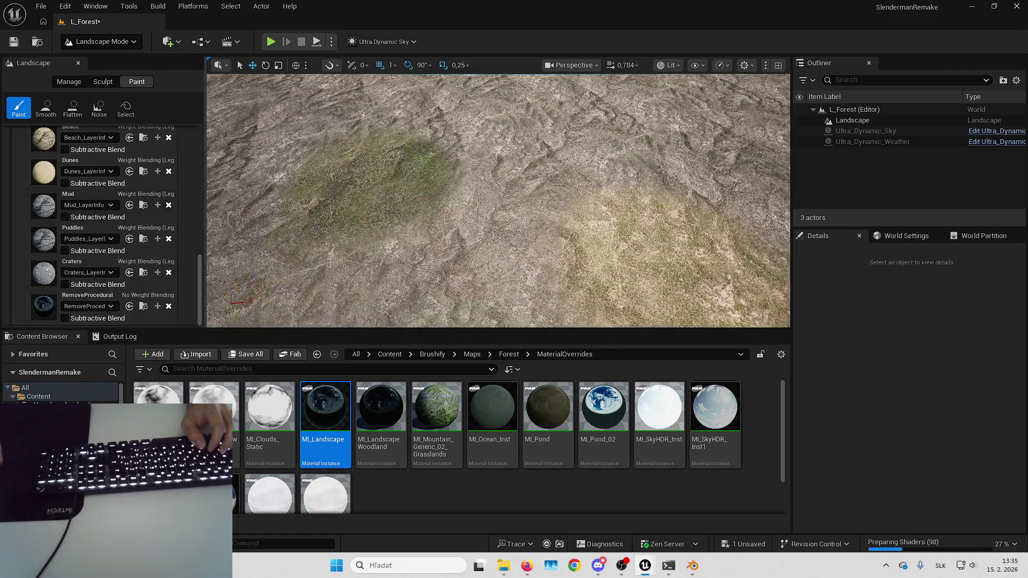
pyautogui.click(97, 192)
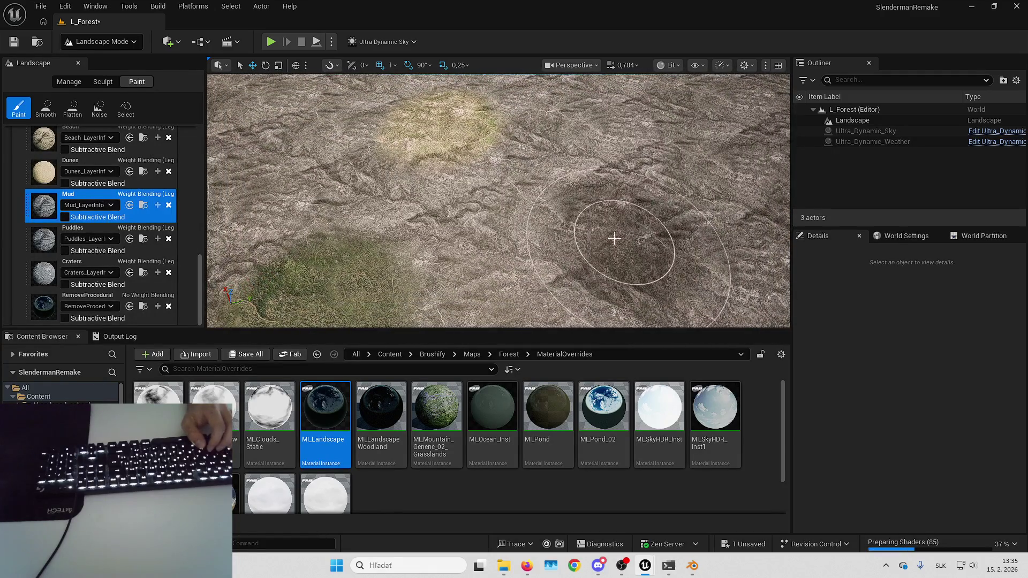
pyautogui.scroll(5, 608, 240)
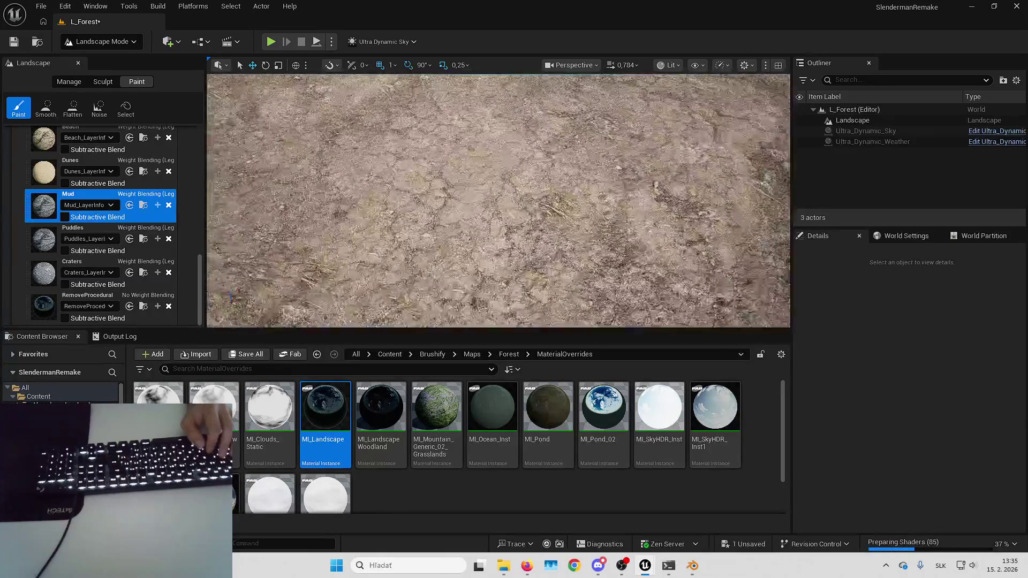
pyautogui.scroll(-6, 256, 203)
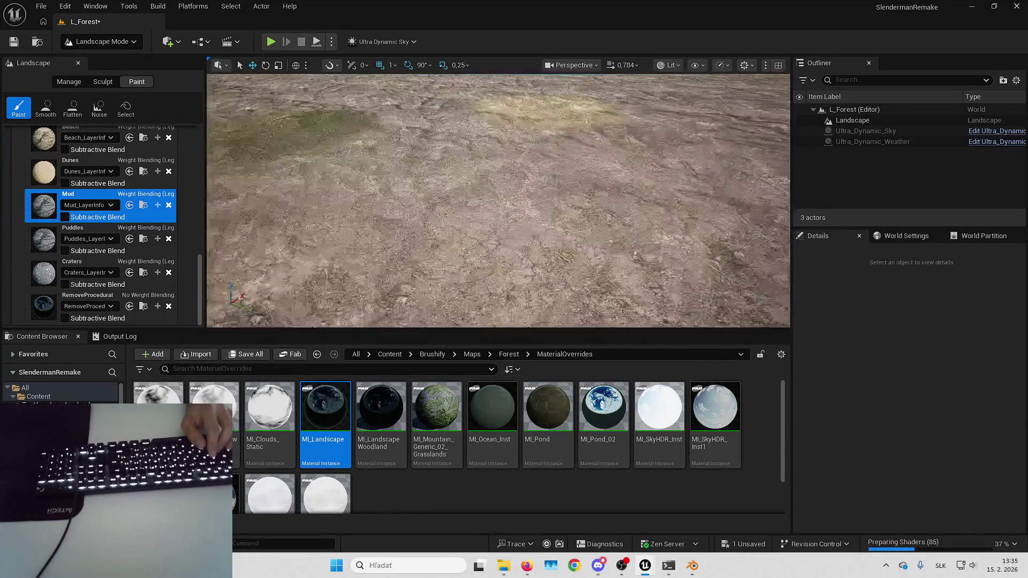
# - Select the Puddles layer and fly across the terrain to survey the puddles
pyautogui.click(27, 234)
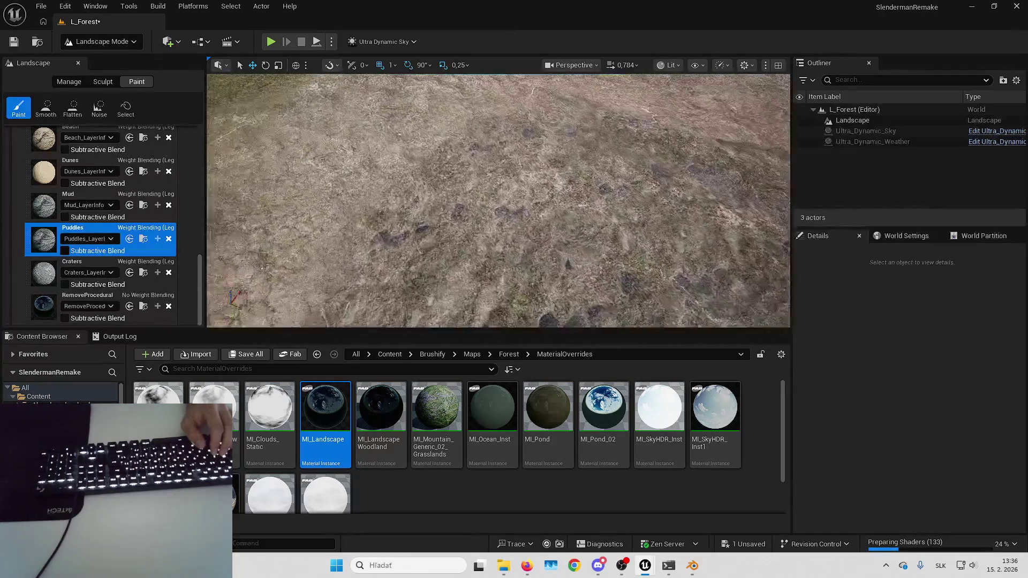
pyautogui.scroll(-2, 498, 201)
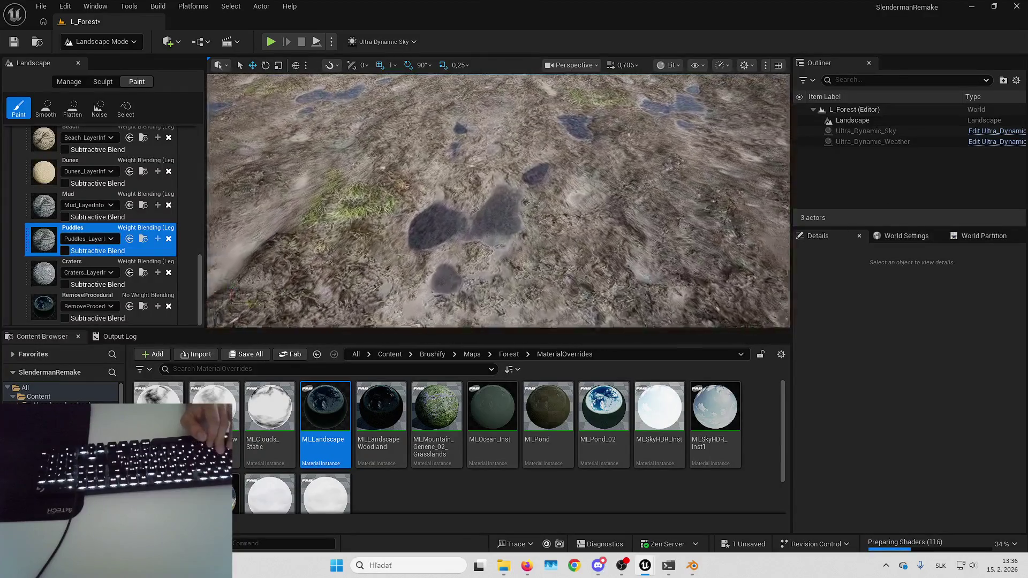
pyautogui.moveTo(570, 221); pyautogui.dragTo(560, 214)
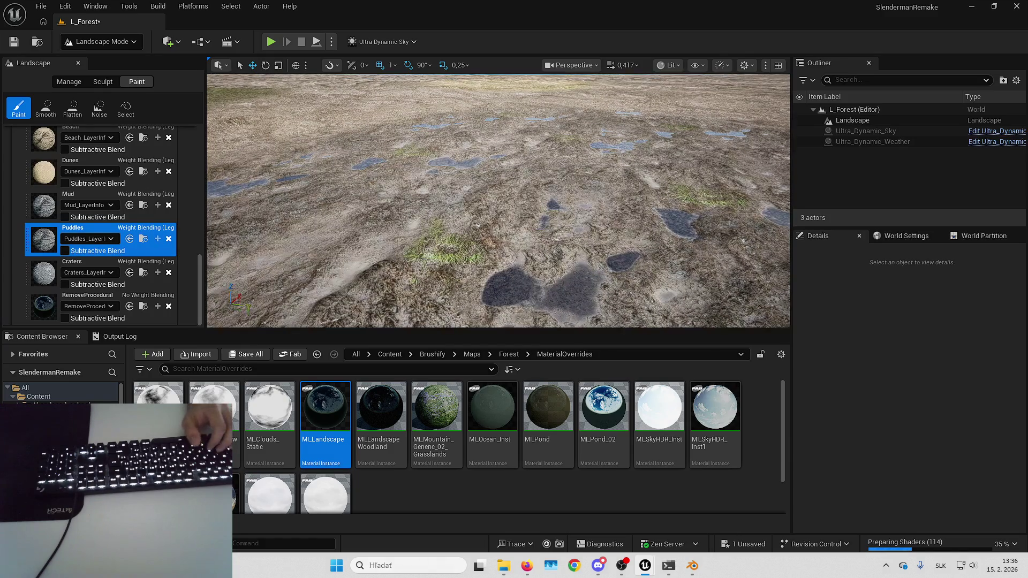
pyautogui.press('Up')
pyautogui.press('Down')
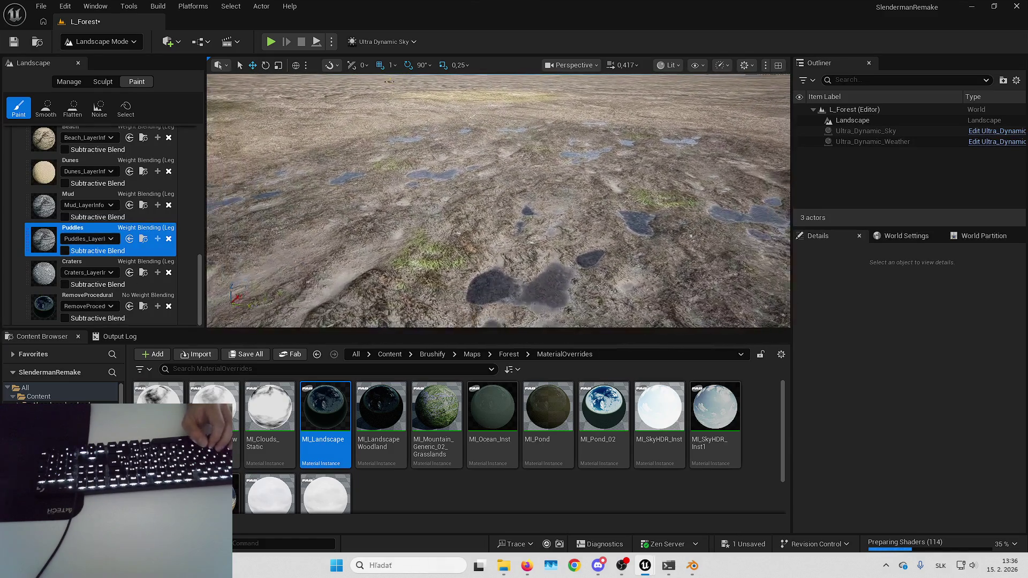
pyautogui.press('Down')
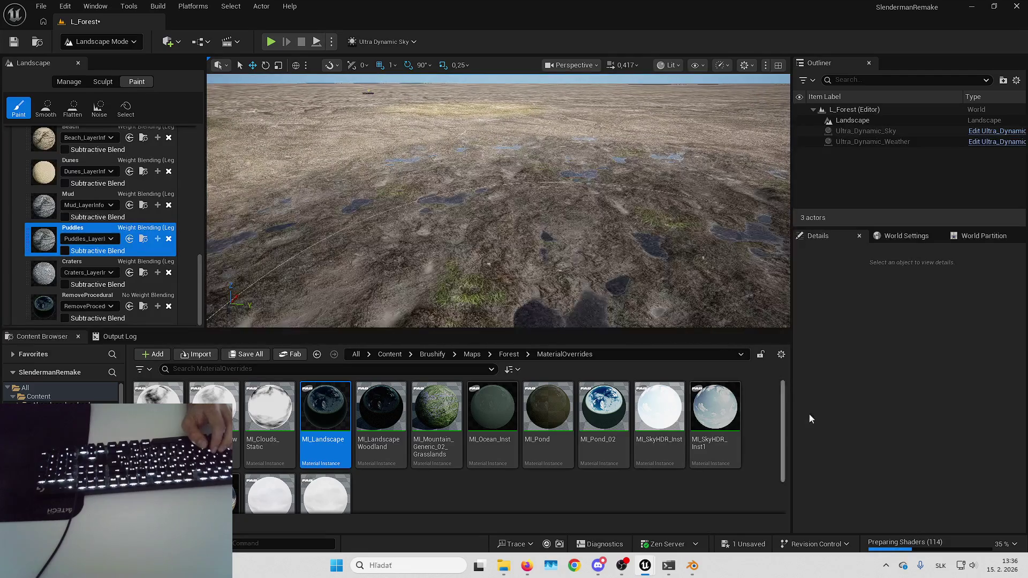
# - Return to Selection Mode, select Ultra_Dynamic_Weather and locate its current weather preset
pyautogui.hotkey('alt', 'Left')
pyautogui.hotkey('alt', 'Left')
pyautogui.hotkey('alt', 'Left')
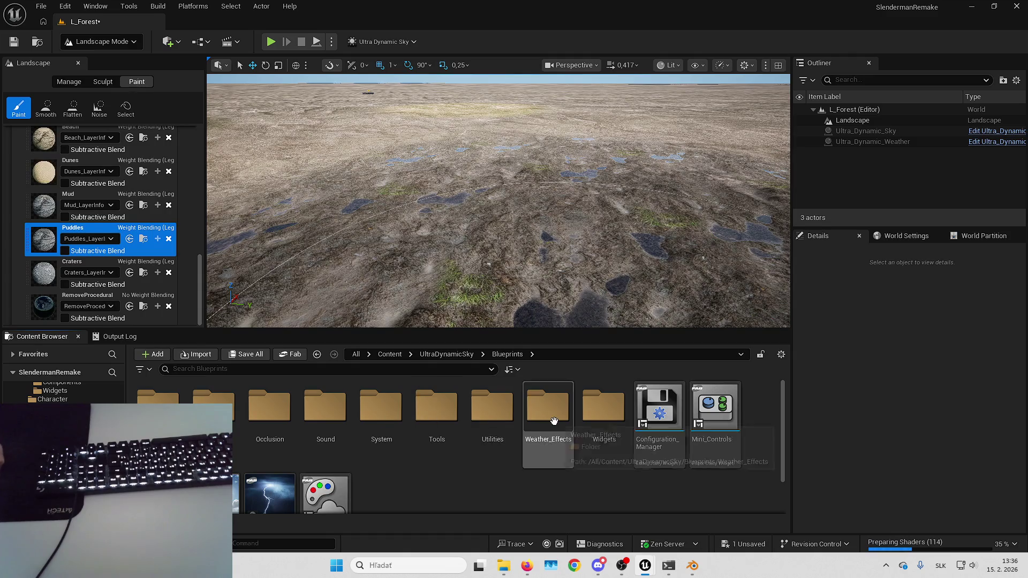
pyautogui.scroll(-1, 481, 433)
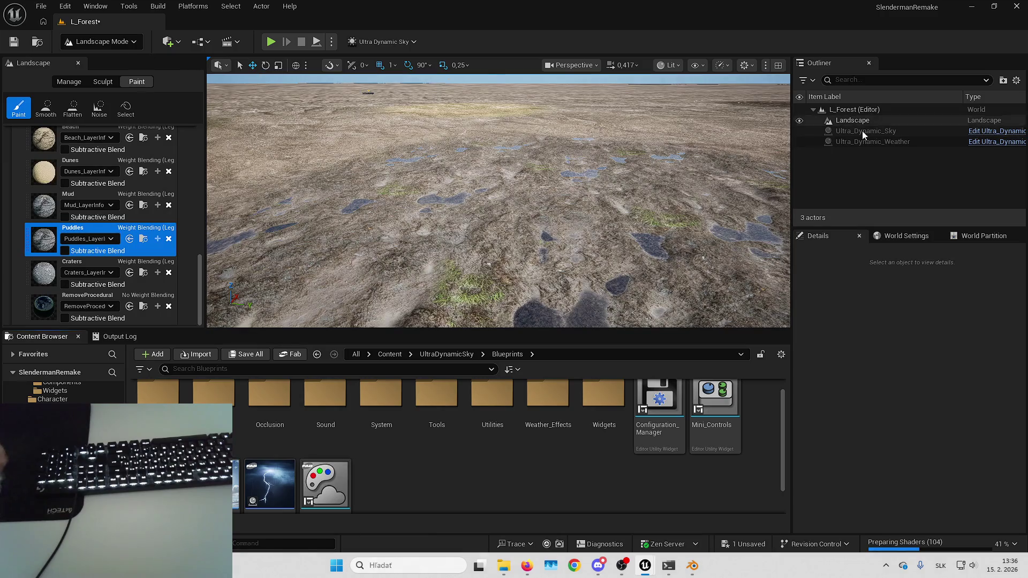
pyautogui.click(133, 41)
pyautogui.click(127, 62)
pyautogui.click(873, 142)
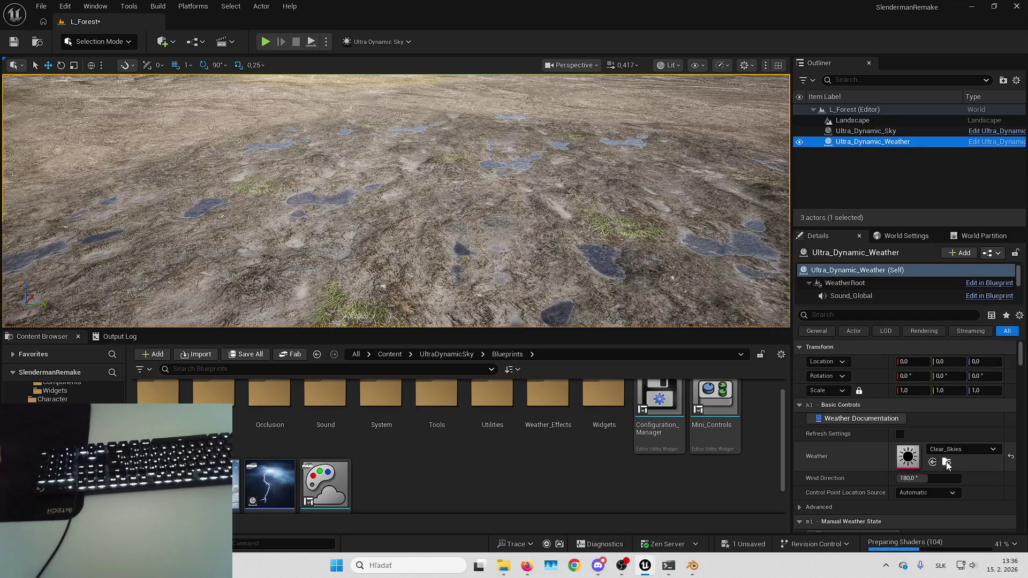
pyautogui.click(946, 461)
# - Duplicate the preset as 'Forest' and open it for editing
pyautogui.hotkey('ctrl', 'd')
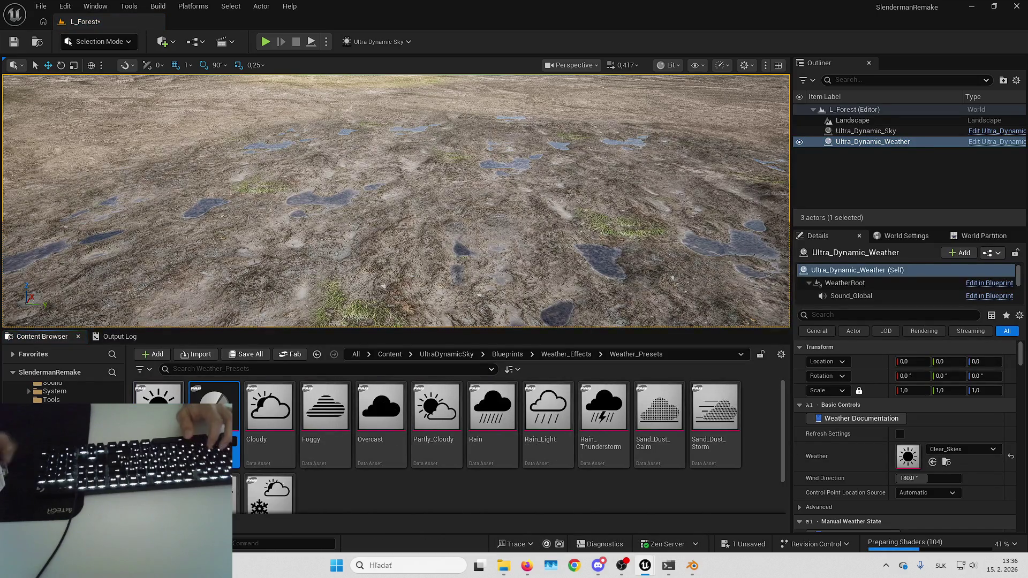
pyautogui.write('Forest')
pyautogui.press('Return')
pyautogui.doubleClick(325, 407)
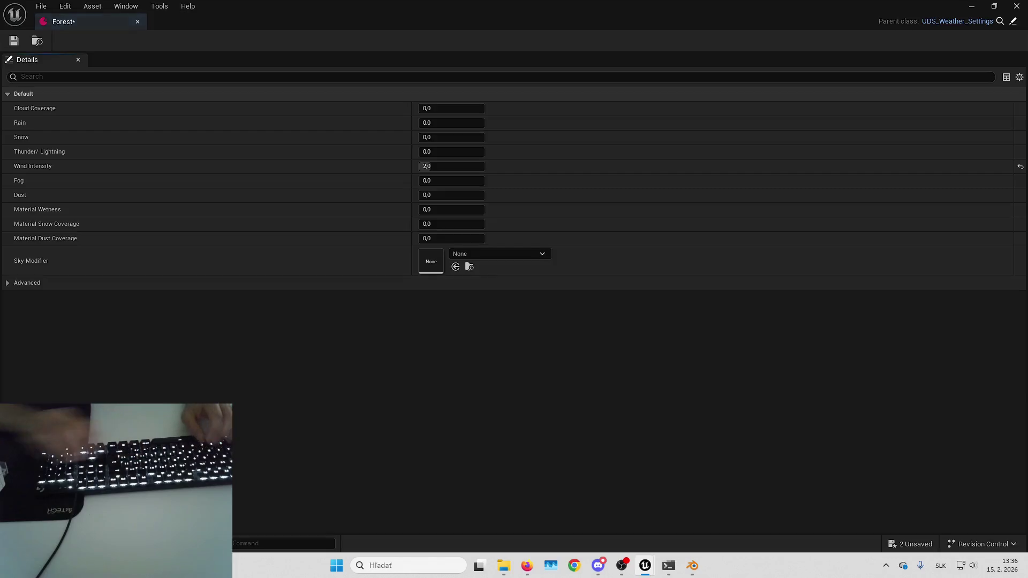
# - Set Forest's clouds 10, rain 8, lightning 10, wind 5, fog 10, then save everything and close it
pyautogui.click(435, 110)
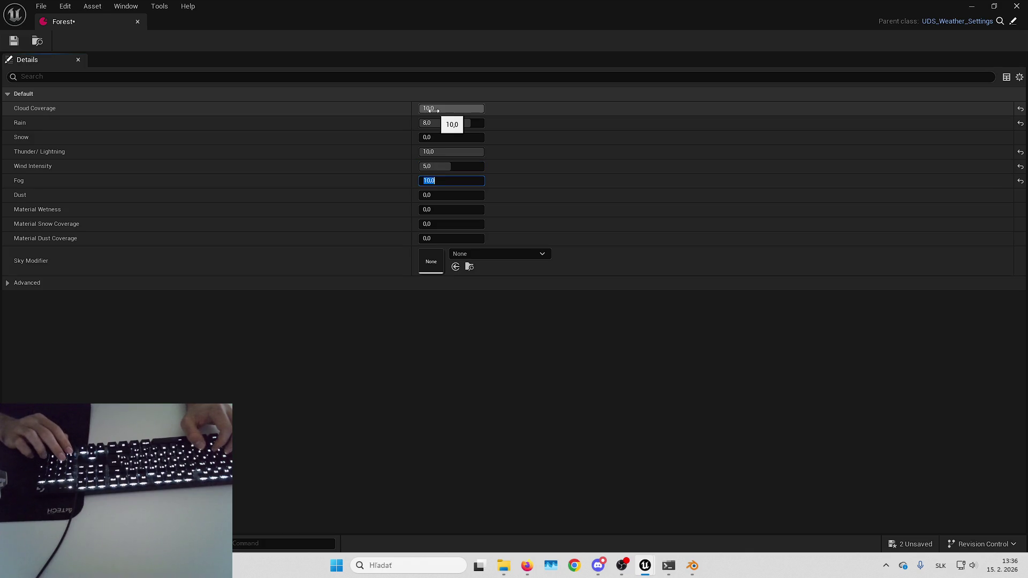
pyautogui.click(14, 41)
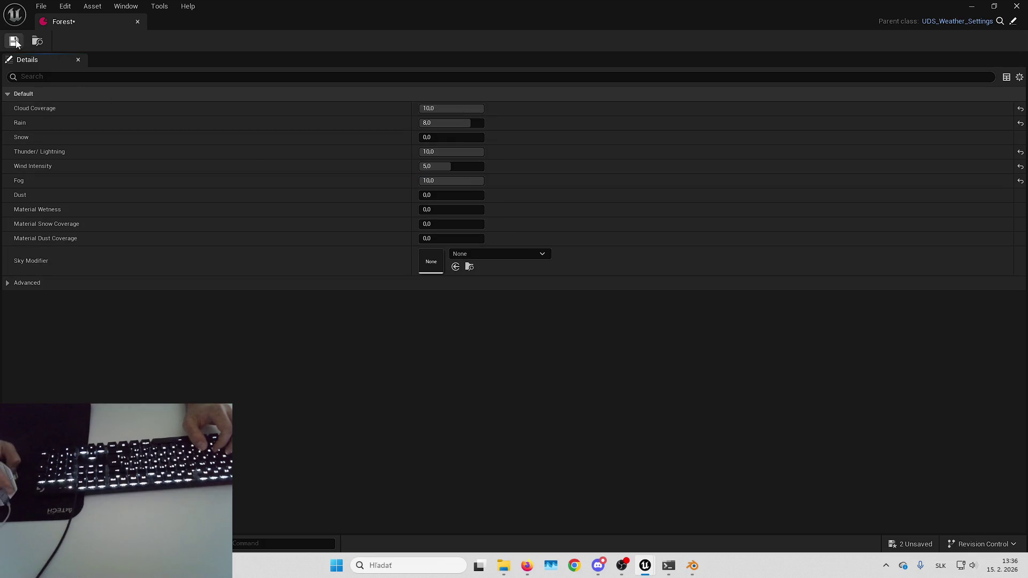
pyautogui.click(909, 544)
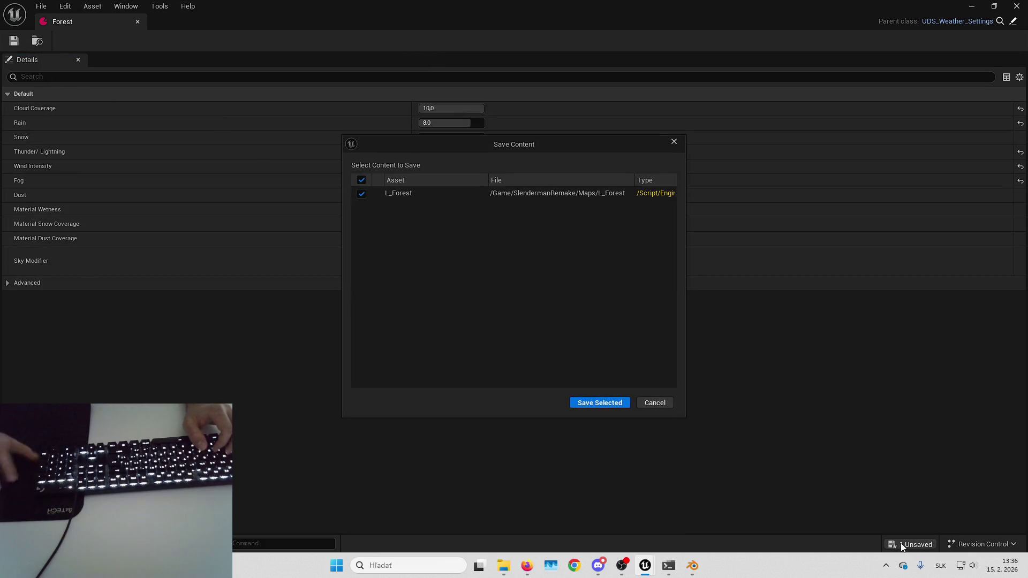
pyautogui.click(599, 402)
pyautogui.click(970, 6)
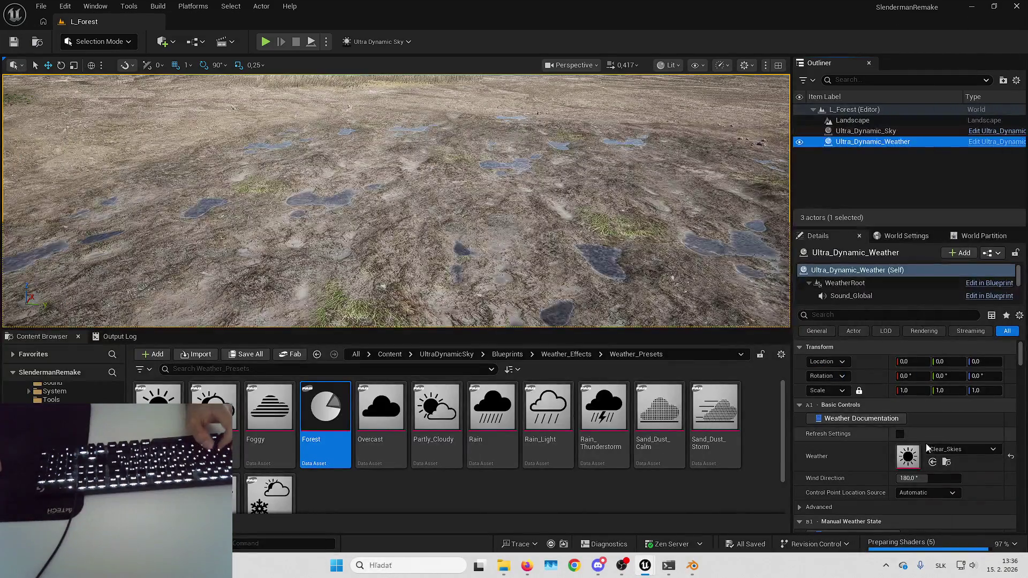
# - Apply the Forest weather preset and inspect the rain and fog over the wet ground
pyautogui.click(932, 463)
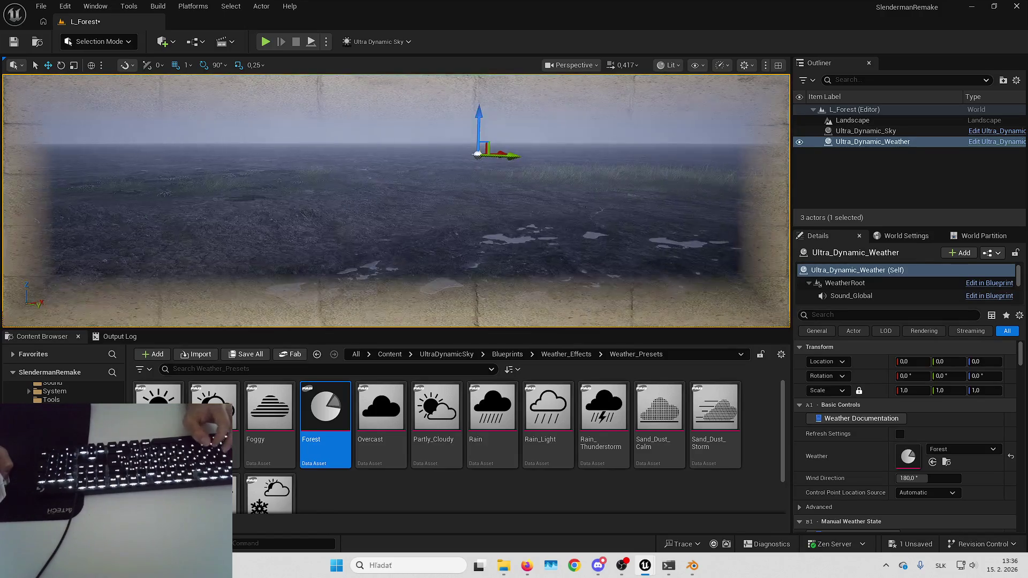
pyautogui.press('Right')
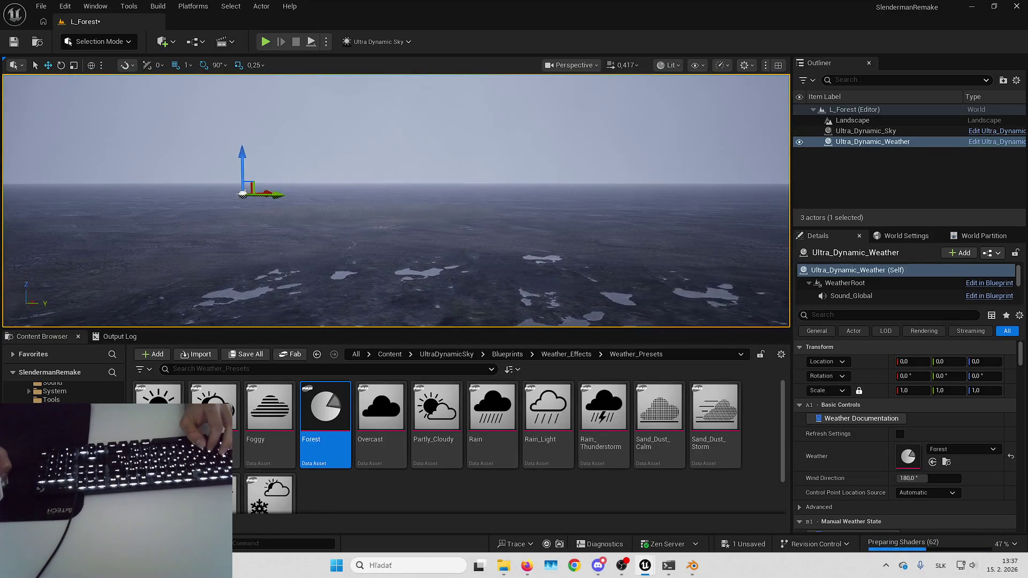
pyautogui.press('Right')
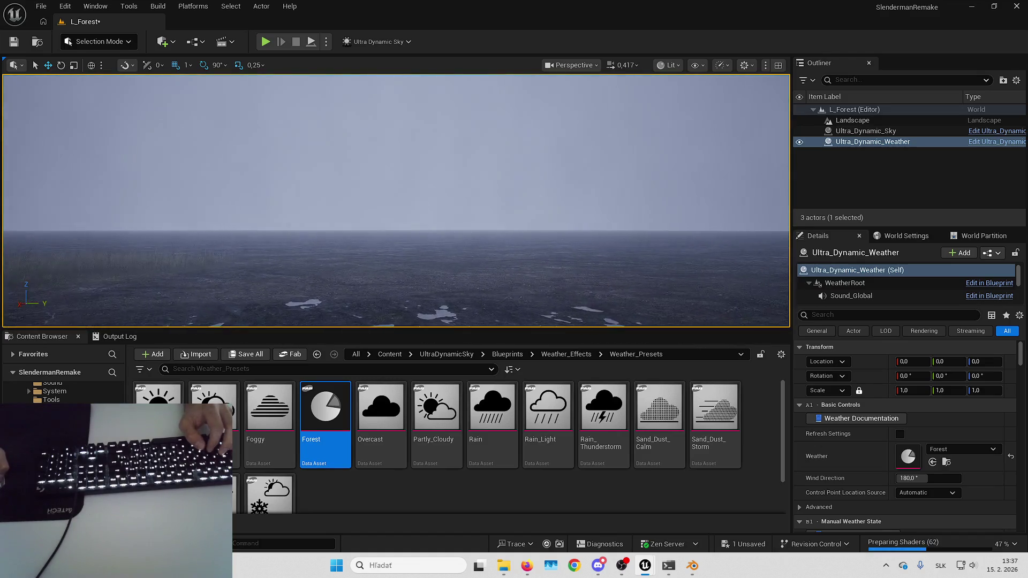
pyautogui.moveTo(396, 200); pyautogui.dragTo(396, 267)
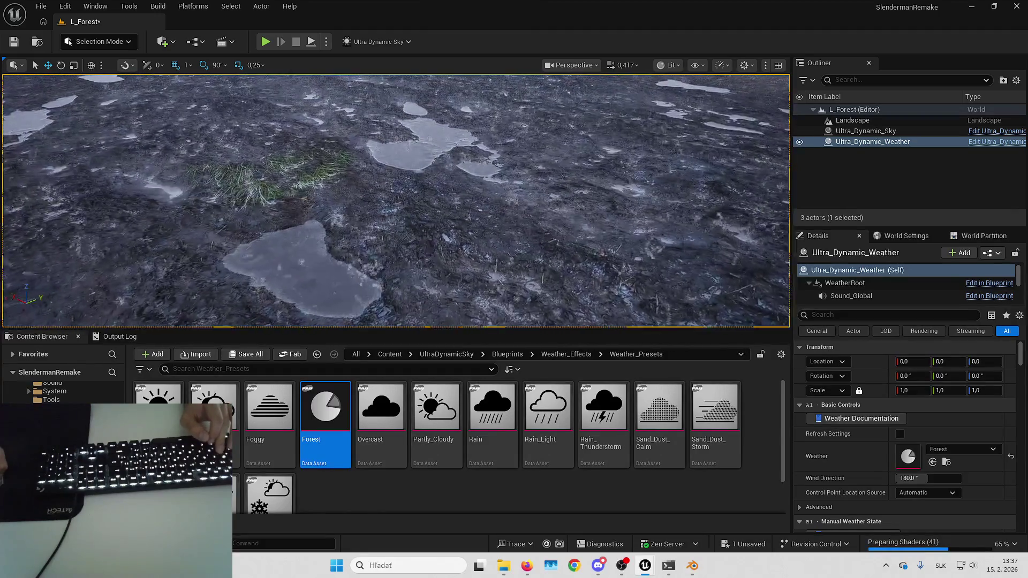
pyautogui.scroll(5, 396, 201)
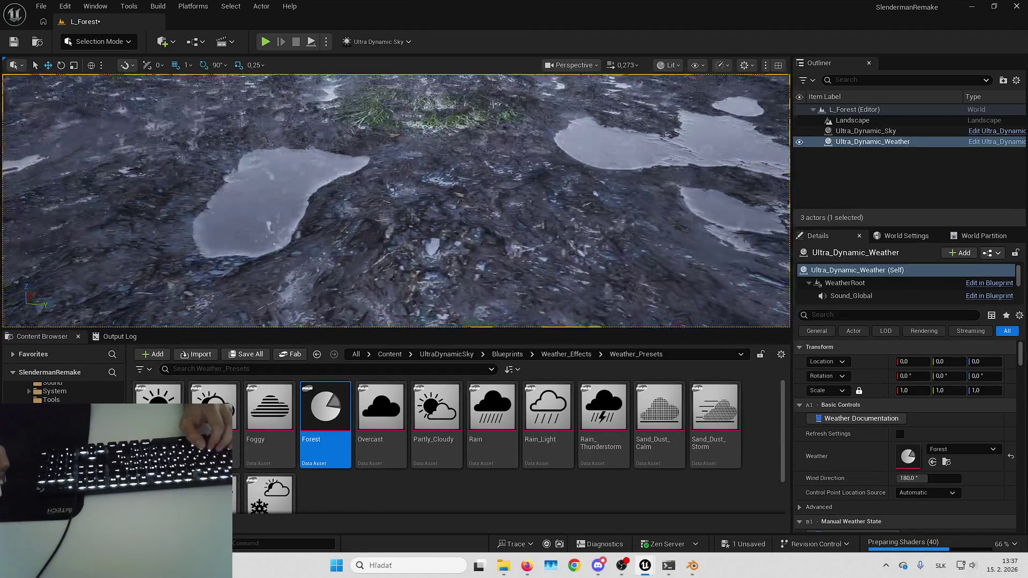
pyautogui.scroll(-3, 396, 201)
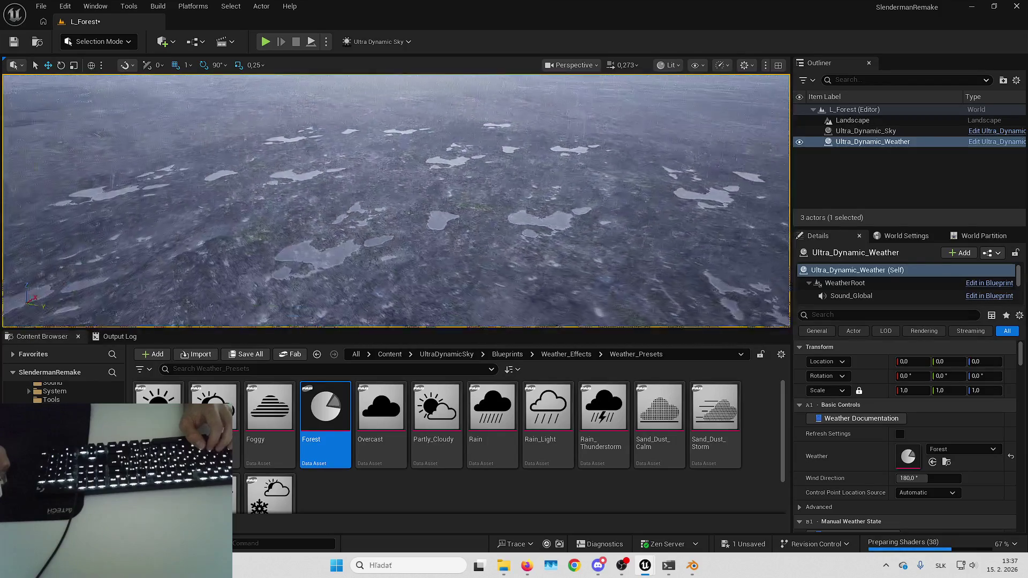
pyautogui.moveTo(396, 201)
pyautogui.mouseDown()
pyautogui.moveTo(426, 219)
pyautogui.moveTo(426, 185)
pyautogui.mouseUp()
pyautogui.moveTo(576, 239)
pyautogui.mouseDown()
pyautogui.moveTo(576, 252)
pyautogui.moveTo(575, 239)
pyautogui.mouseUp()
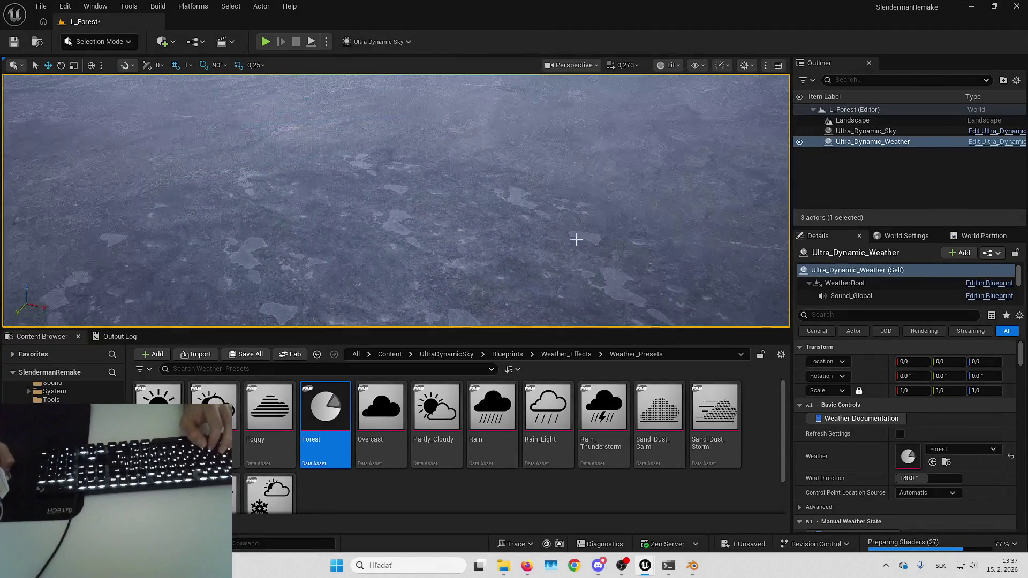
pyautogui.moveTo(534, 210); pyautogui.dragTo(534, 210)
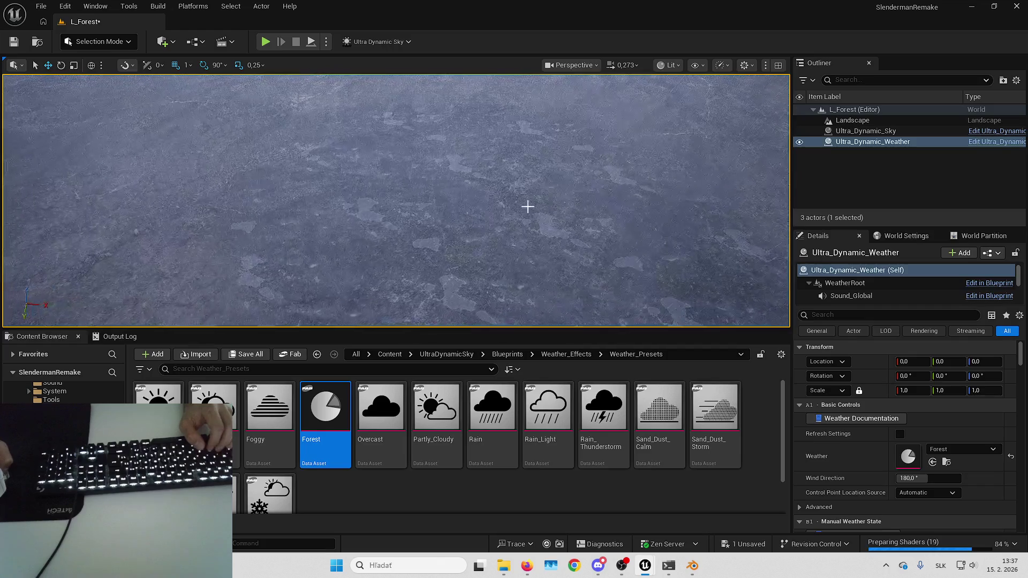
pyautogui.moveTo(397, 186)
pyautogui.mouseDown()
pyautogui.moveTo(397, 200)
pyautogui.moveTo(397, 186)
pyautogui.mouseUp()
pyautogui.moveTo(506, 218); pyautogui.dragTo(507, 219)
# - Change the Weather preset to Clear_Skies
pyautogui.click(956, 450)
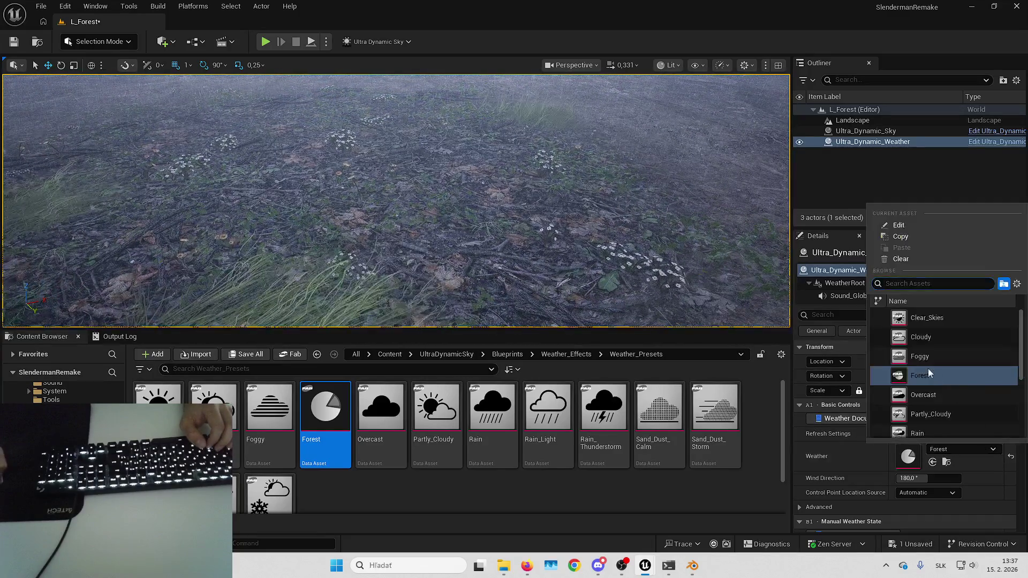
pyautogui.click(939, 325)
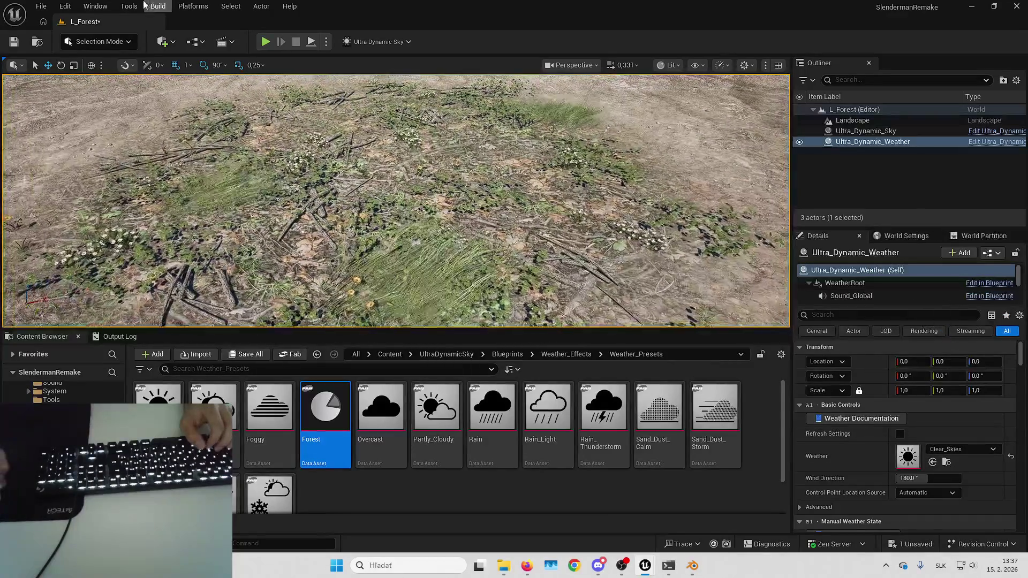
pyautogui.click(110, 42)
# - Switch to Landscape Mode and fly the camera over the grass patch
pyautogui.click(136, 74)
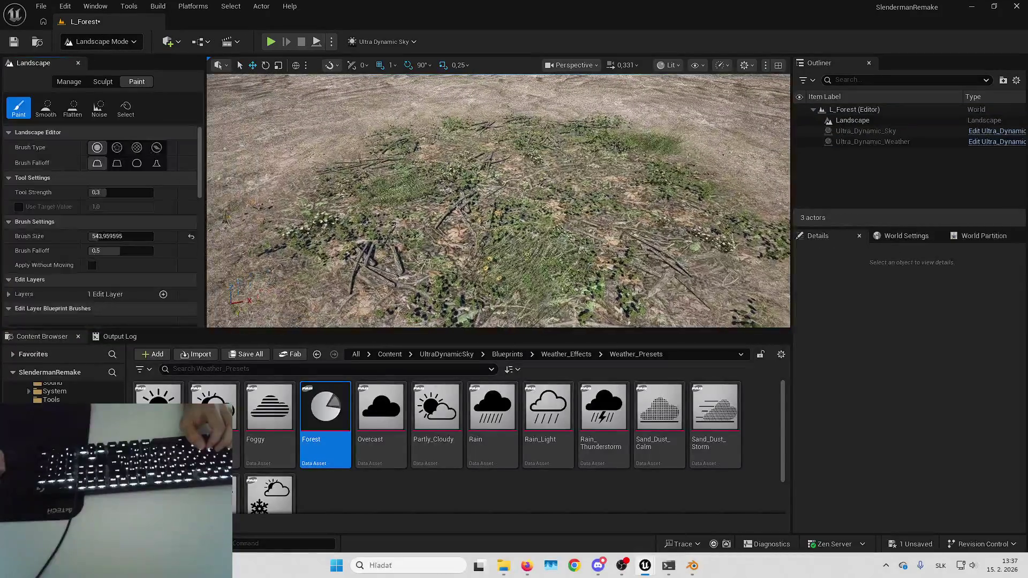
pyautogui.scroll(-5, 83, 162)
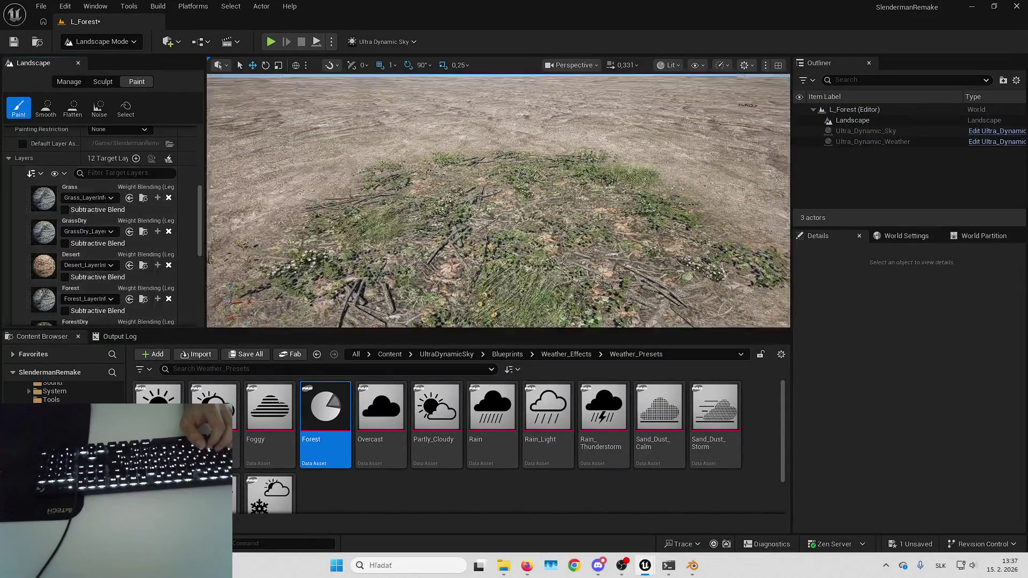
pyautogui.press('w')
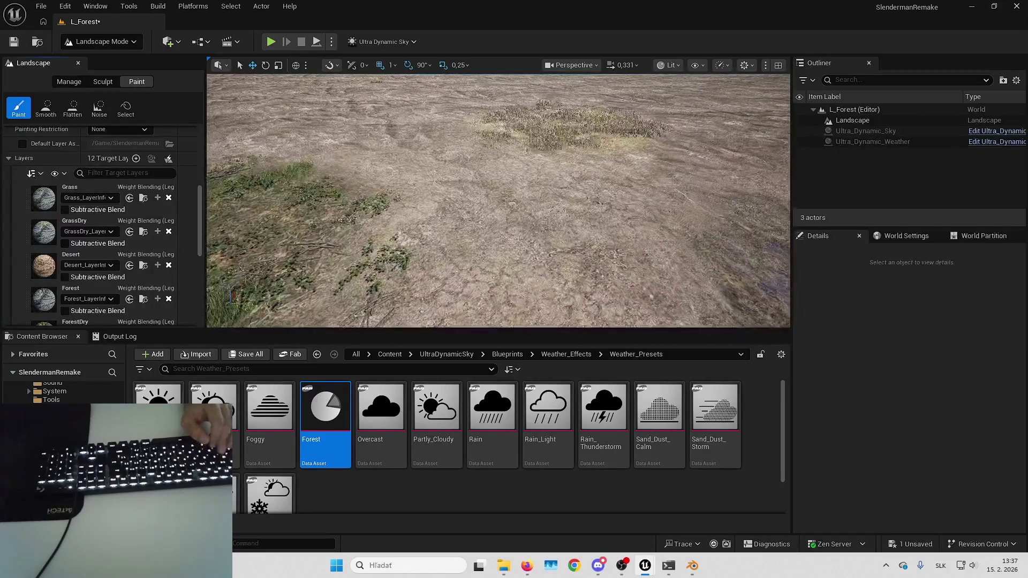
pyautogui.press('w')
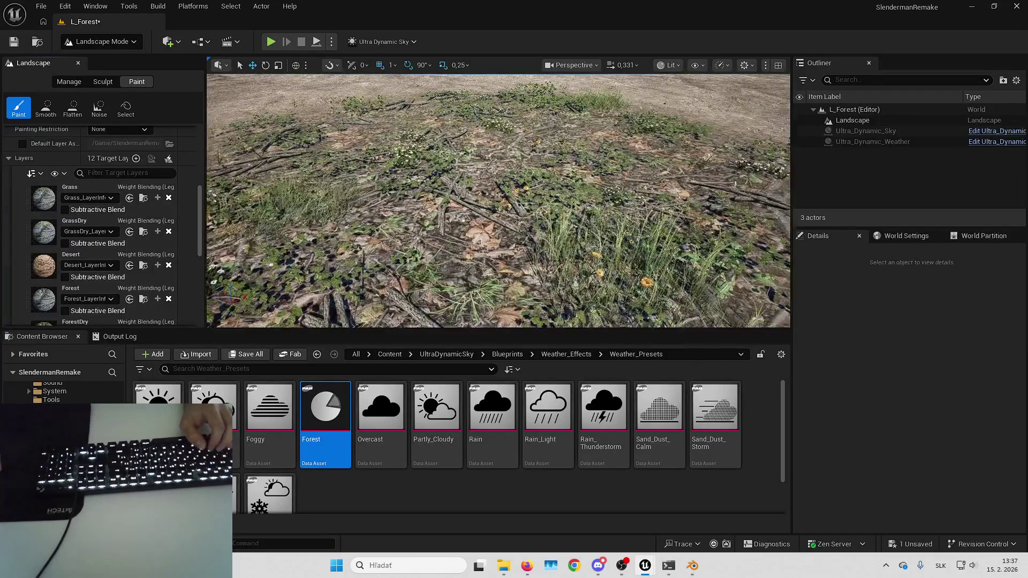
pyautogui.press('s')
pyautogui.press('w')
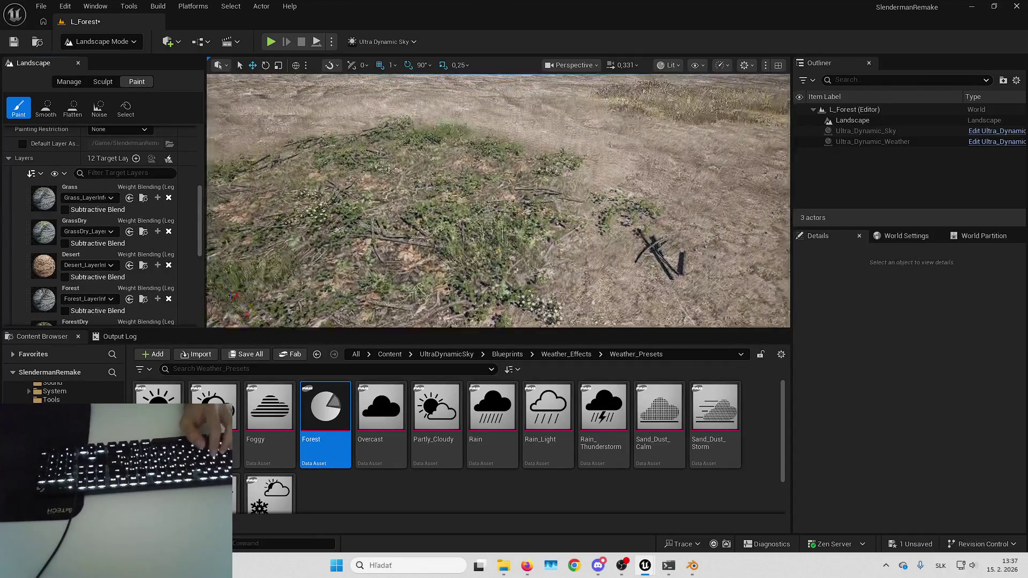
pyautogui.press('s')
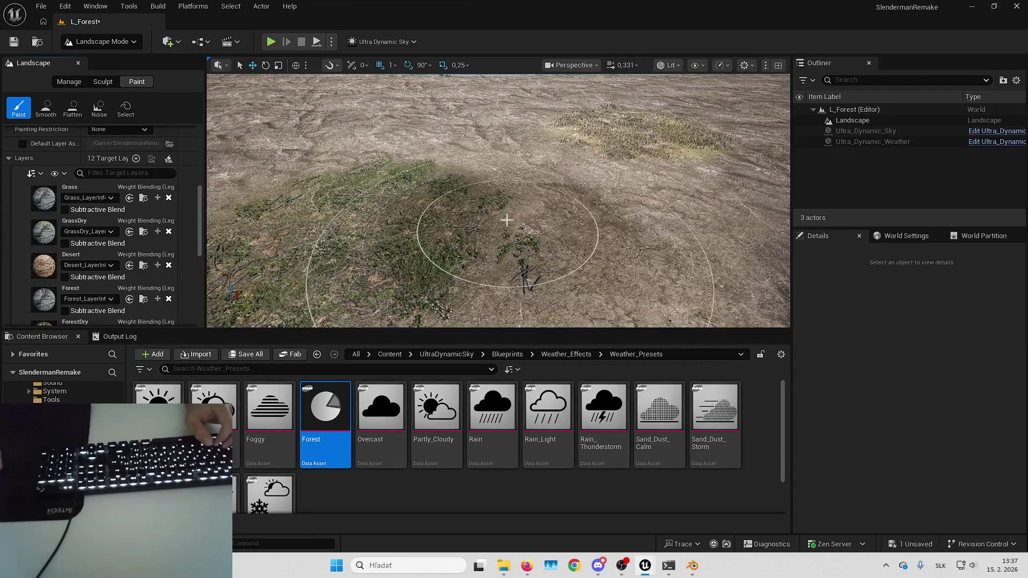
pyautogui.press('w')
pyautogui.scroll(1, 497, 201)
pyautogui.press('w')
pyautogui.press('w')
# - Survey the wet terrain and its dark painted puddle patches
pyautogui.scroll(5, 124, 191)
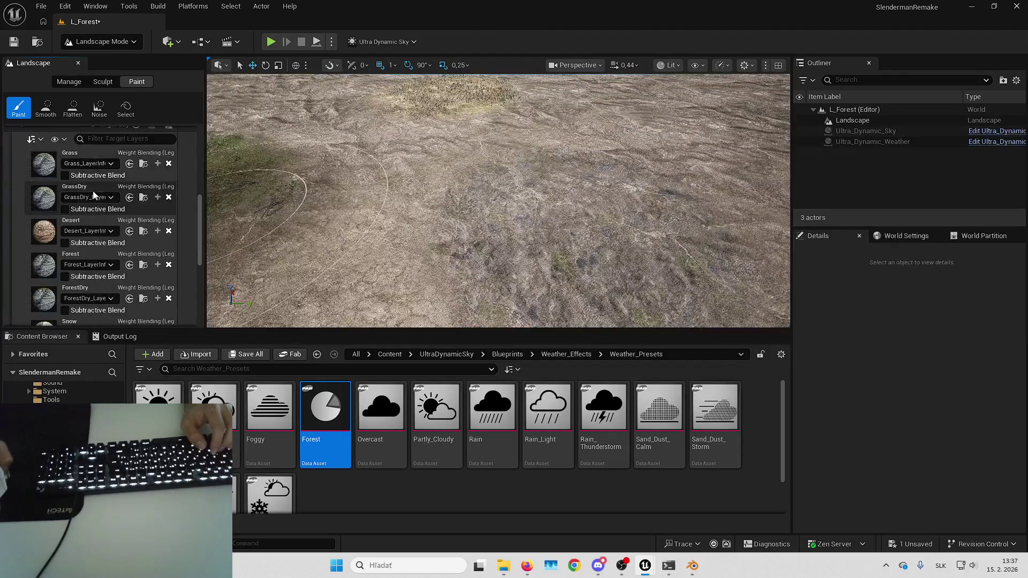
pyautogui.scroll(3, 126, 194)
pyautogui.moveTo(127, 194); pyautogui.dragTo(102, 194)
pyautogui.scroll(3, 473, 177)
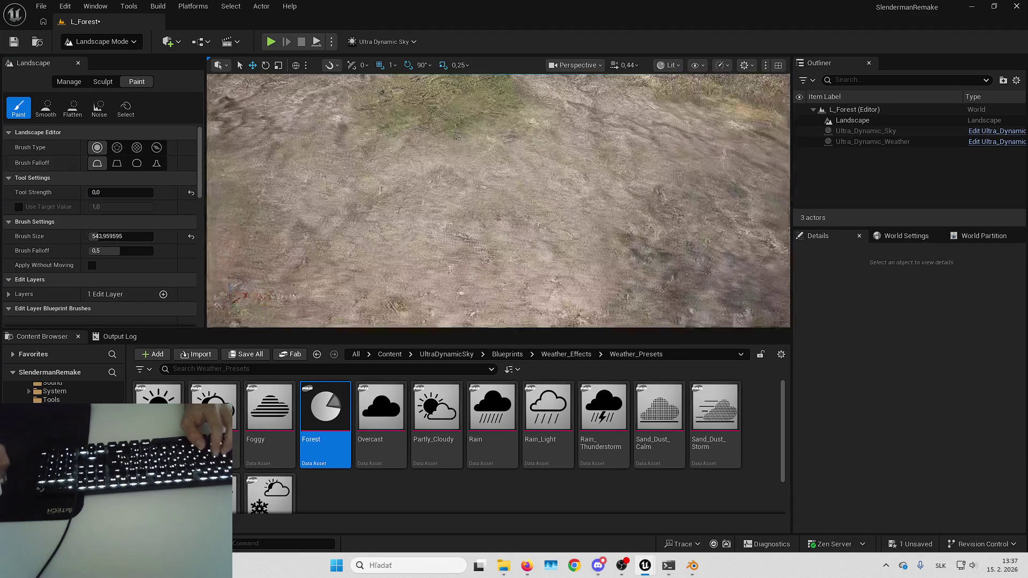
pyautogui.scroll(-10, 94, 213)
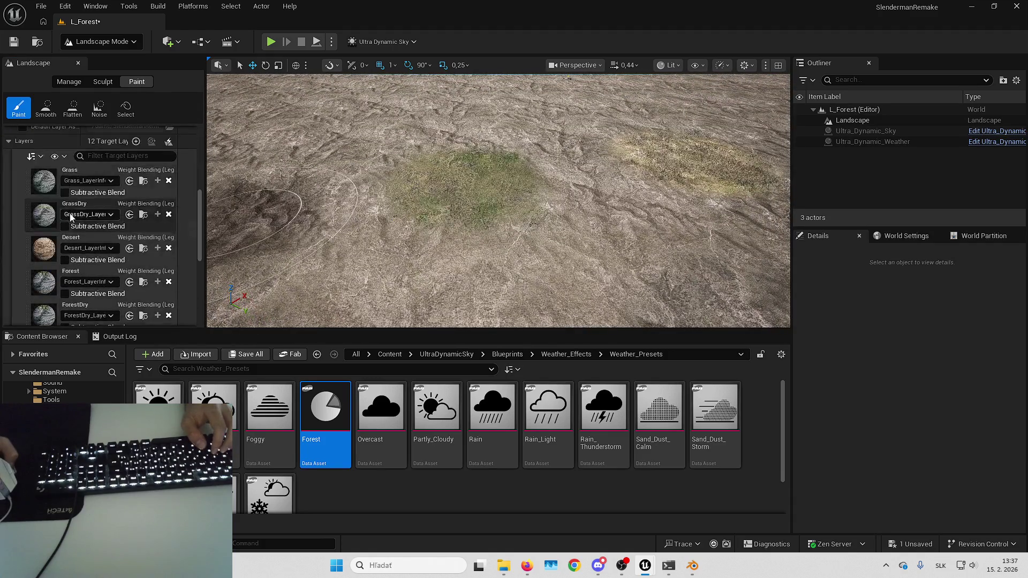
pyautogui.press('d')
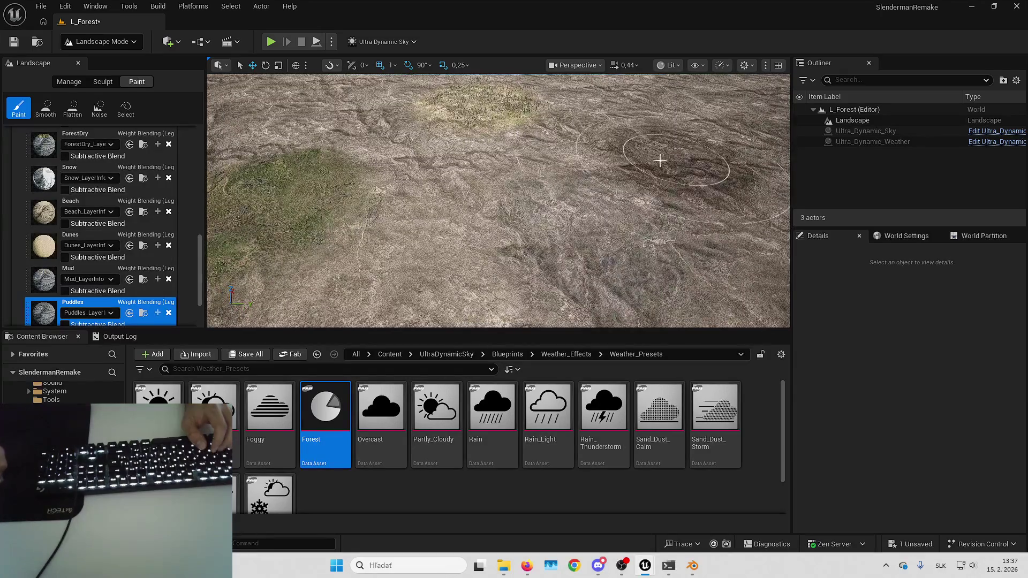
pyautogui.scroll(5, 661, 264)
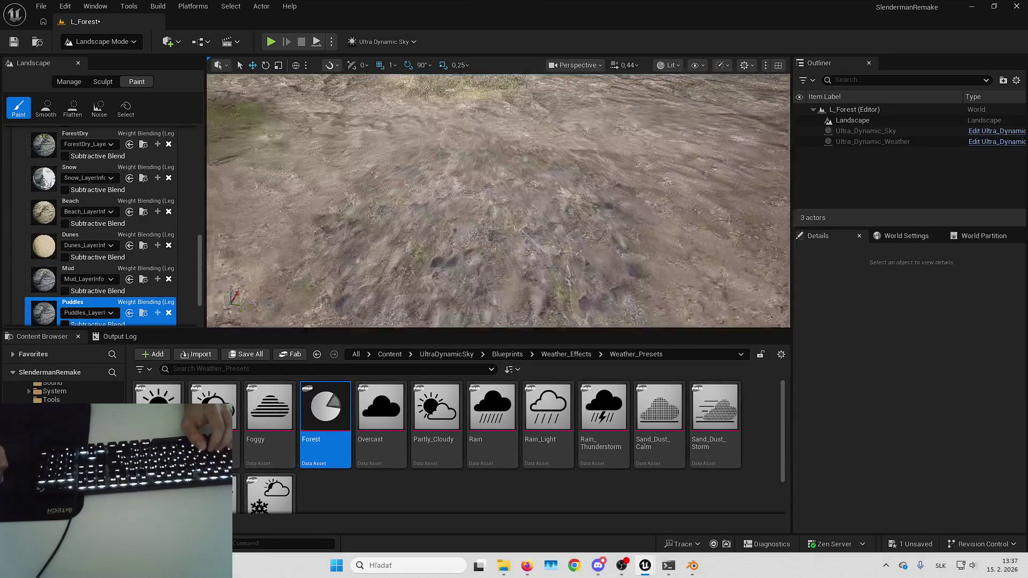
pyautogui.scroll(10, 76, 186)
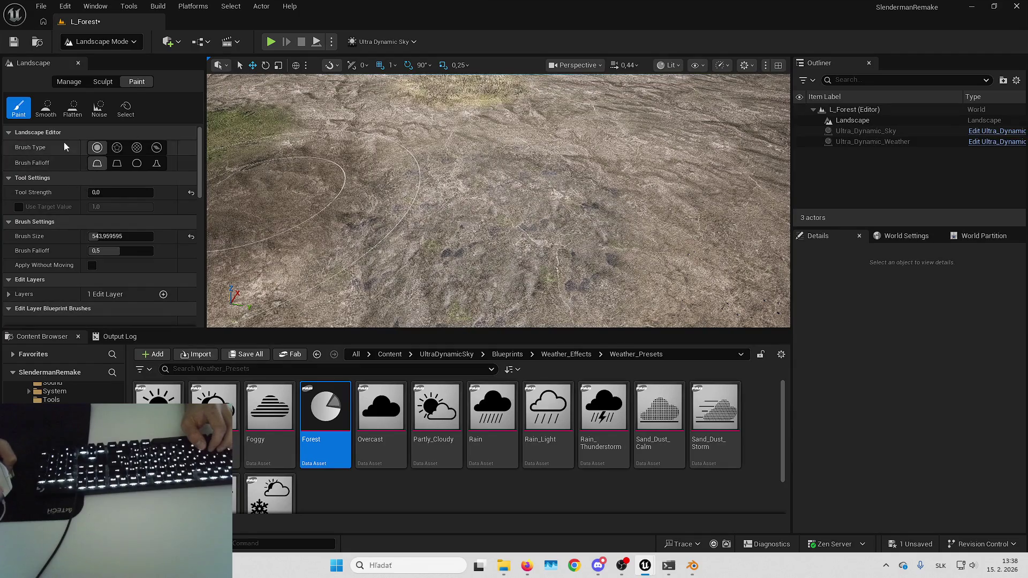
# - Return to the Paint tools and clear the landscape selection
pyautogui.click(108, 82)
pyautogui.click(130, 82)
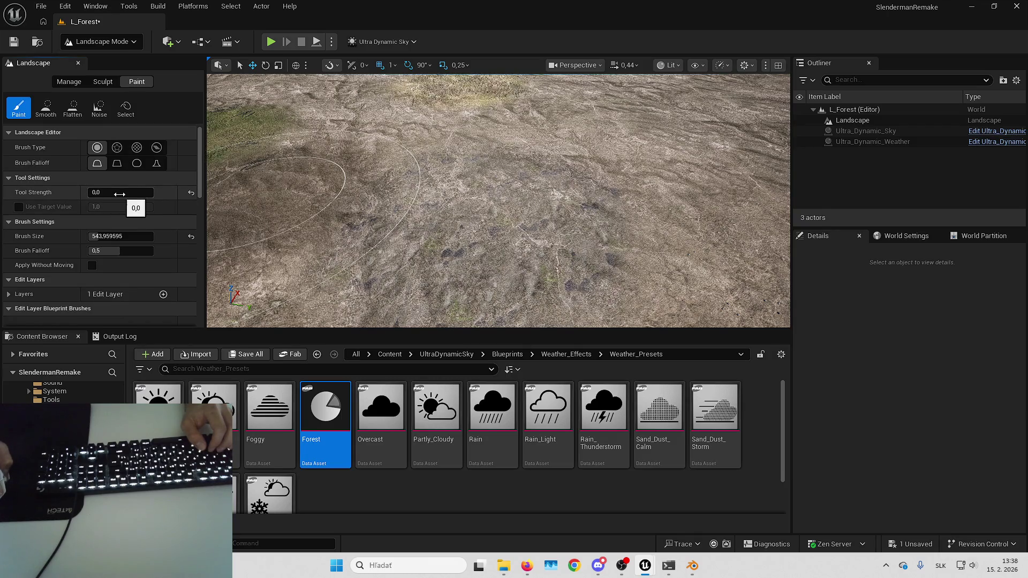
pyautogui.scroll(5, 424, 207)
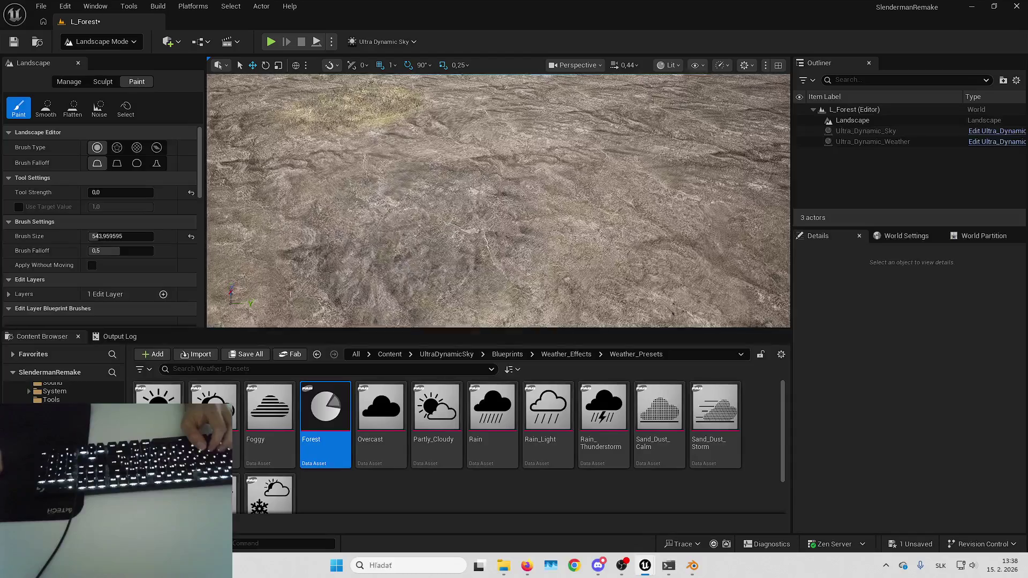
pyautogui.click(555, 218)
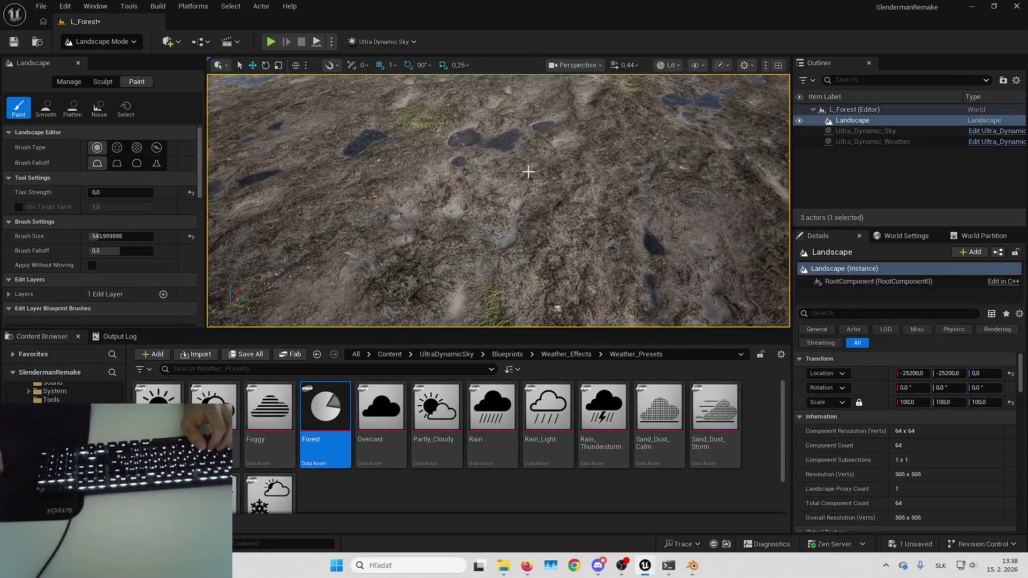
pyautogui.press('Escape')
pyautogui.scroll(-2, 135, 222)
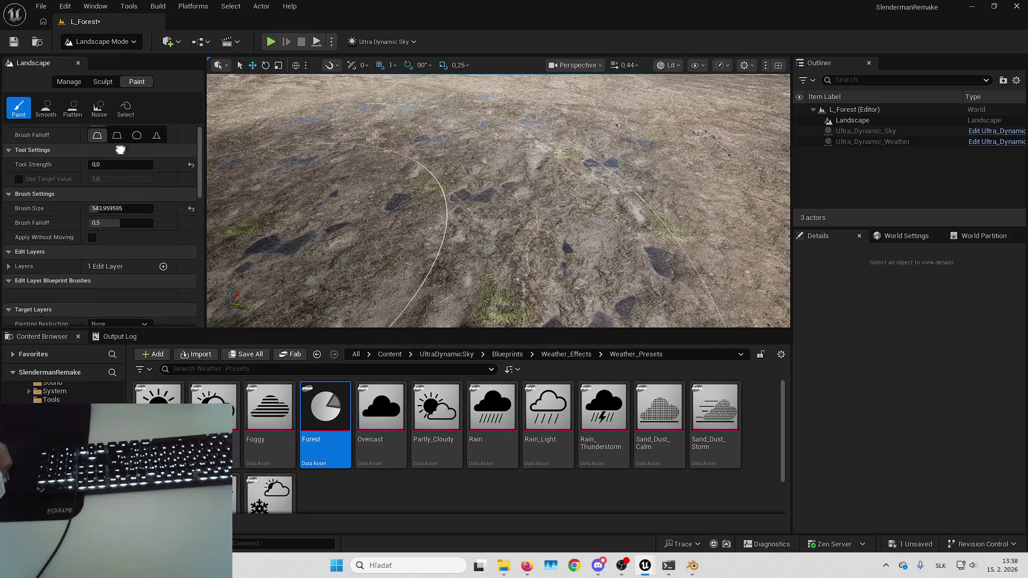
# - Erase the dark puddle patches using Tool Strength 1.0 and target value 0.0
pyautogui.scroll(1, 105, 233)
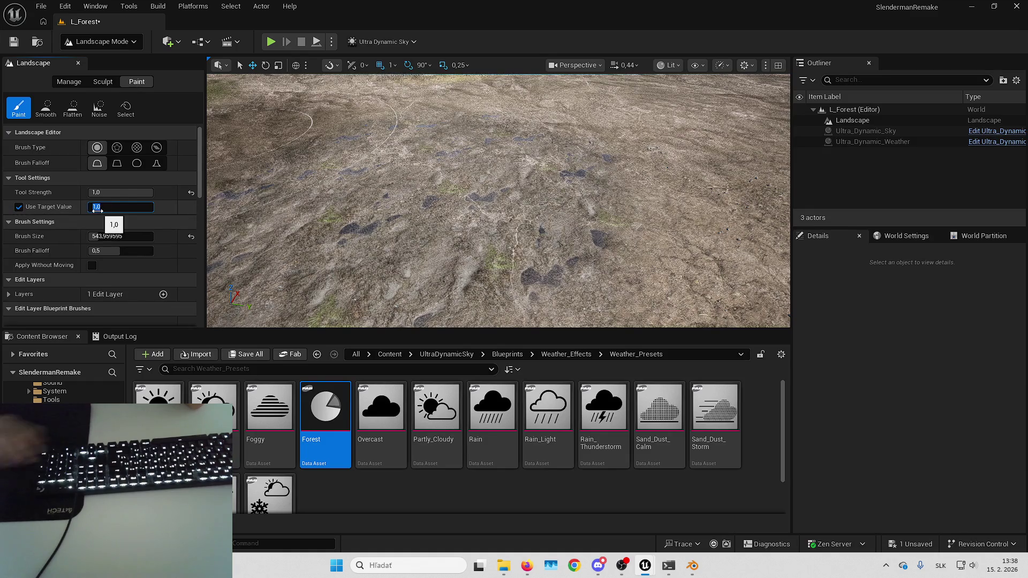
pyautogui.moveTo(369, 235)
pyautogui.mouseDown()
pyautogui.moveTo(470, 207)
pyautogui.moveTo(603, 198)
pyautogui.moveTo(669, 176)
pyautogui.mouseUp()
pyautogui.scroll(-3, 497, 201)
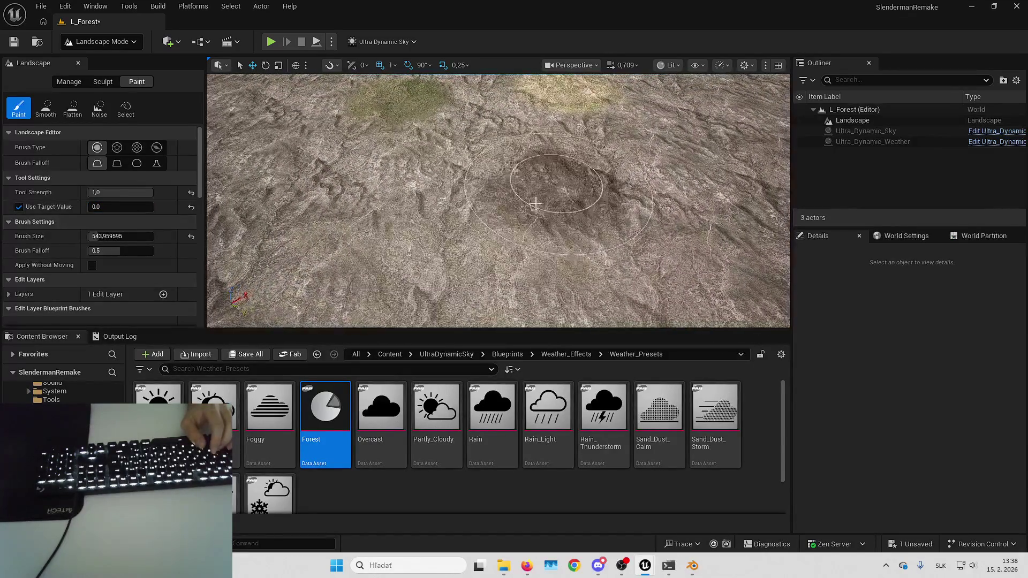
pyautogui.scroll(-5, 563, 100)
pyautogui.scroll(-5, 85, 213)
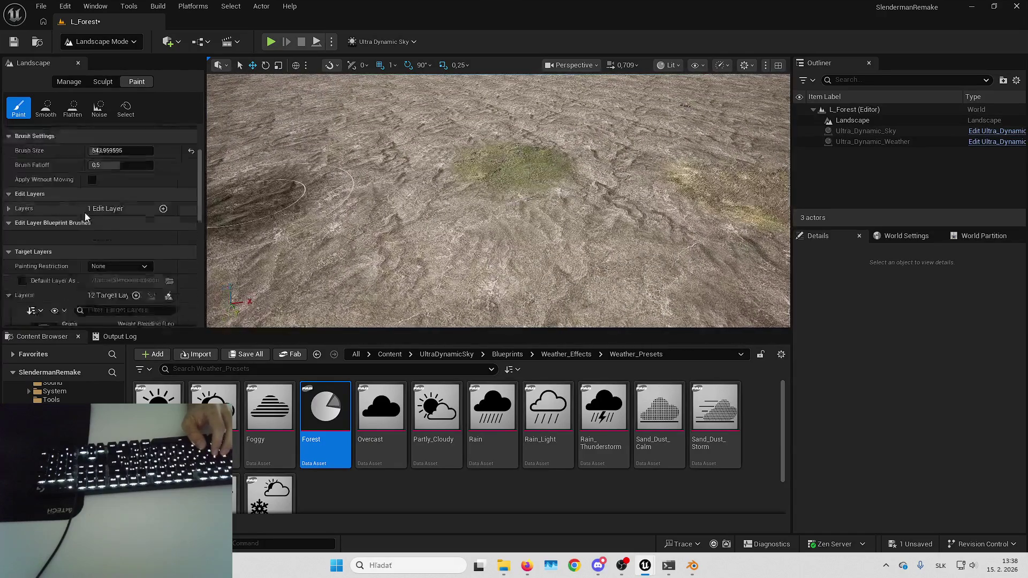
pyautogui.scroll(-2, 86, 213)
# - Select the Forest paint layer, then switch to the Grass layer
pyautogui.click(85, 235)
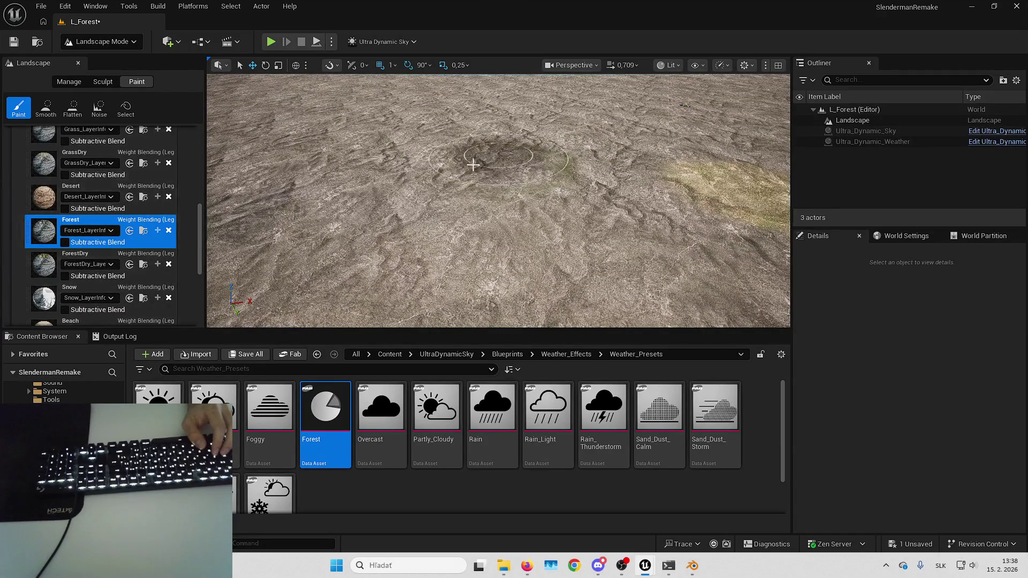
pyautogui.click(596, 180)
pyautogui.scroll(5, 596, 180)
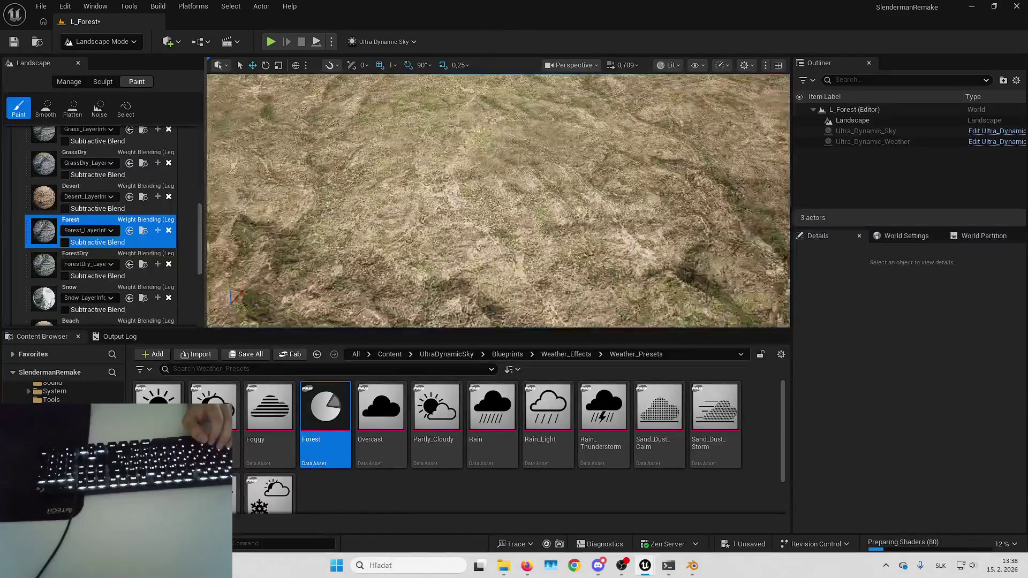
pyautogui.scroll(4, 98, 152)
pyautogui.click(77, 247)
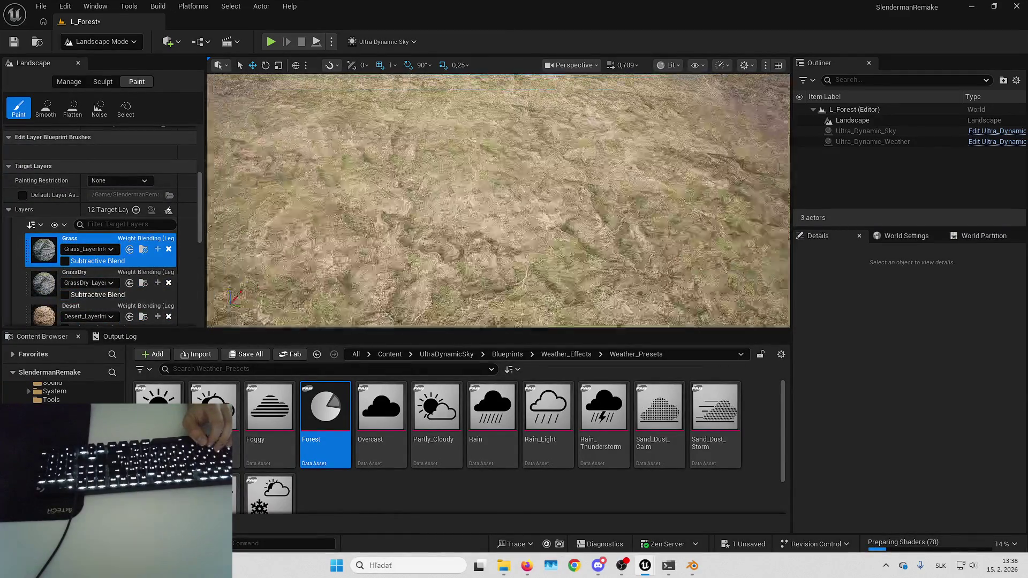
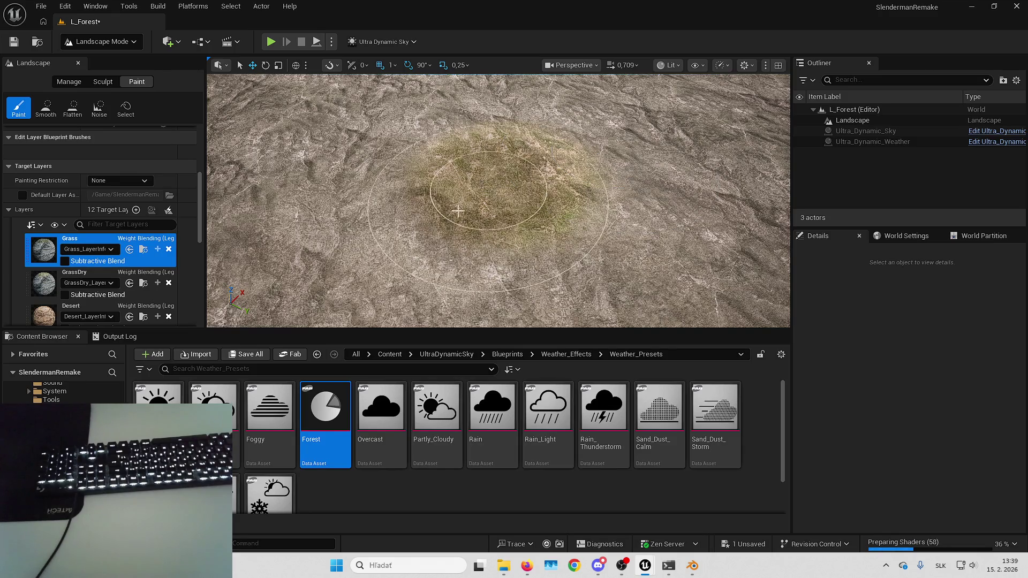
# - Paint a stroke of the GrassDry layer onto the landscape
pyautogui.scroll(-3, 67, 249)
pyautogui.scroll(-2, 69, 247)
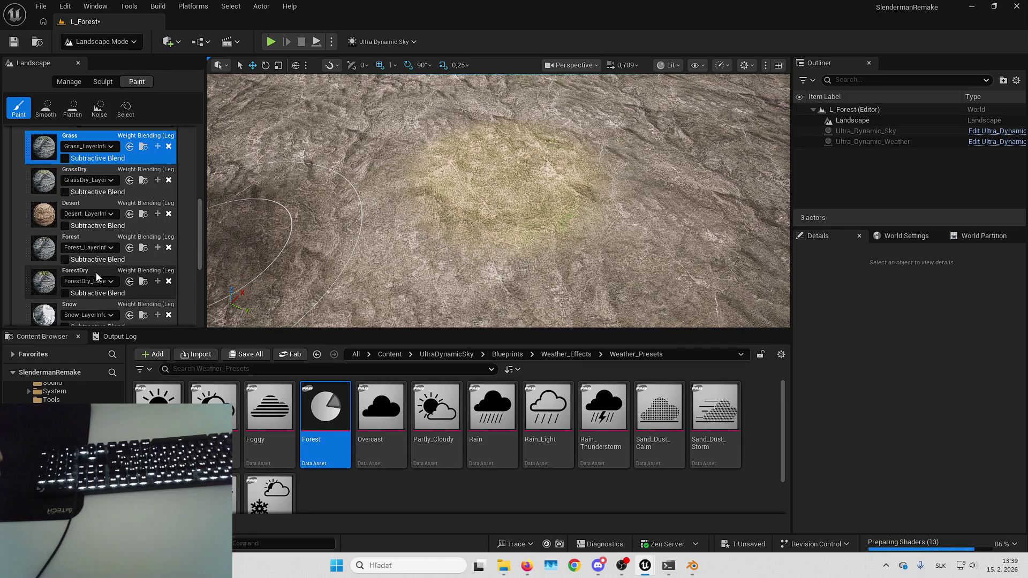
pyautogui.moveTo(498, 225); pyautogui.dragTo(498, 177)
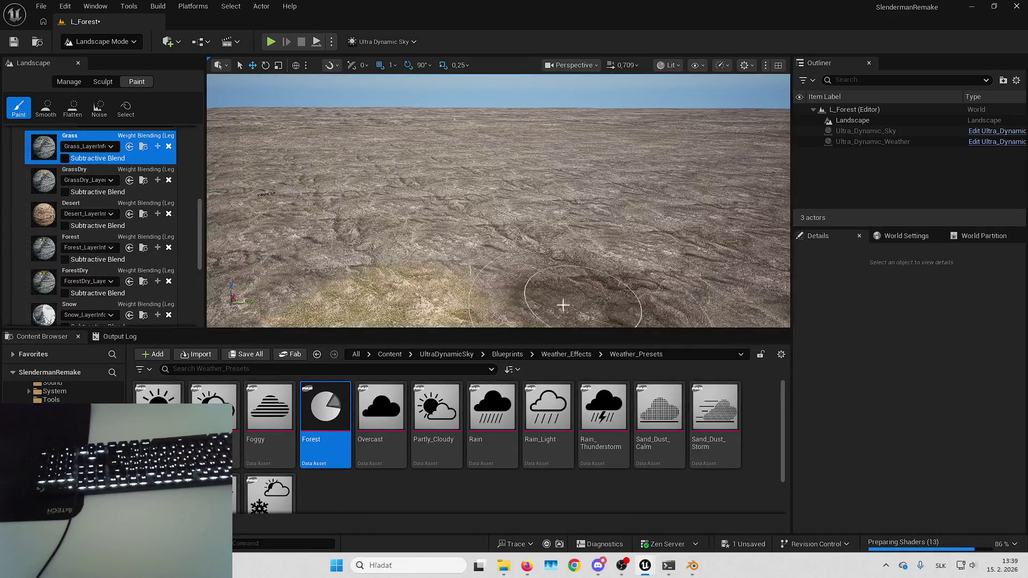
pyautogui.moveTo(630, 147)
pyautogui.mouseDown()
pyautogui.moveTo(630, 160)
pyautogui.moveTo(544, 218)
pyautogui.moveTo(742, 88)
pyautogui.mouseUp()
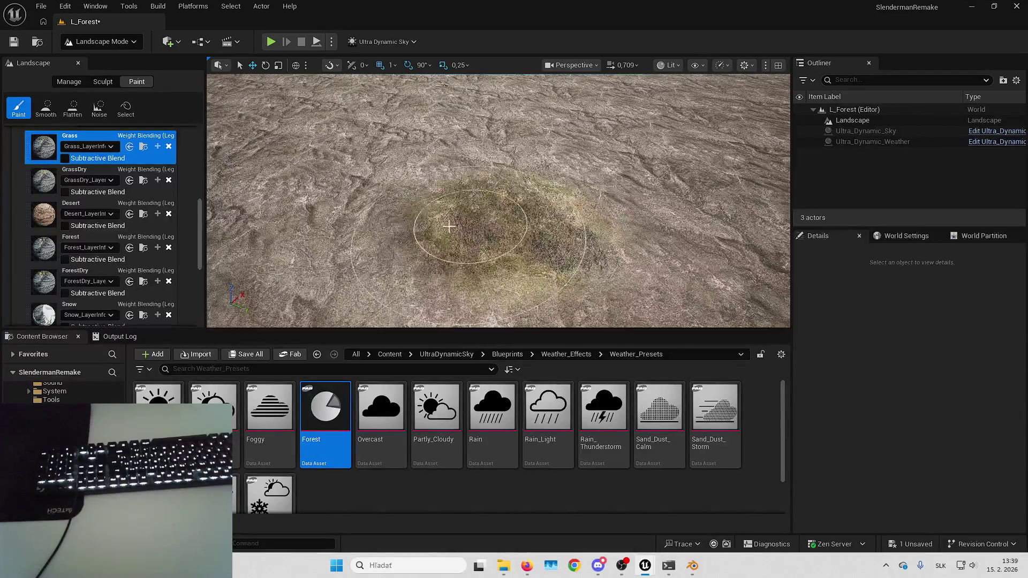
pyautogui.scroll(5, 493, 216)
pyautogui.scroll(5, 556, 204)
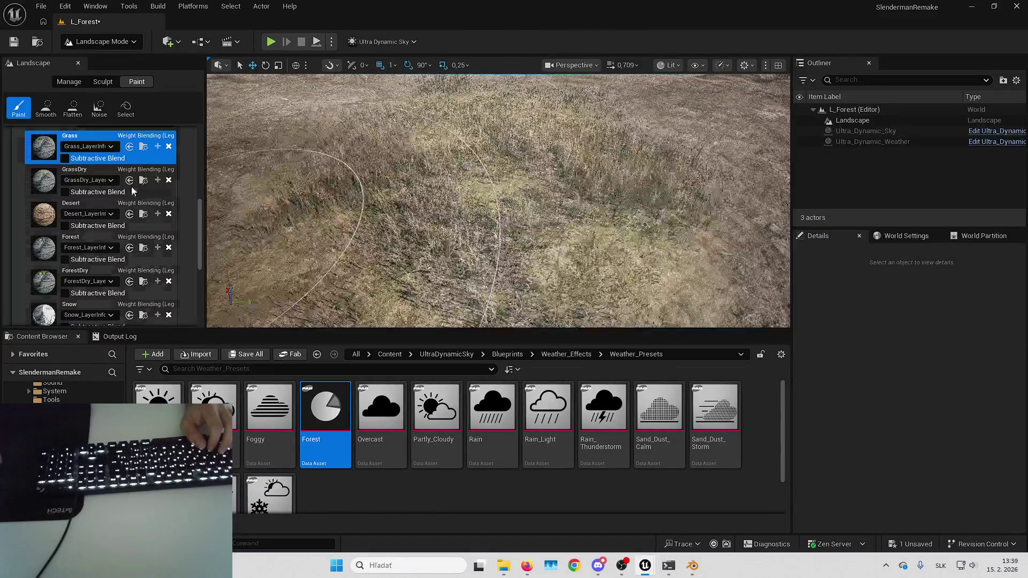
pyautogui.click(143, 184)
pyautogui.moveTo(538, 186); pyautogui.dragTo(457, 319)
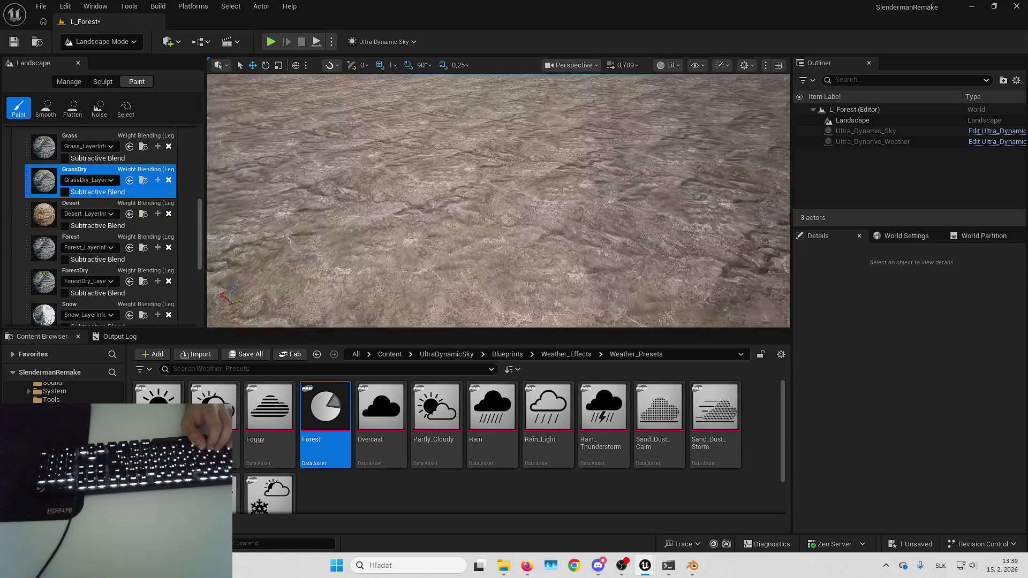
# - Fill the whole landscape with the ForestDry layer and look over the result
pyautogui.moveTo(517, 182); pyautogui.dragTo(112, 259)
pyautogui.click(106, 273)
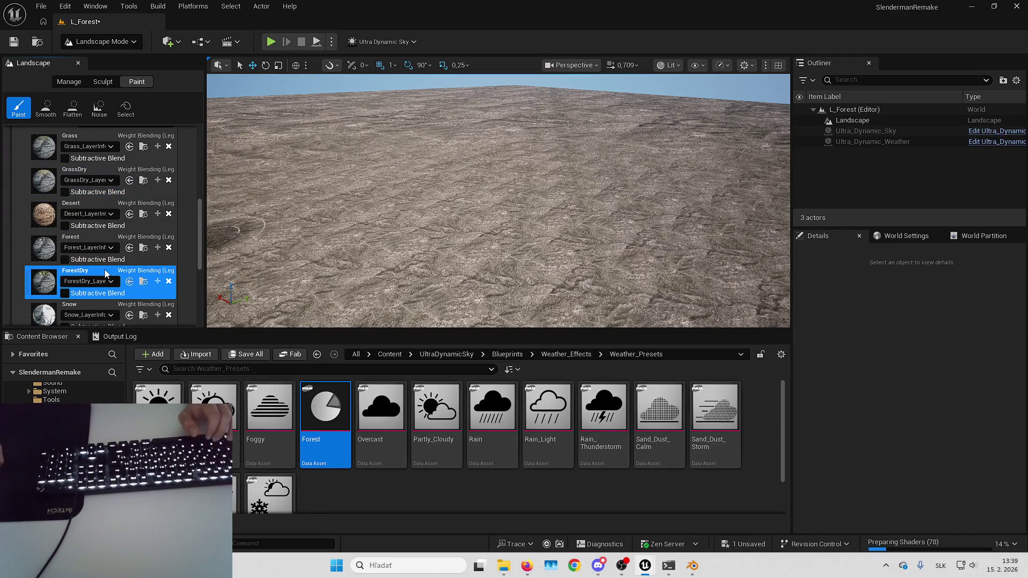
pyautogui.rightClick(107, 273)
pyautogui.click(132, 333)
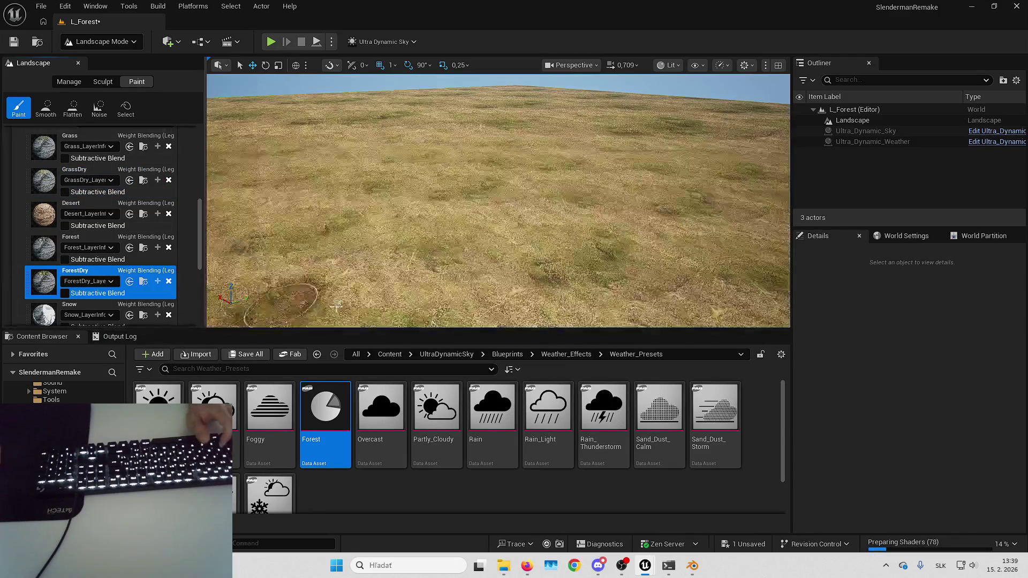
pyautogui.moveTo(562, 195); pyautogui.dragTo(562, 139)
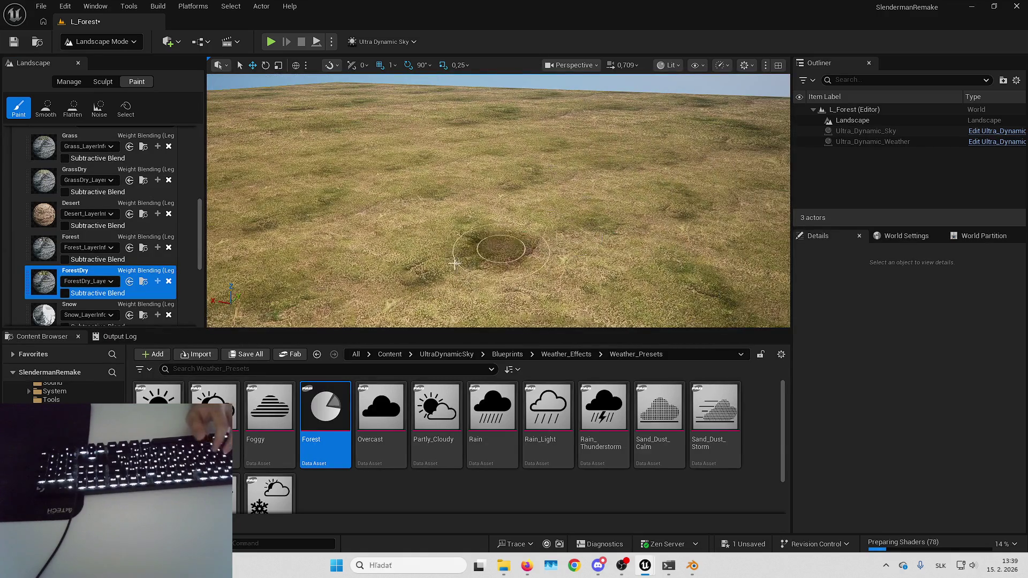
pyautogui.scroll(3, 510, 181)
pyautogui.scroll(6, 465, 229)
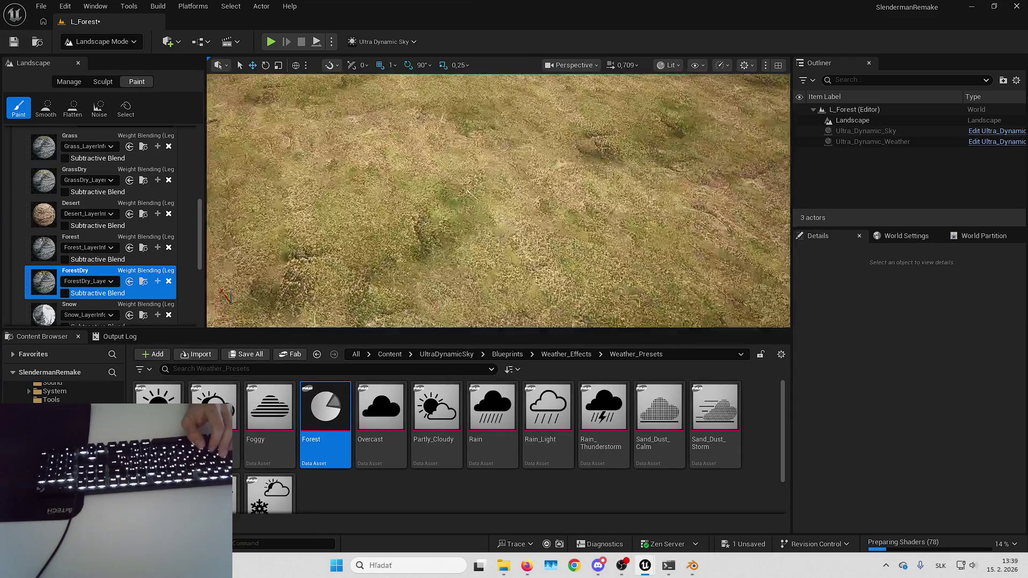
pyautogui.scroll(-8, 583, 219)
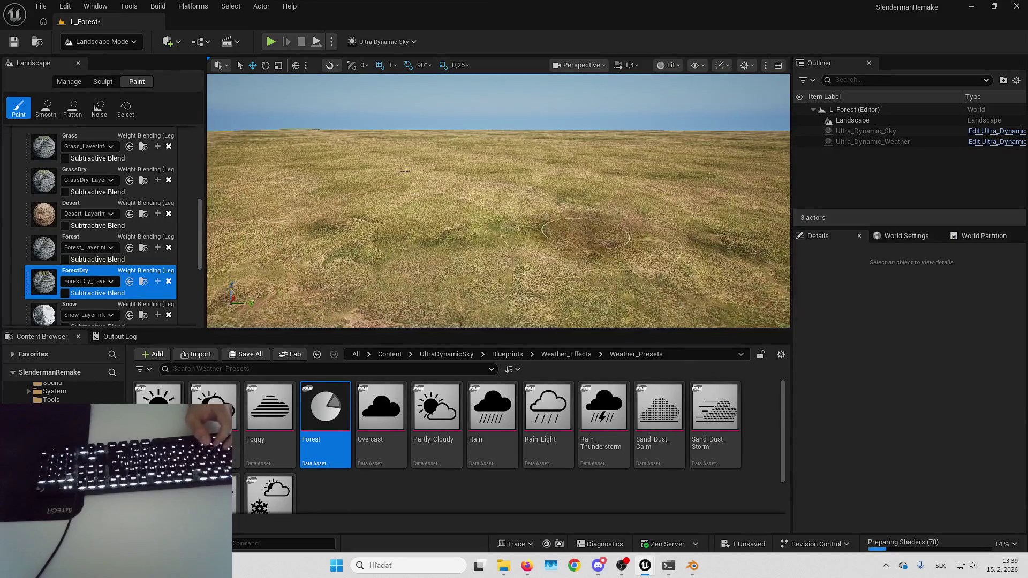
pyautogui.scroll(5, 584, 225)
pyautogui.scroll(3, 577, 239)
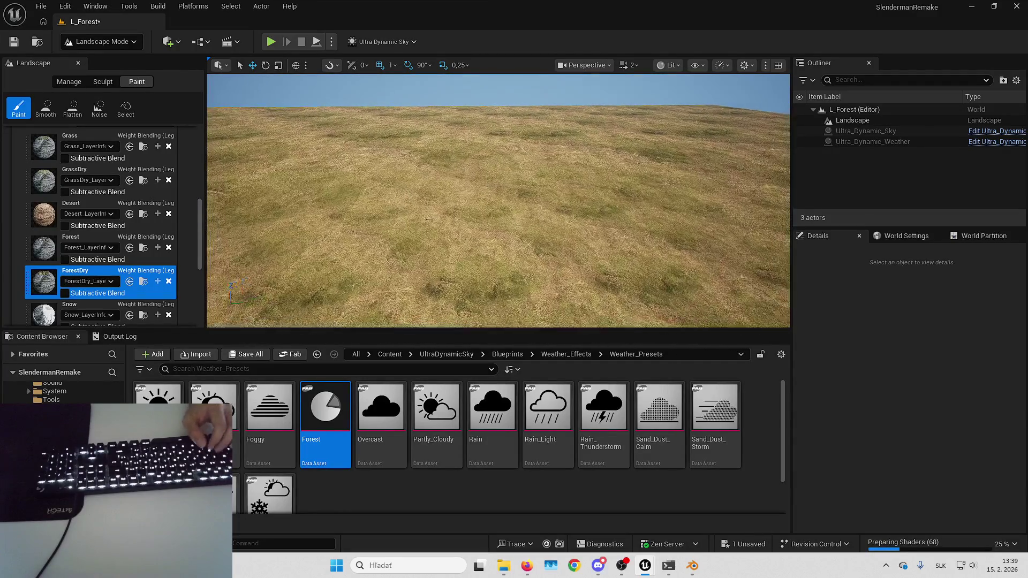
# - Browse the Content Browser to SlendermanRemake > Assets > Screenshots
pyautogui.click(394, 355)
pyautogui.click(654, 416)
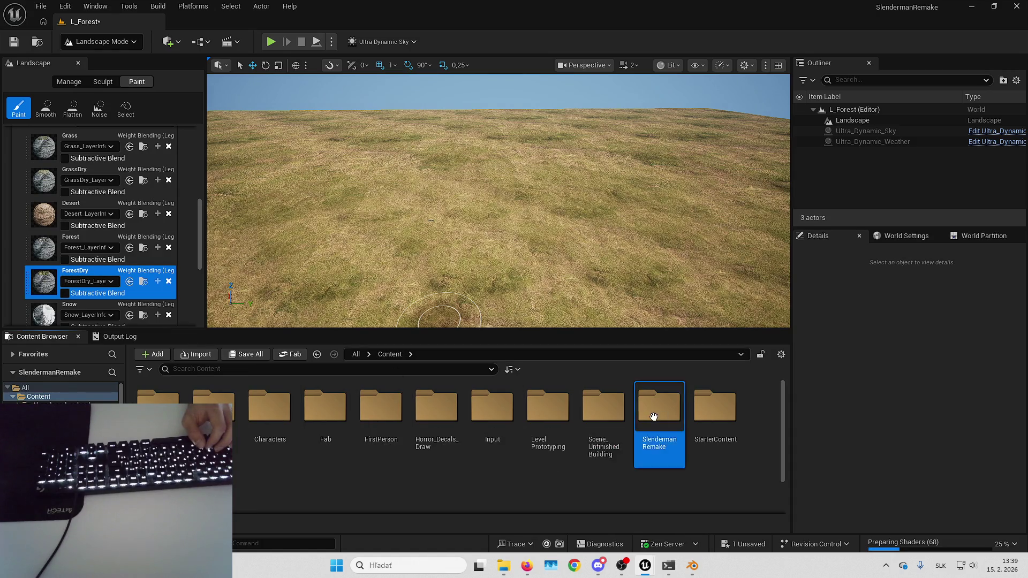
pyautogui.doubleClick(654, 417)
pyautogui.doubleClick(276, 418)
pyautogui.hotkey('alt', 'Left')
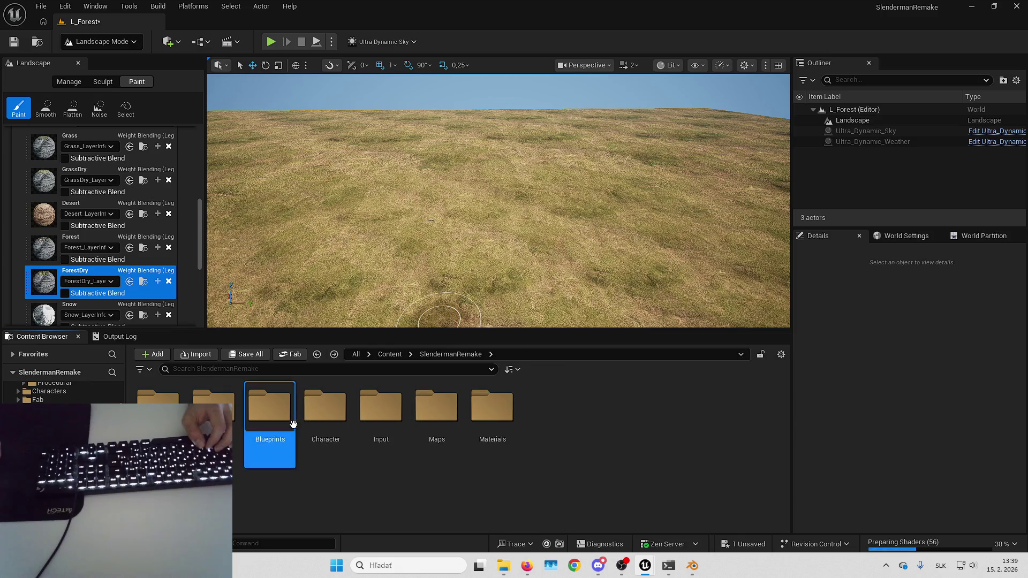
pyautogui.doubleClick(158, 396)
pyautogui.doubleClick(269, 407)
pyautogui.scroll(5, 395, 236)
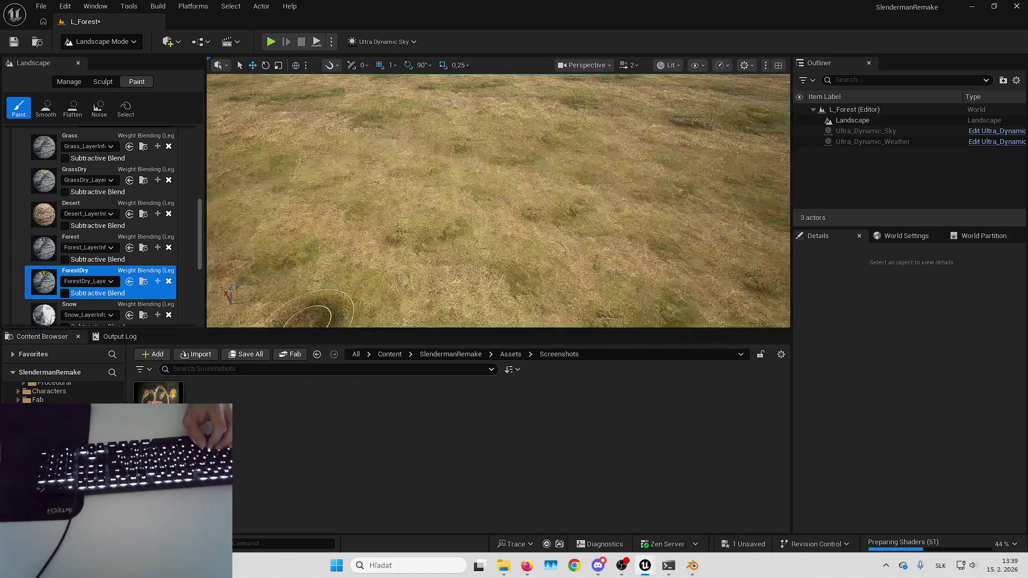
pyautogui.scroll(-3, 394, 235)
# - Switch to Selection Mode, add a Plane shape, and drop EnvironmentScreenshot onto its material
pyautogui.click(102, 41)
pyautogui.click(94, 62)
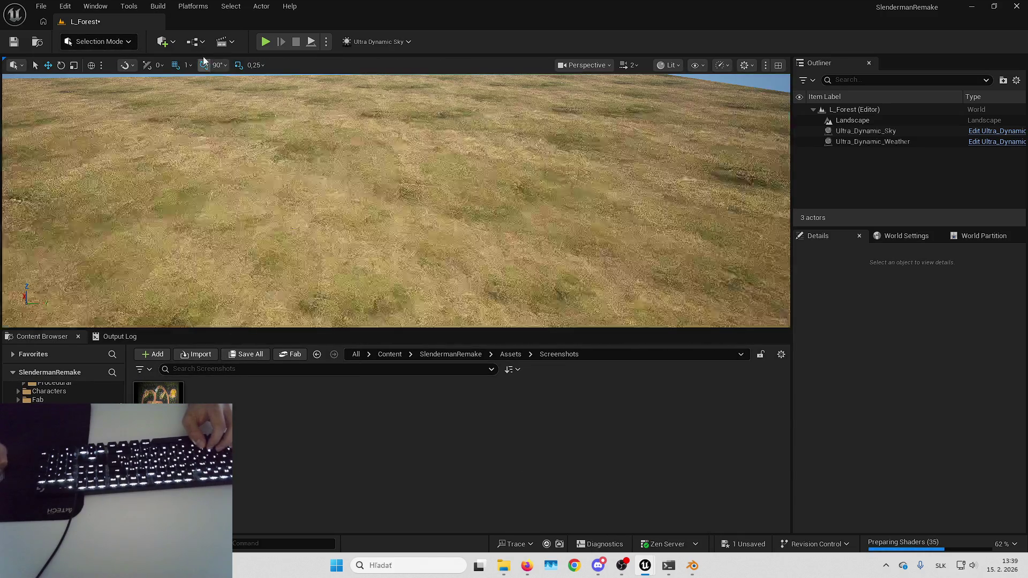
pyautogui.click(163, 41)
pyautogui.moveTo(214, 166)
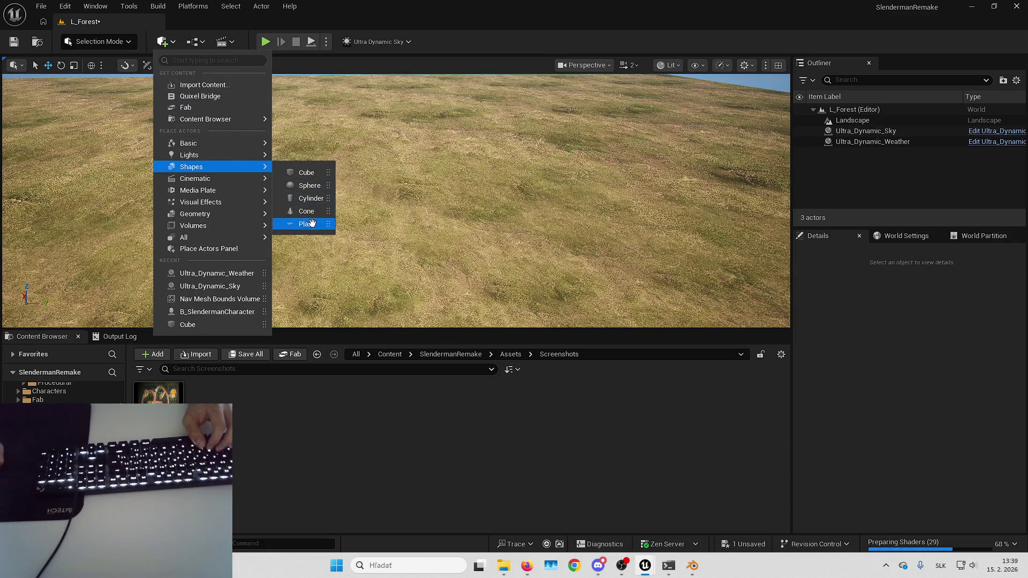
pyautogui.click(300, 224)
pyautogui.moveTo(158, 393)
pyautogui.mouseDown()
pyautogui.moveTo(906, 453)
pyautogui.moveTo(920, 511)
pyautogui.mouseUp()
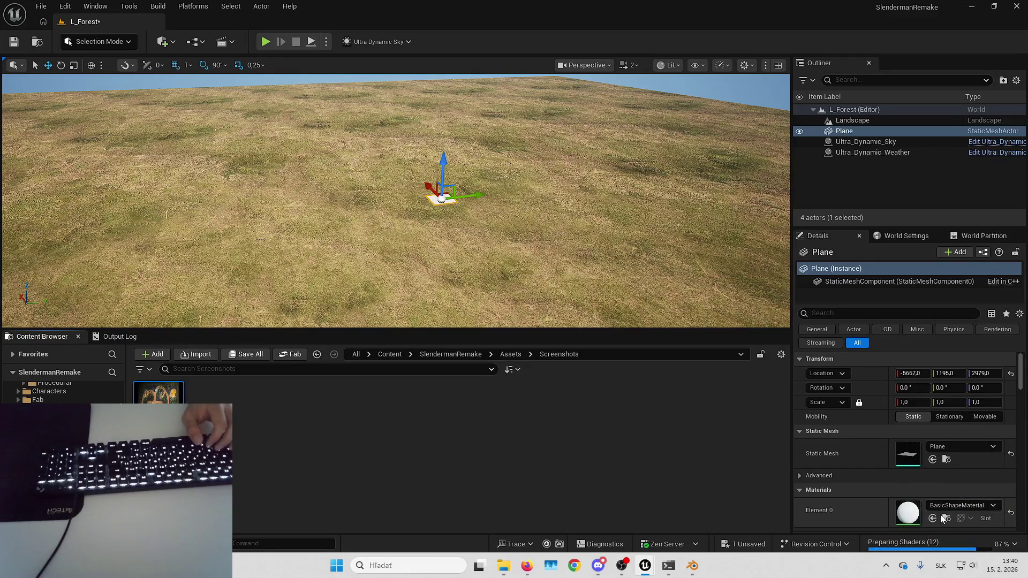
pyautogui.click(450, 353)
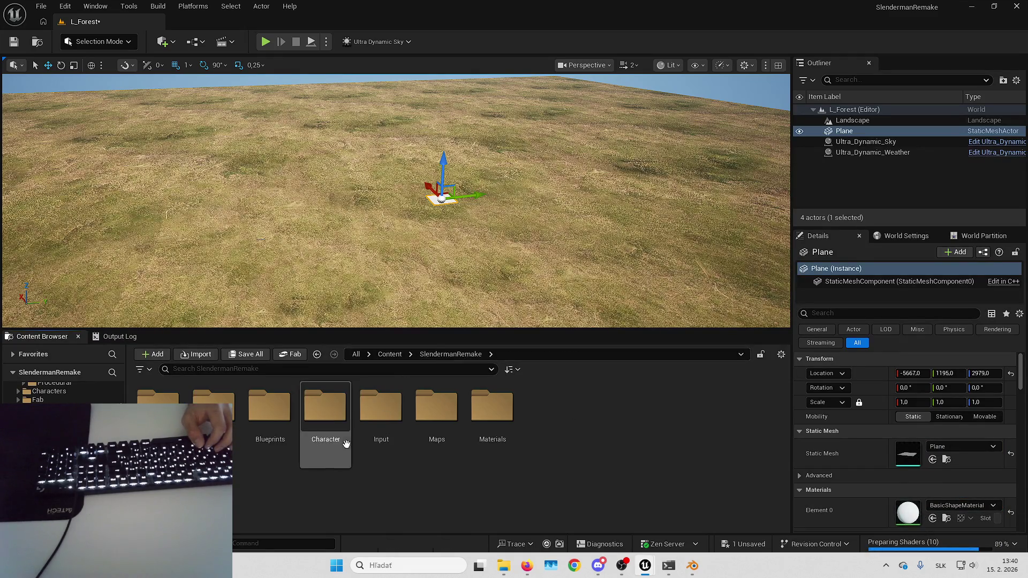
# - In the Materials folder, create MI_ScreenshotLayout as a material instance of M_Base
pyautogui.click(454, 416)
pyautogui.doubleClick(467, 417)
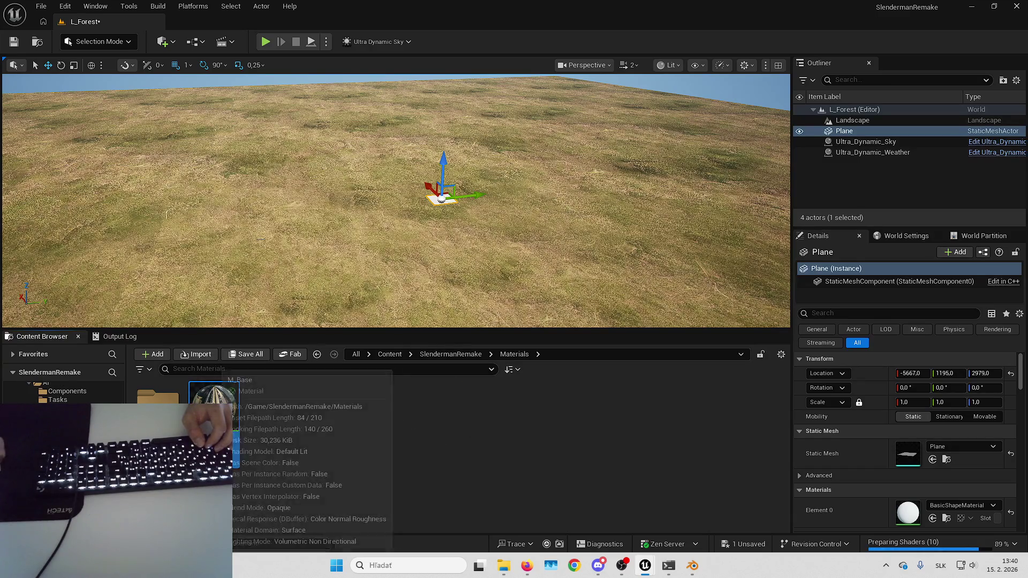
pyautogui.rightClick(214, 423)
pyautogui.click(275, 110)
pyautogui.write('MI_S')
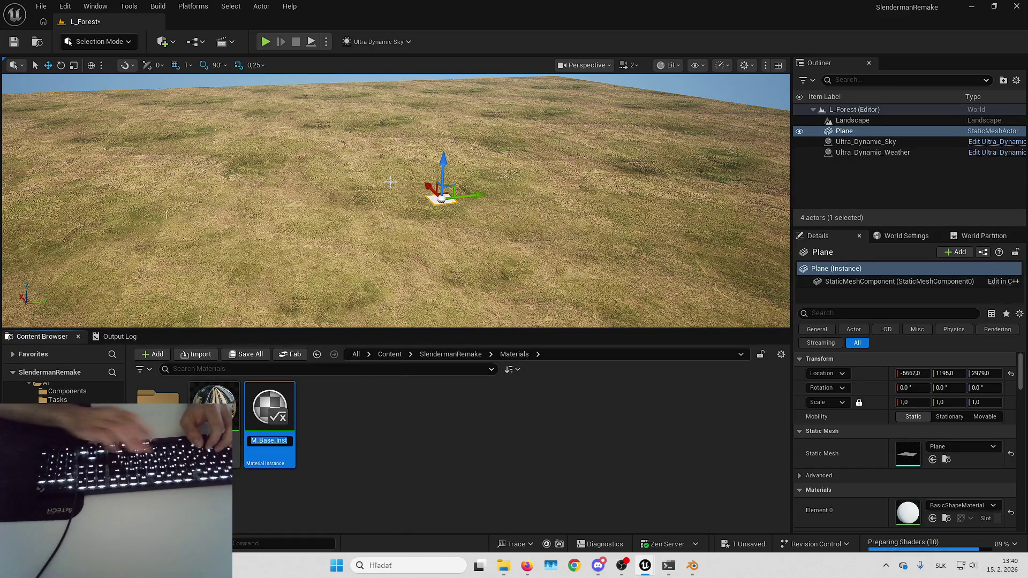
pyautogui.write('creensho')
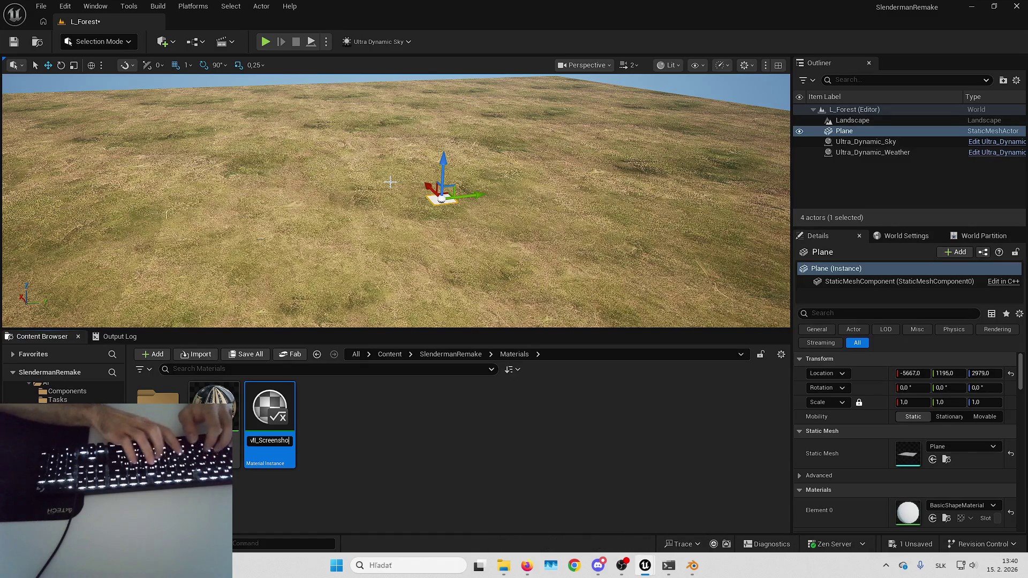
pyautogui.write('tLayout')
pyautogui.press('Return')
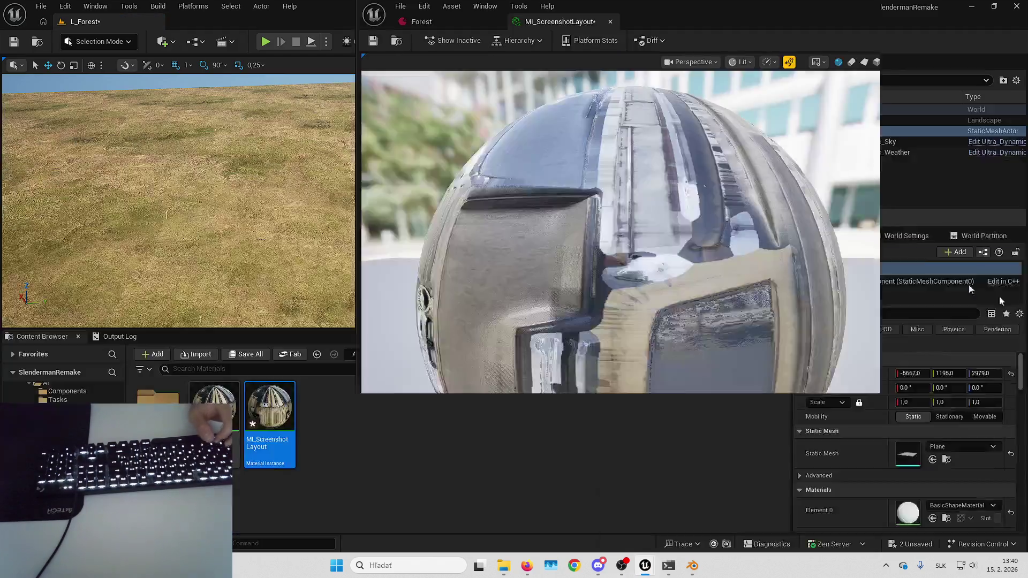
pyautogui.click(1000, 302)
pyautogui.hotkey('alt', 'Left')
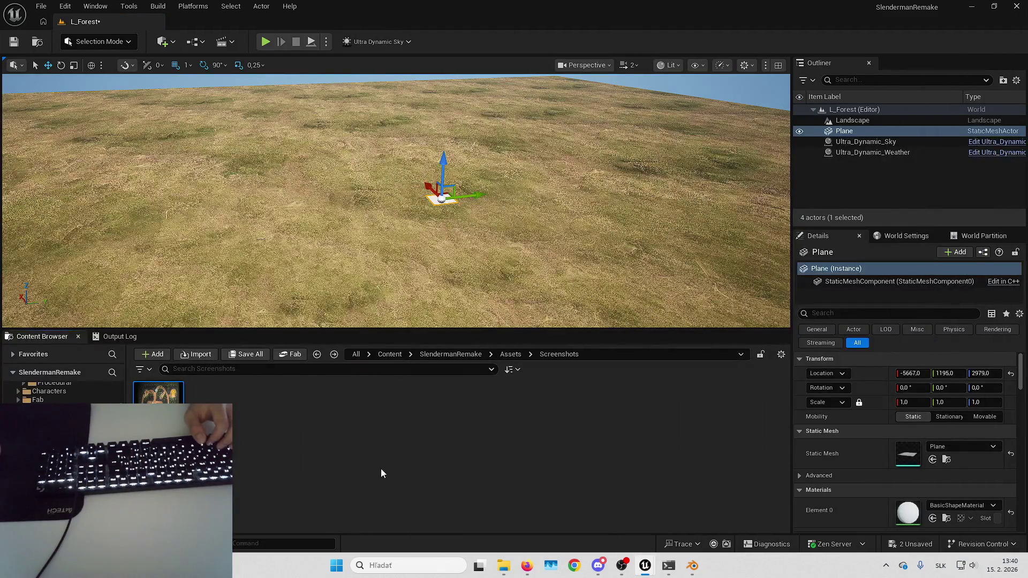
pyautogui.hotkey('alt', 'Tab')
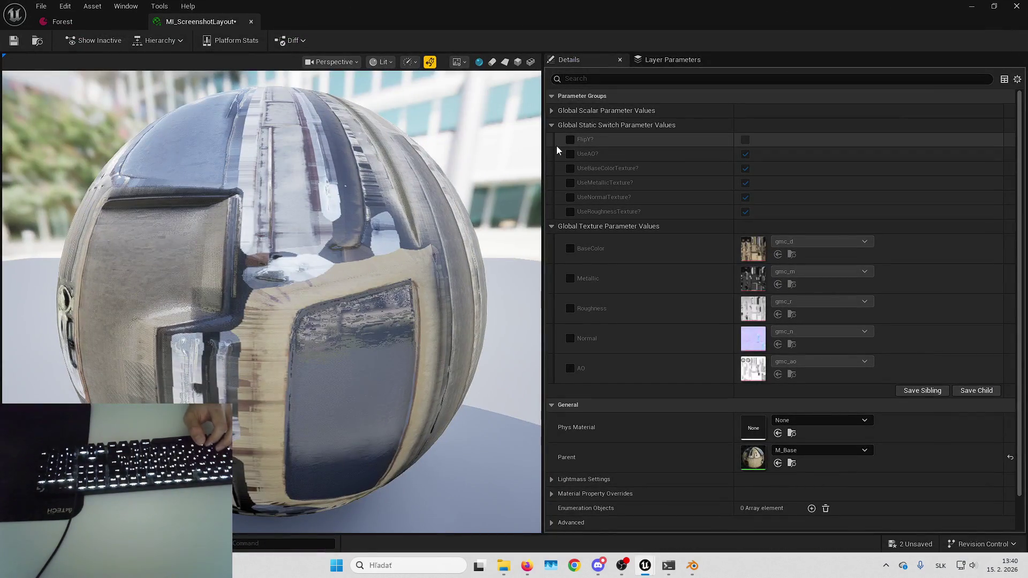
# - Set BaseColor to EnvironmentScreenshot, turn off the AO and texture switches, and save
pyautogui.click(570, 248)
pyautogui.click(778, 254)
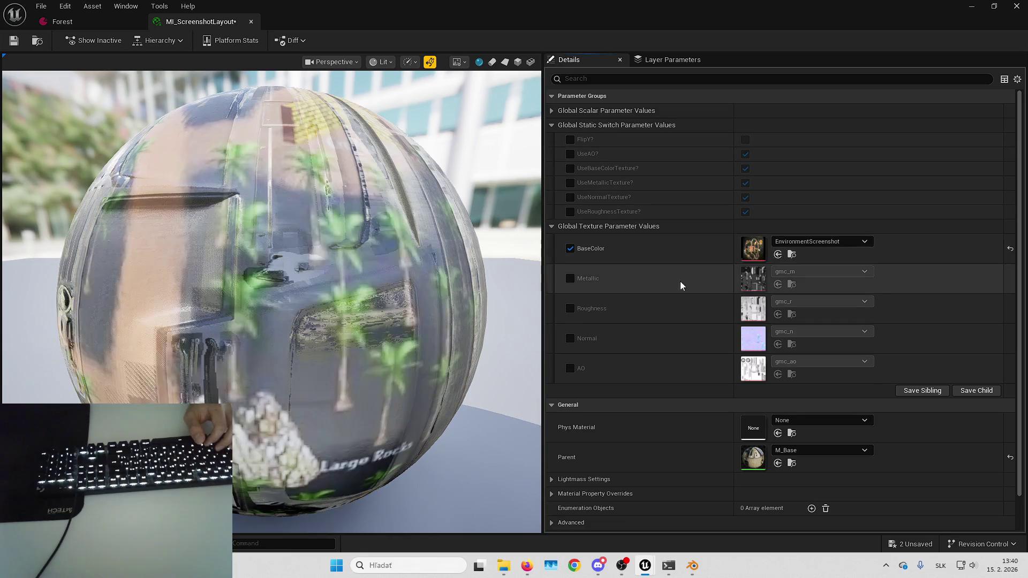
pyautogui.click(570, 211)
pyautogui.click(570, 197)
pyautogui.click(570, 182)
pyautogui.click(570, 169)
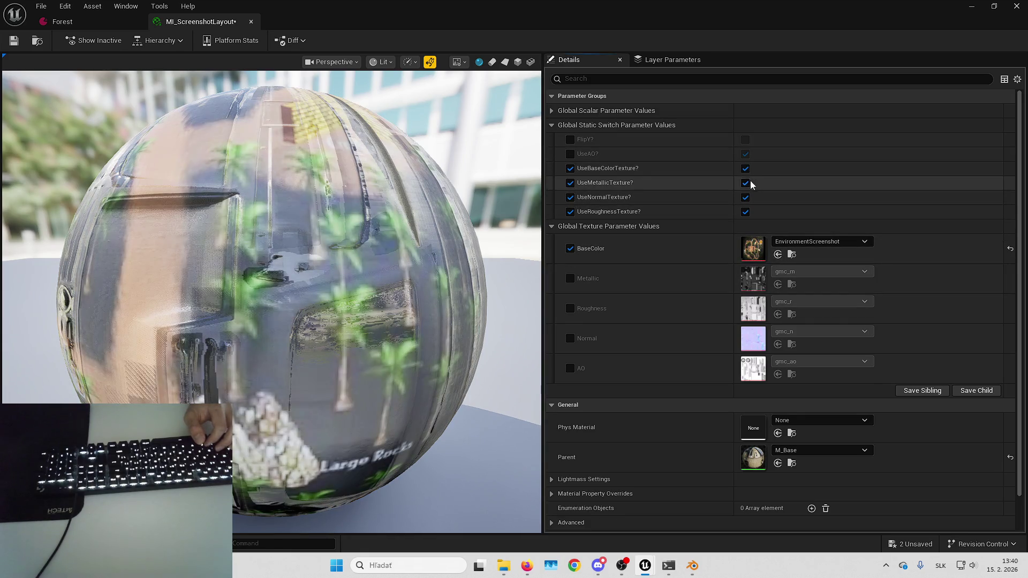
pyautogui.click(745, 168)
pyautogui.click(745, 182)
pyautogui.click(745, 197)
pyautogui.click(745, 211)
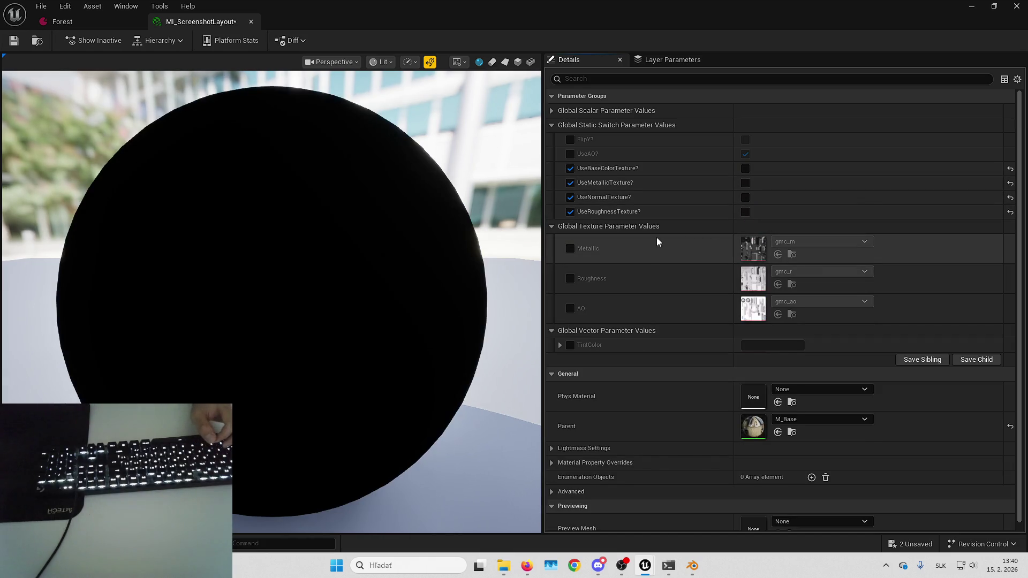
pyautogui.click(745, 154)
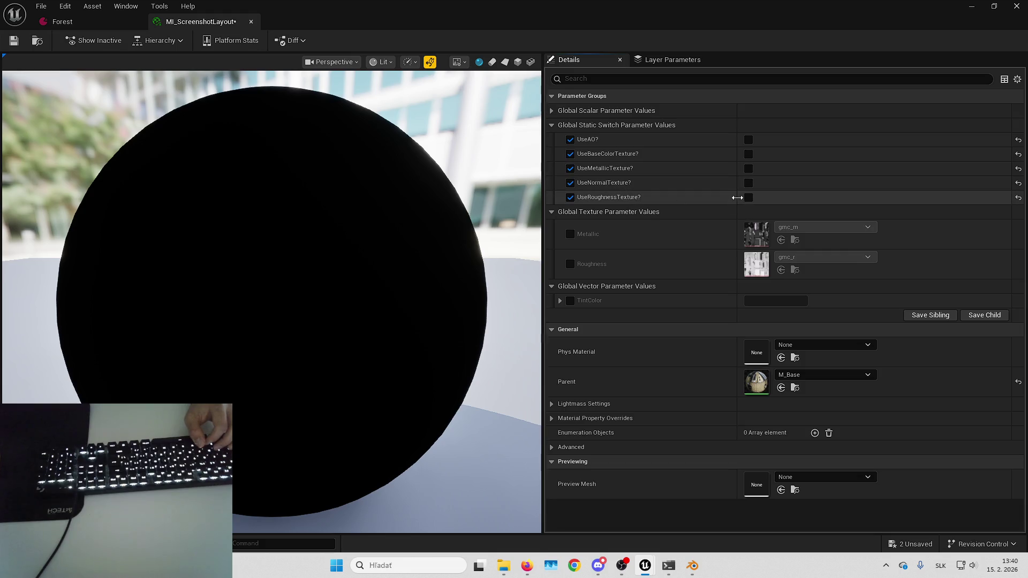
pyautogui.click(15, 41)
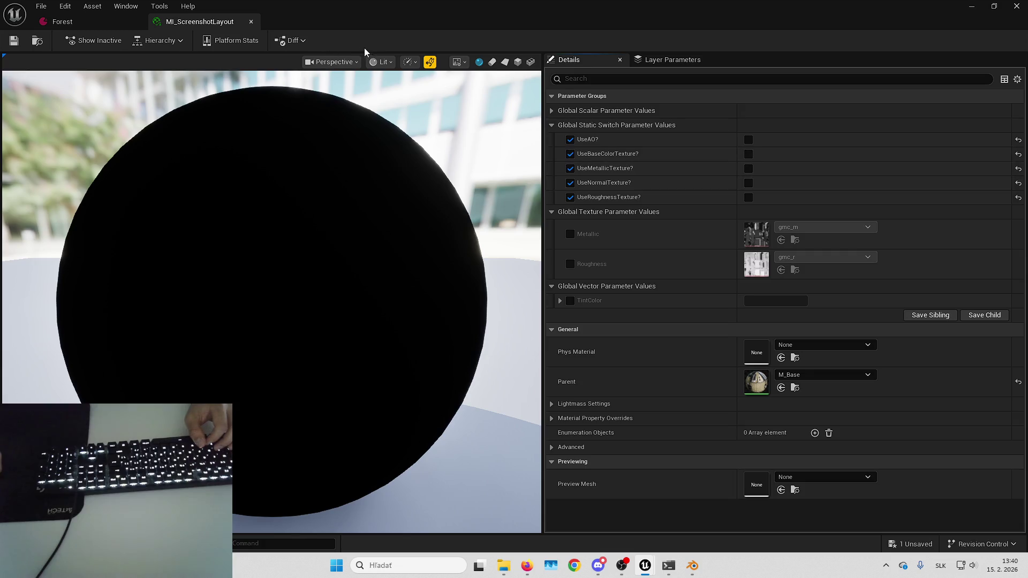
# - Check the Plane, re-enable UseBaseColorTexture, and open the parent M_Base material
pyautogui.hotkey('alt', 'Tab')
pyautogui.press('w')
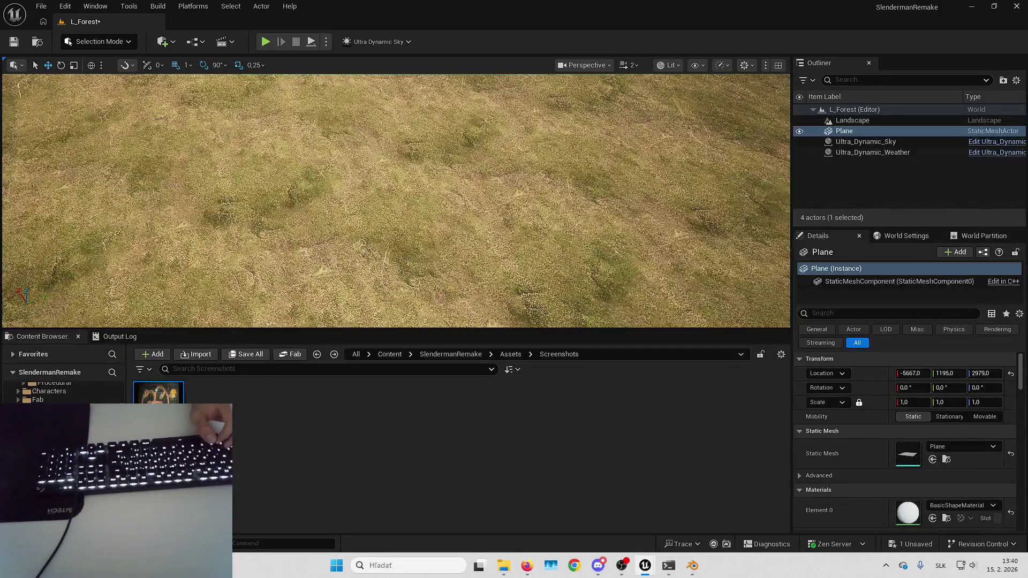
pyautogui.hotkey('alt', 'Tab')
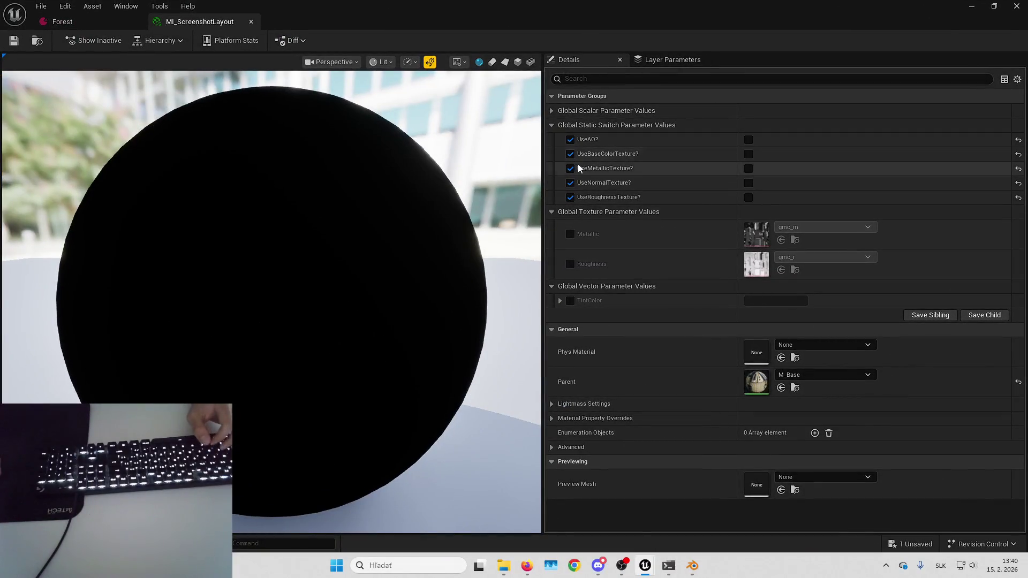
pyautogui.click(748, 154)
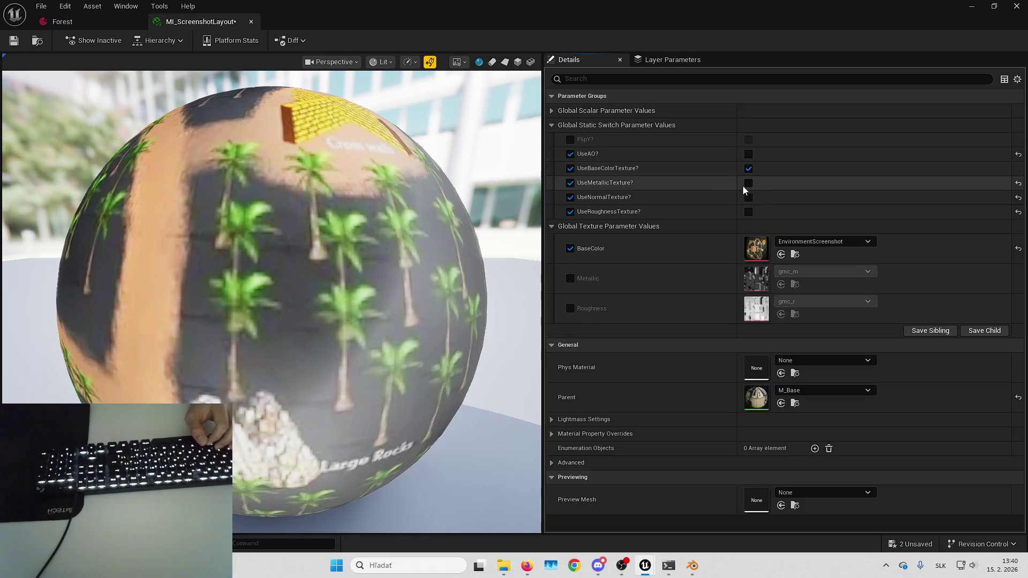
pyautogui.doubleClick(762, 9)
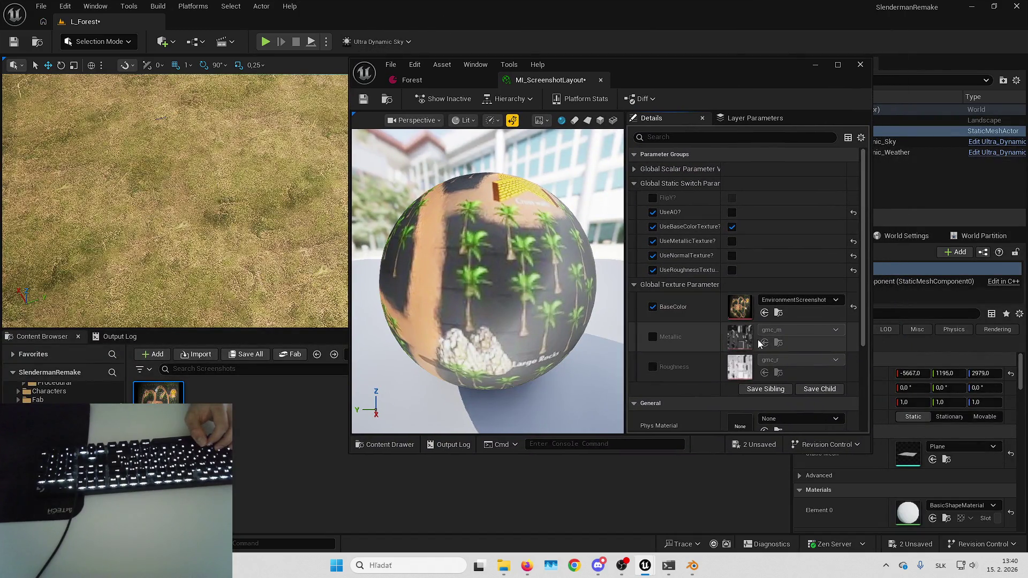
pyautogui.scroll(-5, 756, 319)
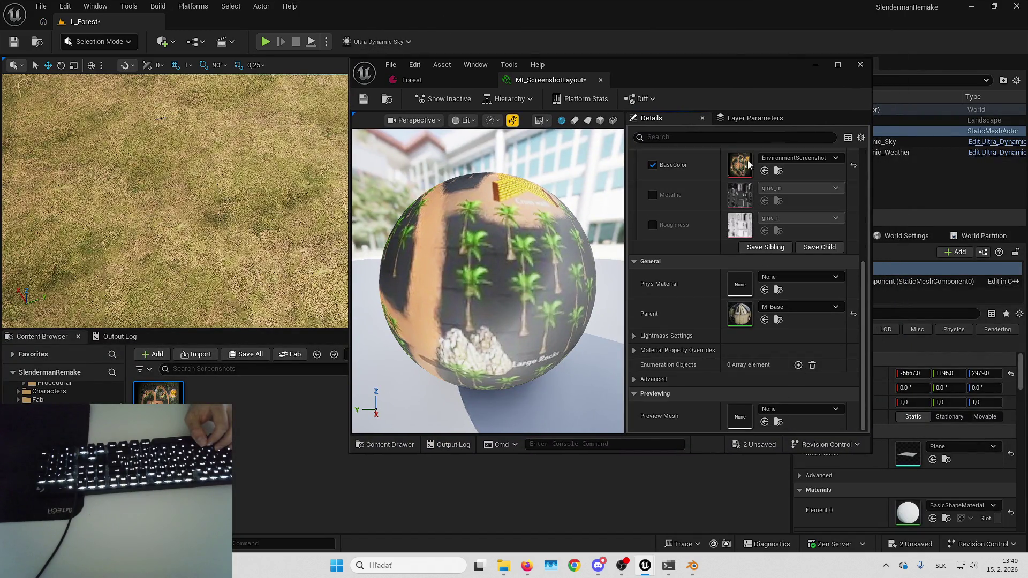
pyautogui.doubleClick(748, 318)
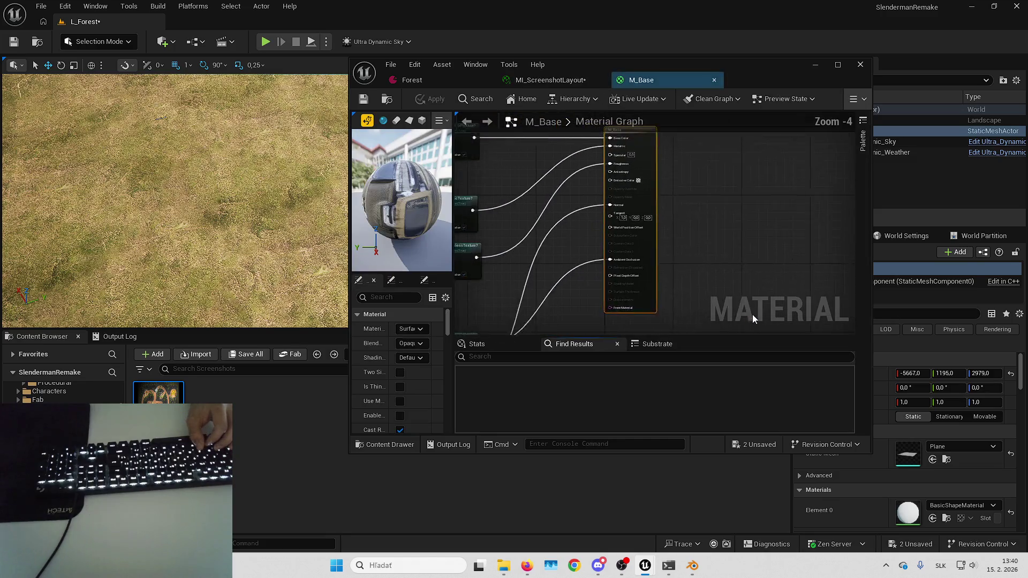
# - Inspect M_Base's AO and texture switch nodes, then enable UseMetallicTexture in MI_ScreenshotLayout
pyautogui.moveTo(642, 14)
pyautogui.mouseDown()
pyautogui.moveTo(665, 60)
pyautogui.moveTo(692, 40)
pyautogui.moveTo(717, 73)
pyautogui.moveTo(706, 1)
pyautogui.mouseUp()
pyautogui.scroll(-1, 670, 238)
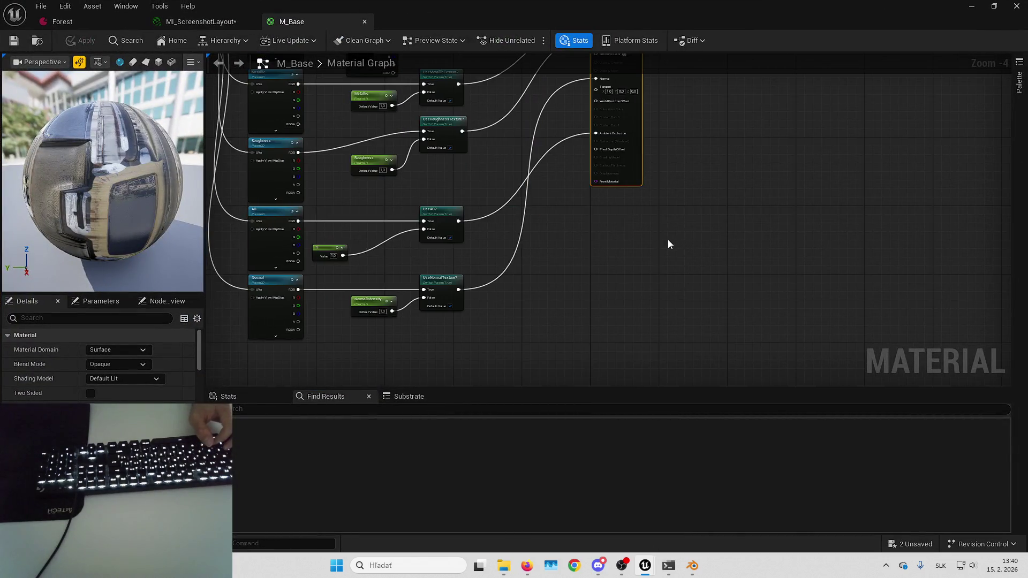
pyautogui.scroll(3, 666, 255)
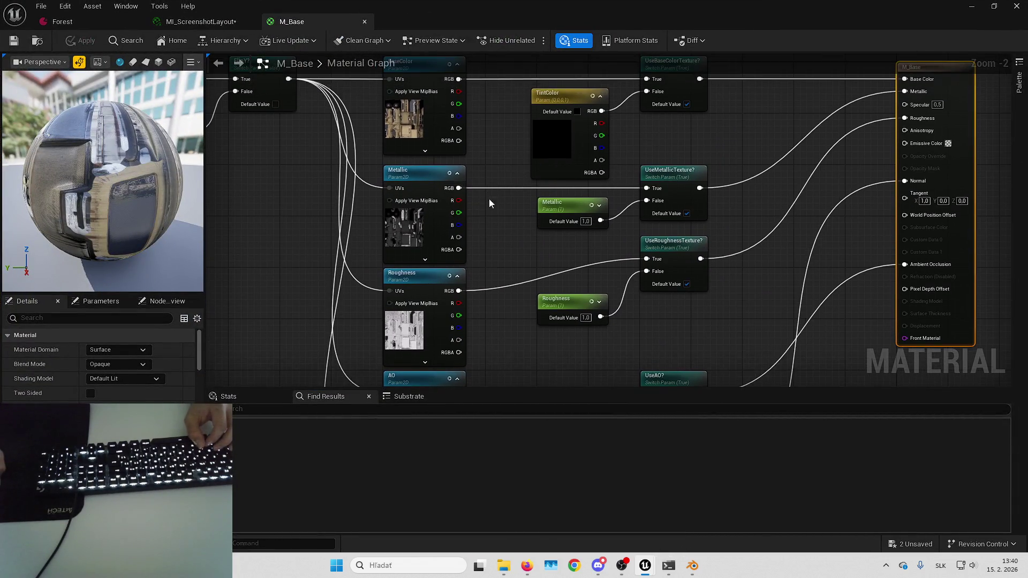
pyautogui.scroll(1, 506, 207)
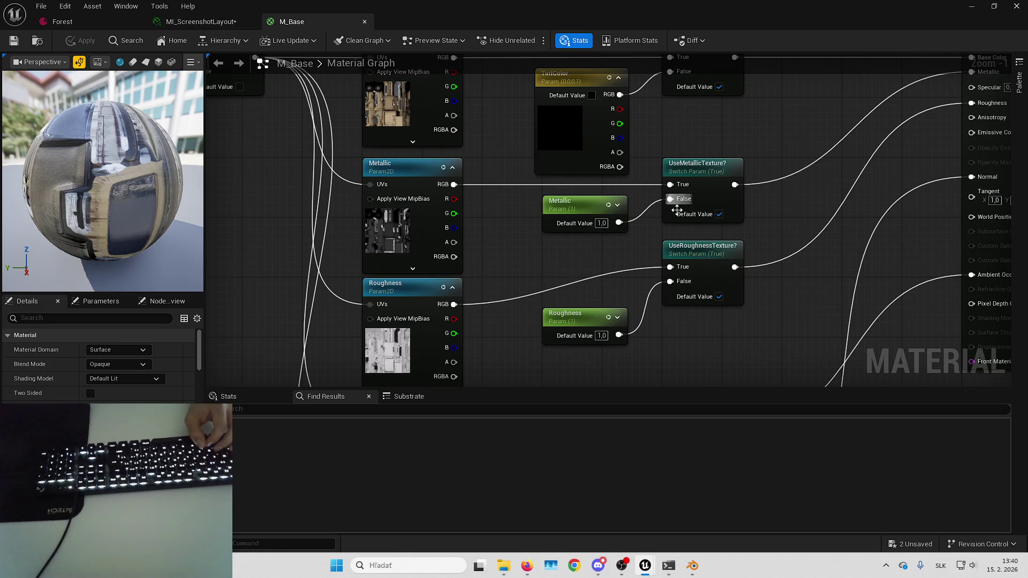
pyautogui.moveTo(675, 209); pyautogui.dragTo(791, 182)
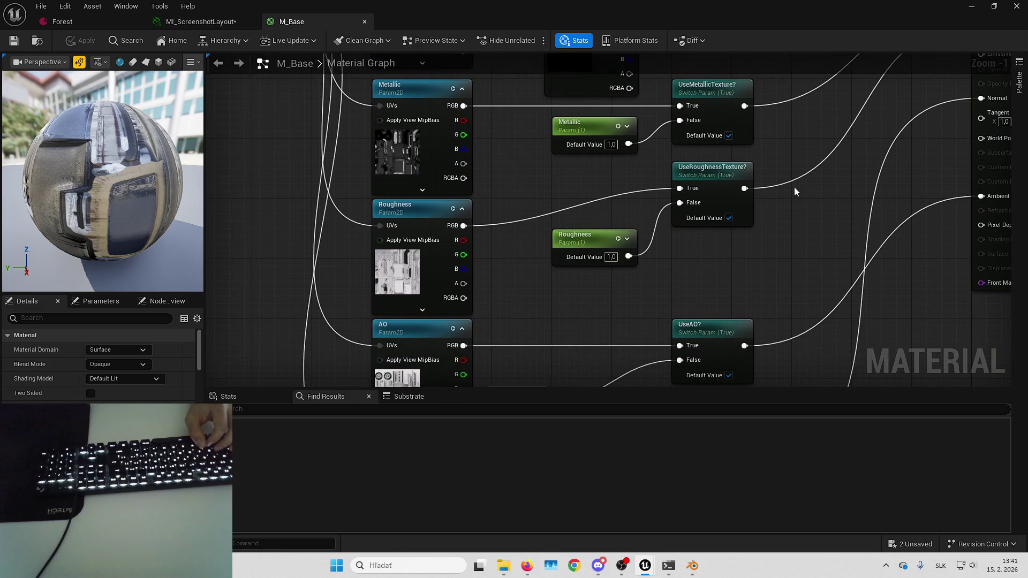
pyautogui.scroll(-2, 776, 200)
pyautogui.moveTo(775, 200); pyautogui.dragTo(718, 236)
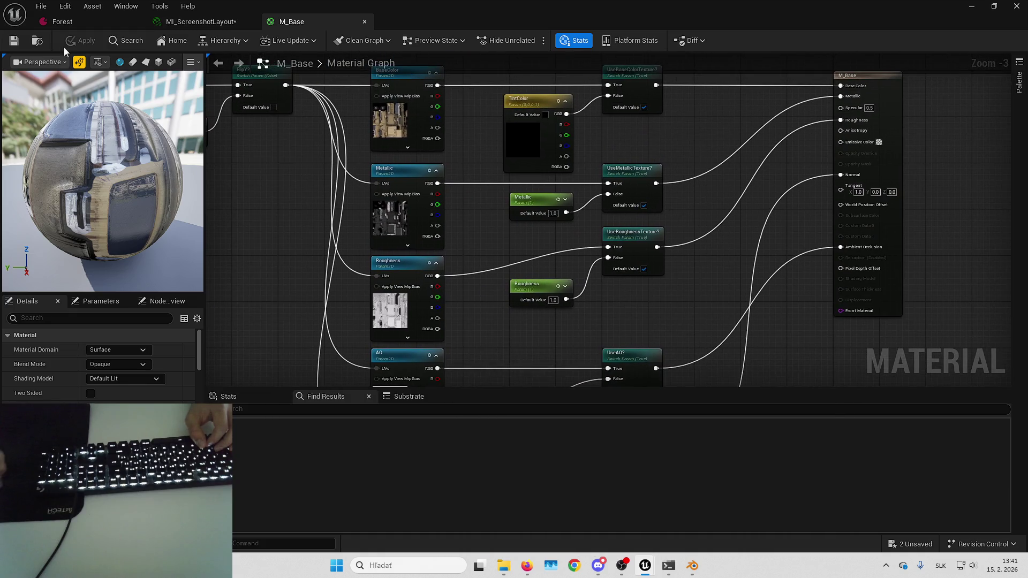
pyautogui.click(193, 24)
pyautogui.click(748, 184)
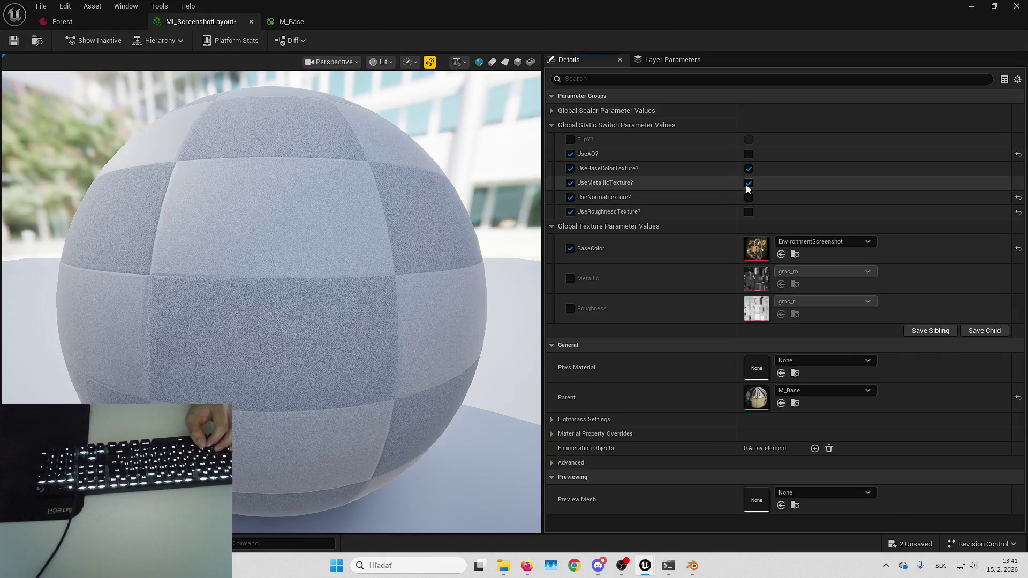
# - Toggle the metallic, normal and roughness texture switches on and off, leaving them off
pyautogui.click(748, 183)
pyautogui.click(747, 197)
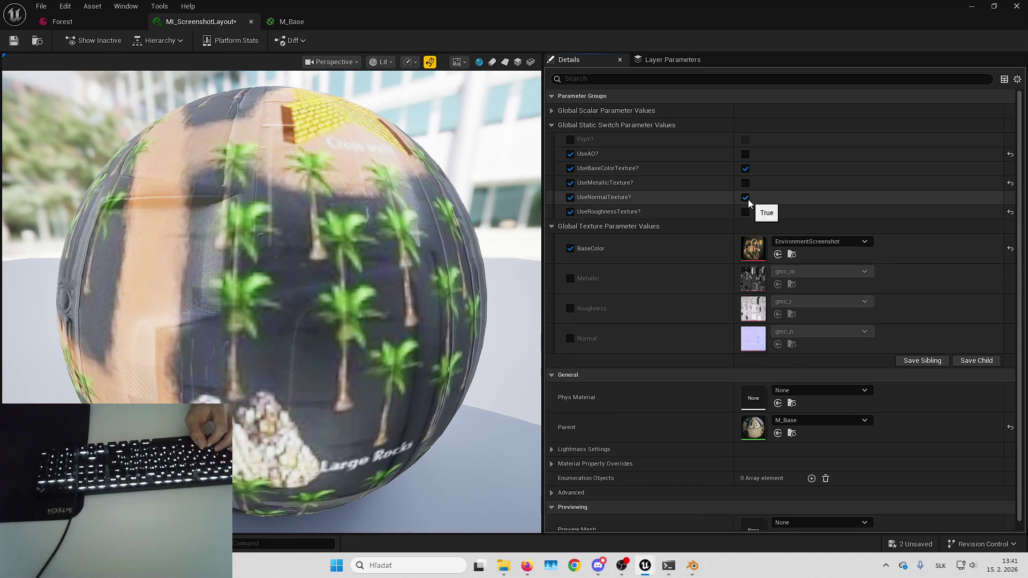
pyautogui.click(747, 198)
pyautogui.click(748, 212)
pyautogui.click(749, 212)
# - Save MI_ScreenshotLayout and all unsaved content, then close the instance editor
pyautogui.click(14, 41)
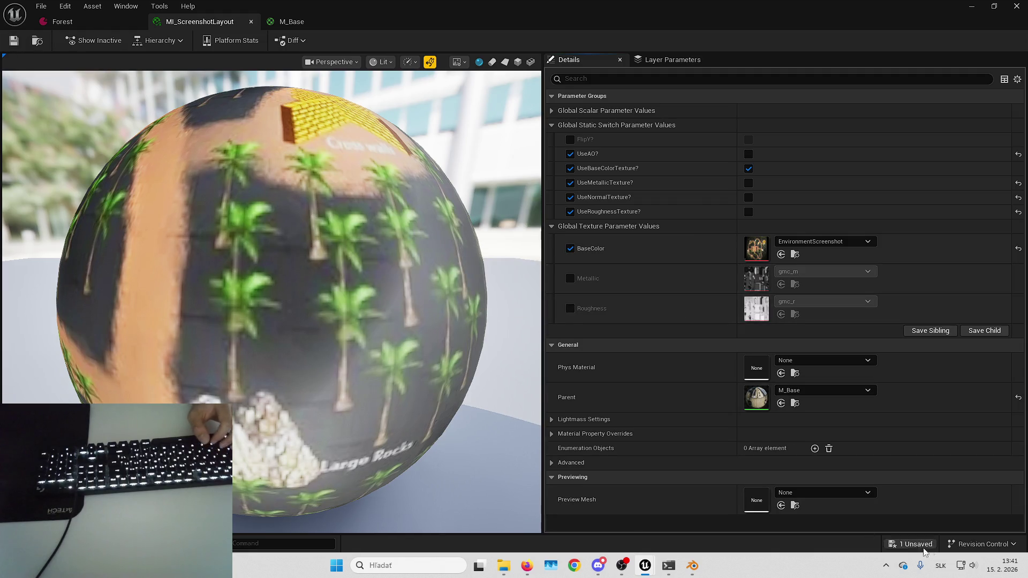
pyautogui.click(925, 547)
pyautogui.click(598, 399)
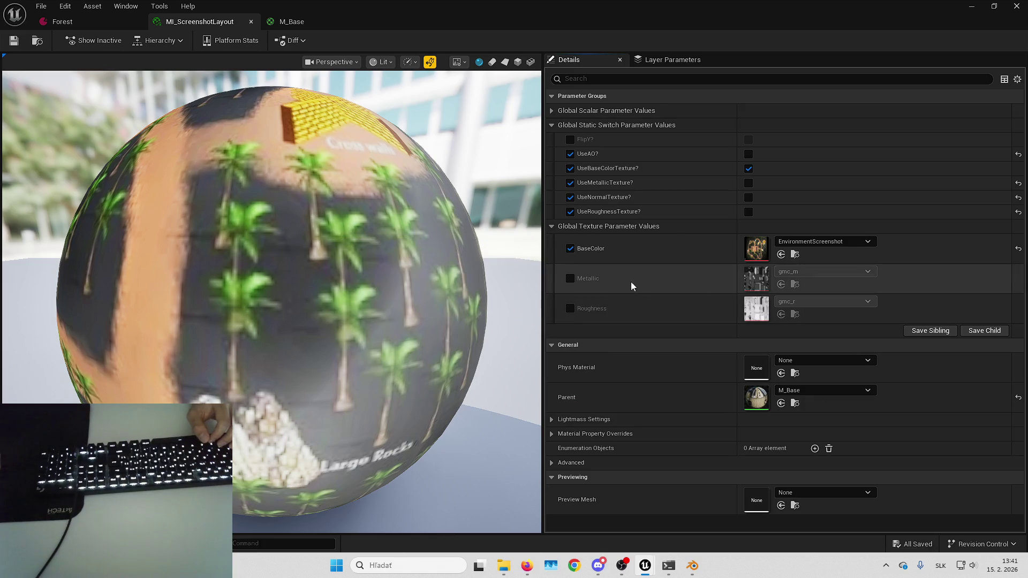
pyautogui.click(62, 22)
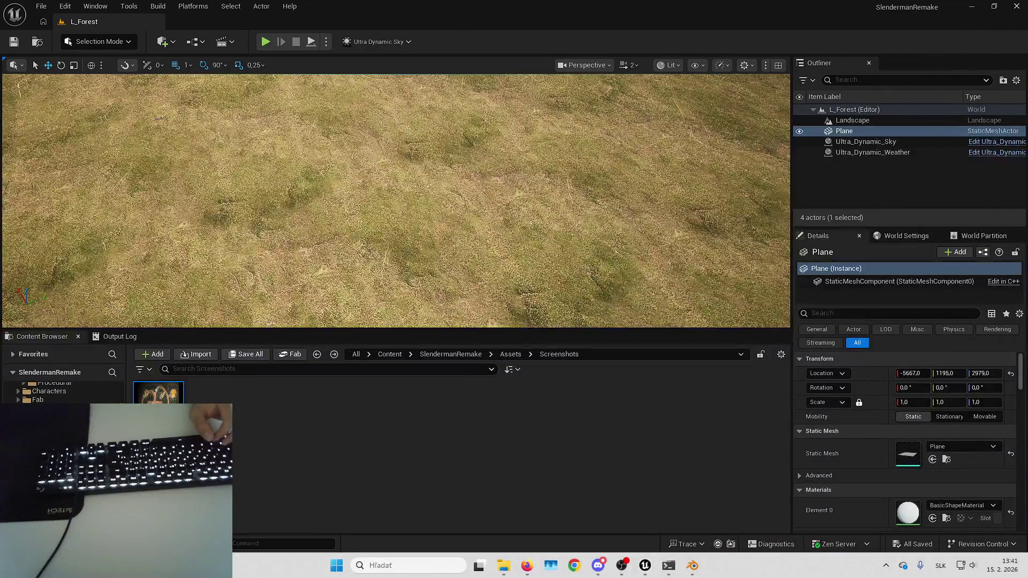
# - Drag MI_ScreenshotLayout onto the Plane's Element 0 material slot
pyautogui.scroll(1, 396, 200)
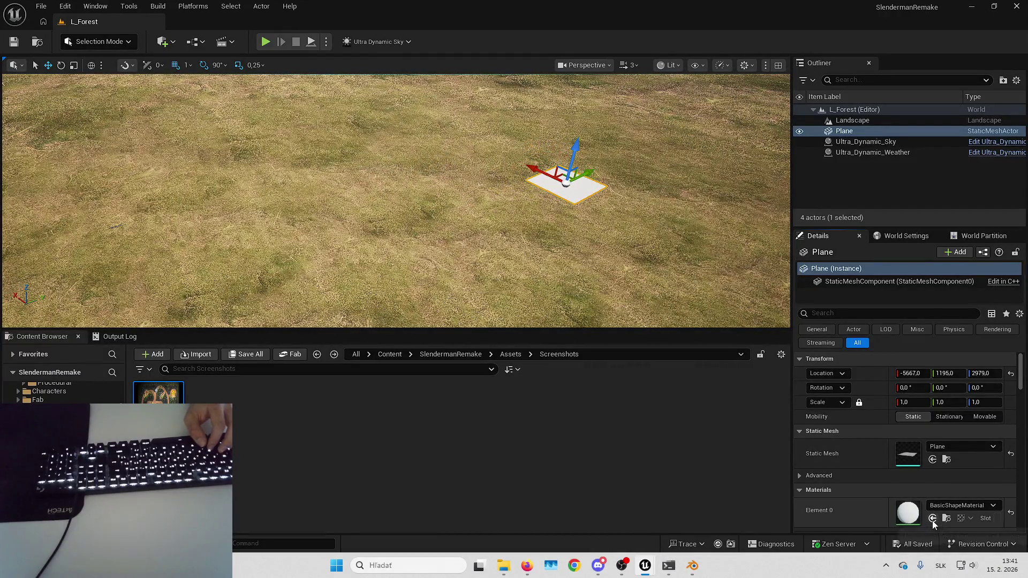
pyautogui.moveTo(269, 423); pyautogui.dragTo(908, 513)
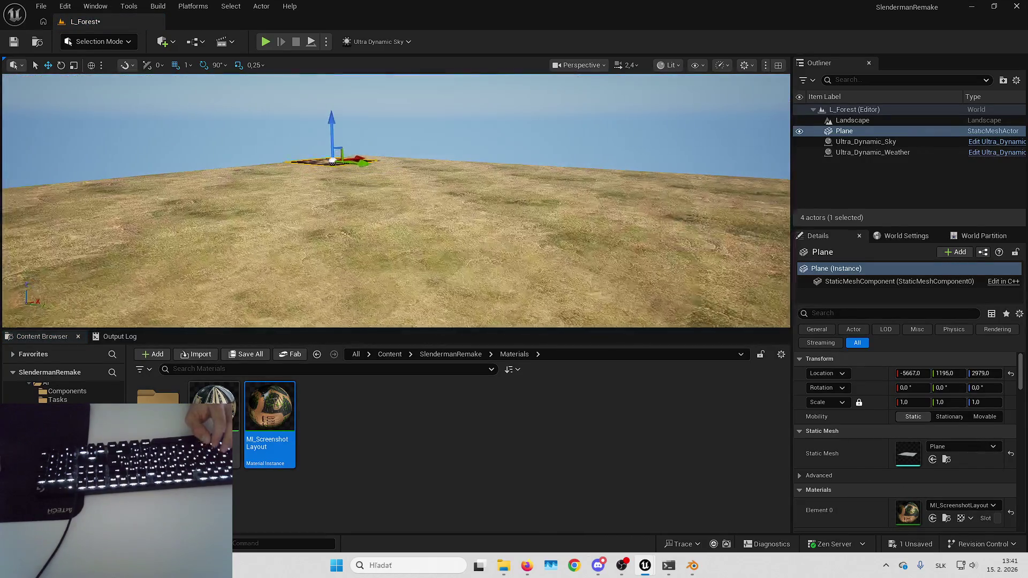
# - Reset the Plane's location to the origin and scale it uniformly to 100
pyautogui.click(1011, 374)
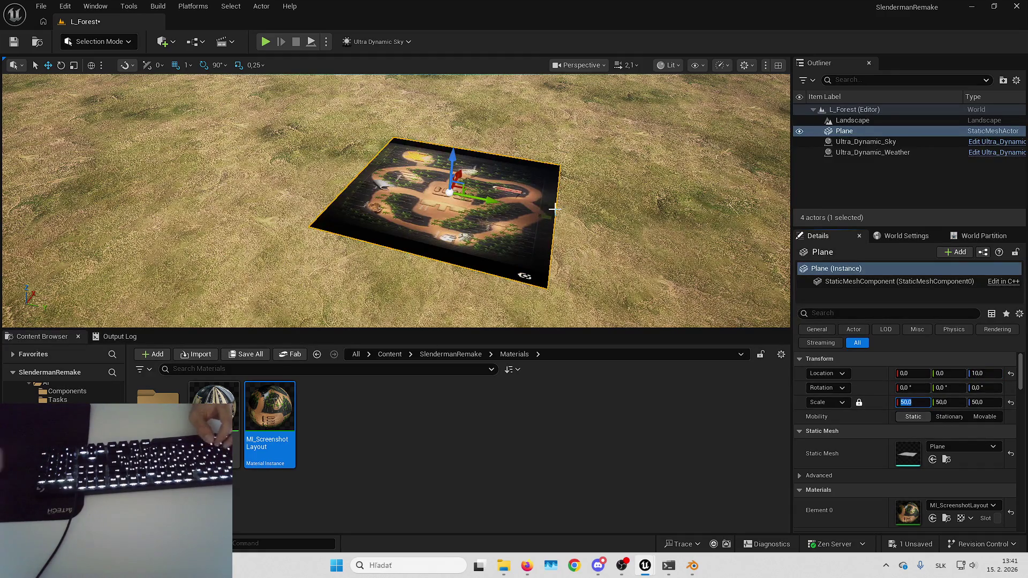
pyautogui.write('100')
pyautogui.press('Return')
pyautogui.moveTo(460, 129)
pyautogui.mouseDown()
pyautogui.moveTo(641, 143)
pyautogui.moveTo(662, 86)
pyautogui.moveTo(725, 117)
pyautogui.moveTo(658, 242)
pyautogui.mouseUp()
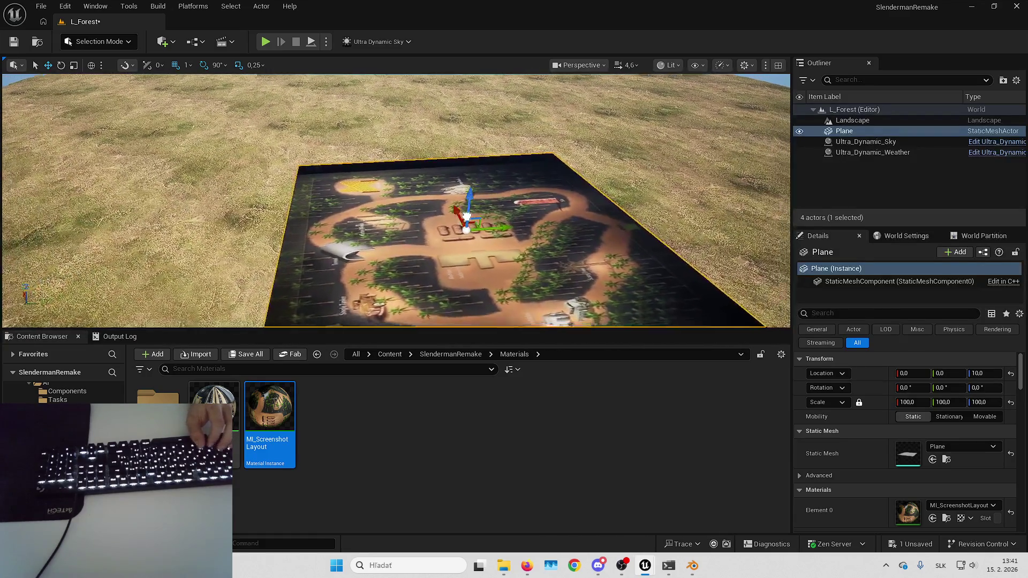
pyautogui.moveTo(523, 169); pyautogui.dragTo(524, 176)
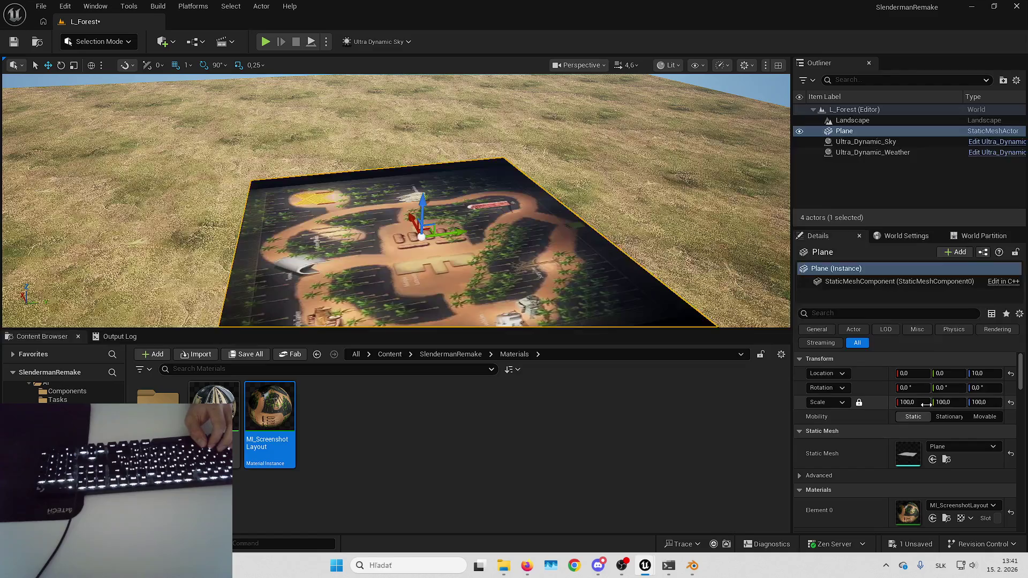
pyautogui.write('500')
# - Try a scale of 500, then set the Plane back to scale 100 and deselect it
pyautogui.press('Return')
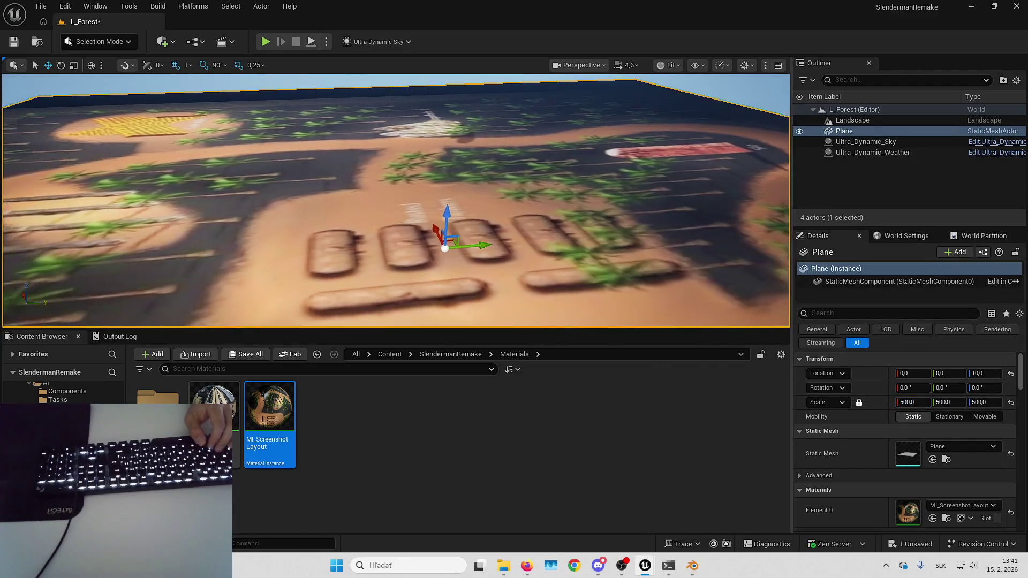
pyautogui.scroll(2, 396, 201)
pyautogui.scroll(3, 396, 201)
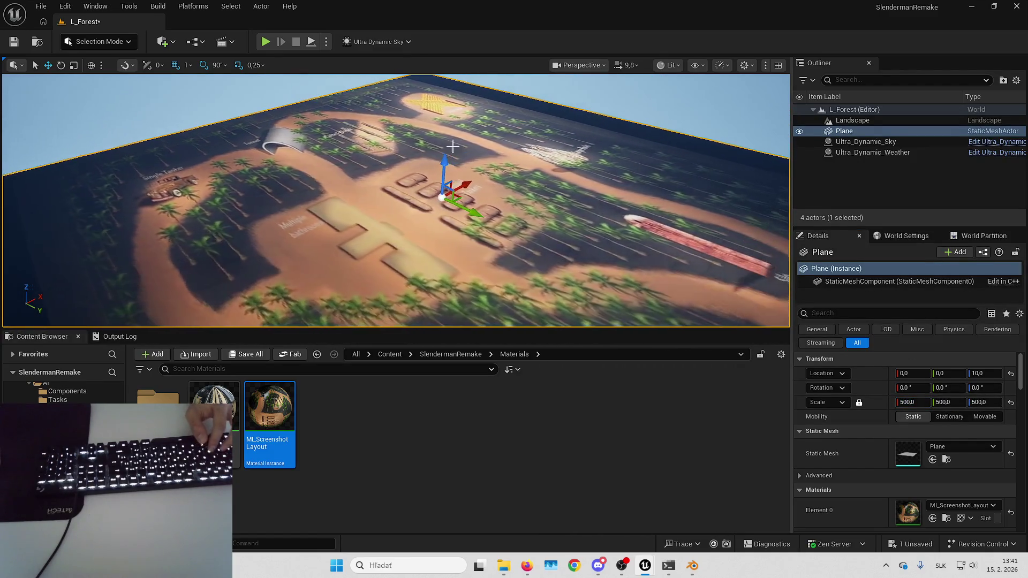
pyautogui.scroll(2, 396, 200)
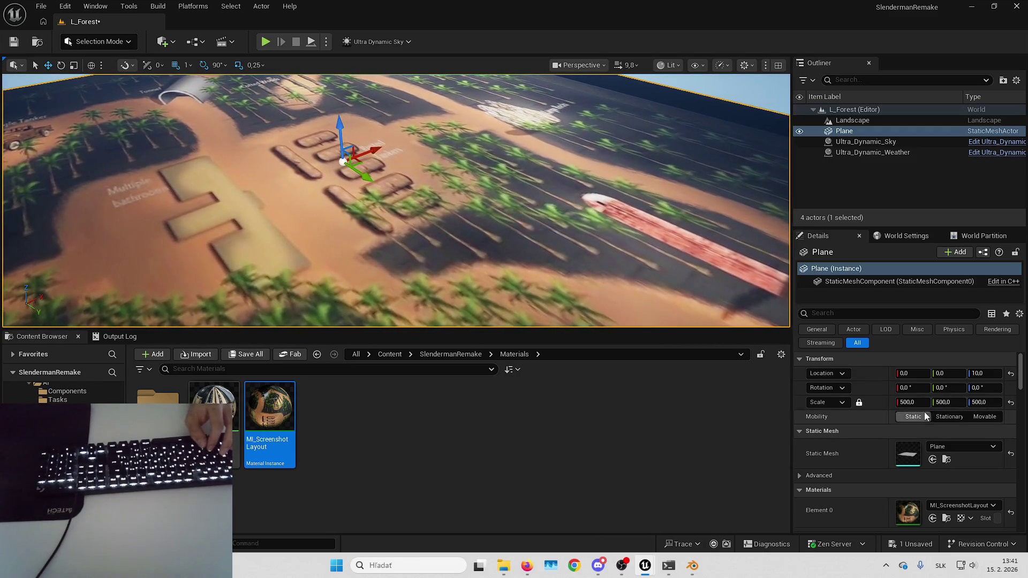
pyautogui.write('00')
pyautogui.press('Return')
pyautogui.scroll(3, 326, 321)
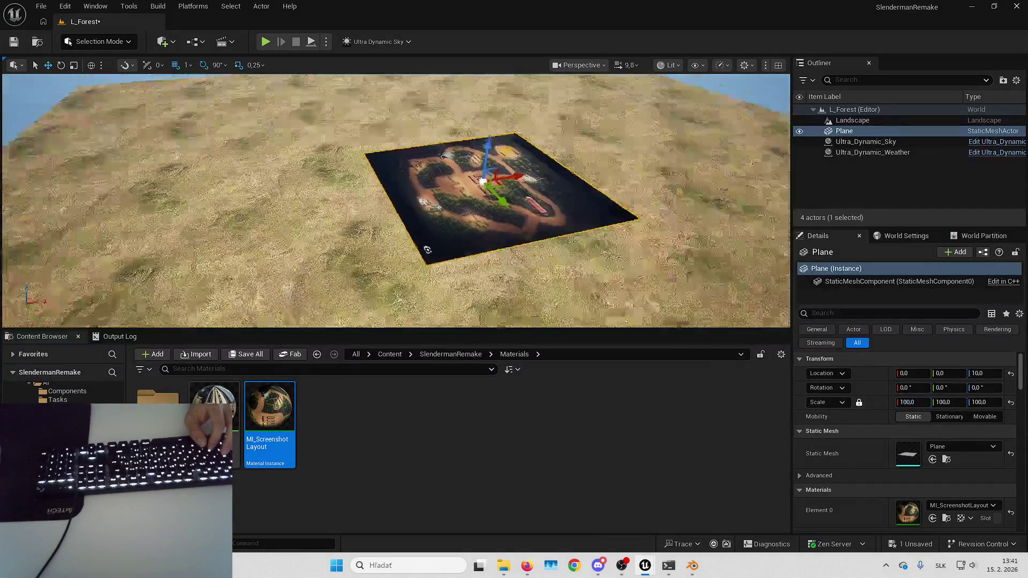
pyautogui.press('Escape')
pyautogui.hotkey('alt', 'p')
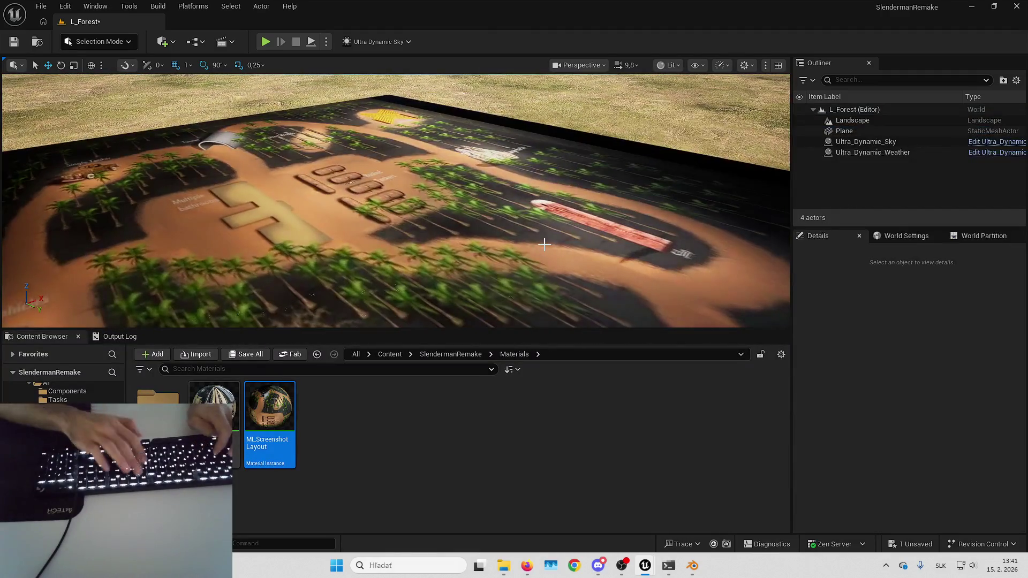
# - Playtest fullscreen, walk the character over the map plane, then stop and exit fullscreen
pyautogui.press('F11')
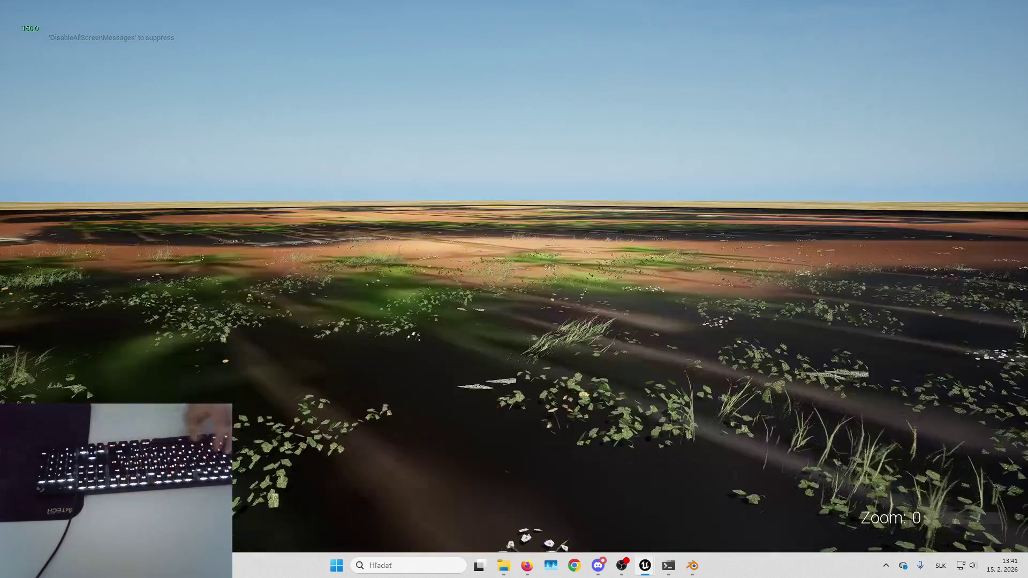
pyautogui.press('Up')
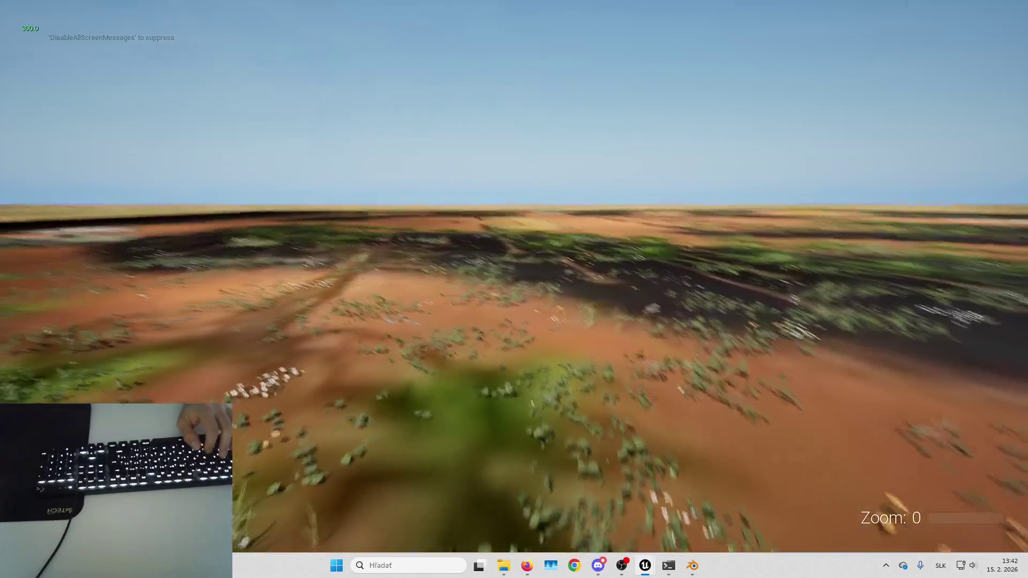
pyautogui.press('Escape')
pyautogui.press('f')
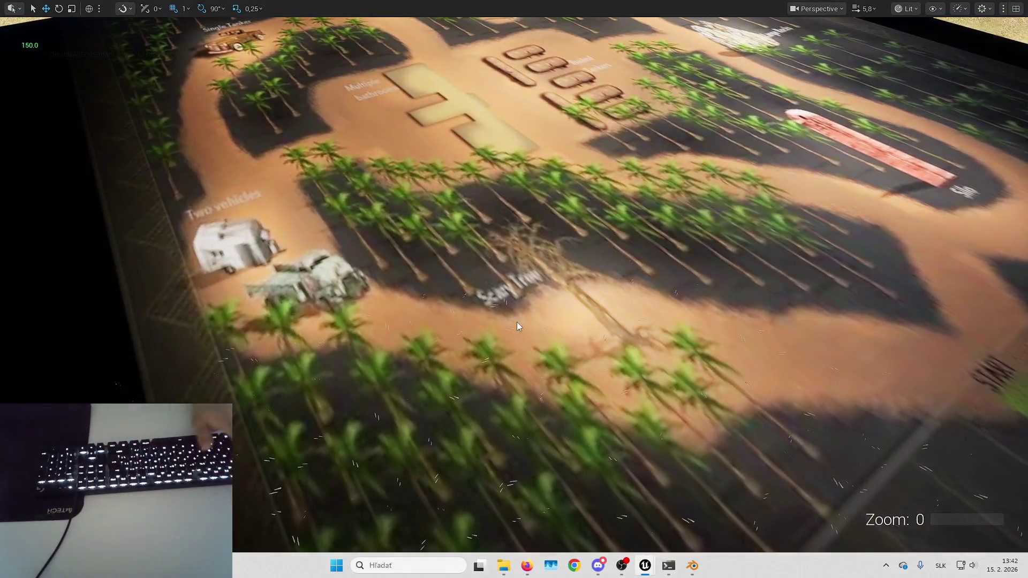
pyautogui.press('F11')
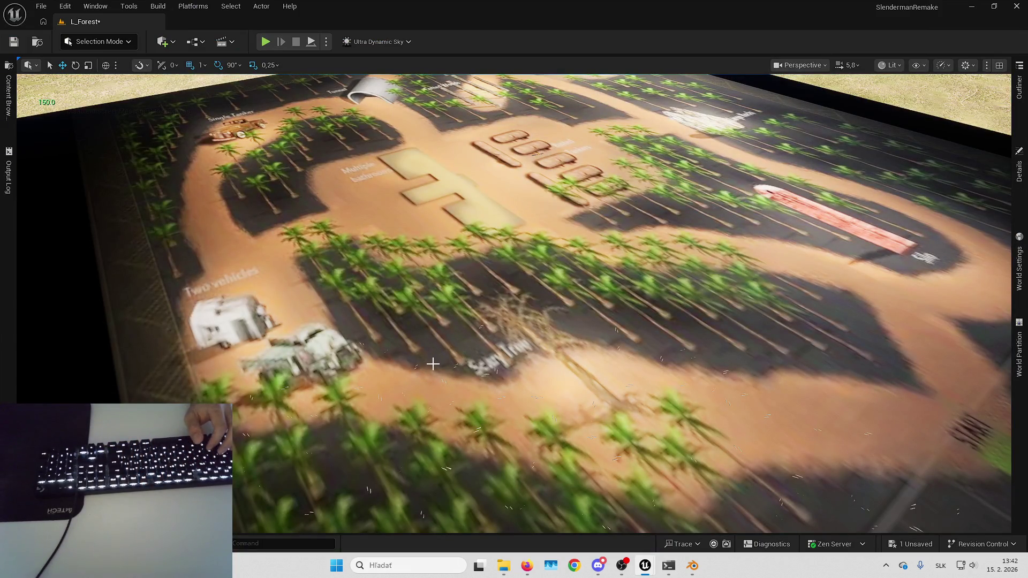
pyautogui.press('super+w')
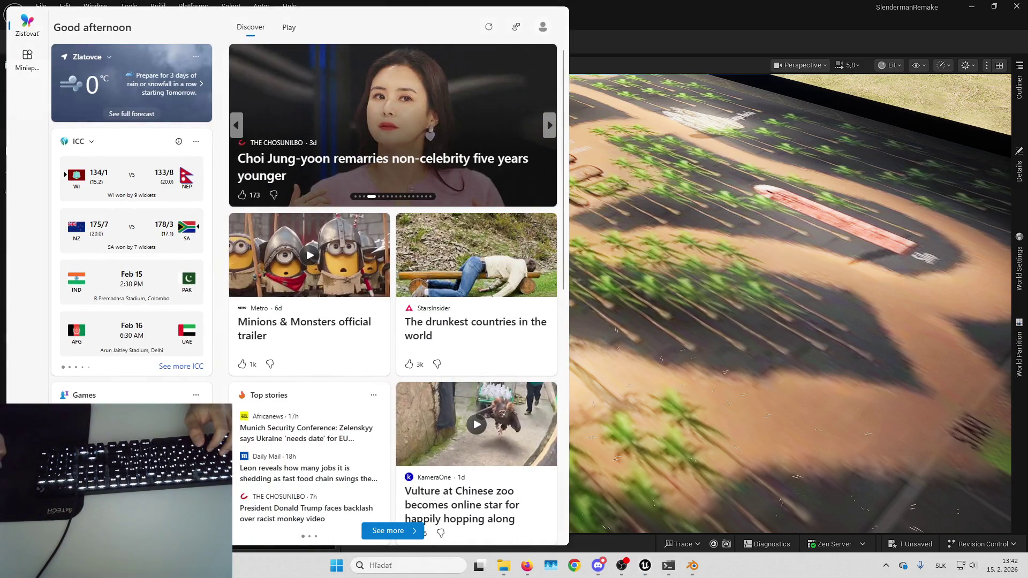
pyautogui.click(706, 335)
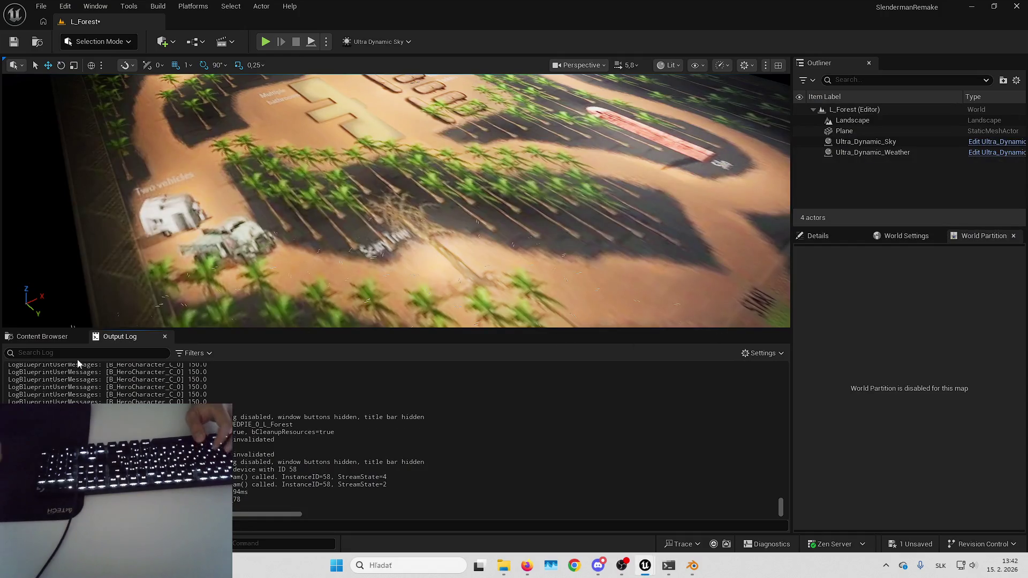
pyautogui.click(42, 336)
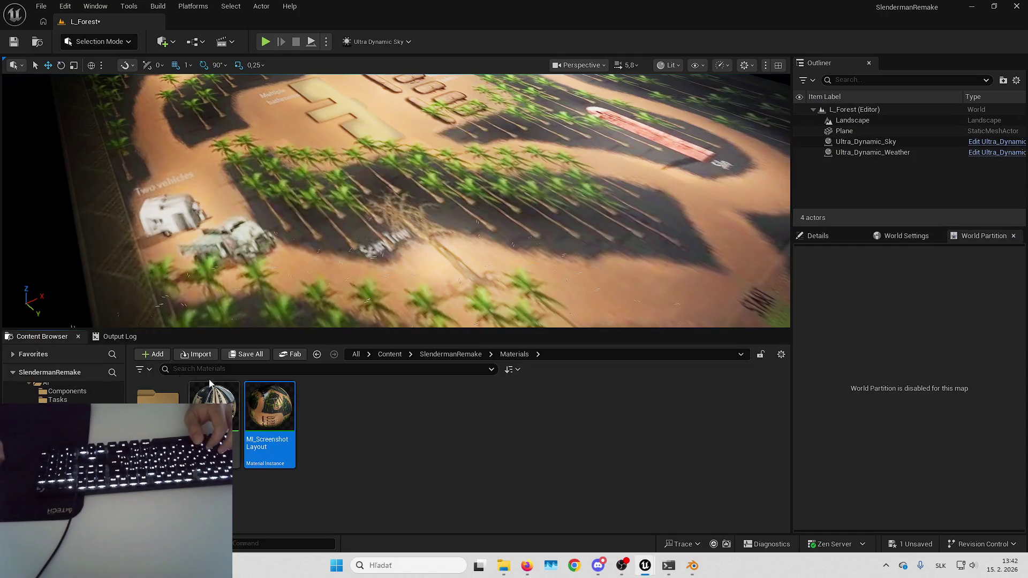
# - Open the Blueprints folder's hero character and select its Mesh component
pyautogui.click(442, 355)
pyautogui.doubleClick(269, 408)
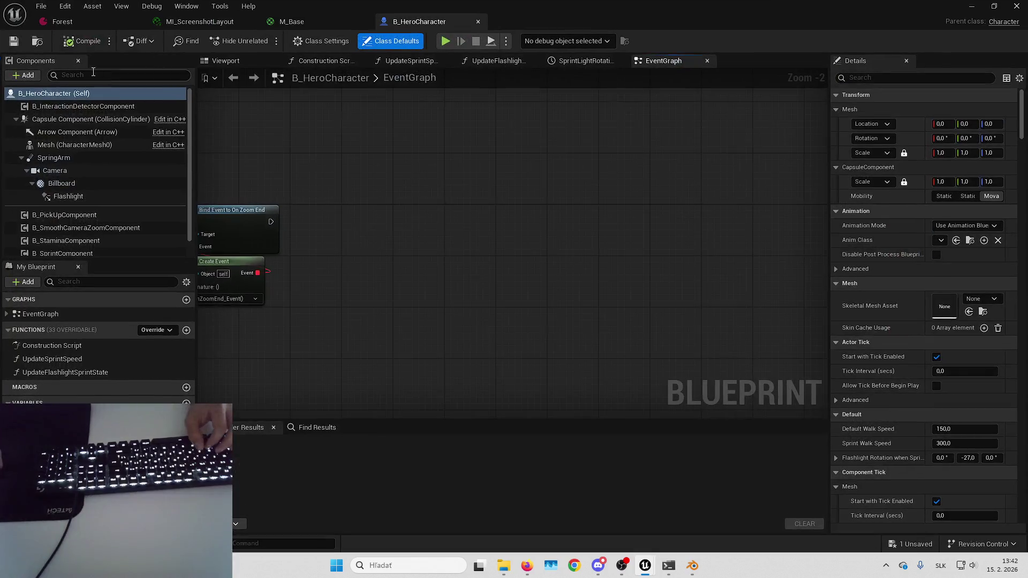
pyautogui.click(28, 76)
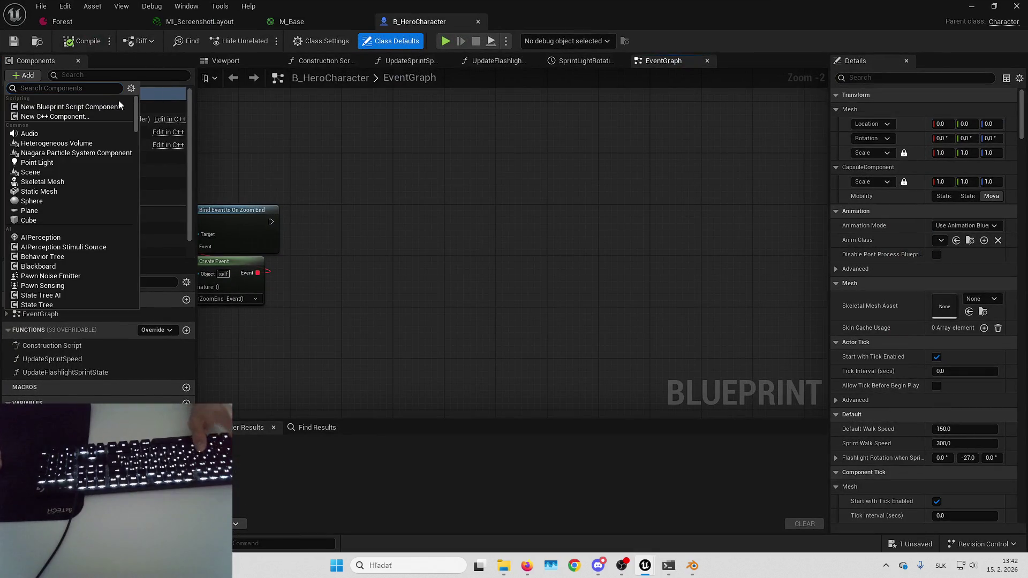
pyautogui.click(302, 163)
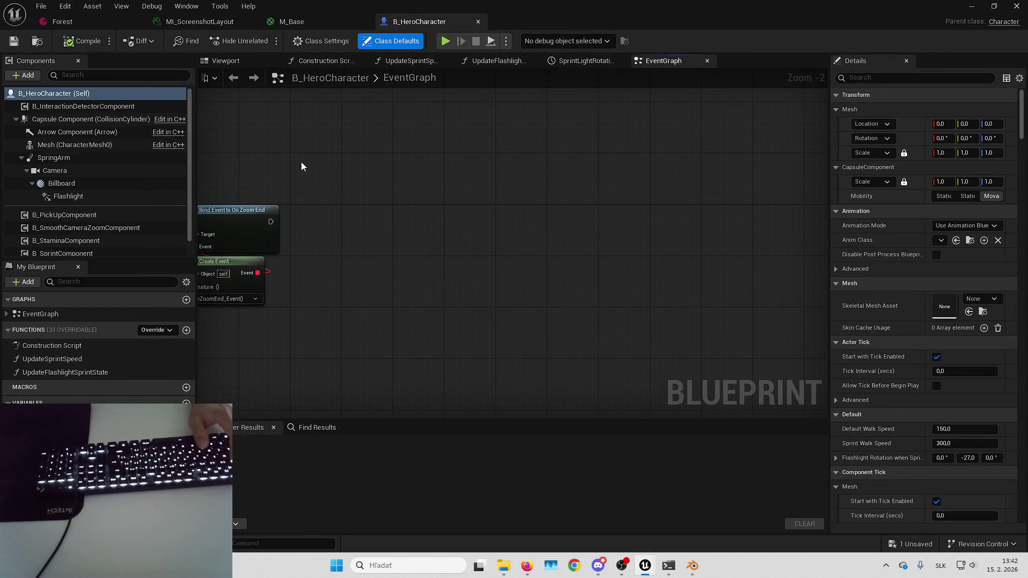
pyautogui.click(79, 146)
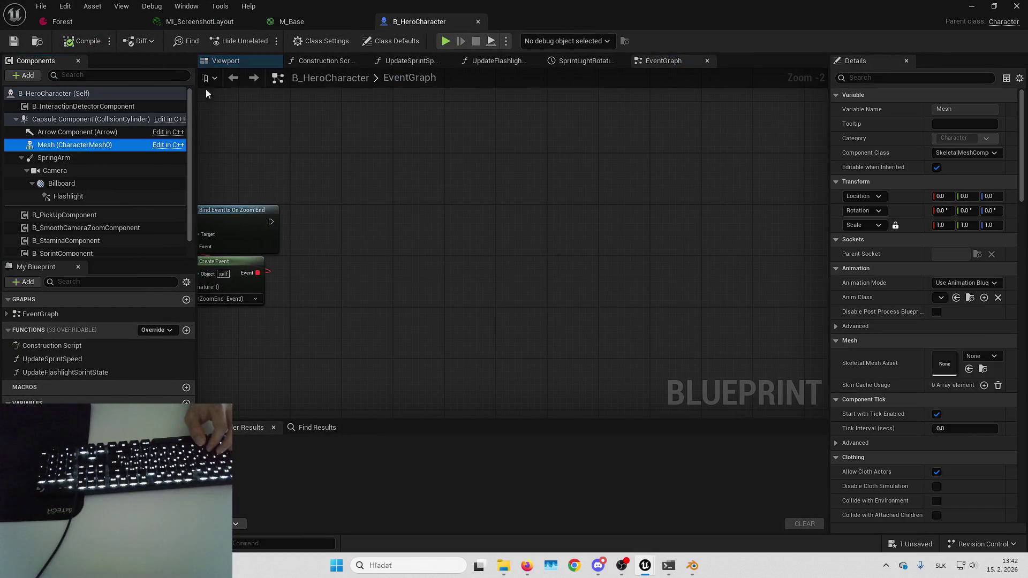
# - Assign SKM_Manny_Simple as the mesh, at Location Z -88 and Rotation Z -90
pyautogui.click(978, 355)
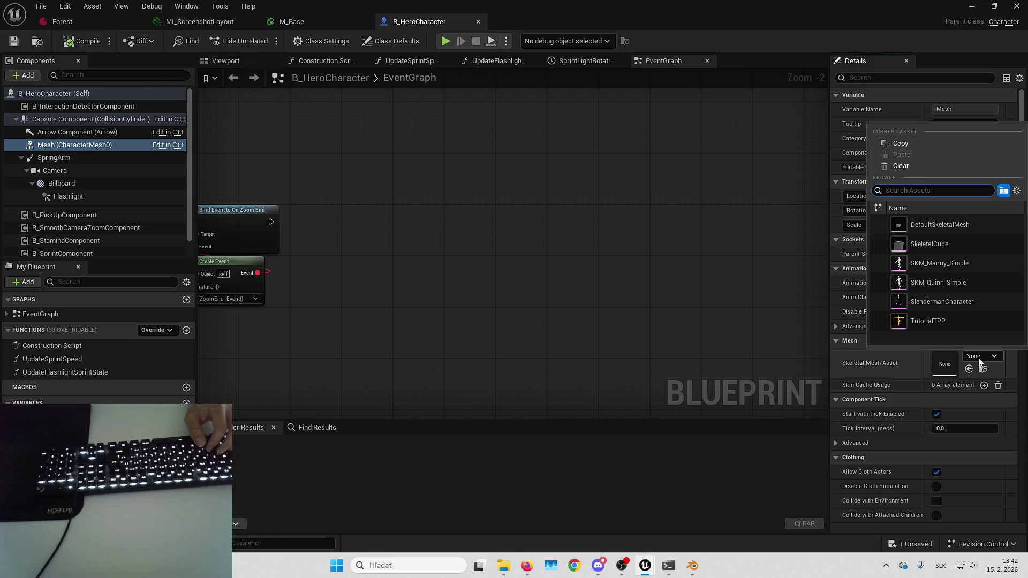
pyautogui.click(955, 265)
pyautogui.click(237, 61)
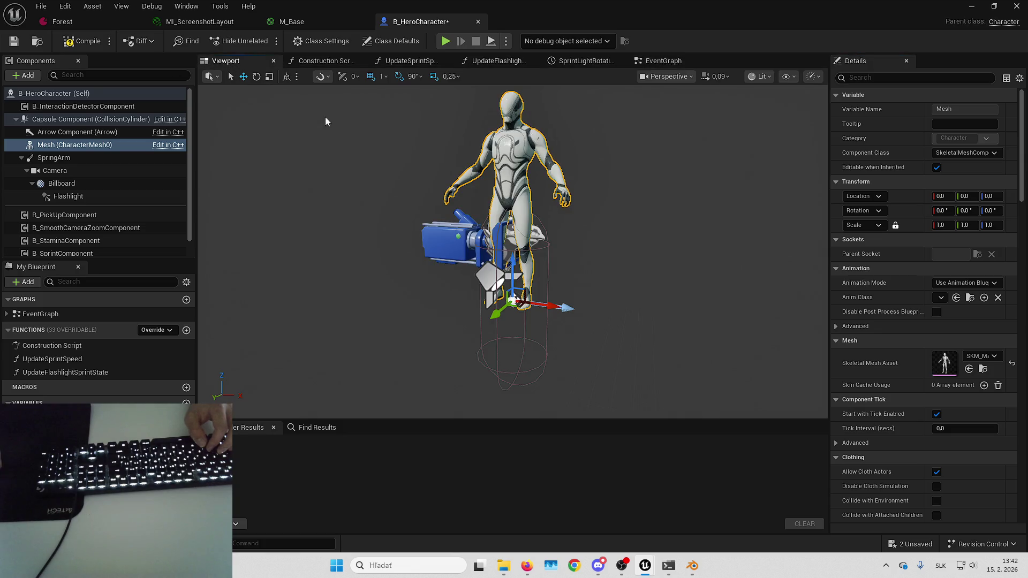
pyautogui.write('8')
pyautogui.press('Return')
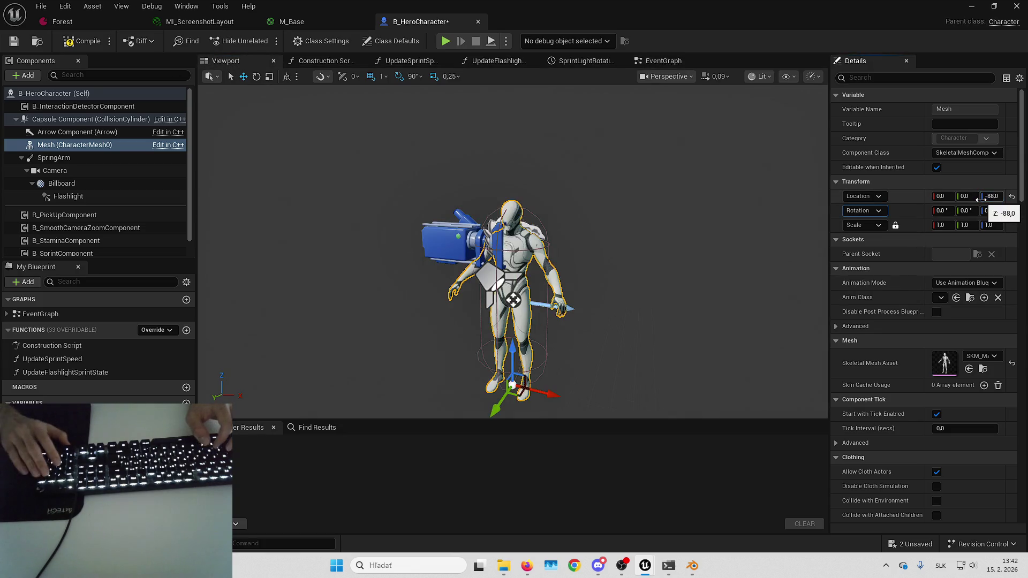
pyautogui.write('90')
pyautogui.press('Return')
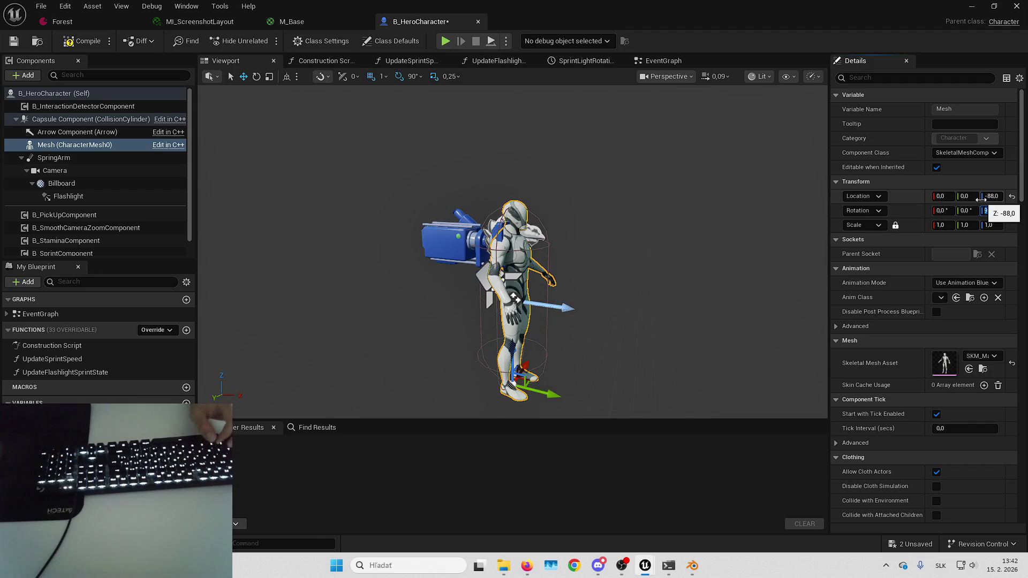
# - Turn on Owner No See for the mesh and save all changes
pyautogui.write('hidde')
pyautogui.press('BackSpace')
pyautogui.press('BackSpace')
pyautogui.press('BackSpace')
pyautogui.write('owner')
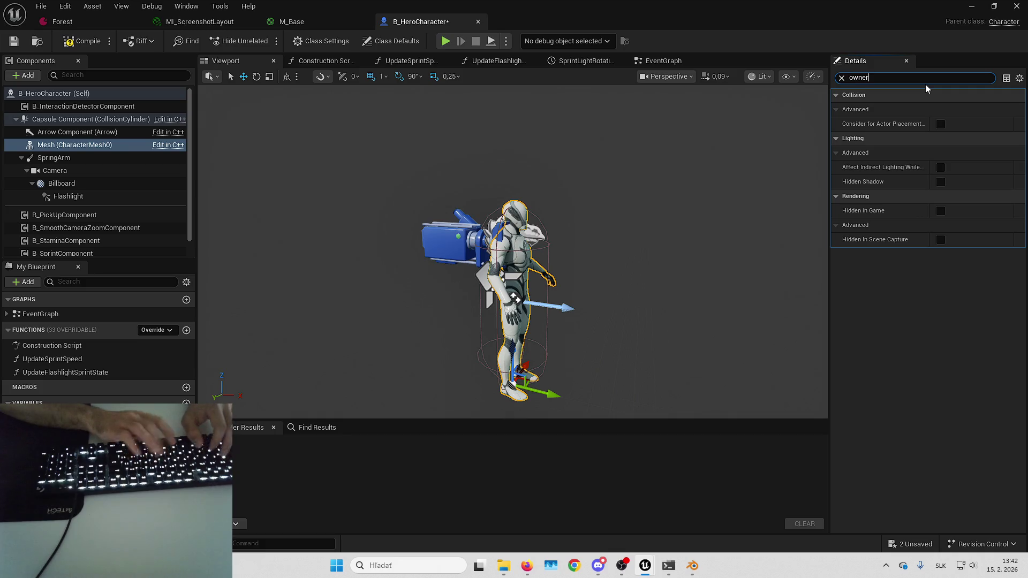
pyautogui.click(940, 153)
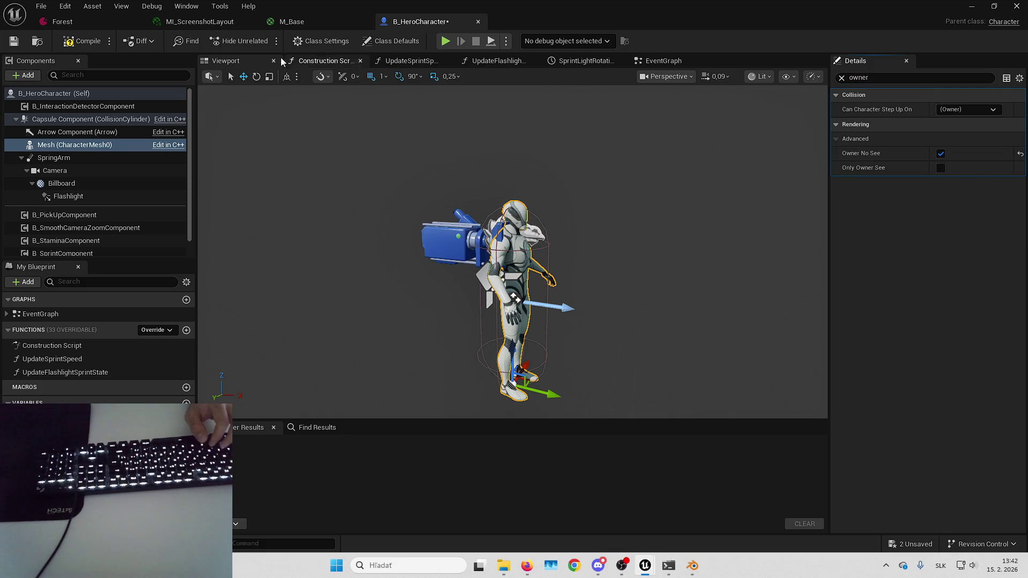
pyautogui.click(969, 6)
pyautogui.hotkey('ctrl', 'shift', 's')
pyautogui.press('Return')
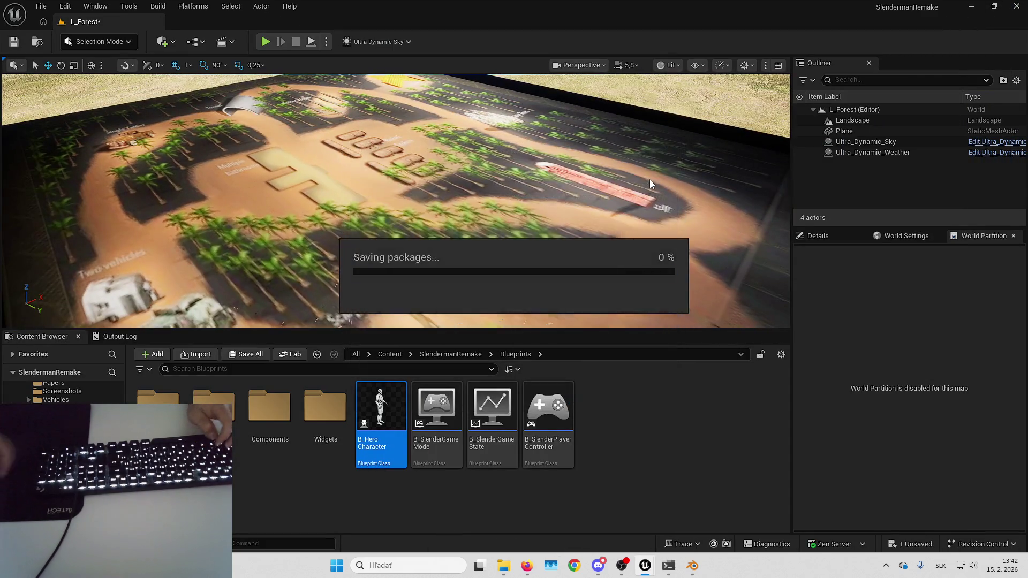
pyautogui.hotkey('alt', 'p')
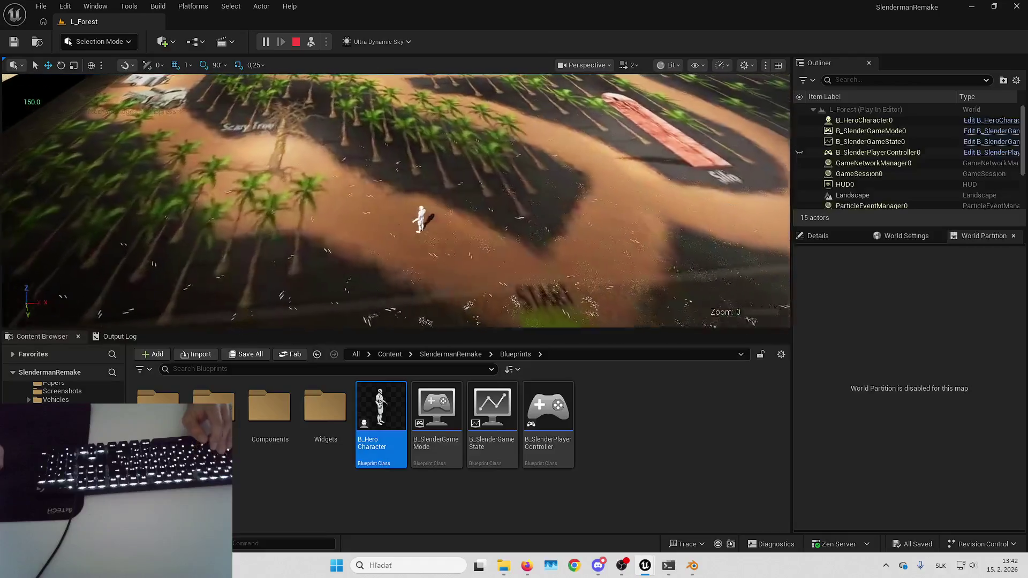
pyautogui.press('d')
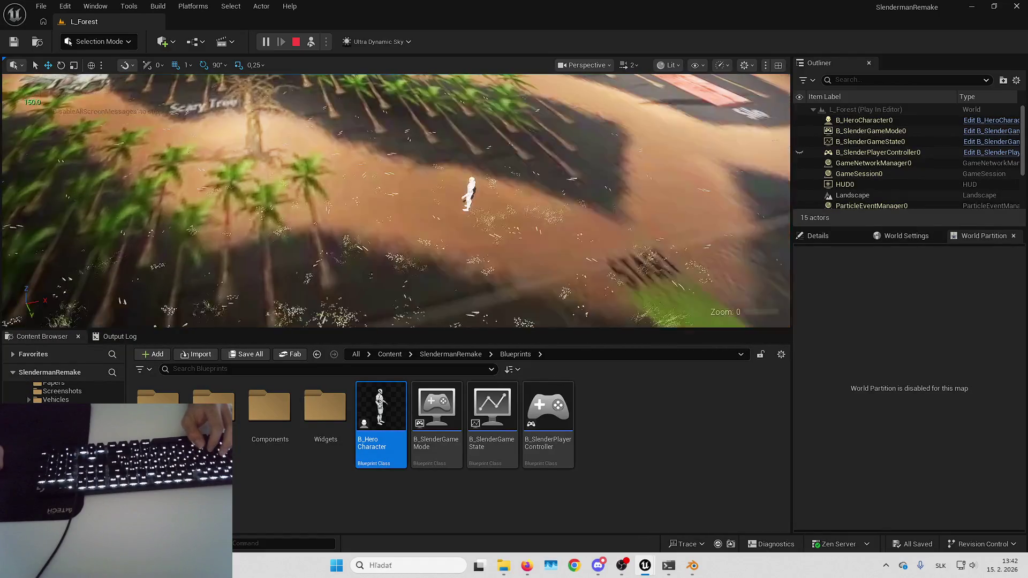
pyautogui.press('d')
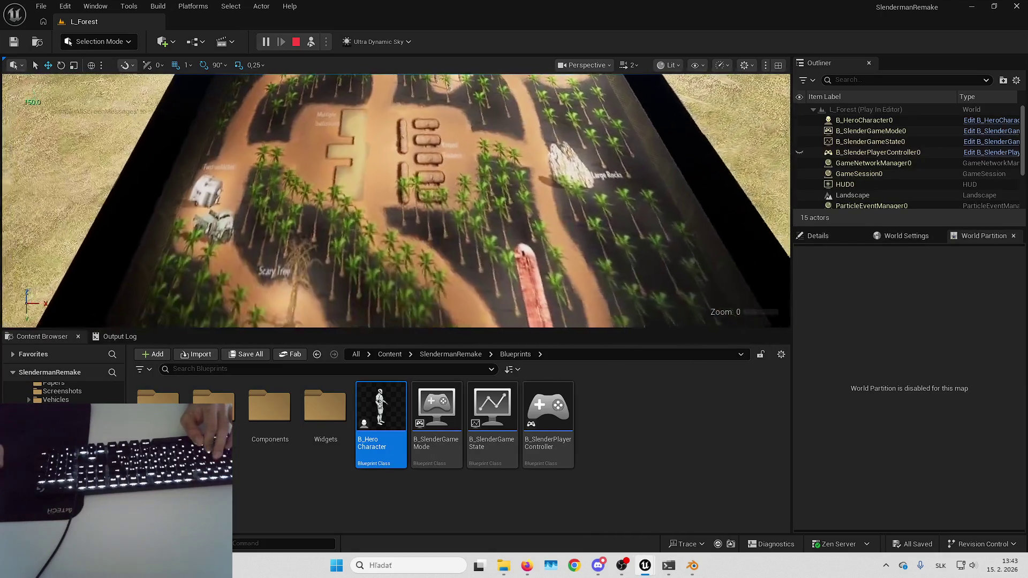
pyautogui.press('Escape')
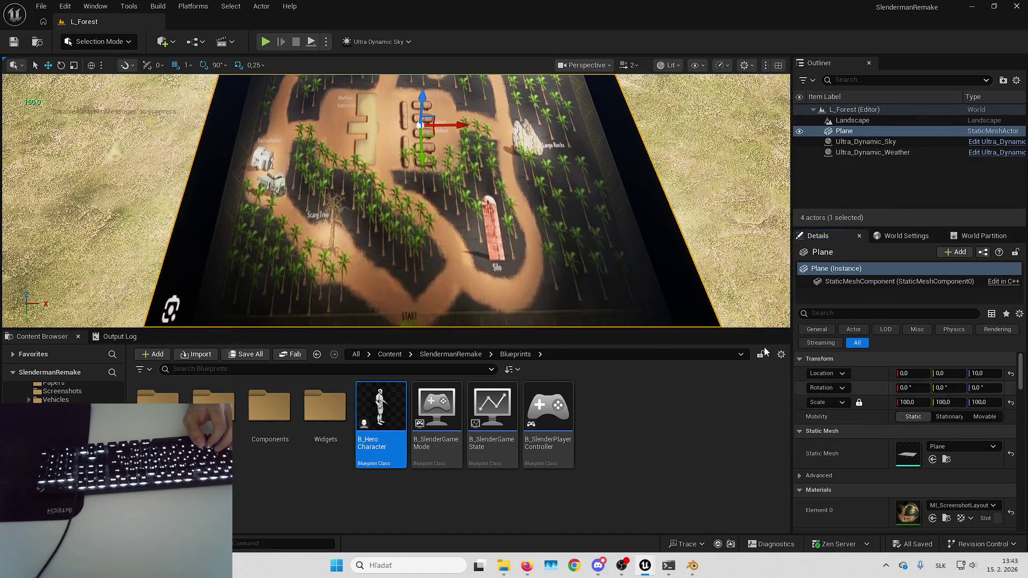
# - Place an SKM_Manny_Simple mannequin figure onto the map
pyautogui.doubleClick(378, 416)
pyautogui.click(842, 79)
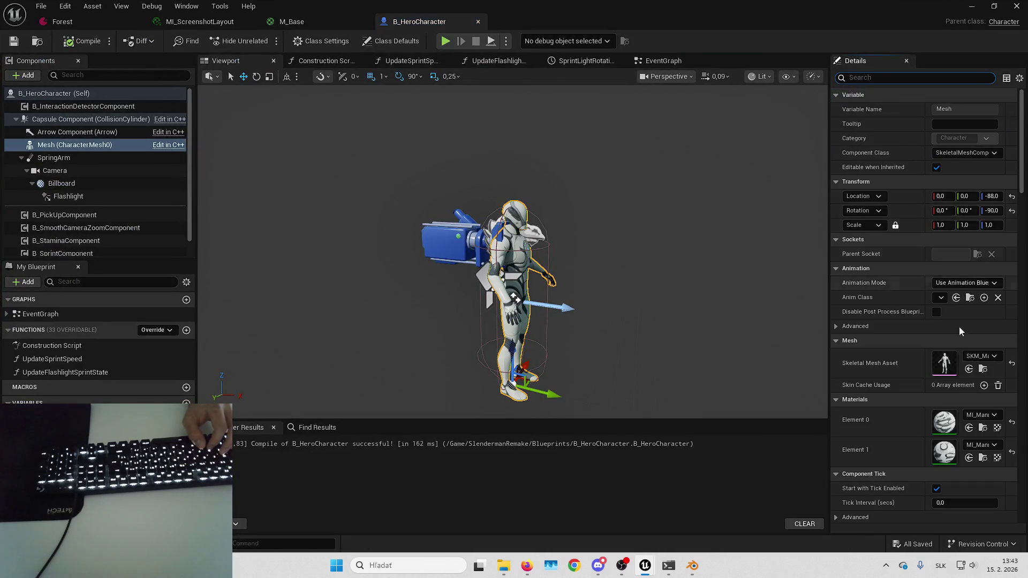
pyautogui.click(982, 371)
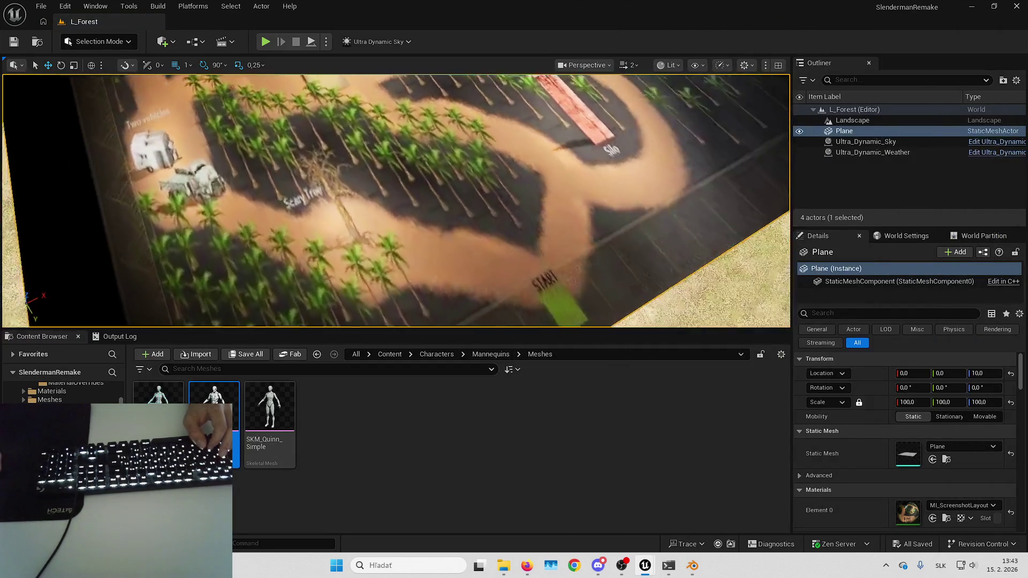
pyautogui.moveTo(450, 216)
pyautogui.mouseDown()
pyautogui.moveTo(480, 227)
pyautogui.moveTo(482, 218)
pyautogui.mouseUp()
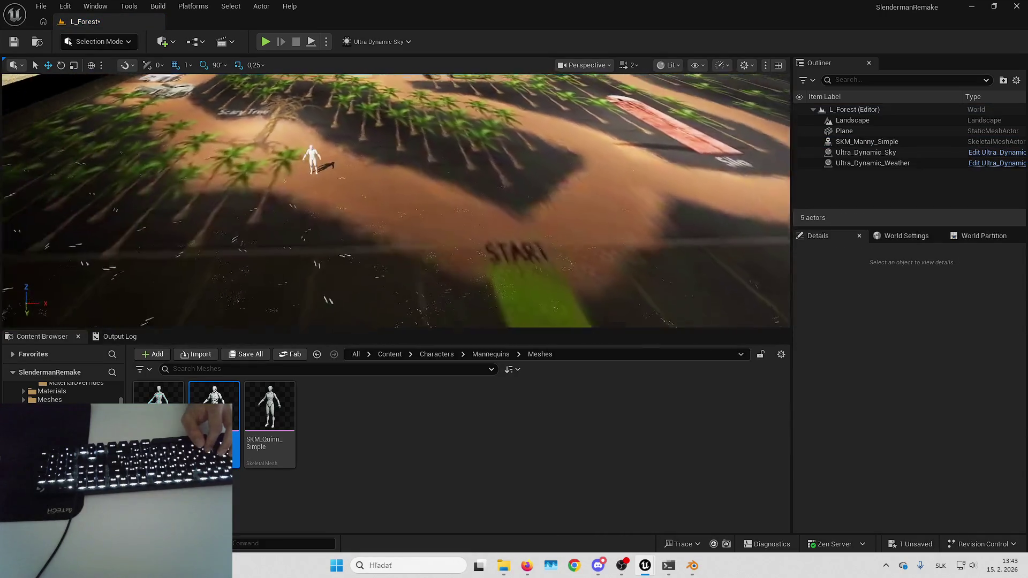
# - Widen the map layout plane by increasing its X scale, then deselect it
pyautogui.click(396, 204)
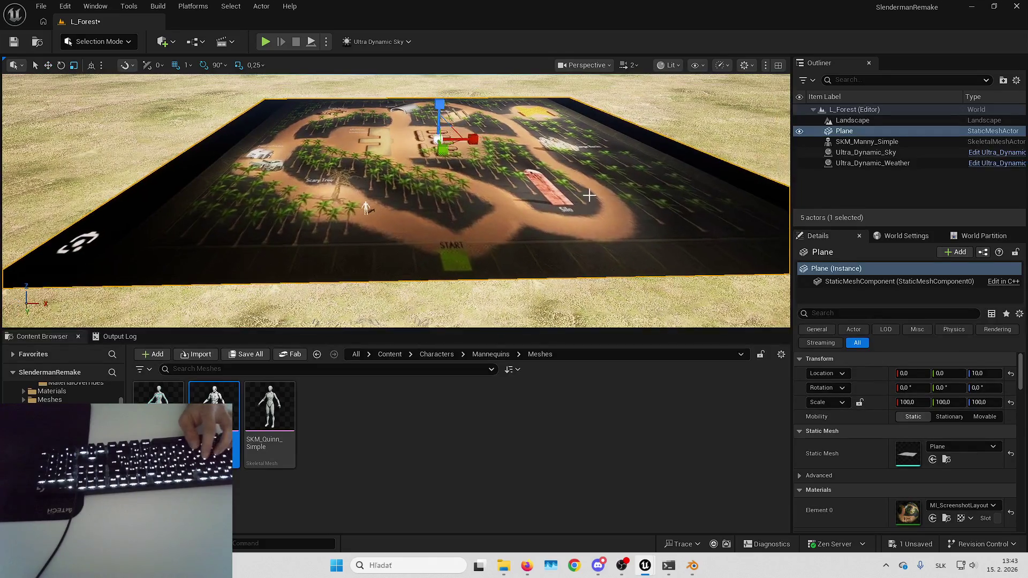
pyautogui.write('150')
pyautogui.press('Return')
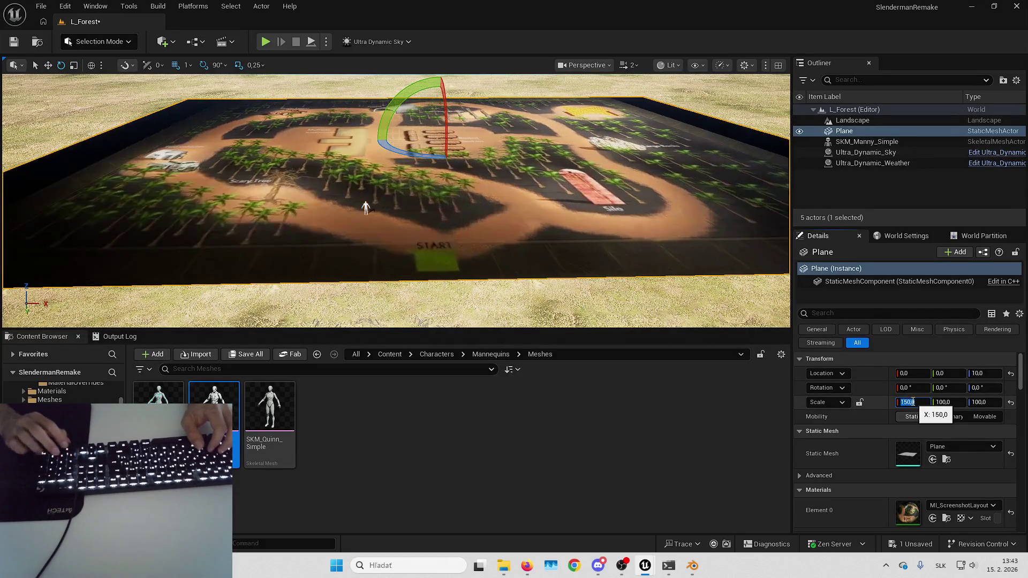
pyautogui.scroll(3, 396, 201)
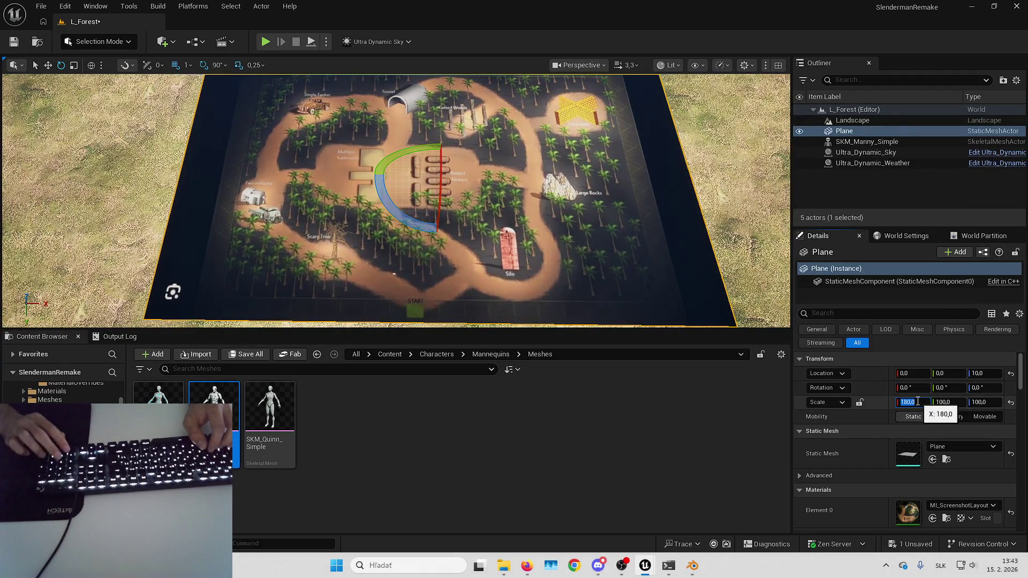
pyautogui.press('Escape')
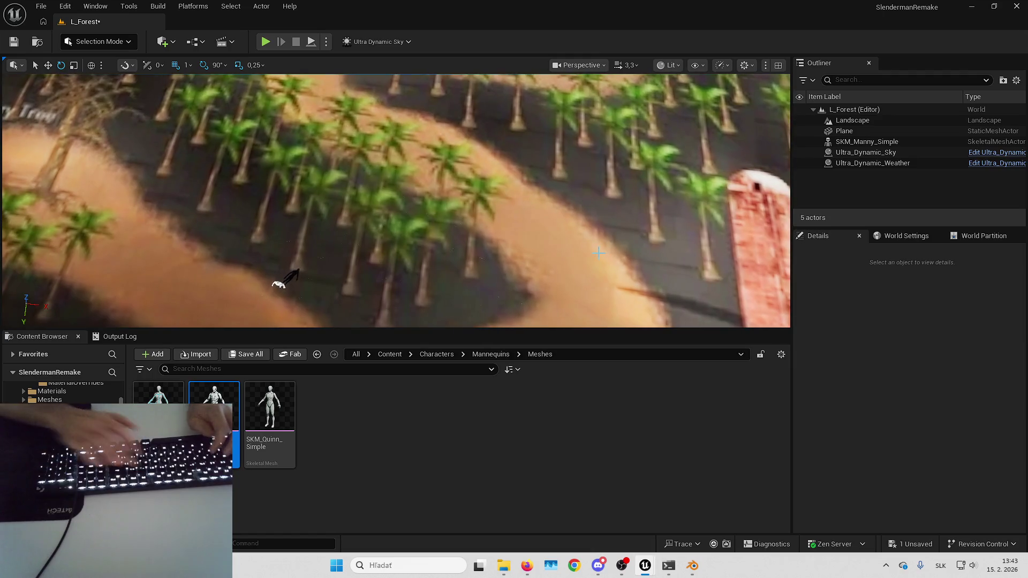
# - Playtest the level full screen, then stop it
pyautogui.hotkey('alt', 'p')
pyautogui.press('F11')
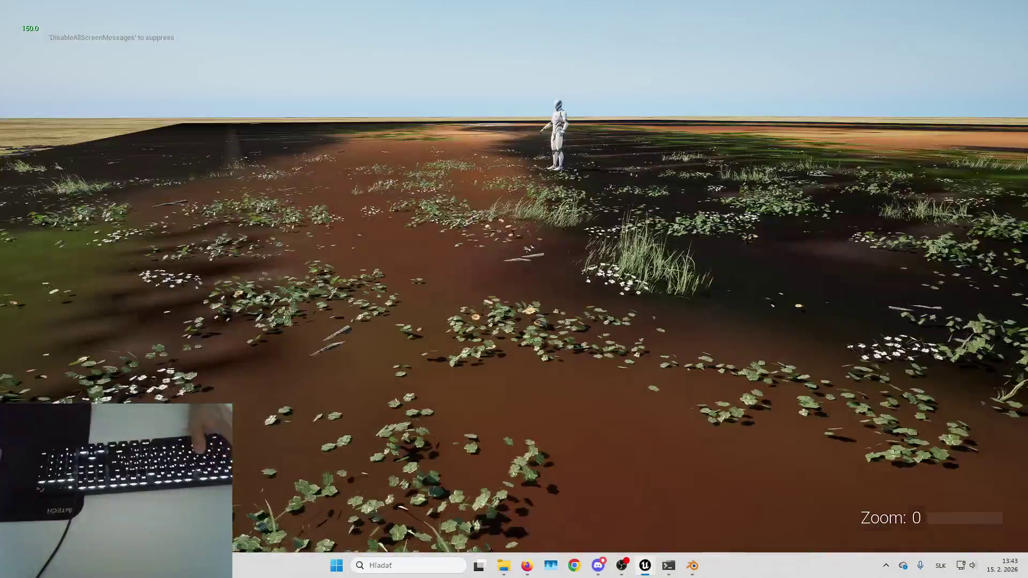
pyautogui.press('Escape')
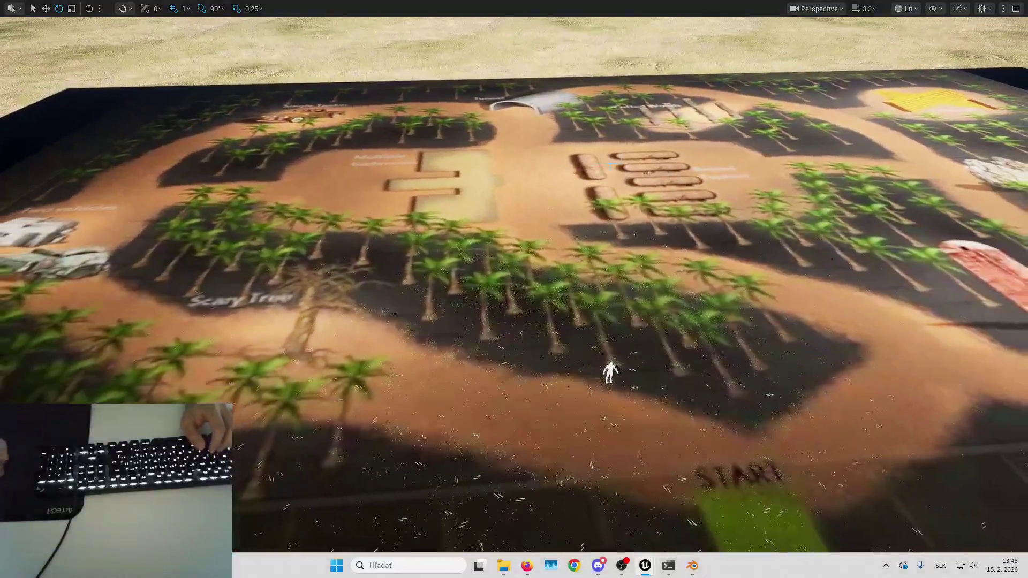
# - Raise the map plane to Location Z 30
pyautogui.click(613, 163)
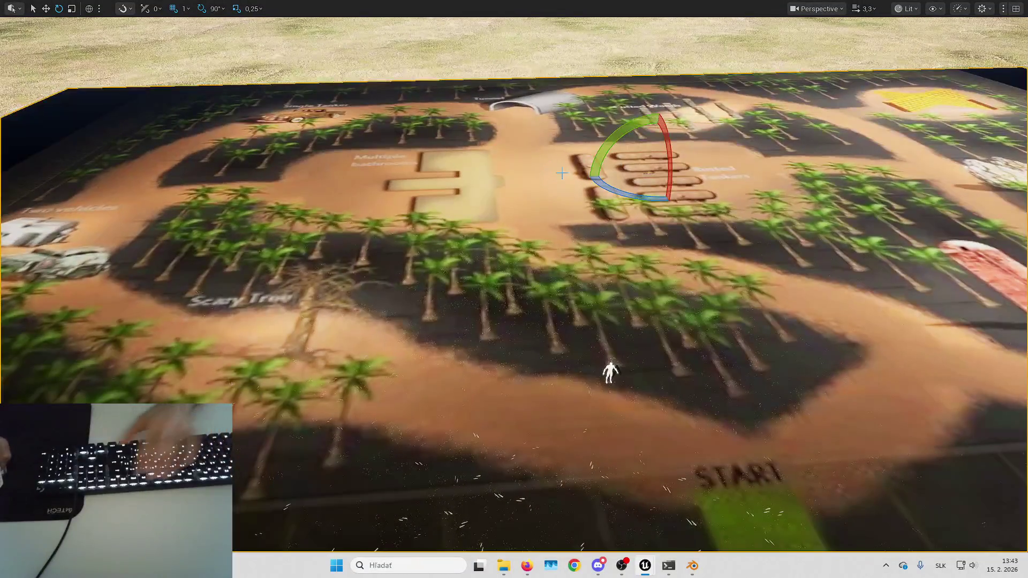
pyautogui.press('F11')
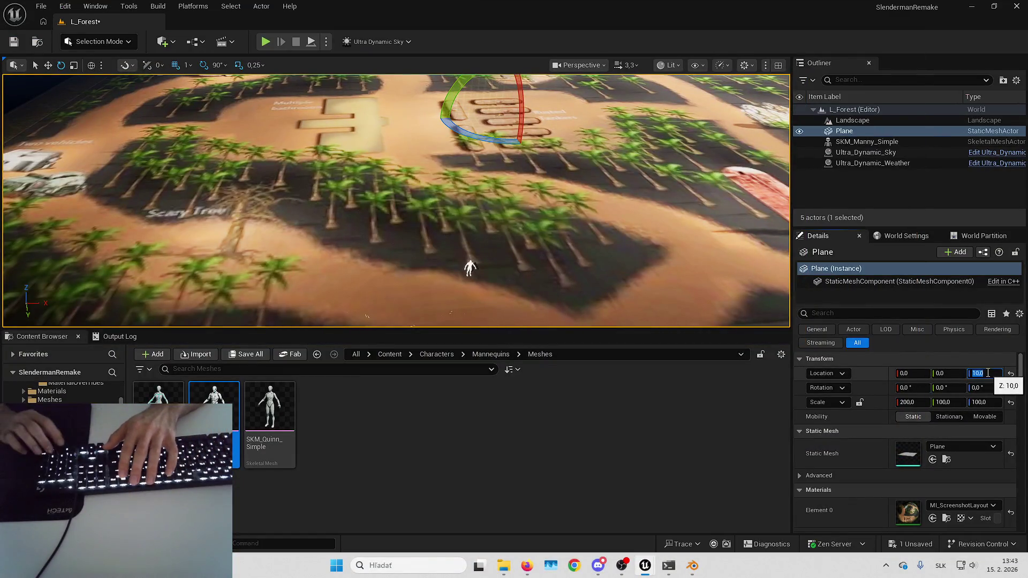
pyautogui.write('30')
pyautogui.press('Return')
# - Select the Manny figure, bring it into view past START, and start another playtest
pyautogui.moveTo(641, 308); pyautogui.dragTo(550, 257)
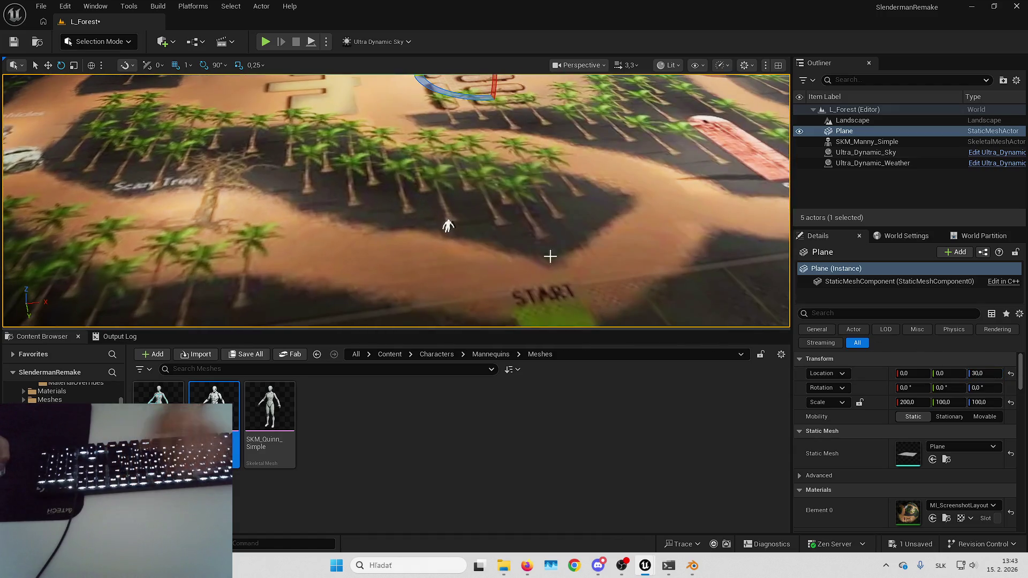
pyautogui.click(448, 225)
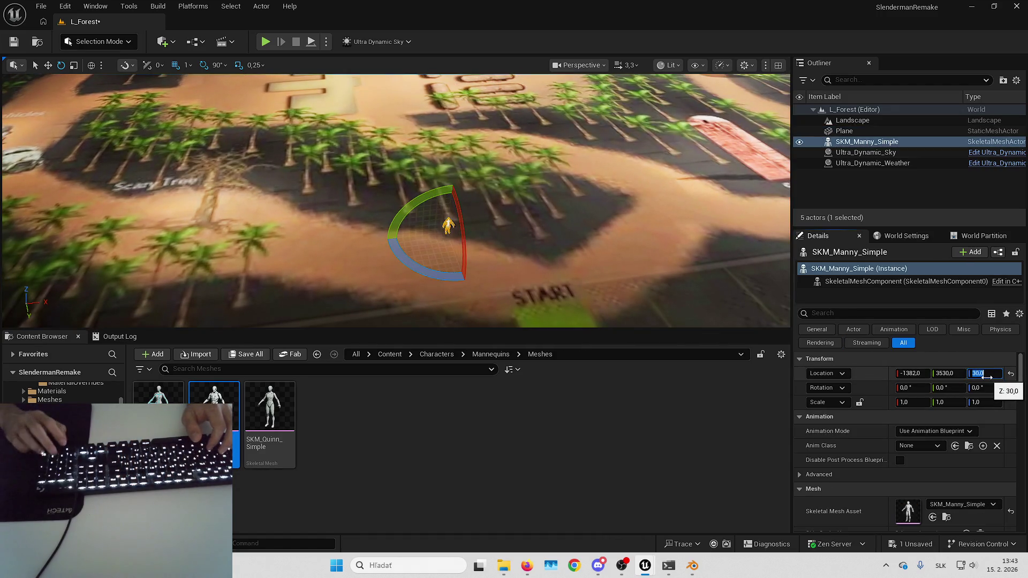
pyautogui.moveTo(682, 261)
pyautogui.mouseDown()
pyautogui.moveTo(683, 203)
pyautogui.moveTo(664, 225)
pyautogui.mouseUp()
pyautogui.hotkey('alt', 'p')
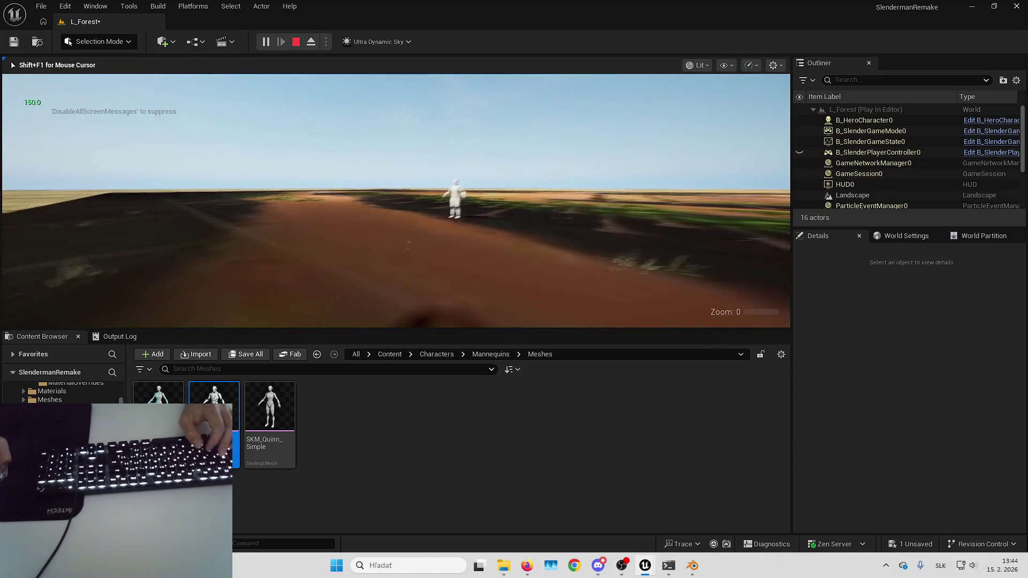
# - Play full screen and sprint the hero forward with W past the Manny figure
pyautogui.press('F11')
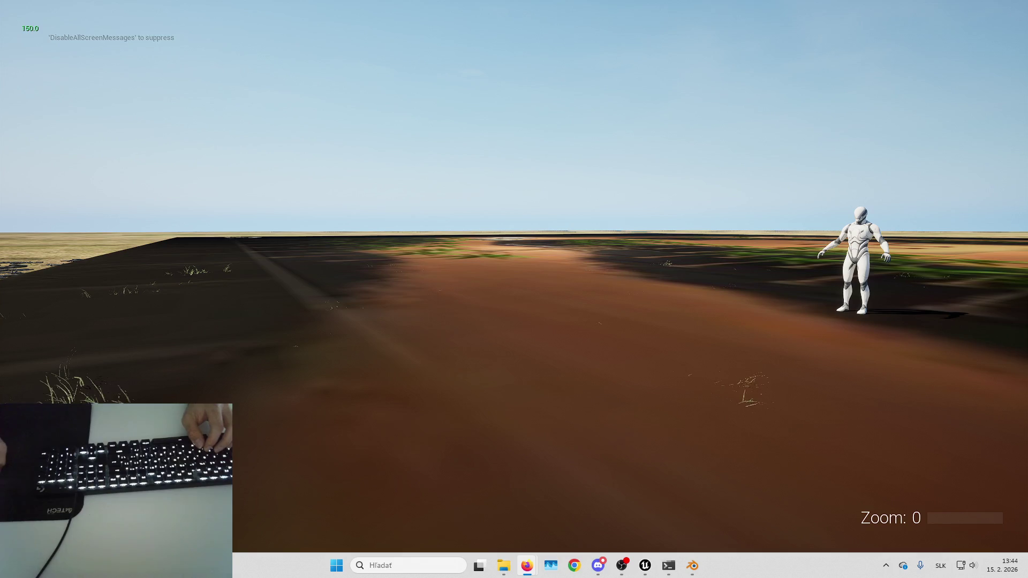
pyautogui.press('w')
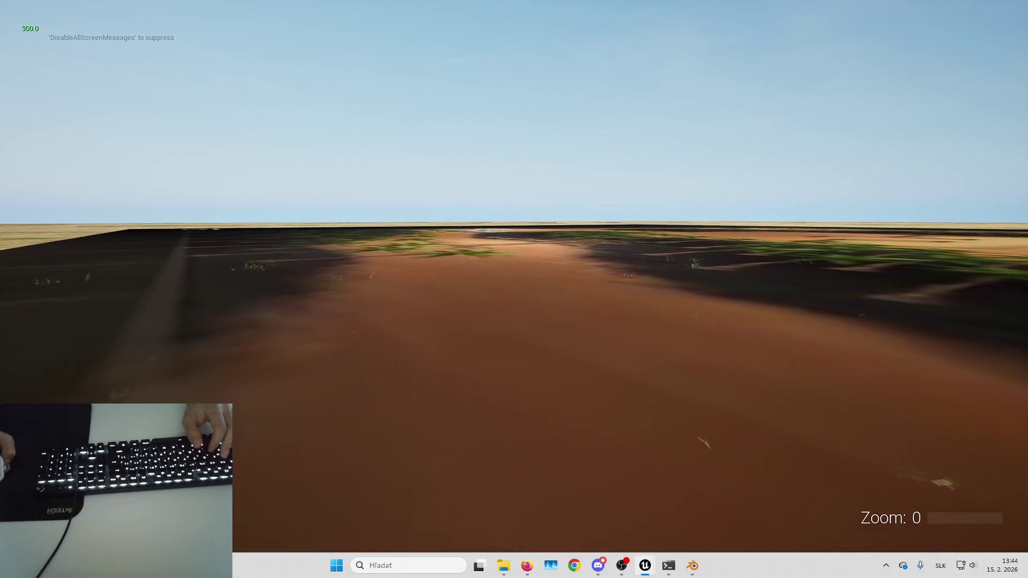